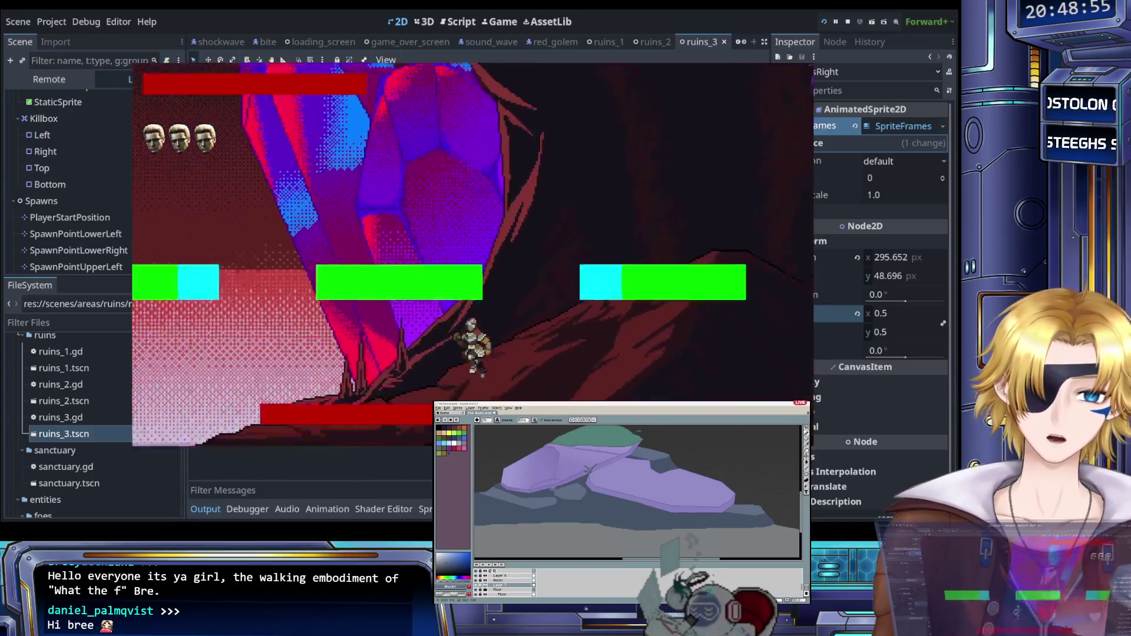
Step: Quit the ruins_3 test to the main menu and close the game window
key("Escape")
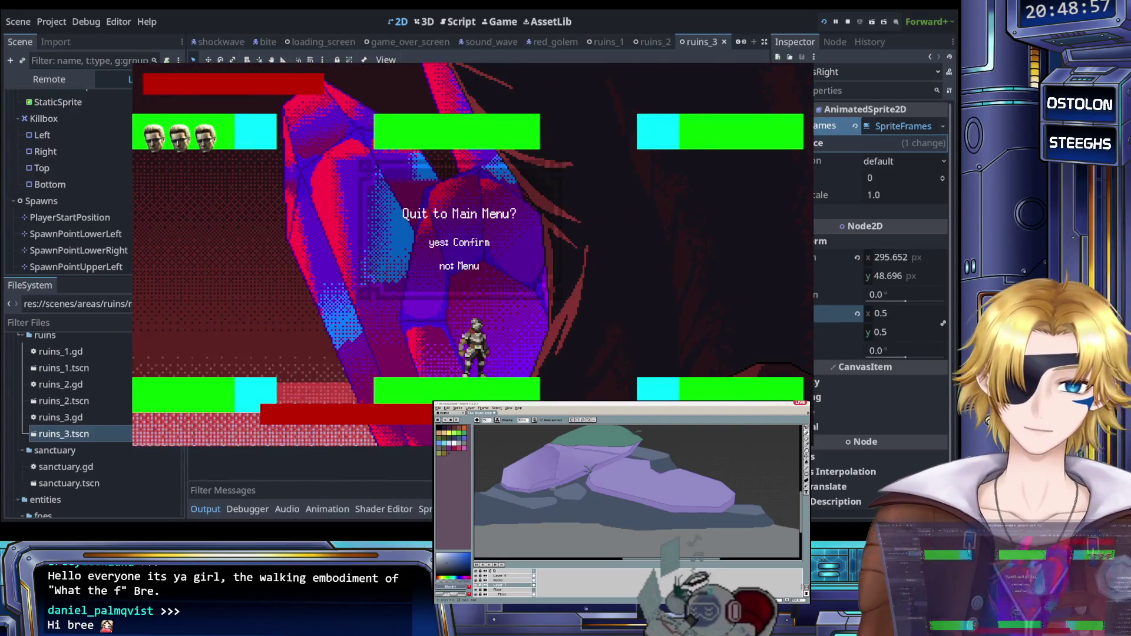
key("Return")
key("Escape")
scroll(412, 177, "up", 6)
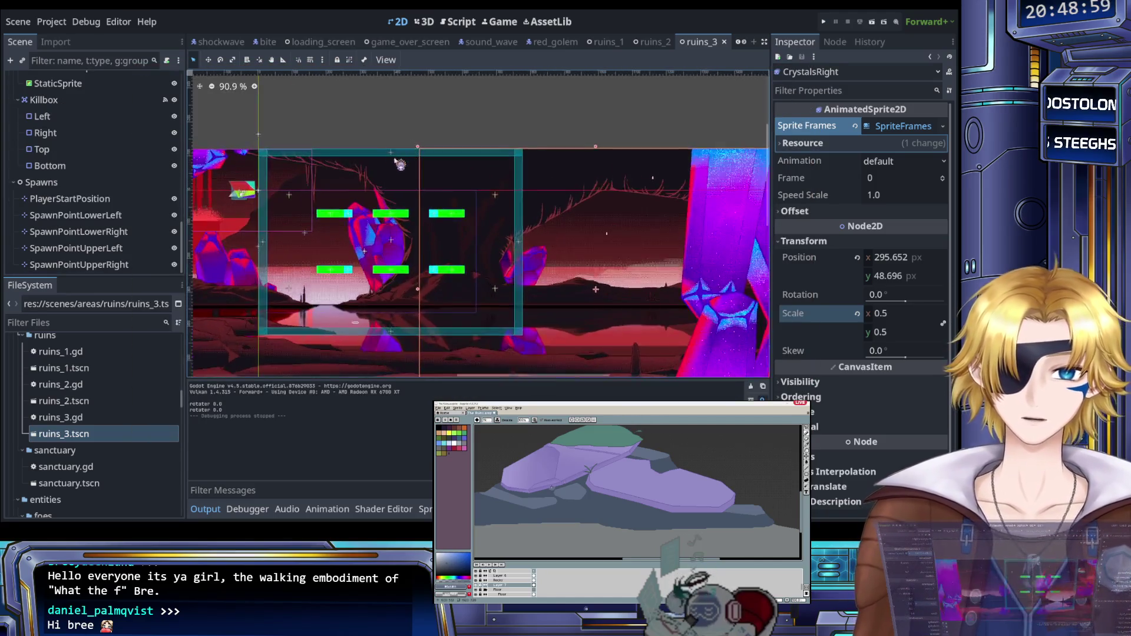
Step: Select the Background parallax layer under Parallax to show its 0.9 × 1.0 scroll scale and offset
scroll(411, 141, "down", 7)
scroll(430, 135, "up", 4)
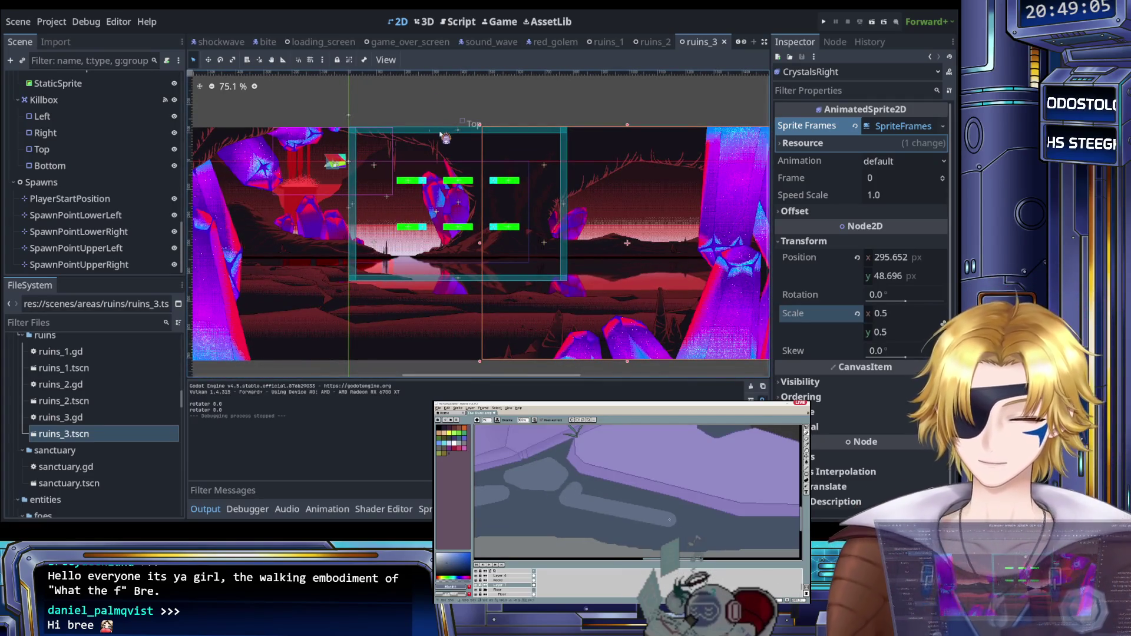
scroll(113, 144, "up", 10)
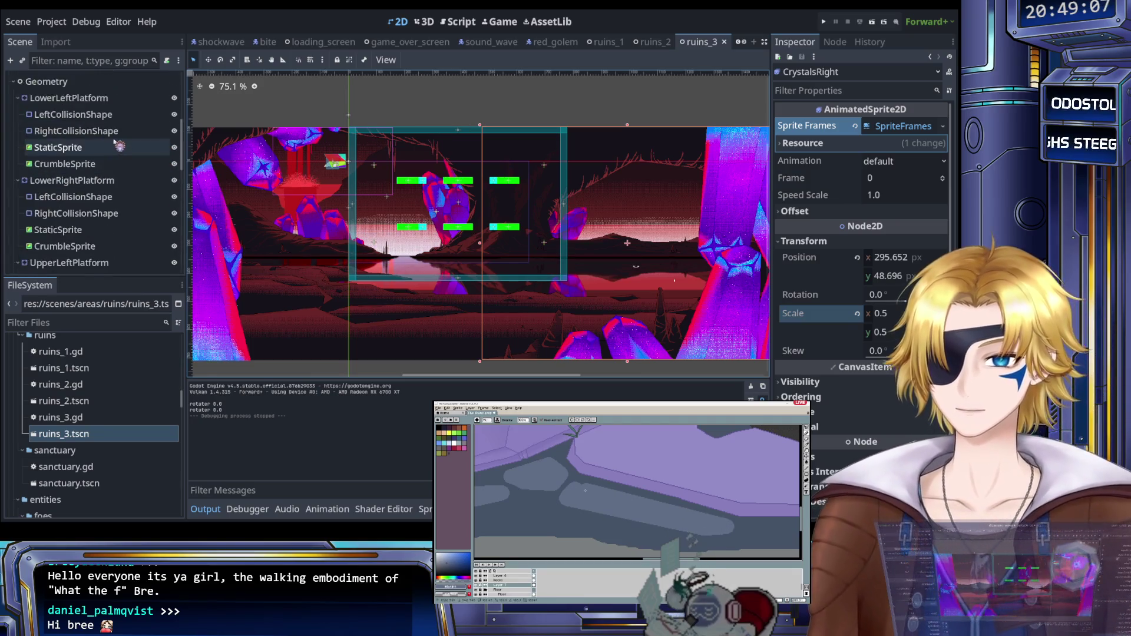
left_click(64, 113)
left_click(84, 130)
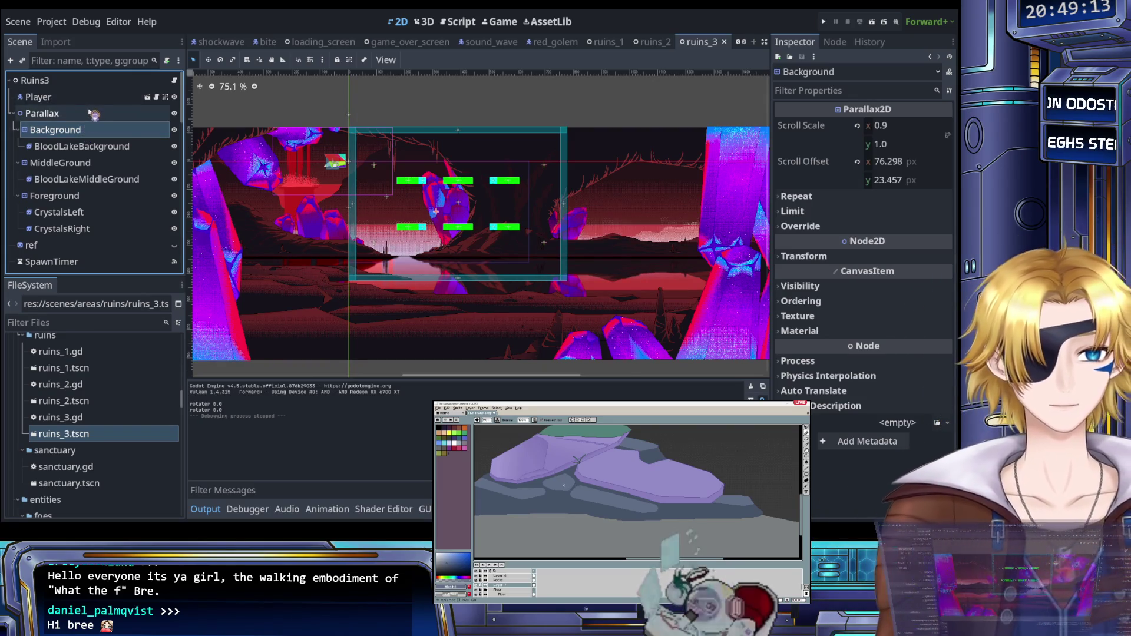
Step: Look around the crystal artwork in the viewport, then select the BloodLakeBackground sprite
scroll(370, 177, "up", 3)
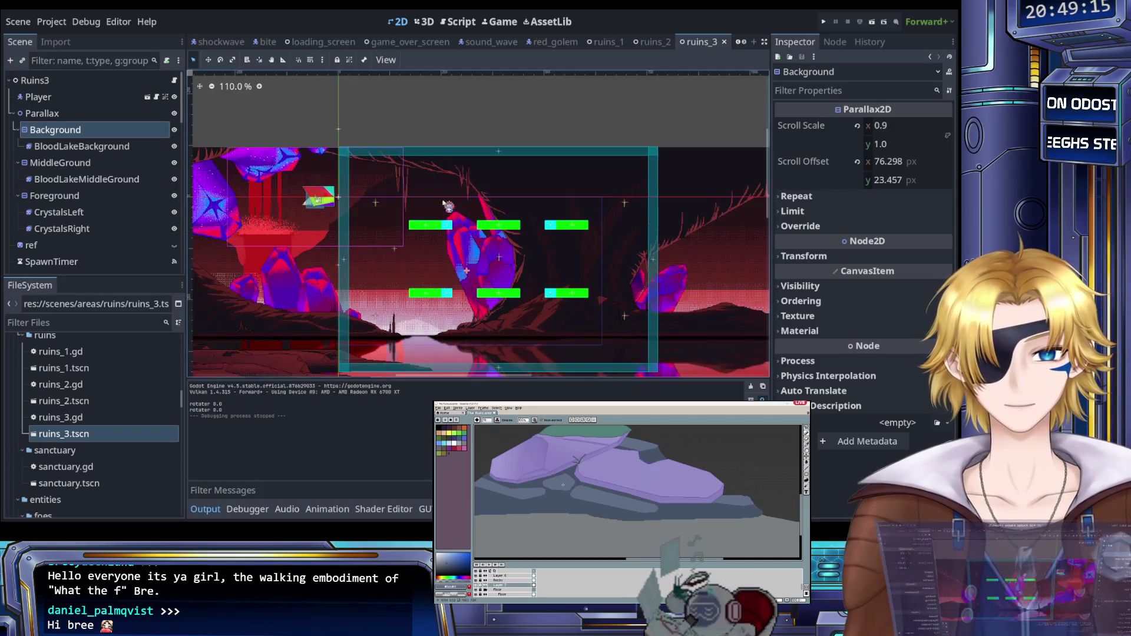
scroll(466, 309, "up", 1)
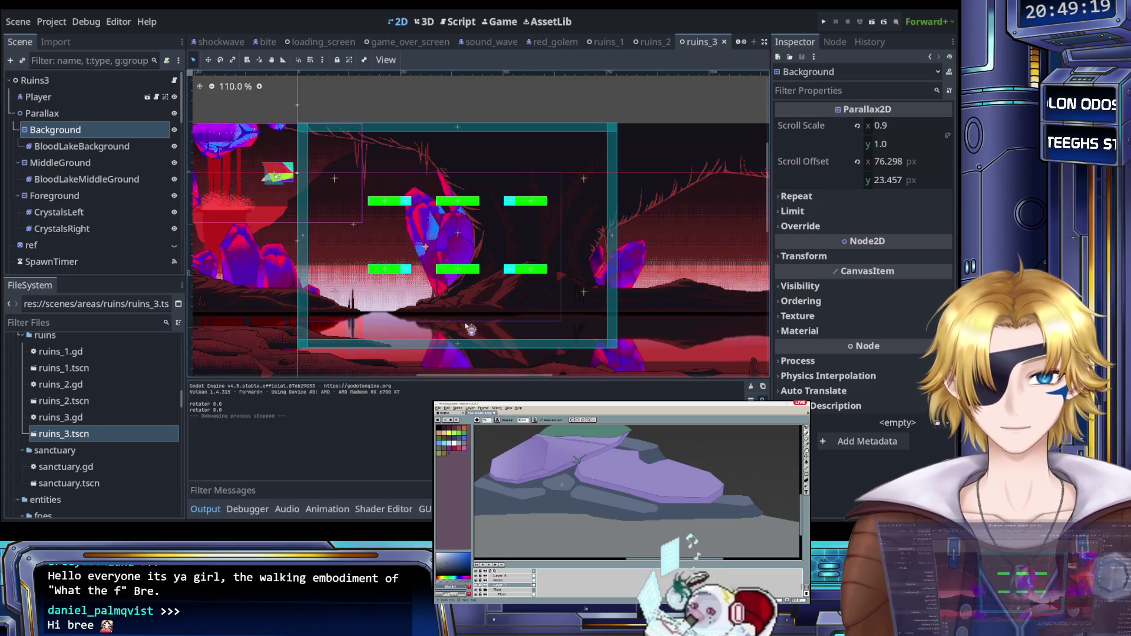
scroll(465, 326, "down", 15)
scroll(519, 347, "up", 5)
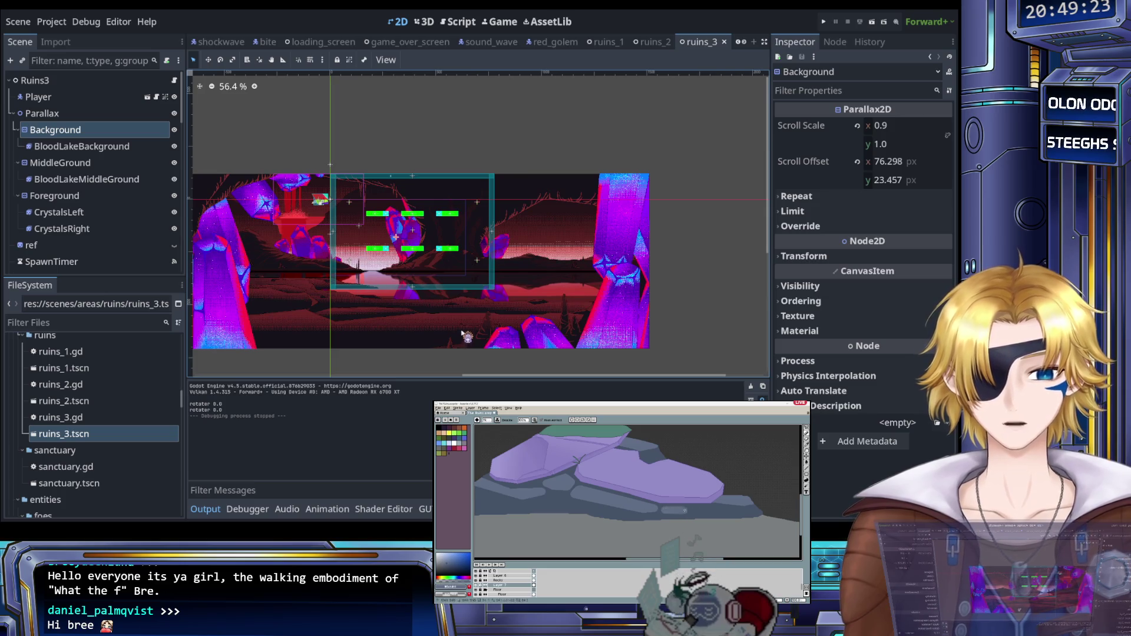
scroll(440, 357, "up", 5)
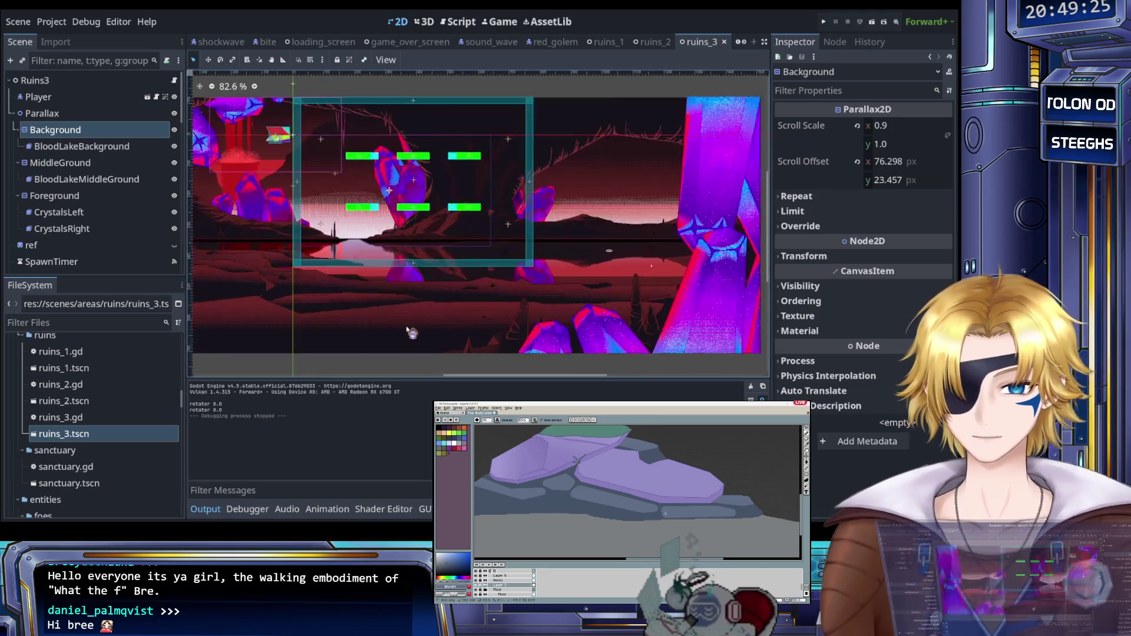
scroll(428, 306, "up", 4)
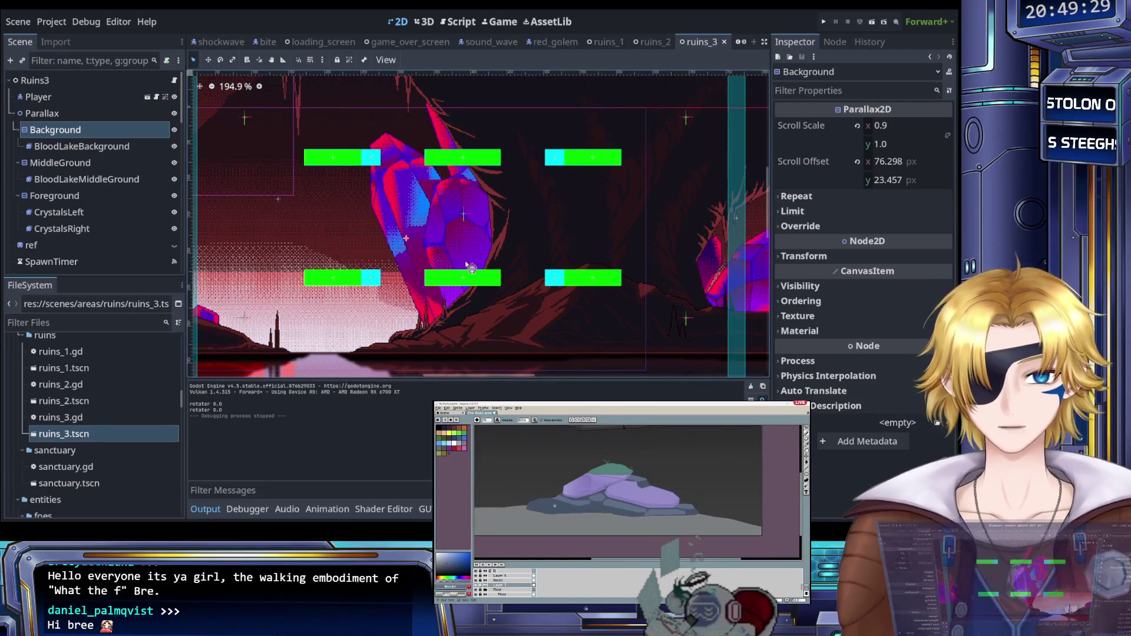
left_click_drag(423, 248, 468, 265)
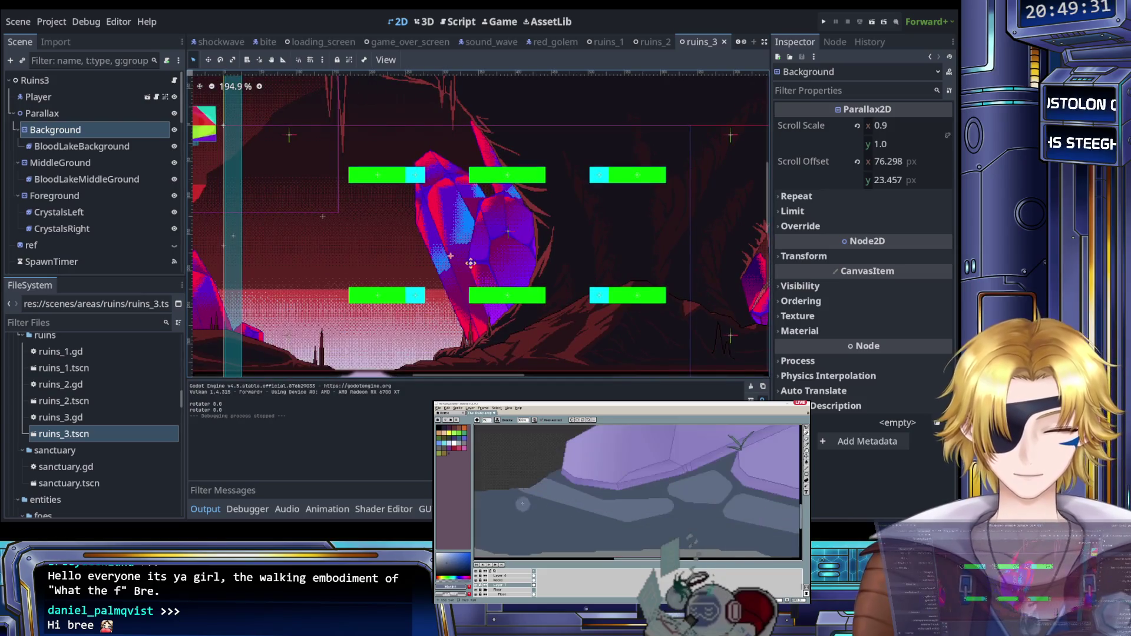
scroll(475, 268, "down", 4)
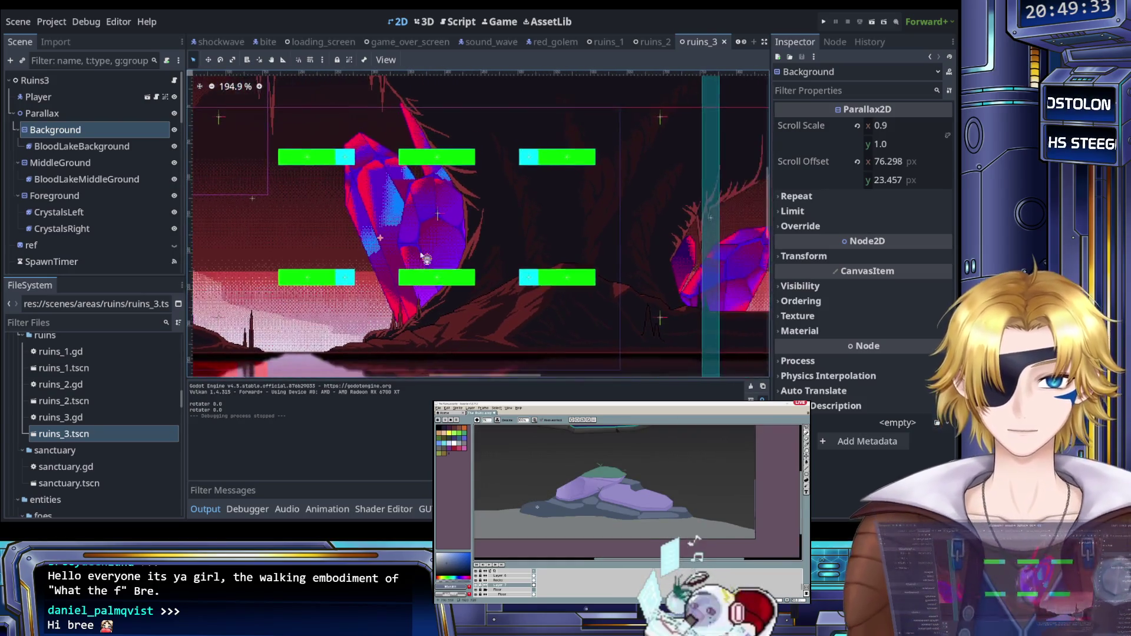
scroll(424, 257, "down", 3)
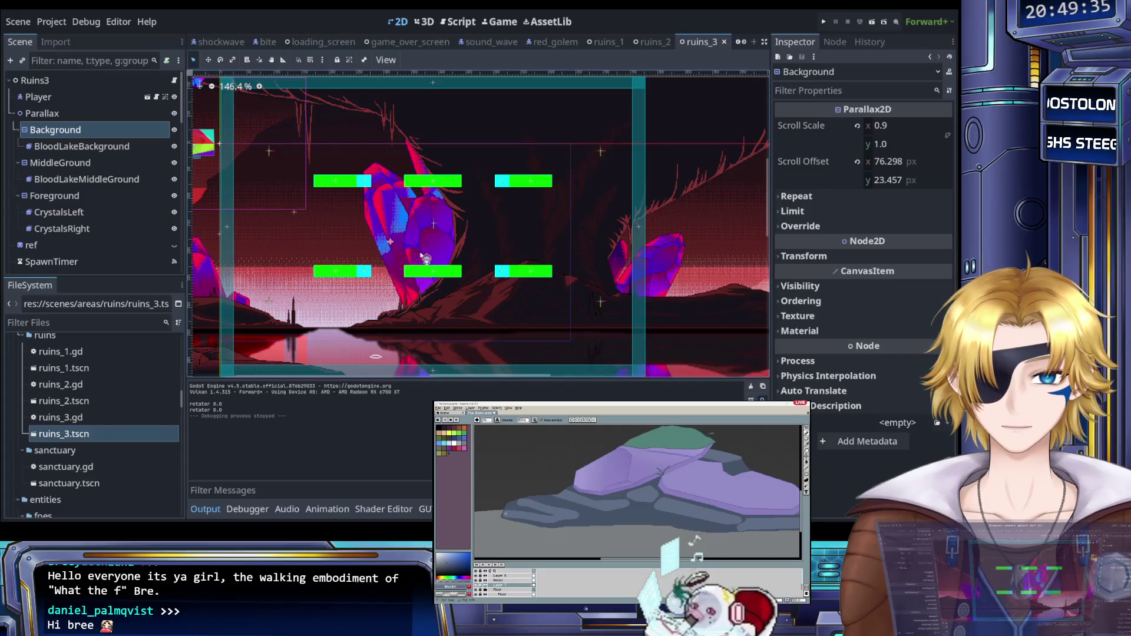
scroll(423, 257, "down", 2)
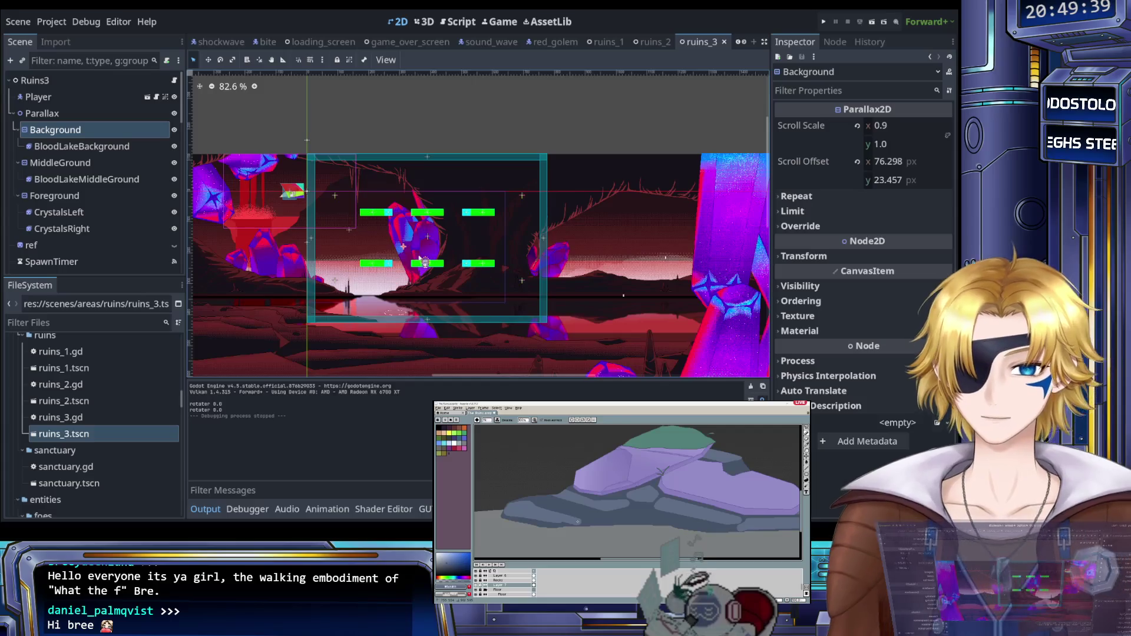
scroll(380, 253, "down", 7)
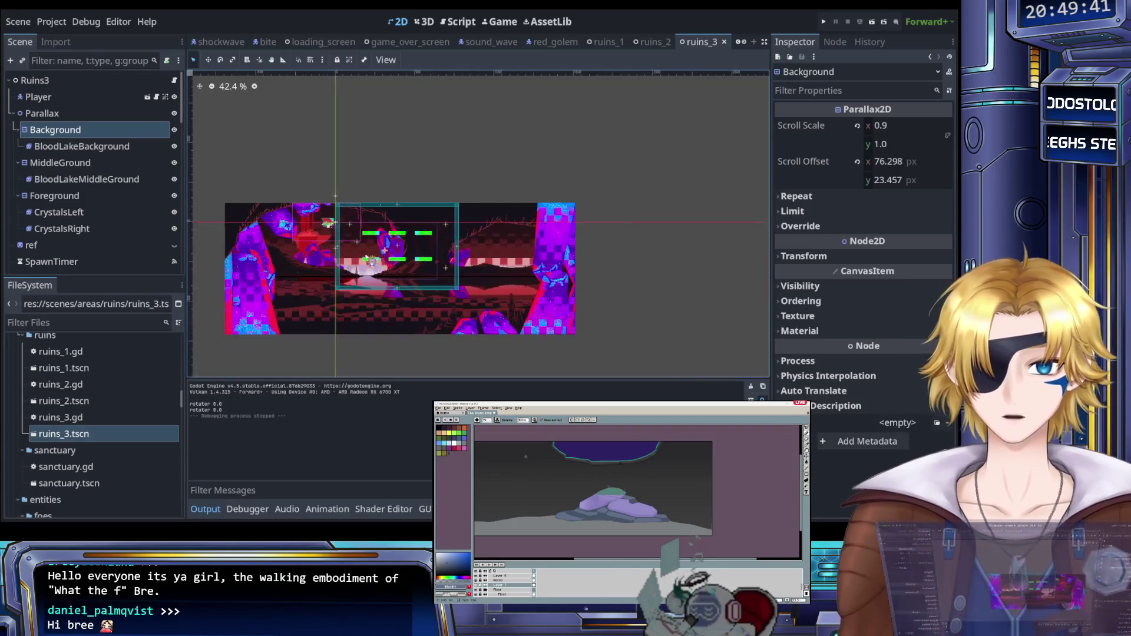
scroll(383, 271, "up", 2)
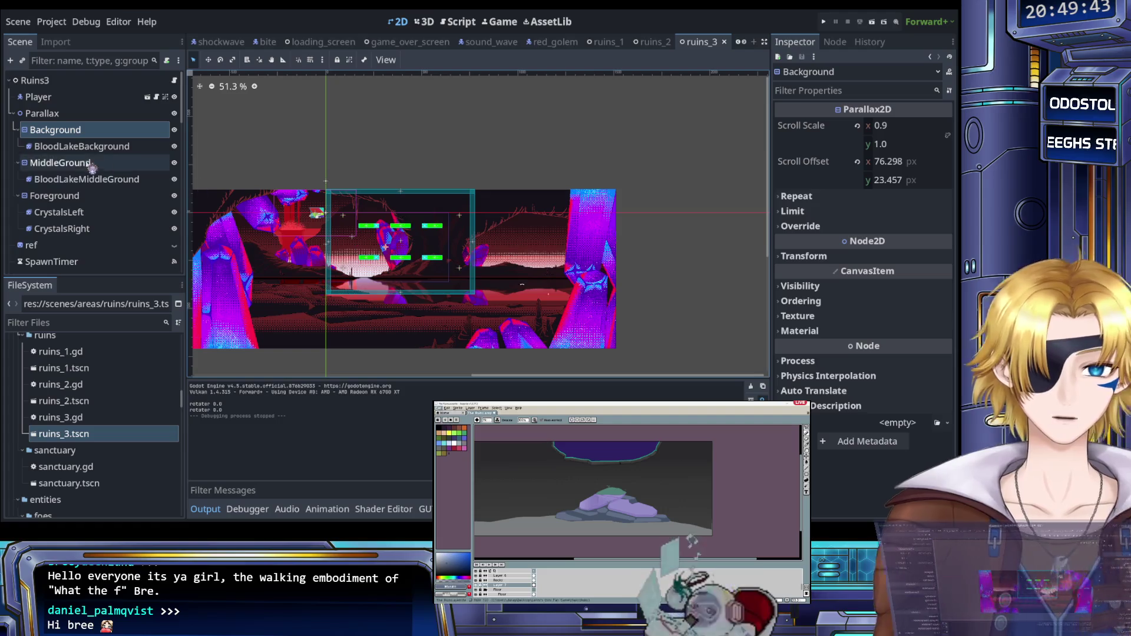
left_click(88, 147)
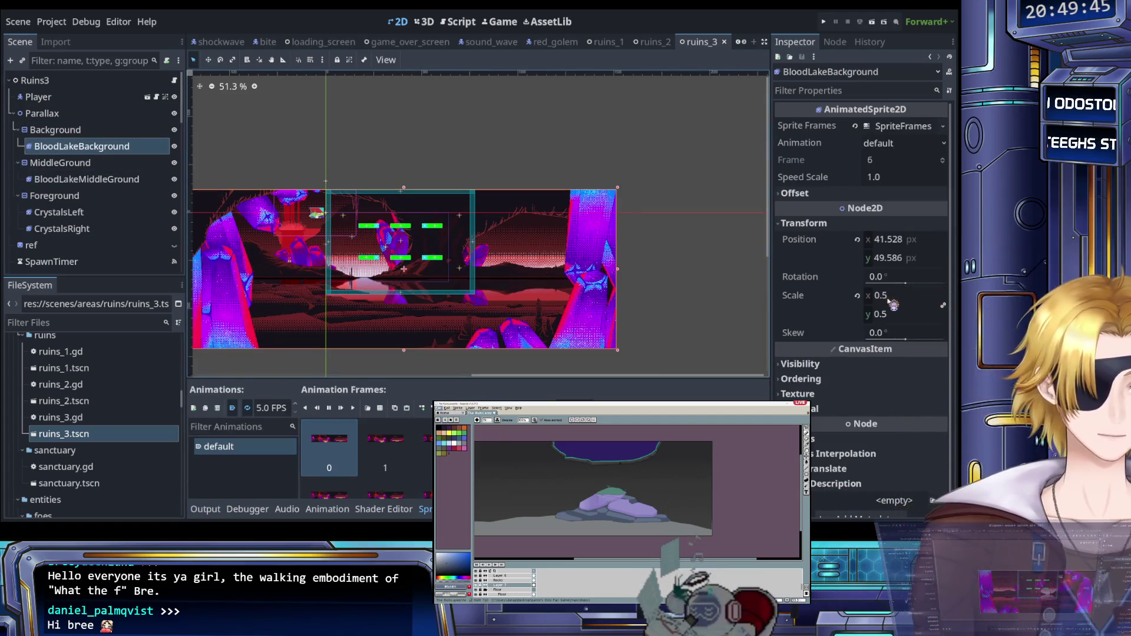
Step: Set BloodLakeBackground's scale to 0.25
left_click(886, 301)
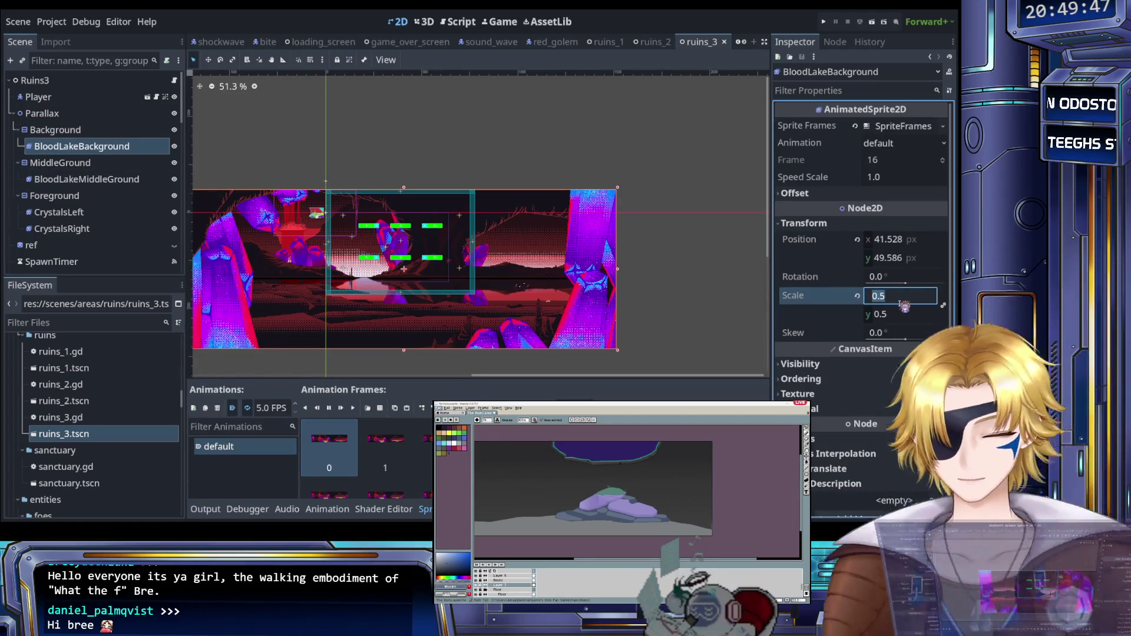
type("0.25")
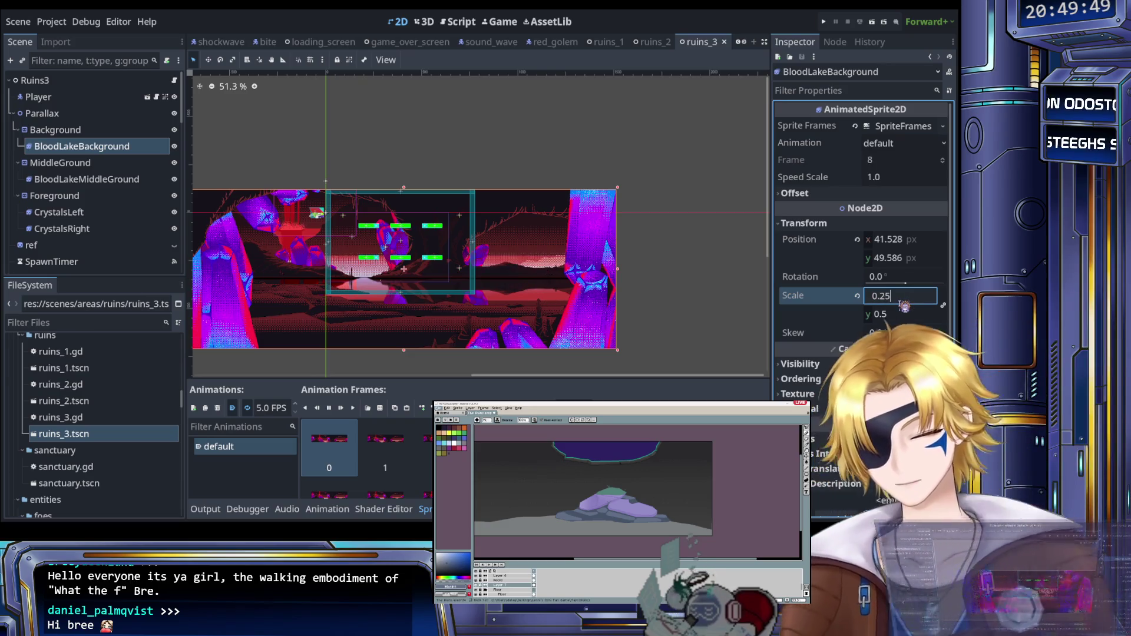
key("Return")
scroll(480, 268, "up", 5)
Step: Raise BloodLakeBackground to about y −40.414, then select BloodLakeMiddleGround
left_click_drag(476, 278, 476, 266)
key("Up")
key("Up")
key("Up")
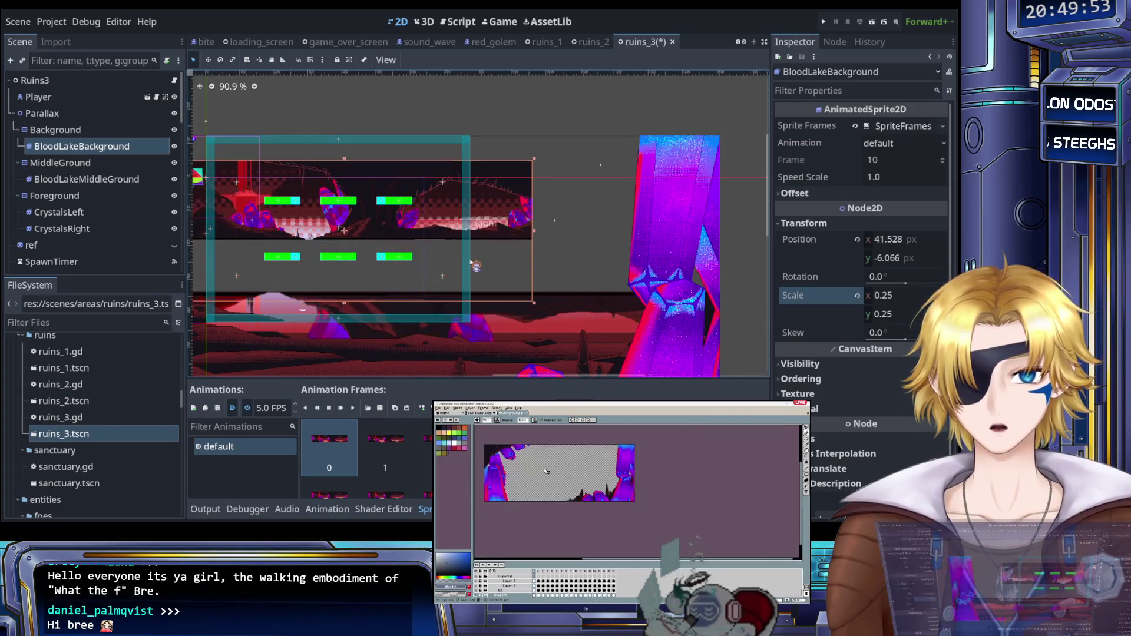
key("Up")
key("Up")
key("Up")
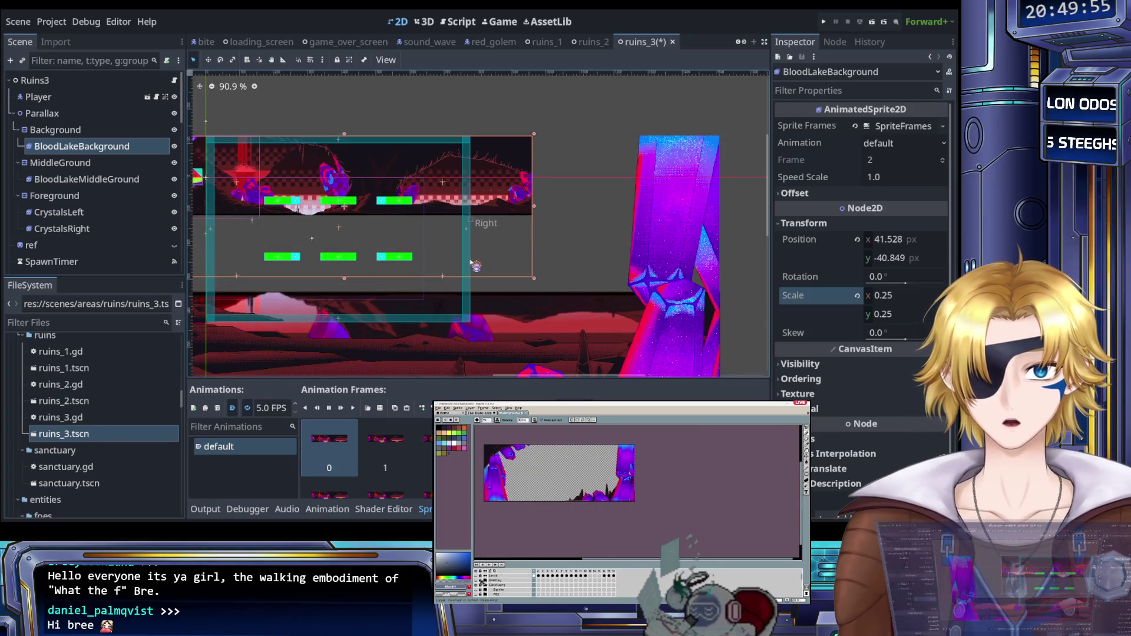
scroll(435, 247, "down", 4)
scroll(435, 248, "up", 12)
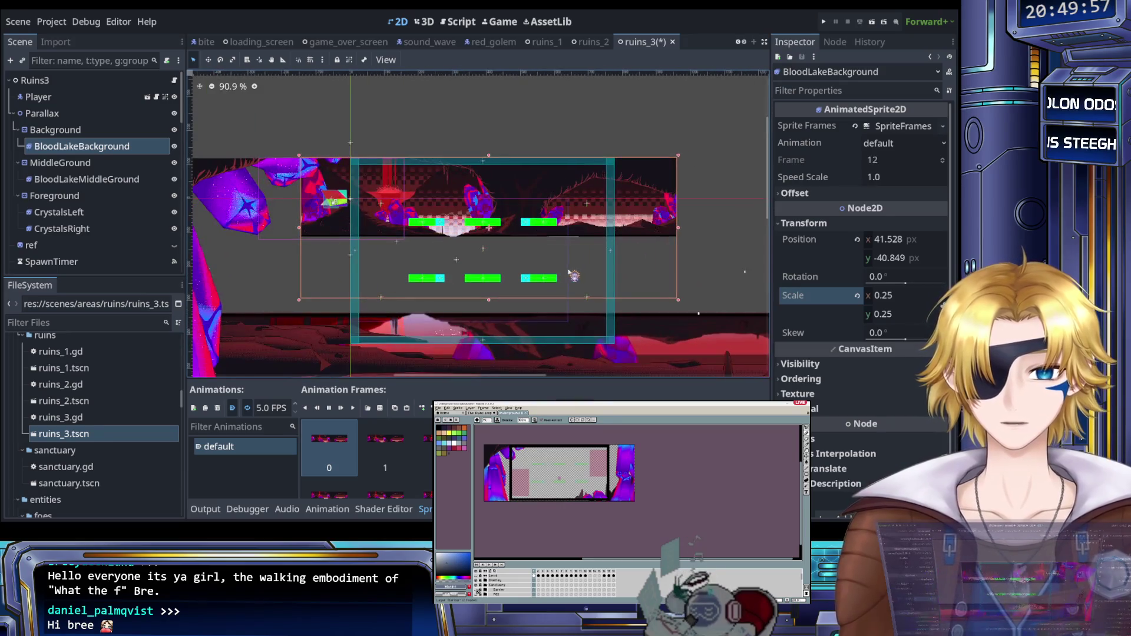
scroll(465, 245, "down", 4)
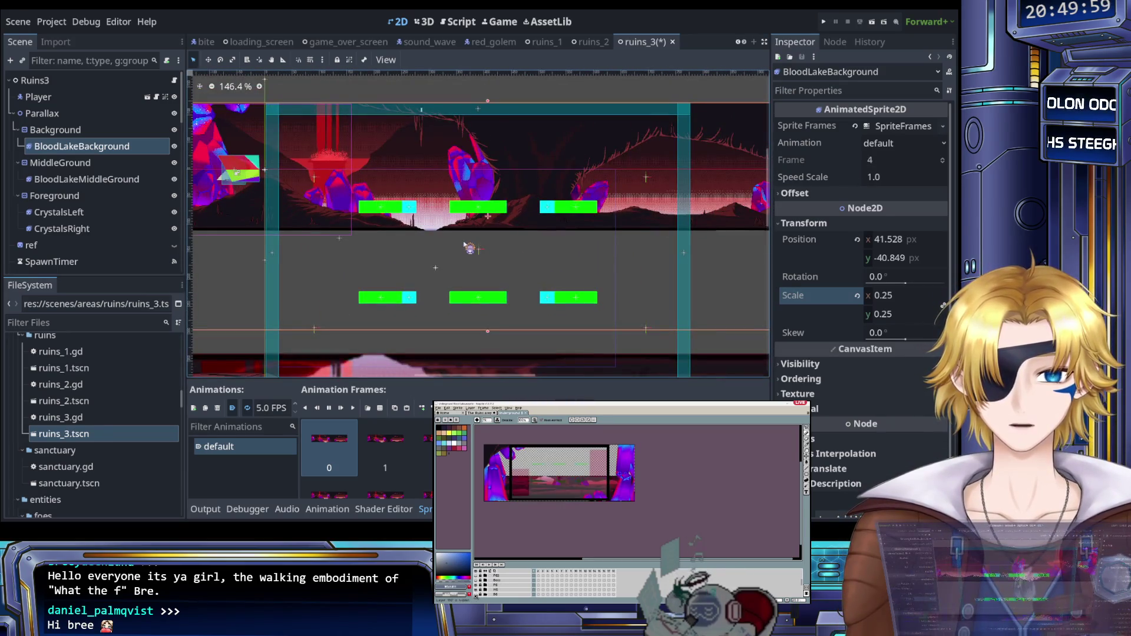
scroll(450, 223, "up", 5)
scroll(452, 225, "down", 10)
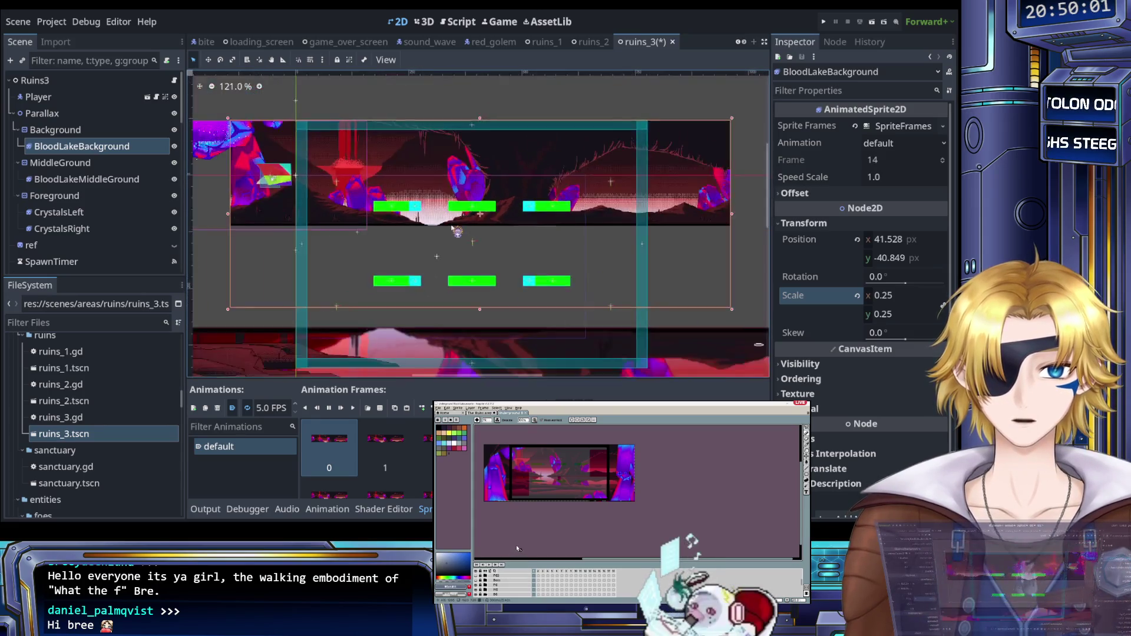
scroll(453, 227, "down", 2)
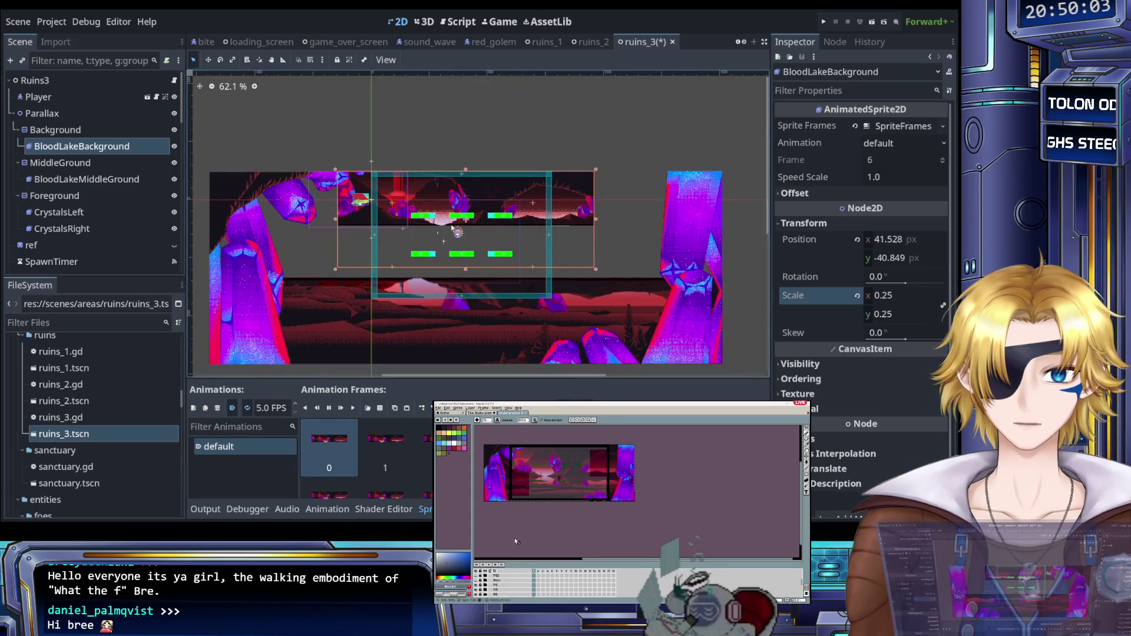
scroll(452, 228, "up", 4)
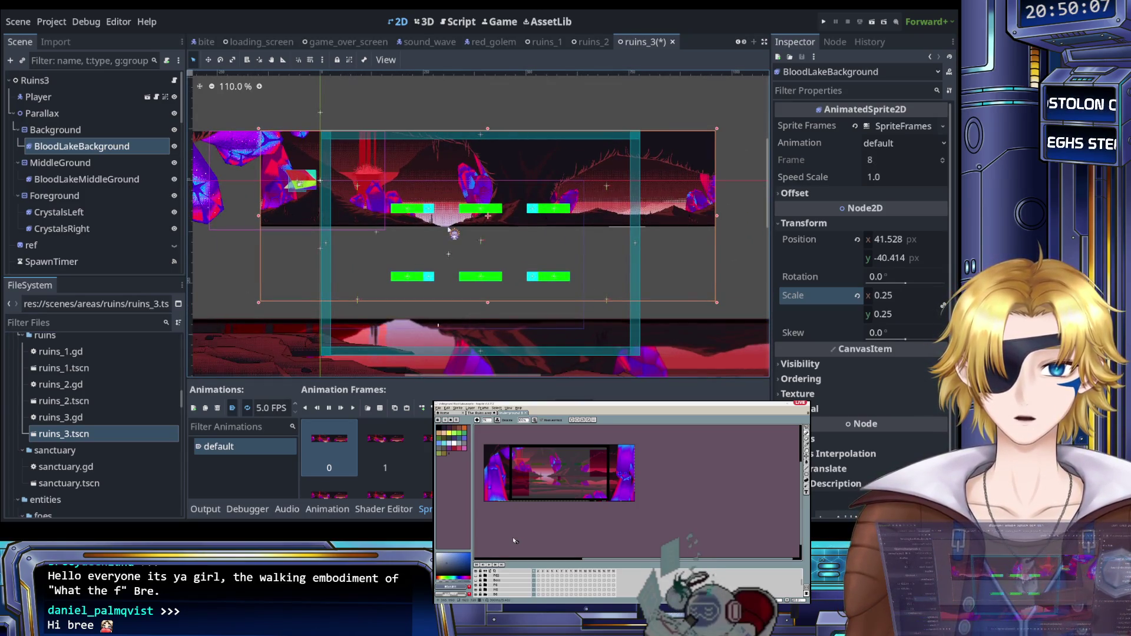
left_click(87, 179)
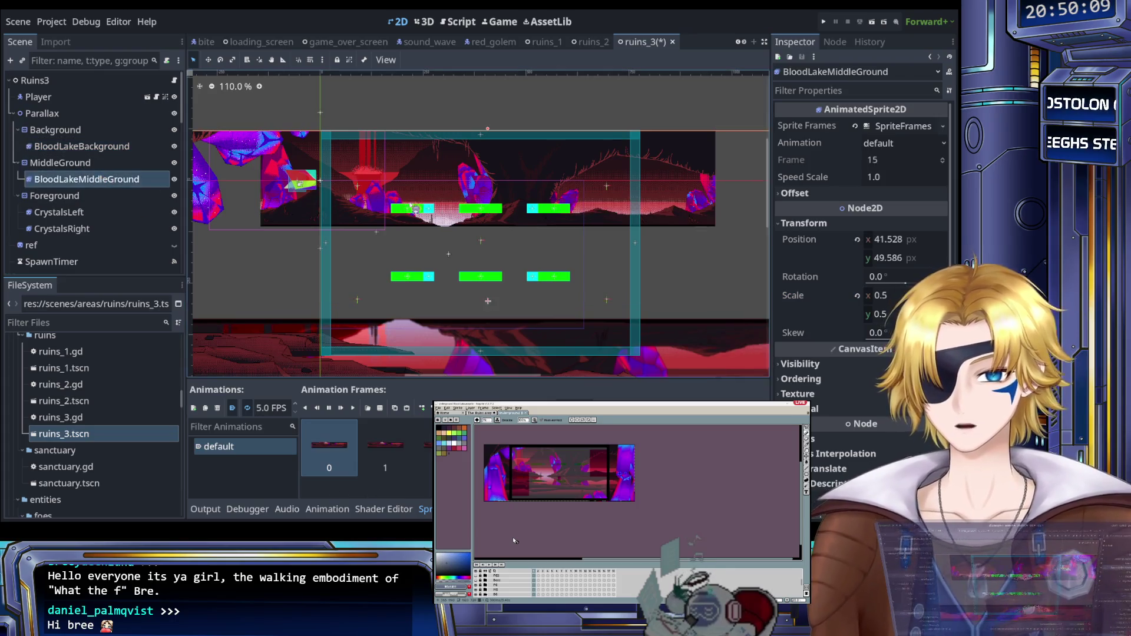
Step: Apply 0.25 scale to BloodLakeMiddleGround and raise it to y −40.414
left_click(885, 298)
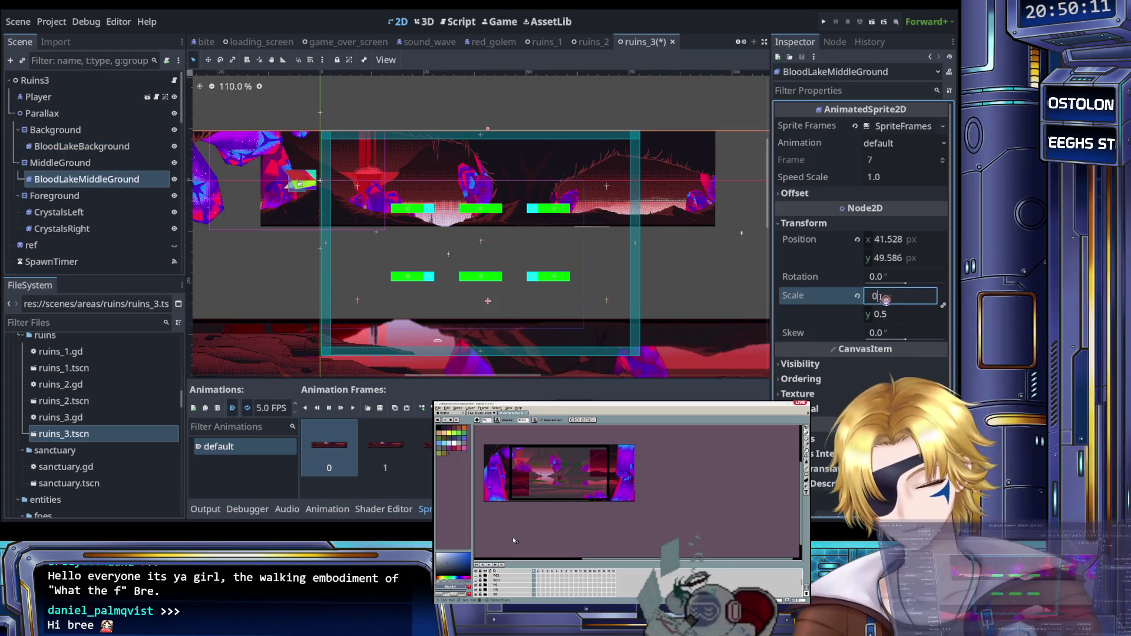
type(".05")
key("Return")
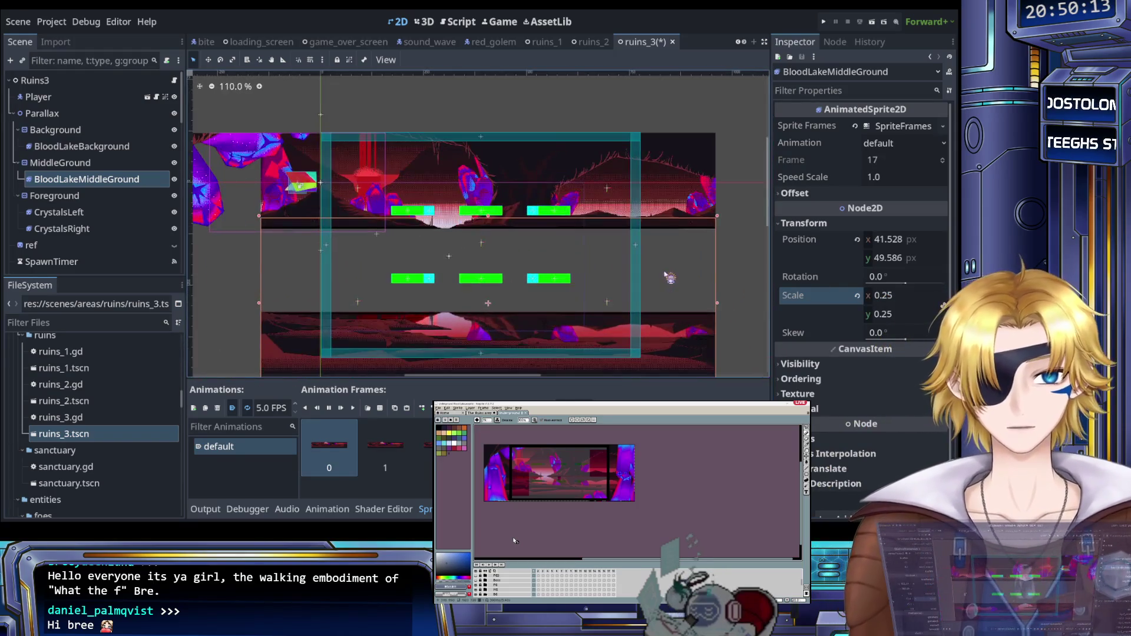
key("Up")
key("Up")
key("Up")
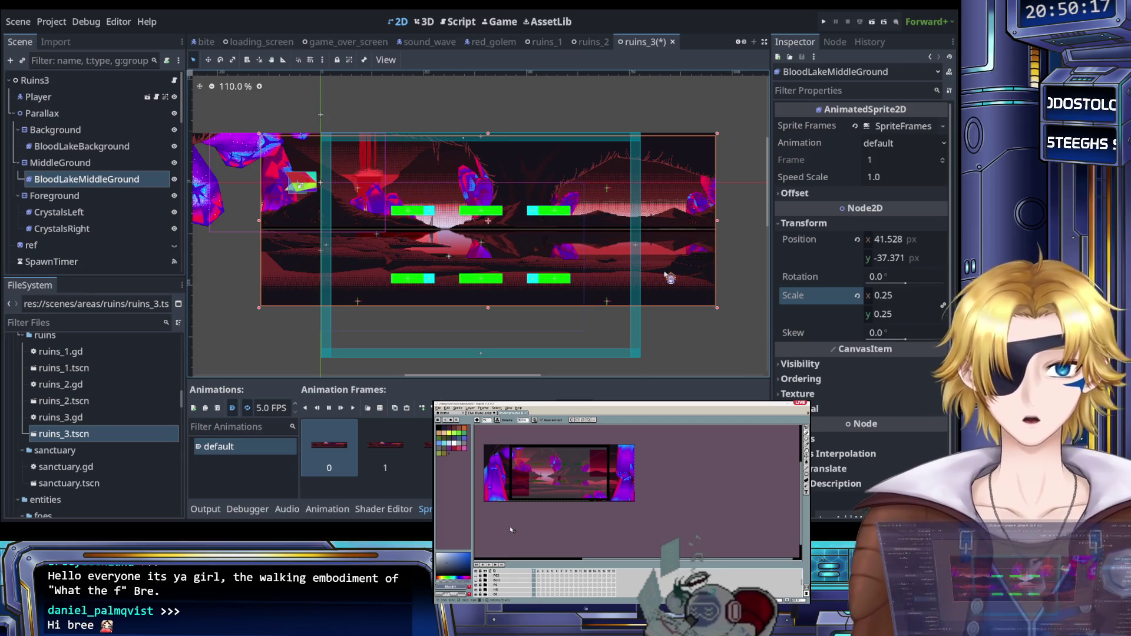
scroll(762, 116, "up", 3)
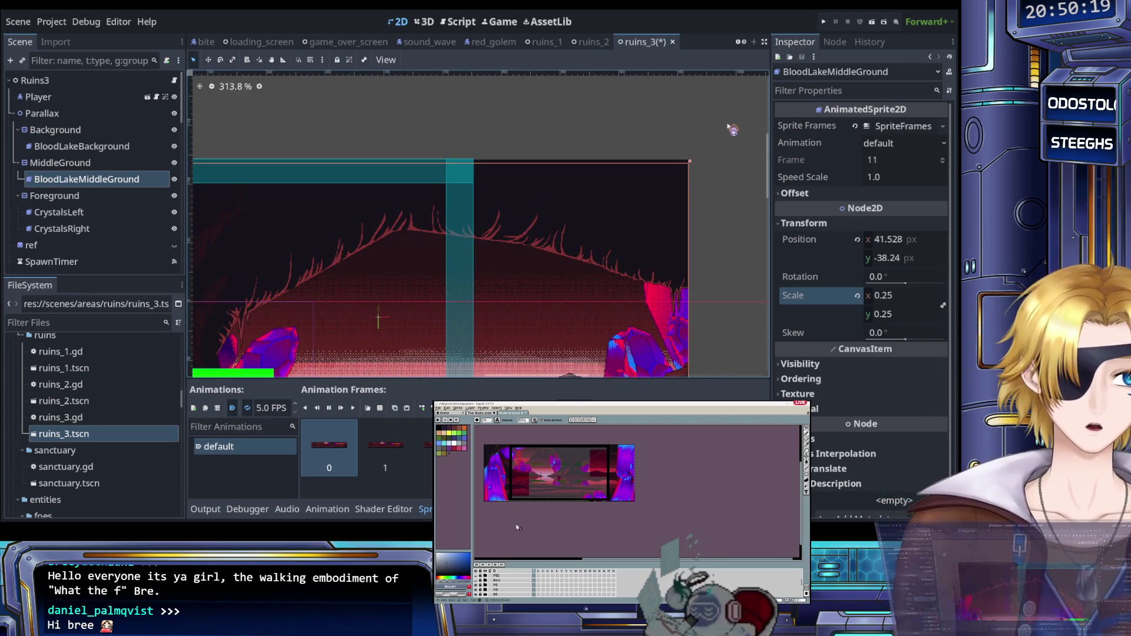
key("Up")
key("Up")
scroll(508, 196, "down", 4)
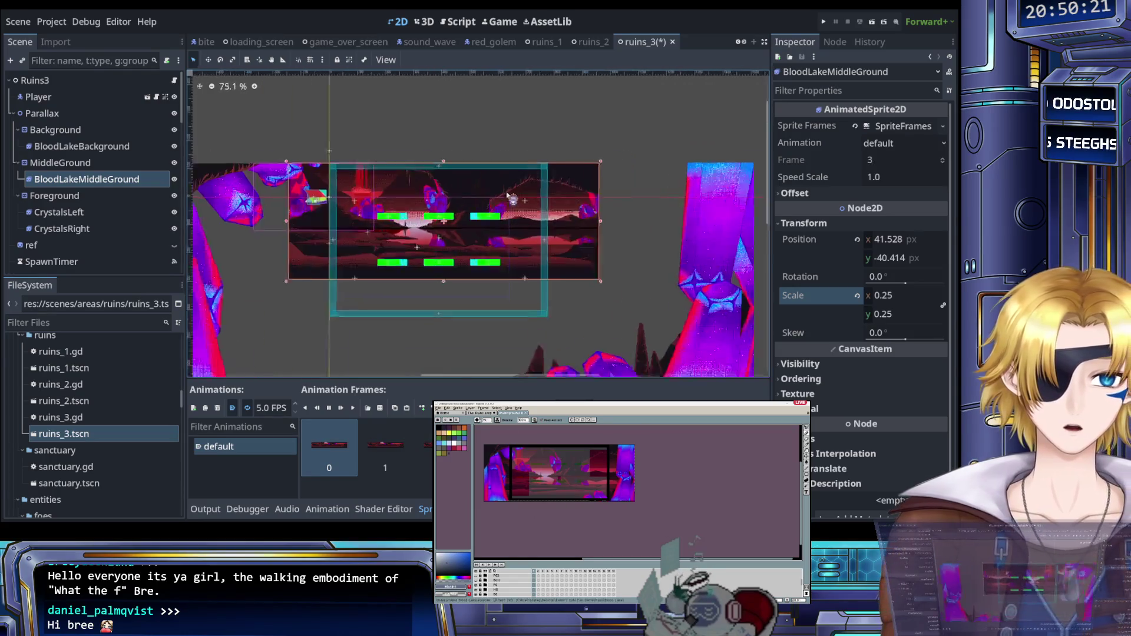
scroll(487, 324, "up", 3)
Step: Check the aligned lake artwork in the viewport, then select BloodLakeBackground
mouse_move(488, 323)
left_mouse_down()
mouse_move(392, 347)
mouse_move(432, 335)
mouse_move(450, 351)
mouse_move(518, 333)
left_mouse_up()
scroll(450, 352, "up", 1)
scroll(479, 337, "down", 5)
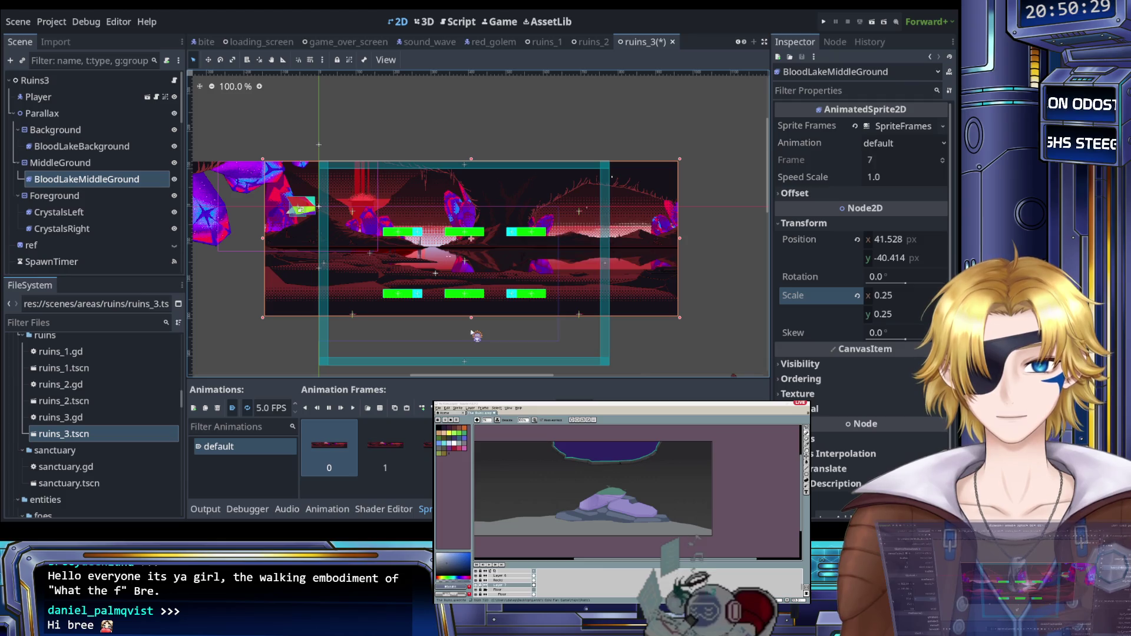
scroll(471, 331, "up", 3)
scroll(459, 324, "down", 3)
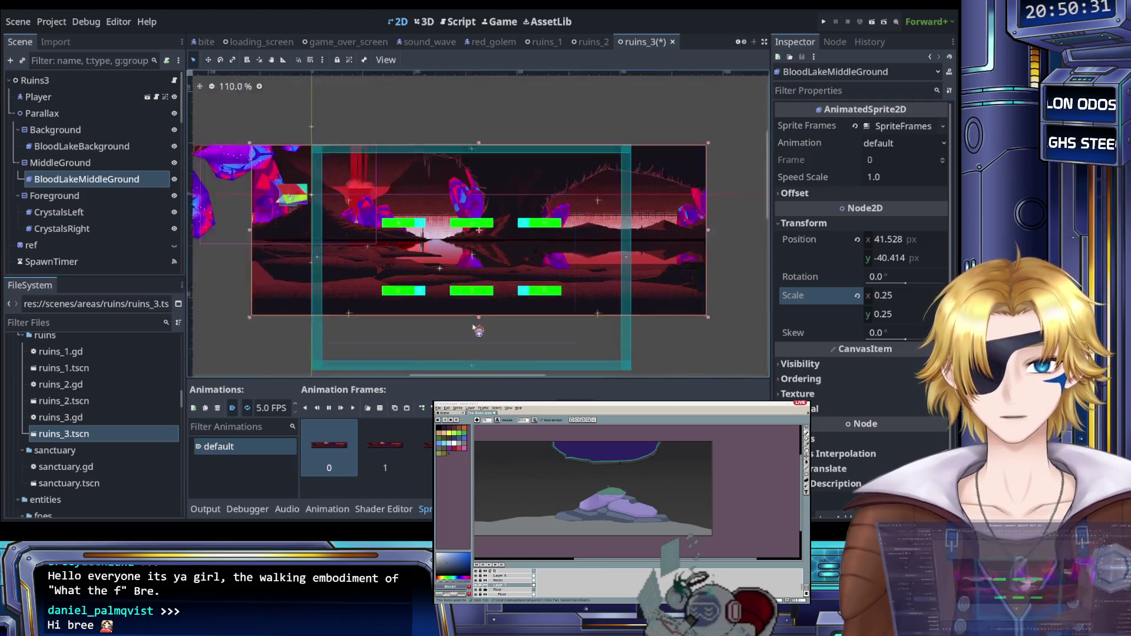
scroll(471, 324, "down", 3)
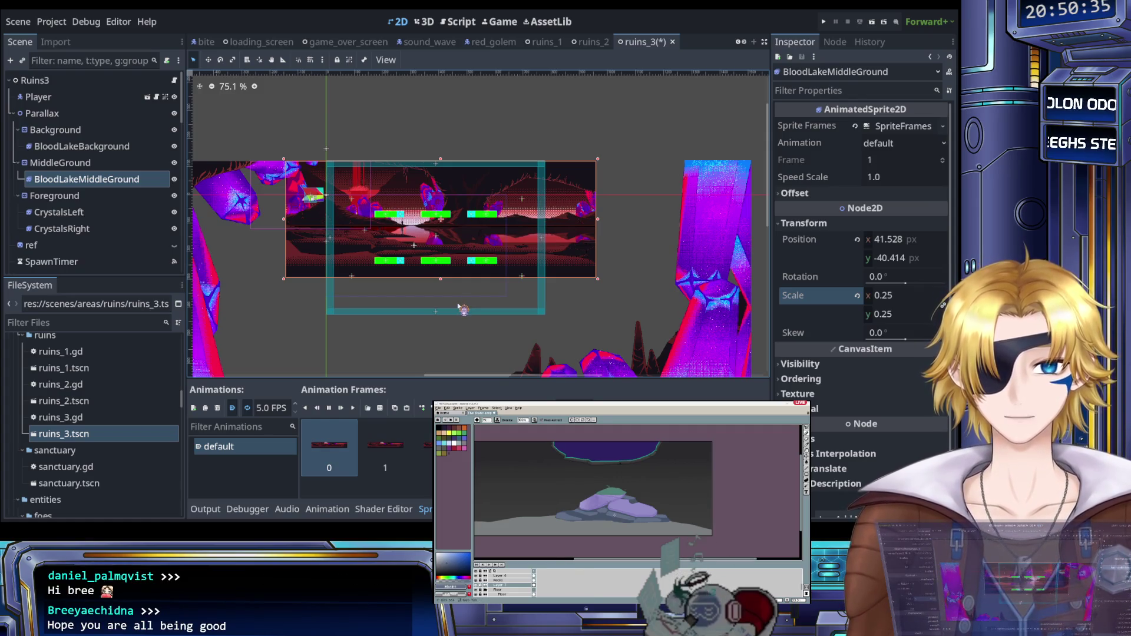
scroll(614, 514, "up", 5)
scroll(602, 512, "down", 4)
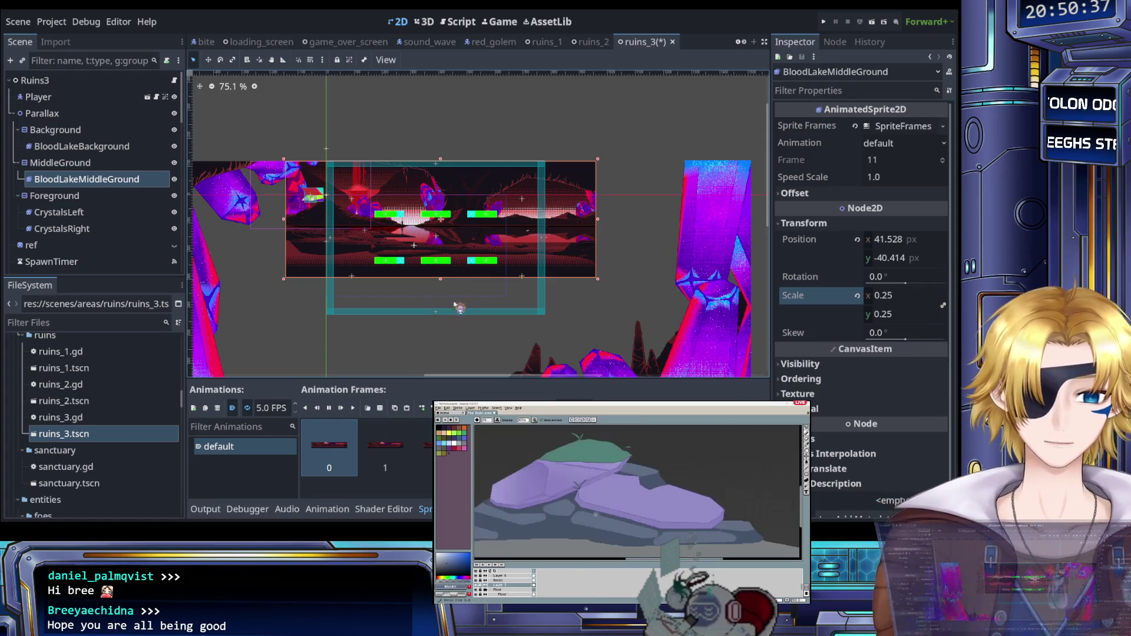
scroll(597, 512, "down", 1)
scroll(440, 305, "up", 3)
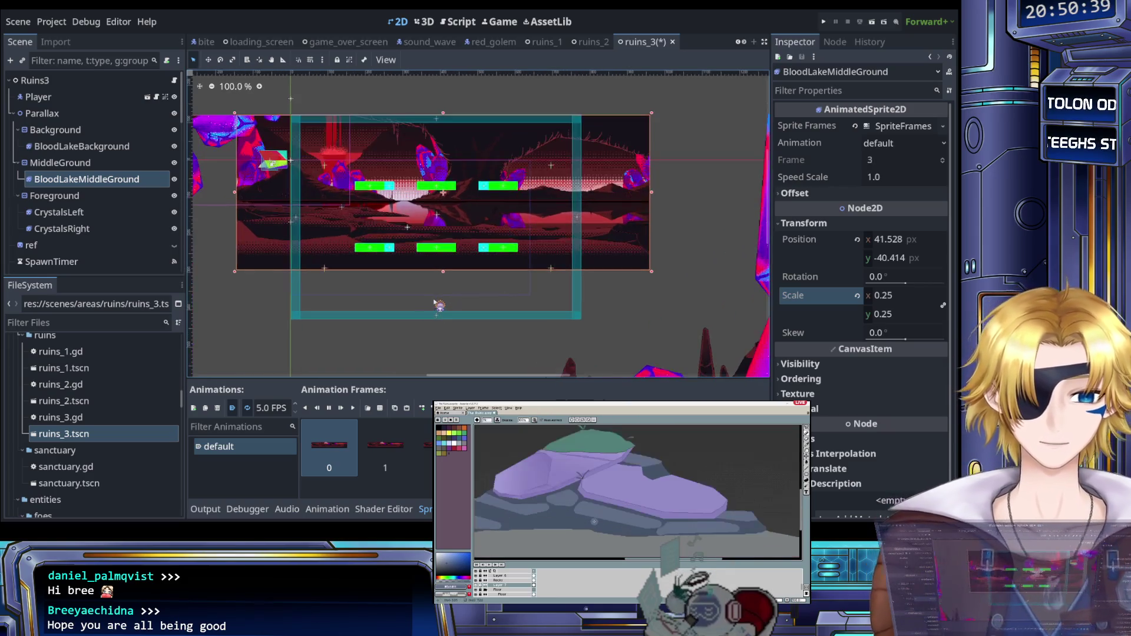
scroll(458, 304, "down", 2)
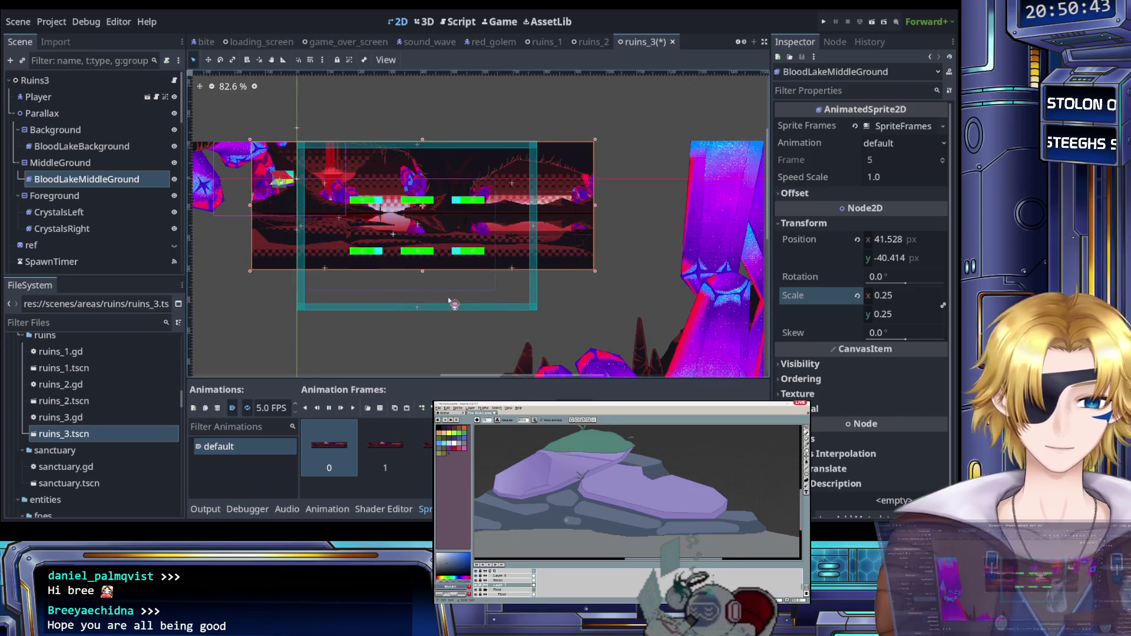
left_click(118, 148)
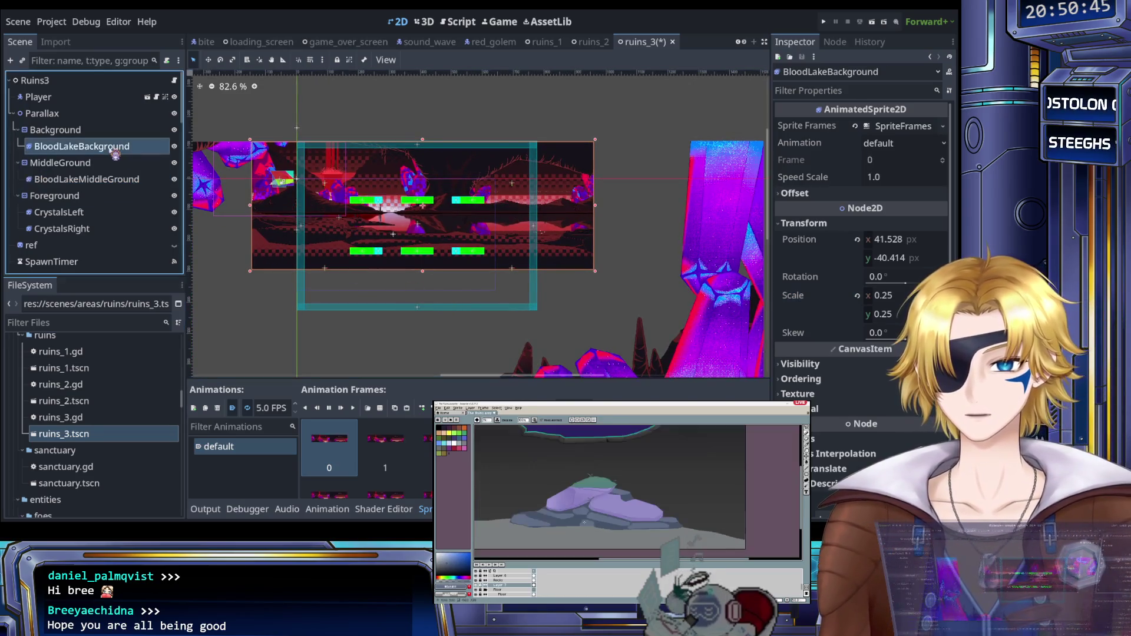
Step: Add BloodLakeMiddleGround to the BloodLakeBackground selection and inspect both lake layers
left_click(116, 180, "ctrl")
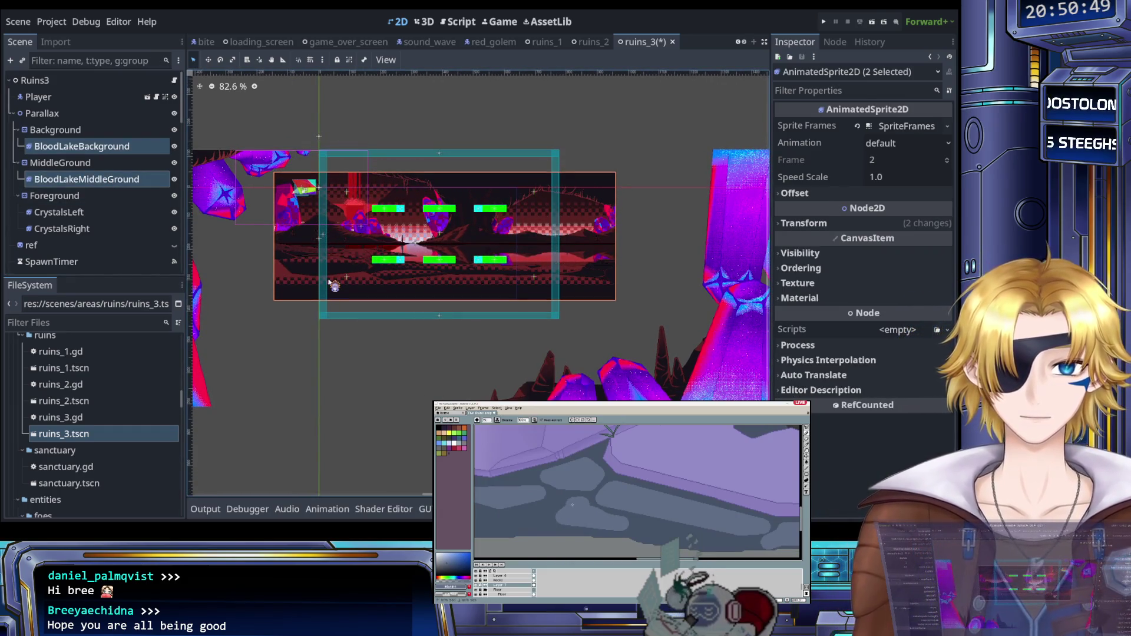
scroll(339, 271, "up", 8)
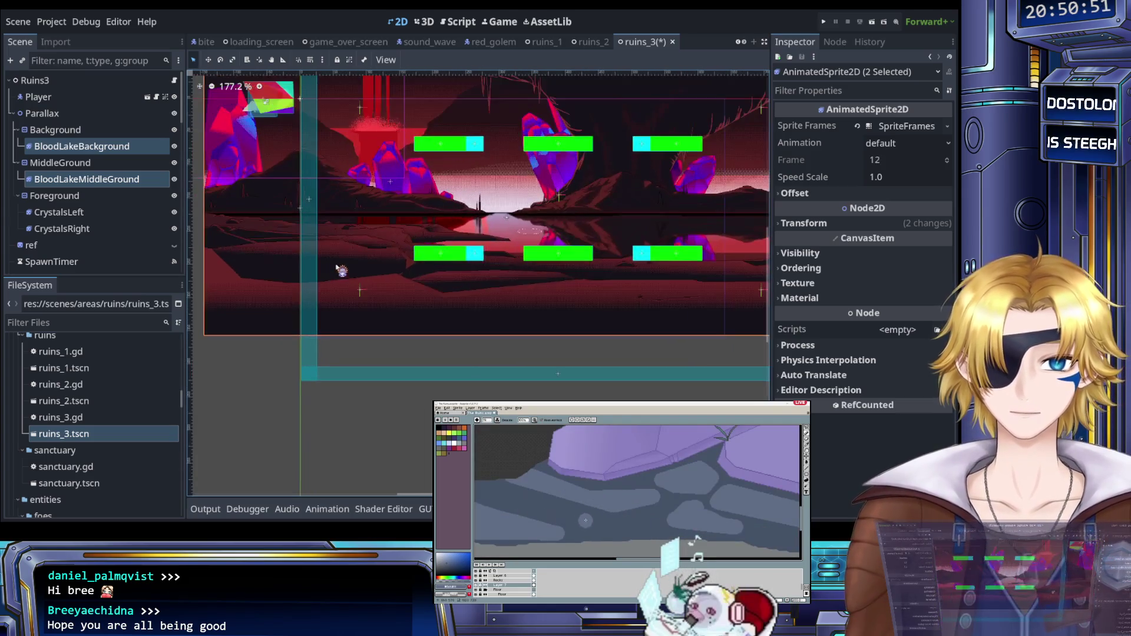
scroll(285, 271, "down", 8)
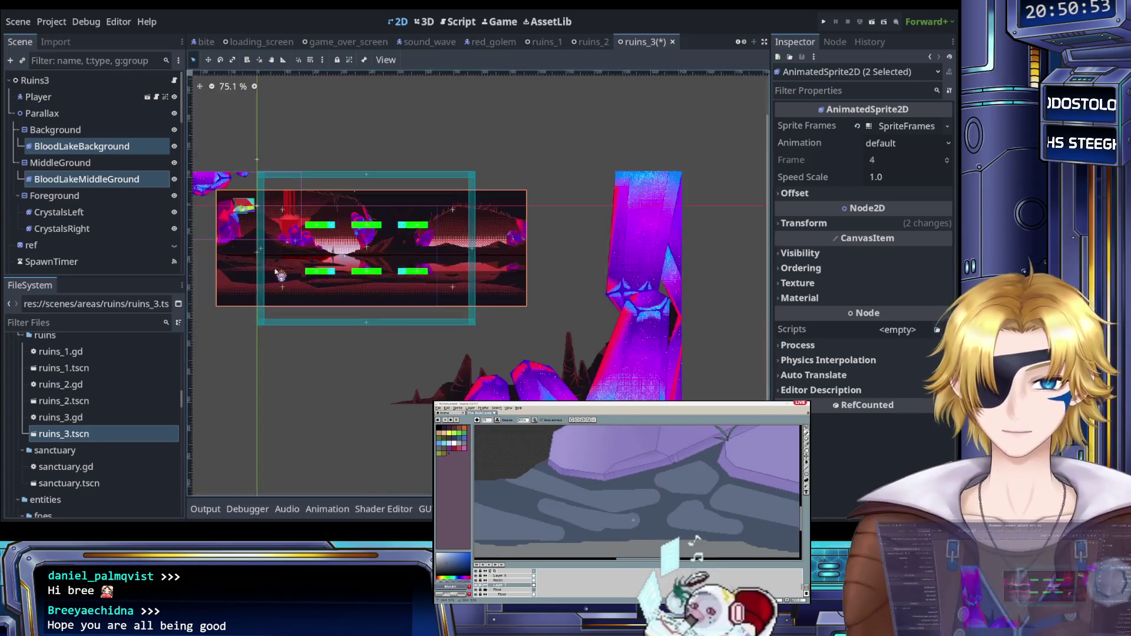
scroll(295, 274, "left", 4)
scroll(334, 281, "down", 1)
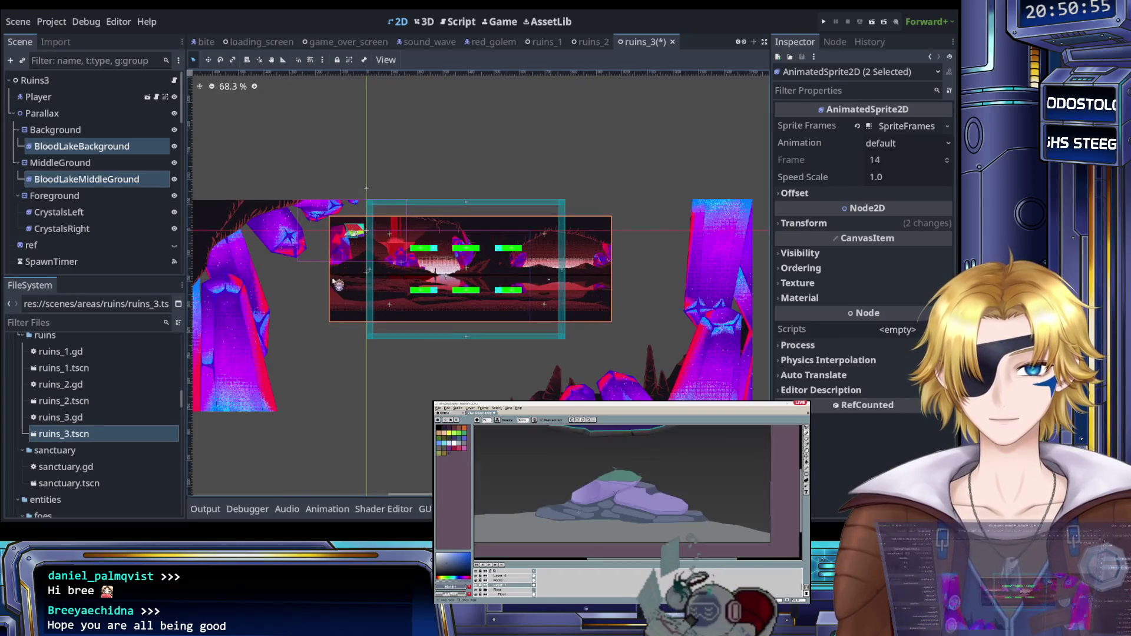
scroll(319, 282, "right", 3)
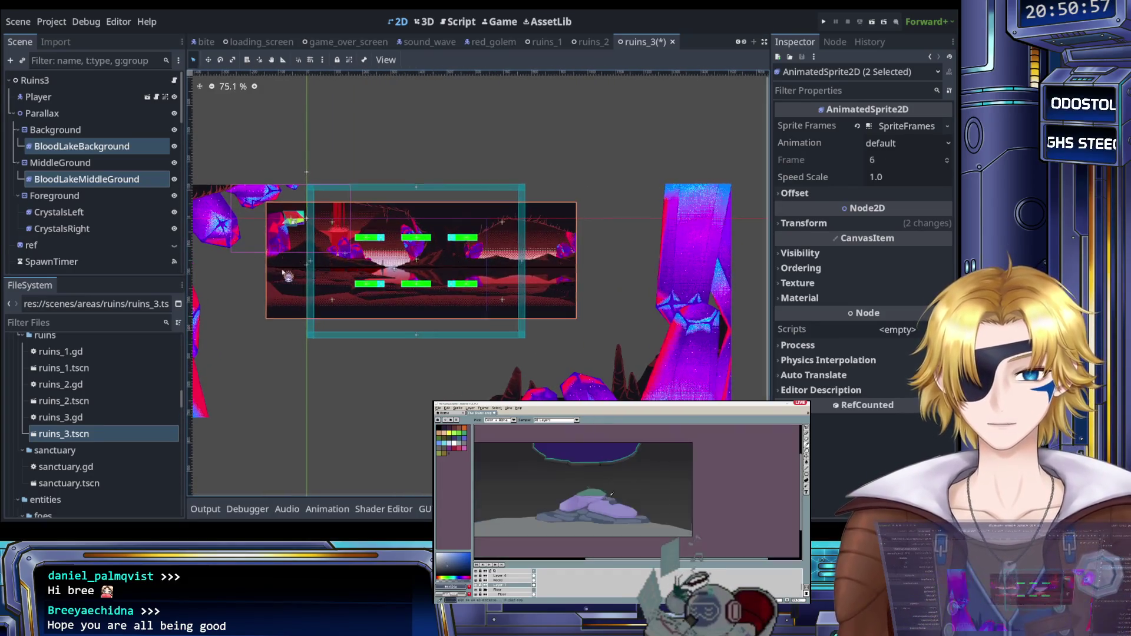
Step: Set the CrystalsLeft sprite's scale to 0.25
scroll(365, 286, "left", 5)
scroll(388, 291, "down", 4)
left_click(112, 212)
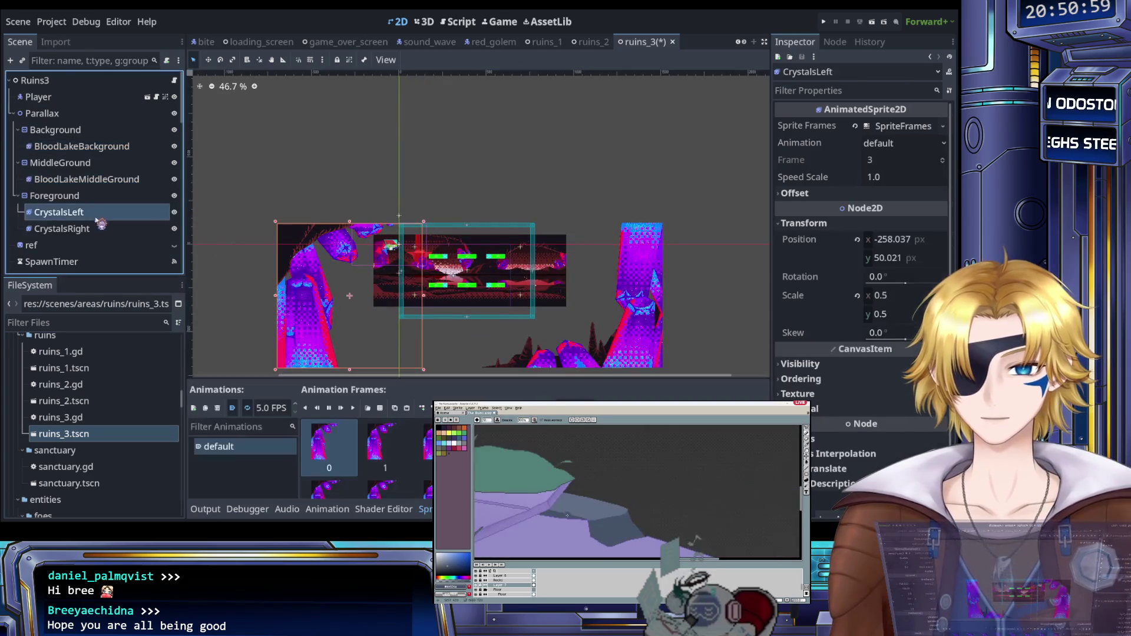
left_click(893, 298)
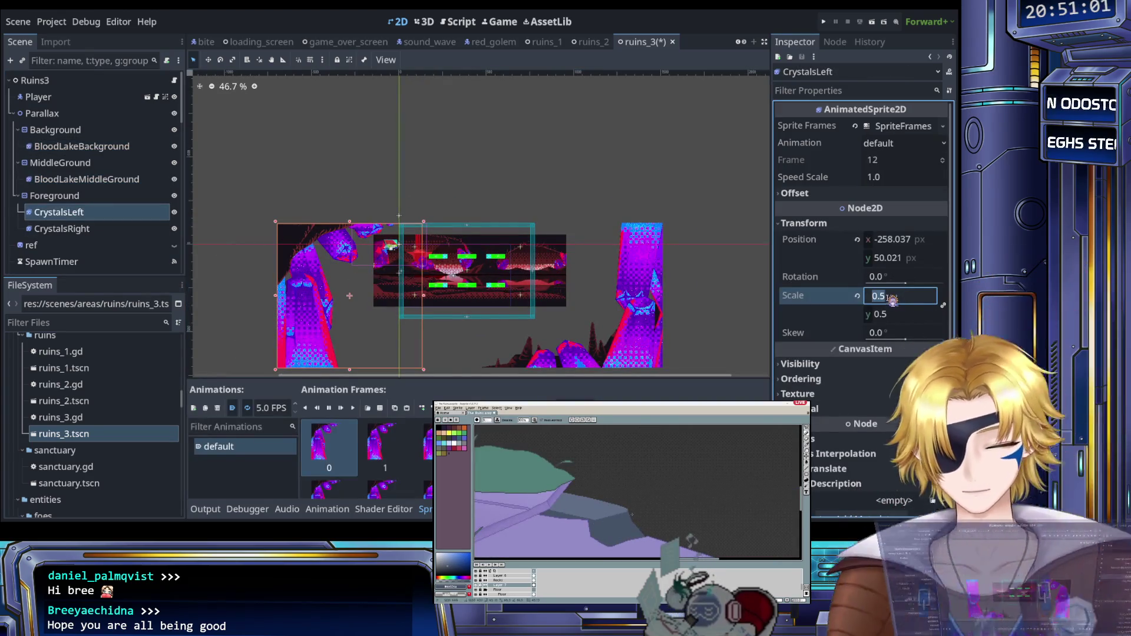
type("0.25")
key("Return")
Step: Nudge CrystalsLeft right and up to about (−108.5, −12.6), then select CrystalsRight
scroll(472, 289, "up", 5)
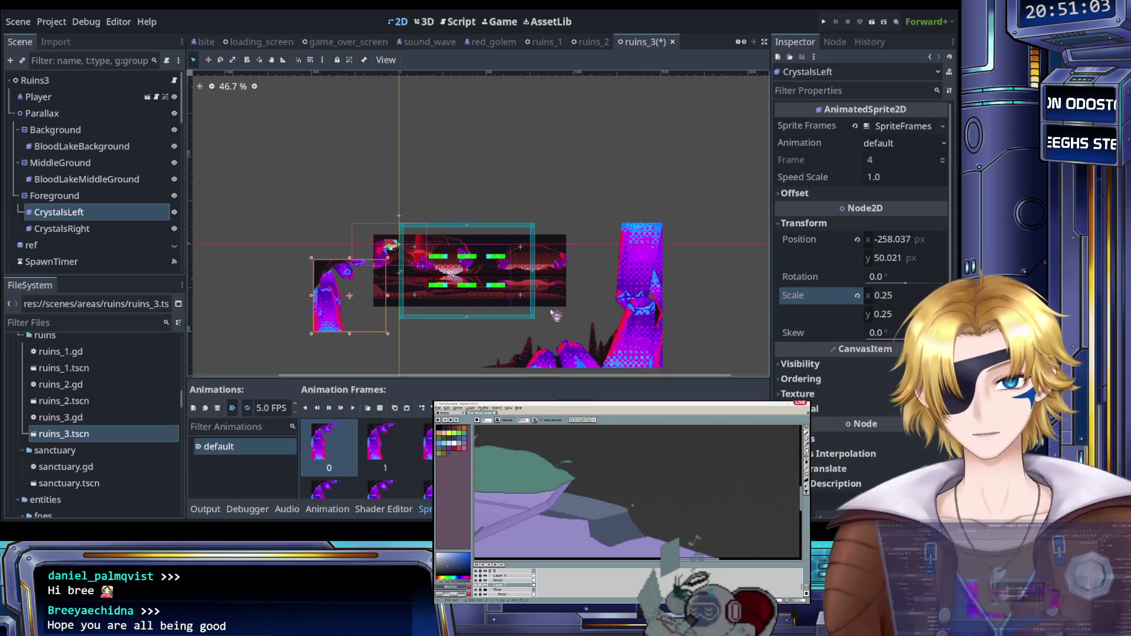
key("Right")
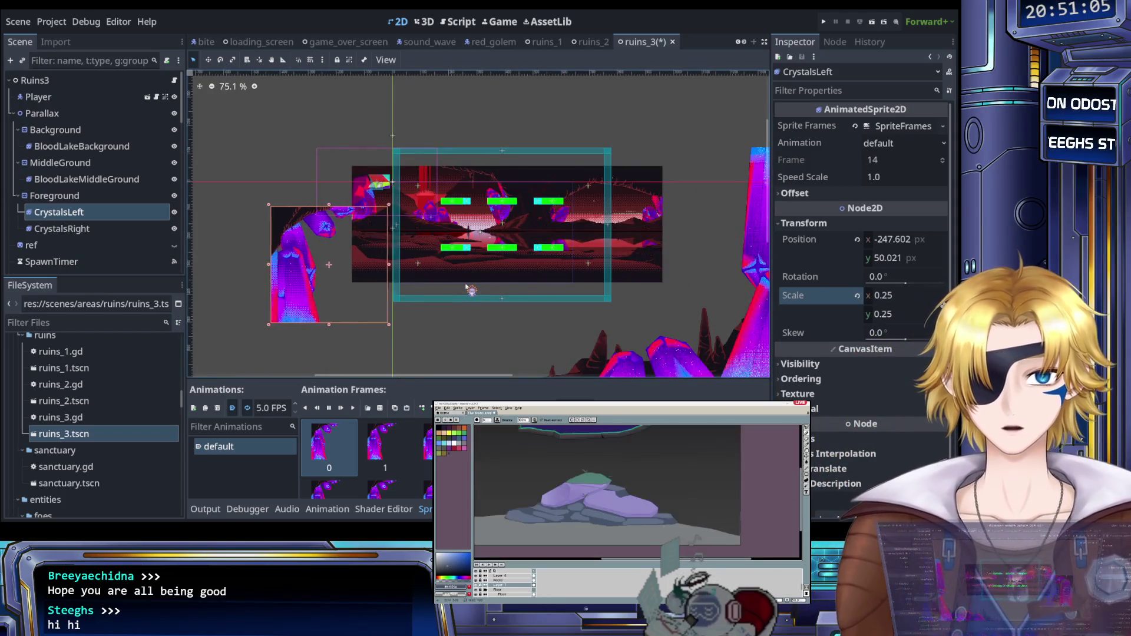
key("Right")
key("Up")
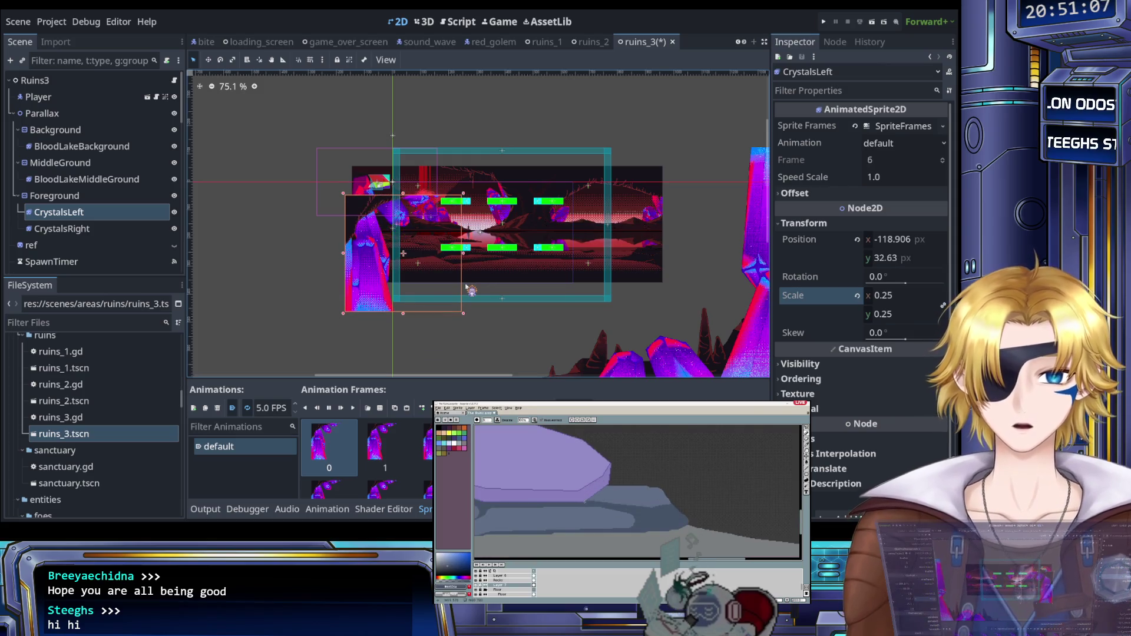
key("Right")
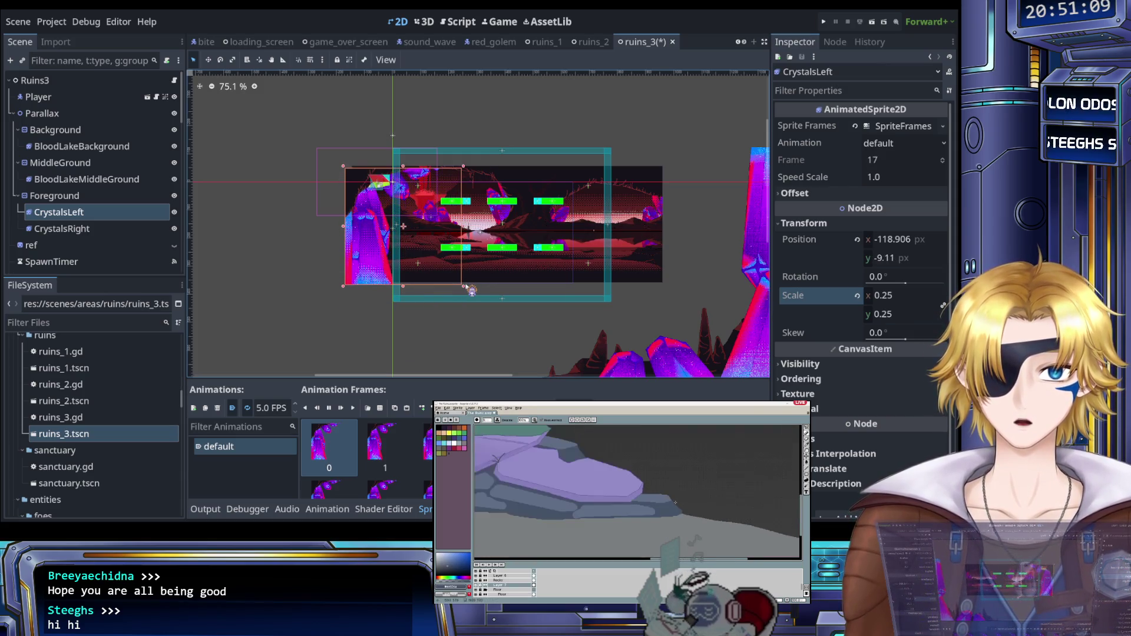
key("Up")
key("Right")
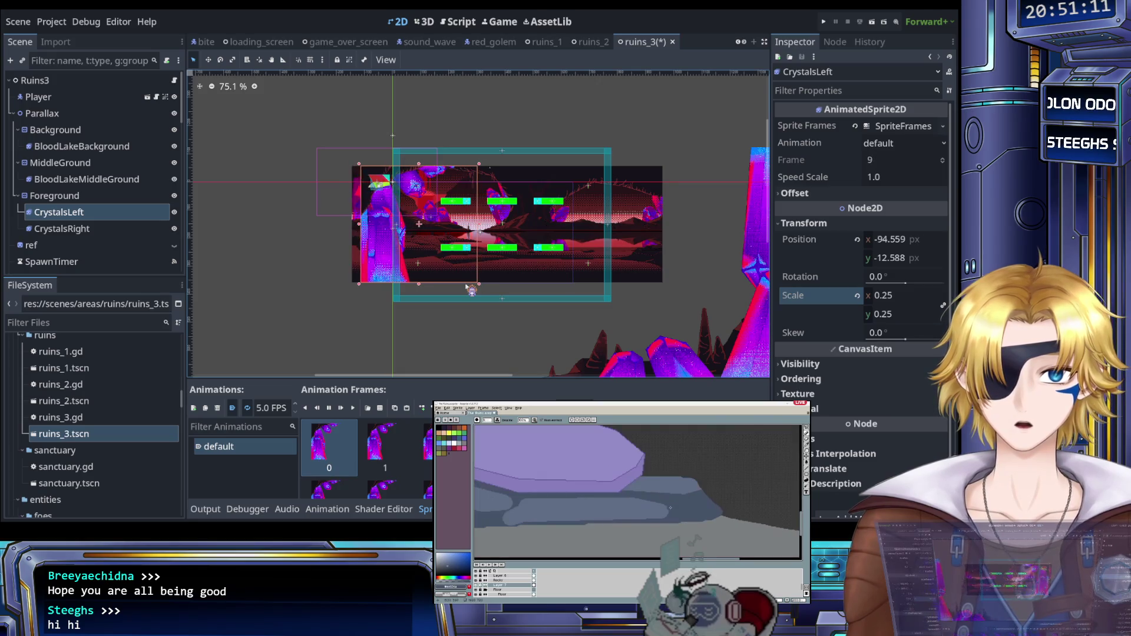
scroll(351, 156, "up", 8)
key("Left")
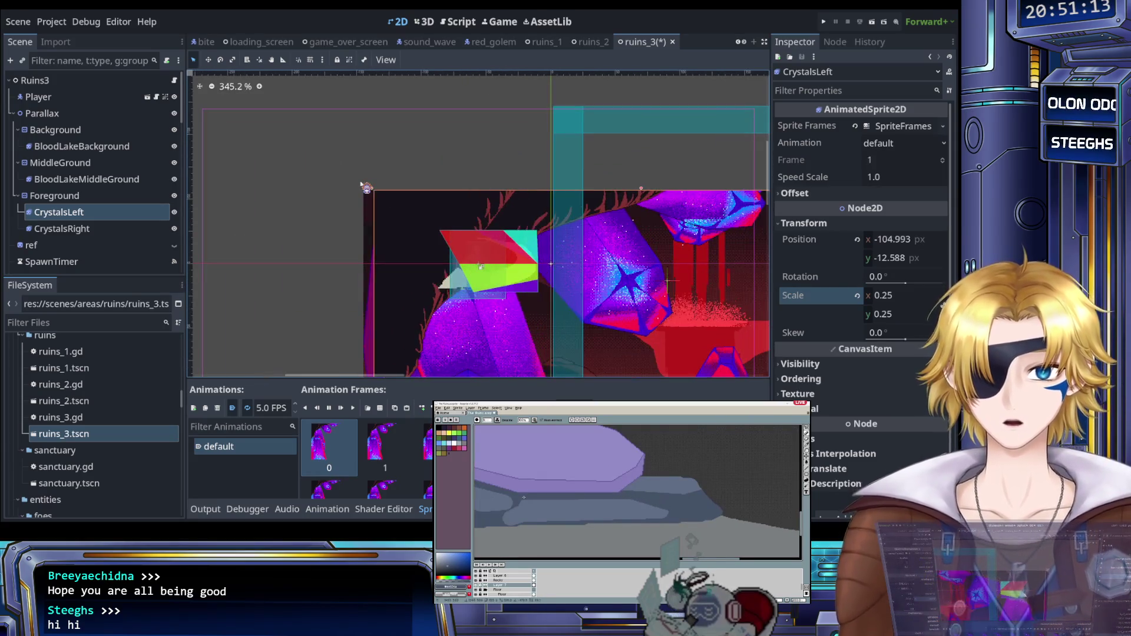
scroll(391, 187, "down", 10)
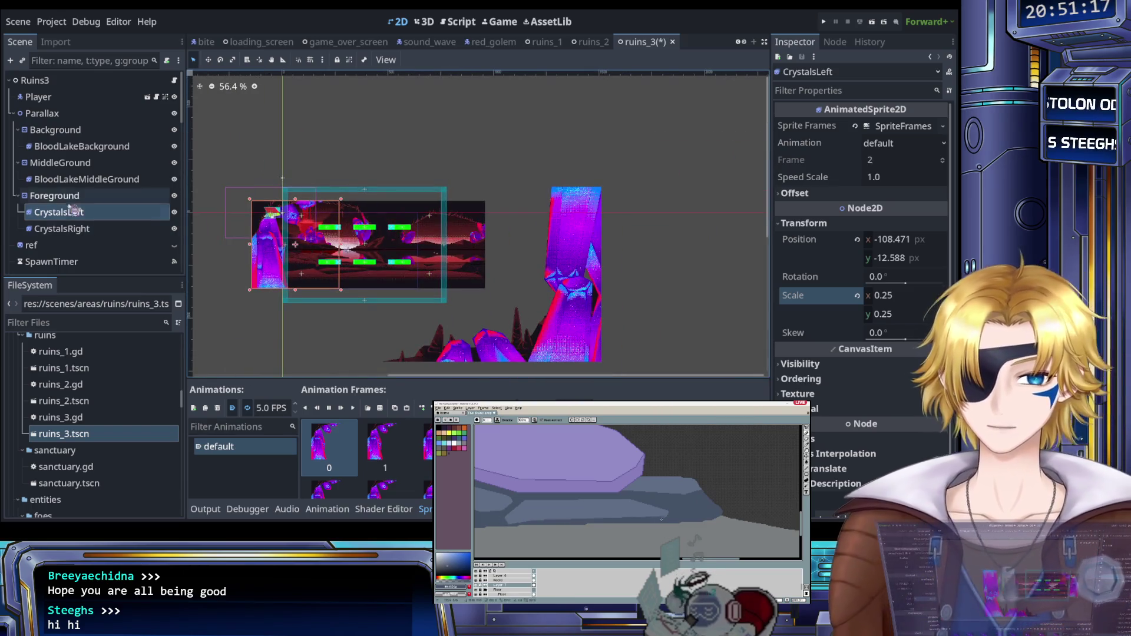
left_click(62, 229)
scroll(506, 285, "up", 3)
Step: Move CrystalsRight up and set its scale to 0.25
left_click_drag(510, 288, 508, 263)
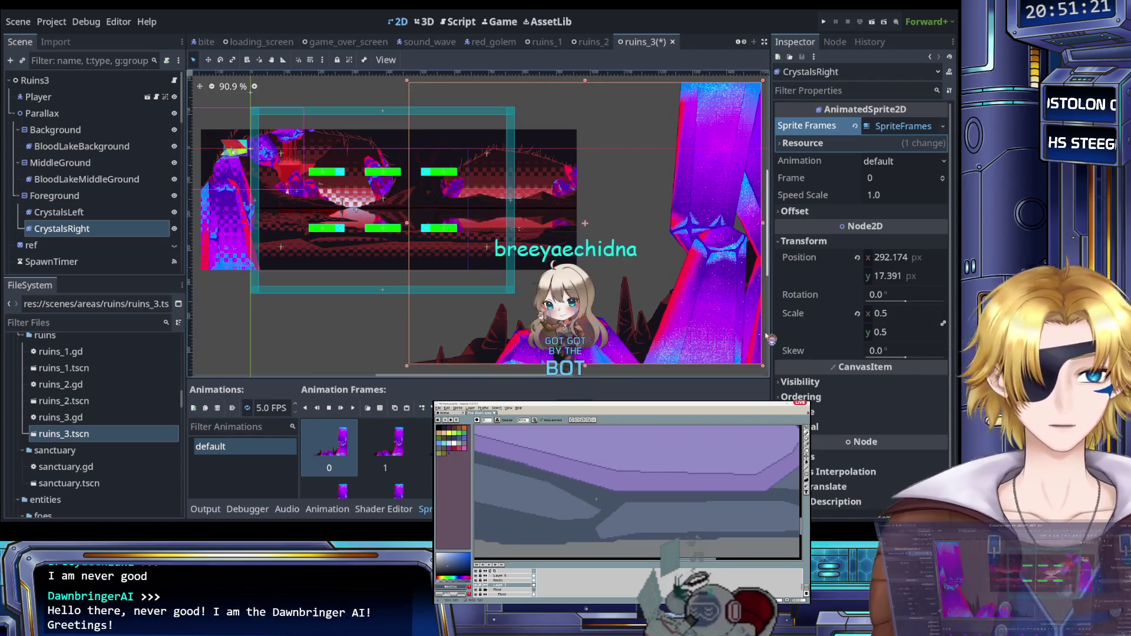
left_click(894, 313)
type("0.2")
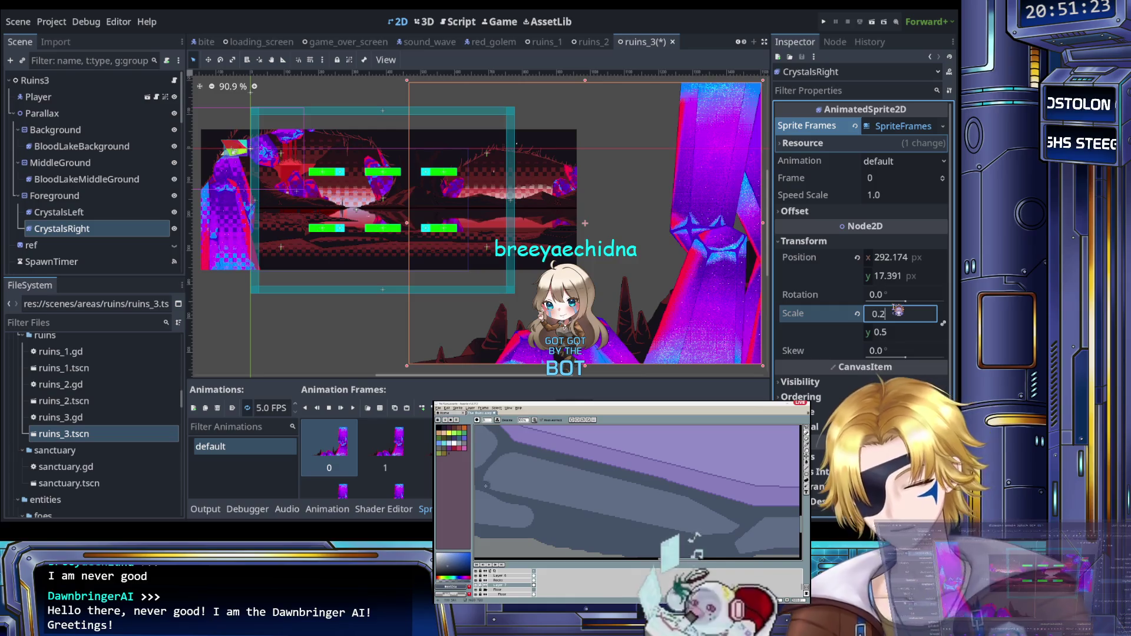
type("5")
key("Return")
Step: Nudge CrystalsRight left onto the scene's right edge and slightly up
scroll(472, 350, "down", 3)
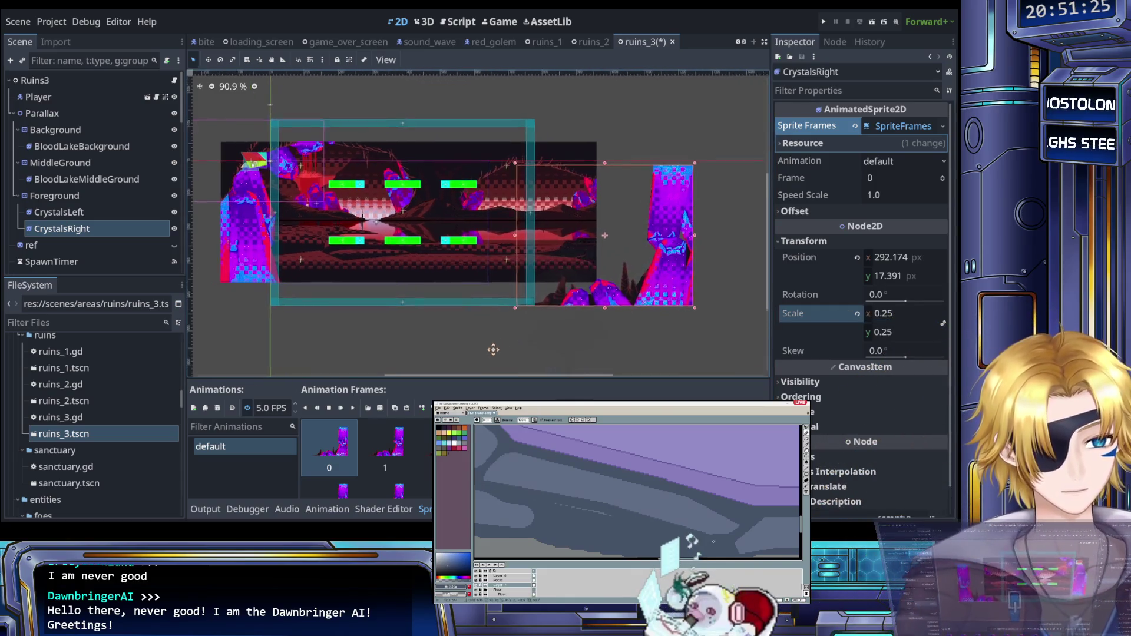
scroll(481, 347, "up", 1)
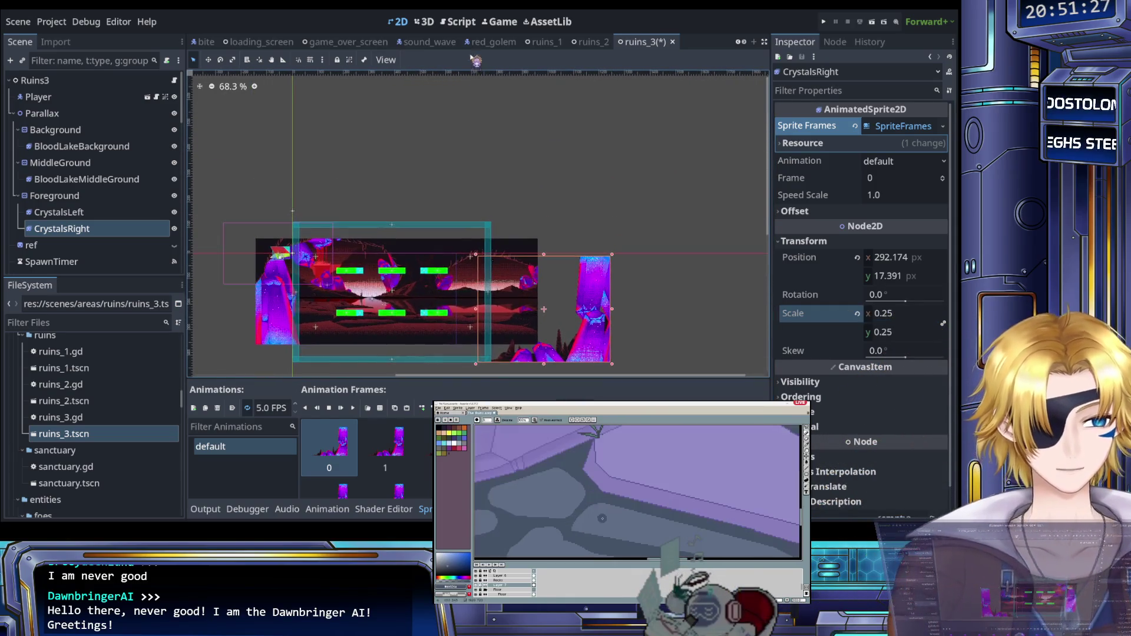
scroll(501, 366, "right", 2)
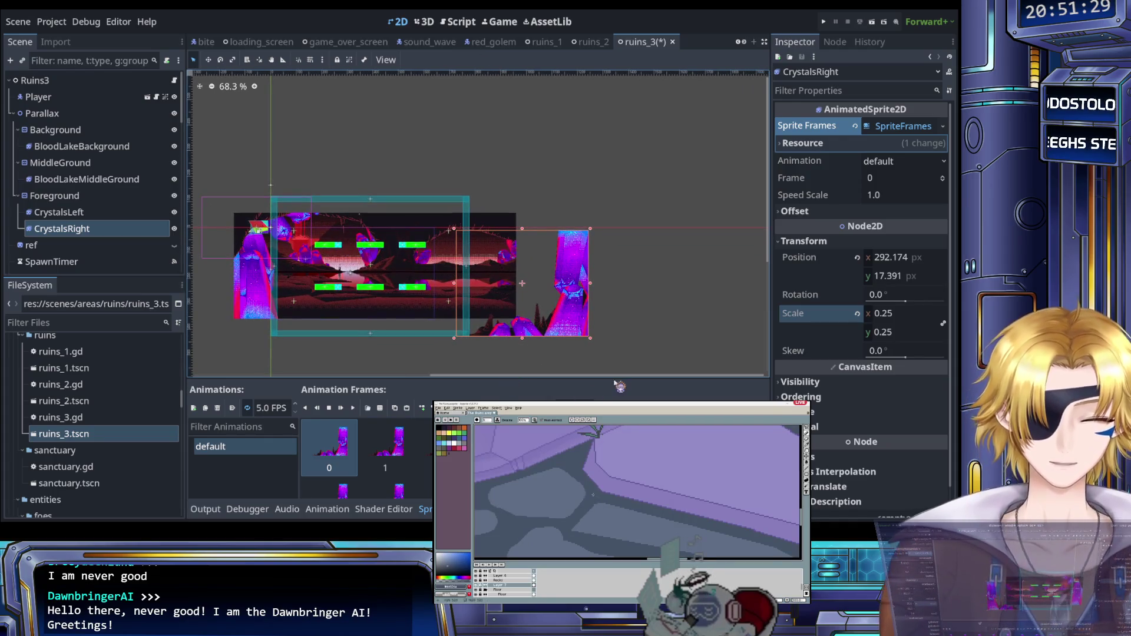
scroll(647, 307, "up", 4)
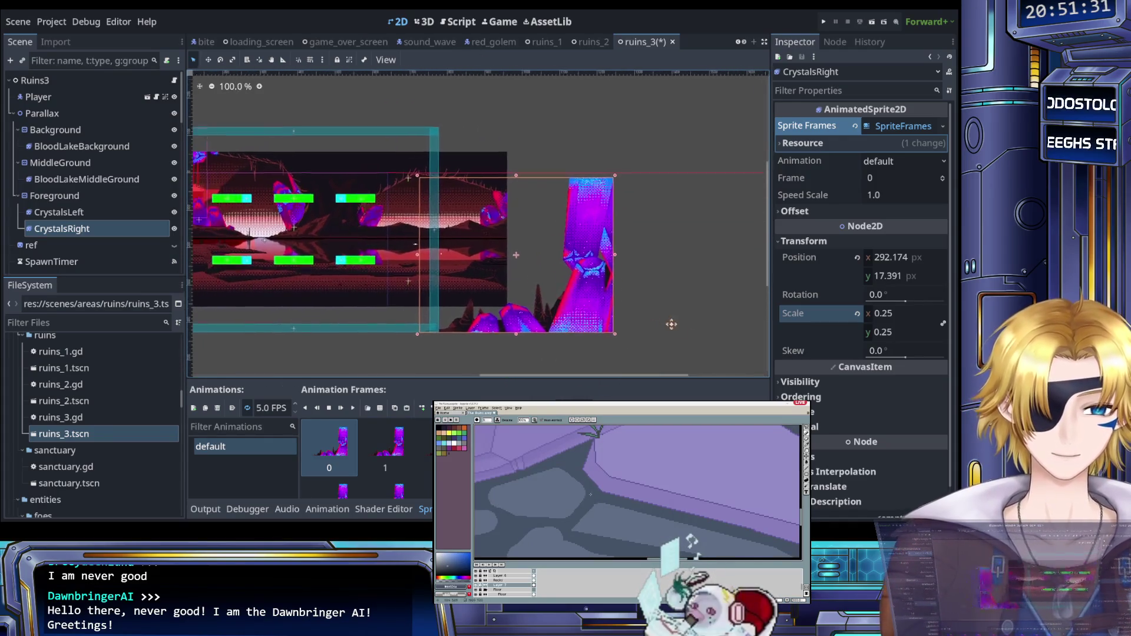
left_click_drag(705, 323, 718, 319)
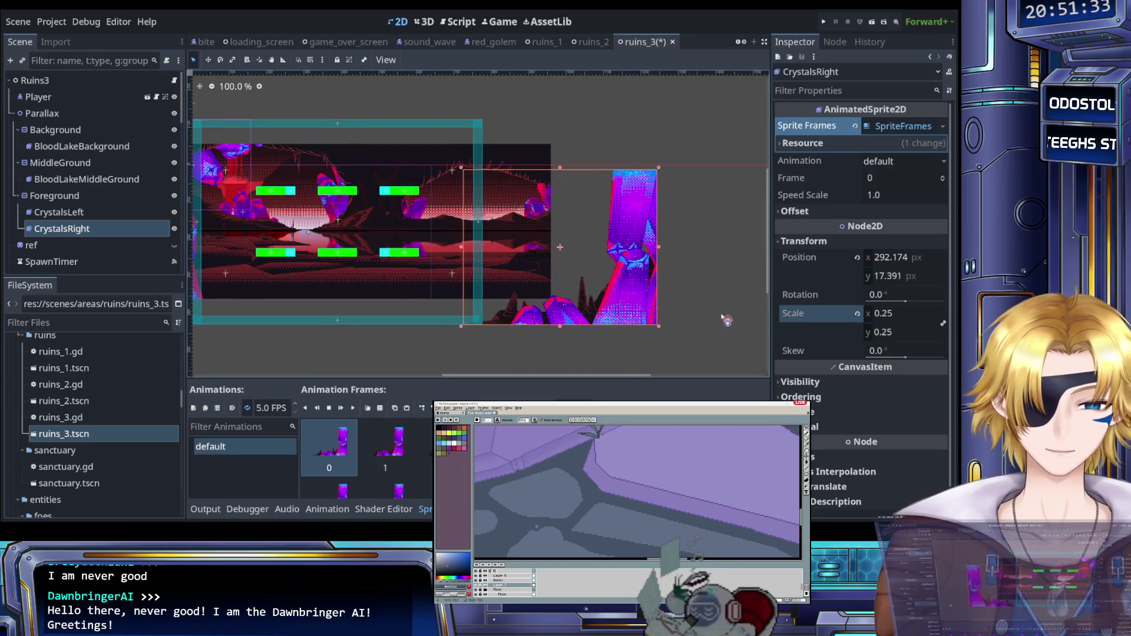
key("Left")
key("Left")
key("Left")
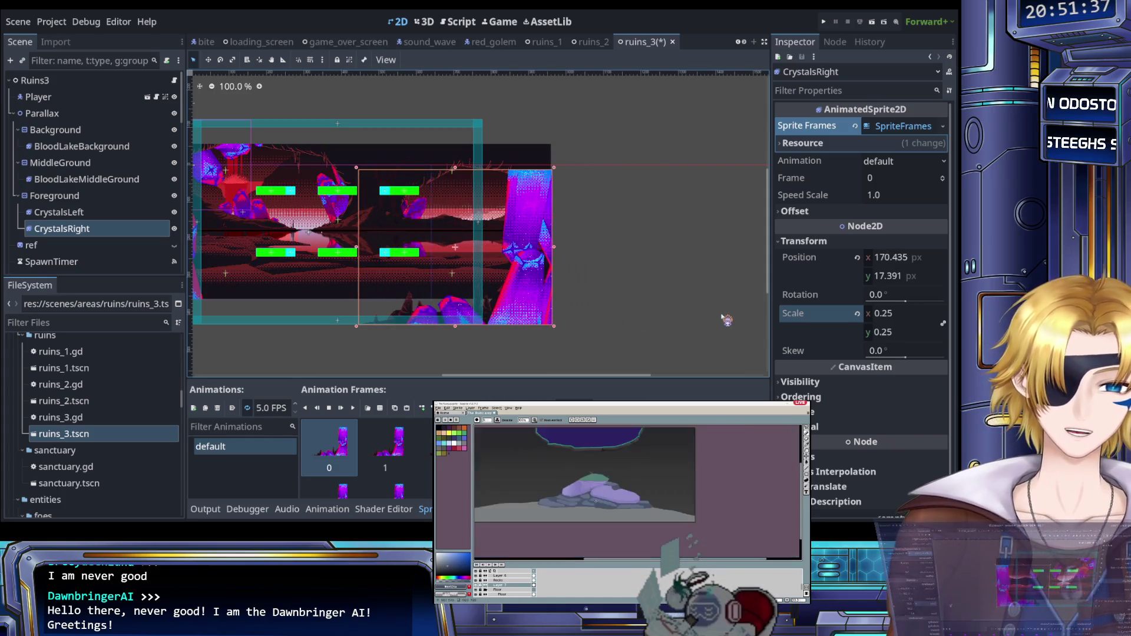
scroll(659, 221, "up", 5)
scroll(552, 331, "up", 2)
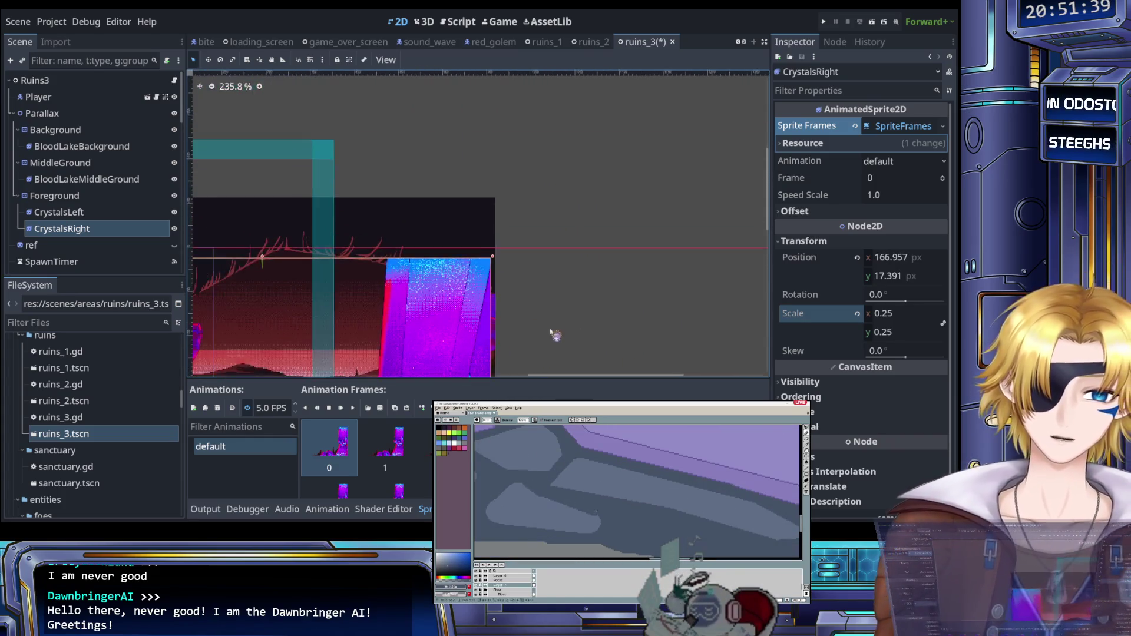
scroll(497, 293, "up", 1)
scroll(566, 282, "down", 1)
key("Right")
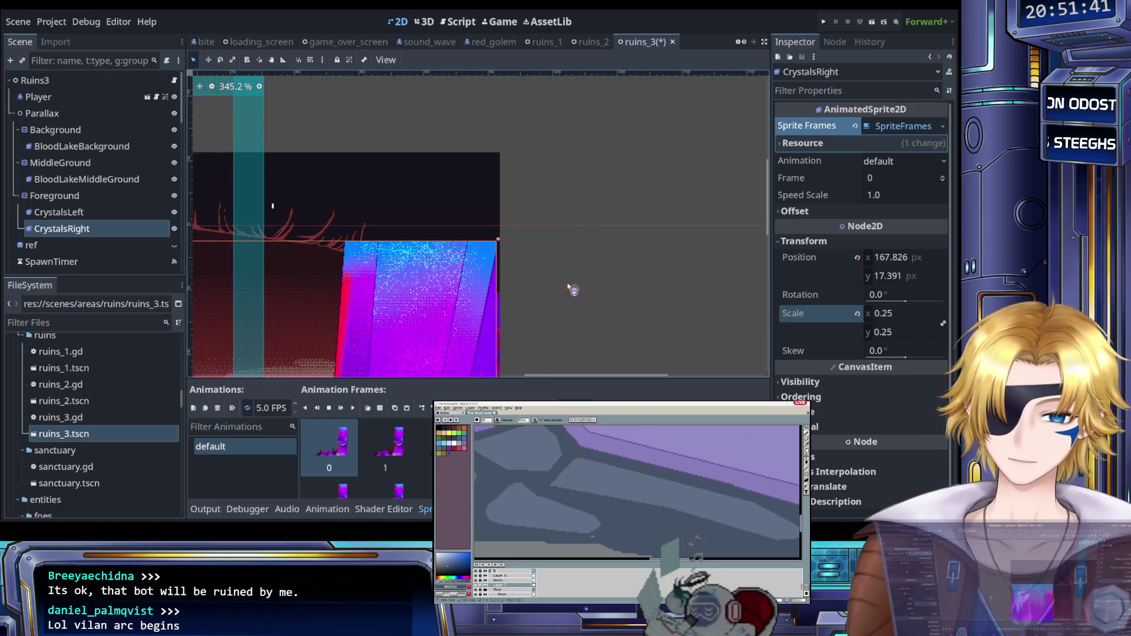
scroll(535, 270, "up", 3)
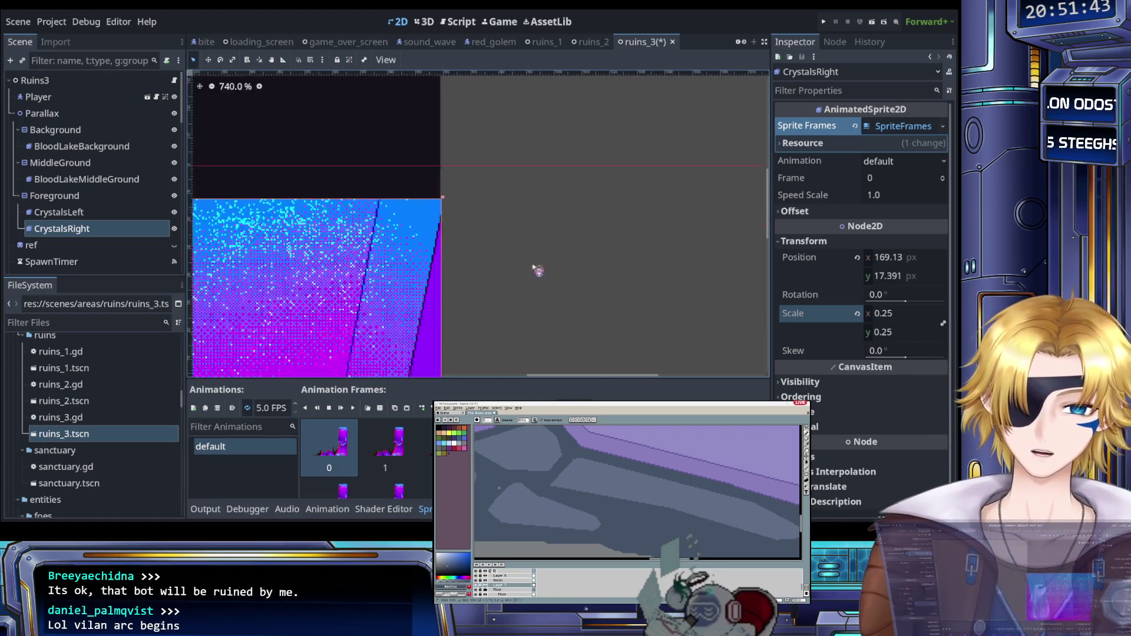
scroll(465, 288, "up", 2)
scroll(568, 361, "up", 2)
scroll(538, 293, "up", 2)
key("Up")
key("Up")
key("Up")
key("Up")
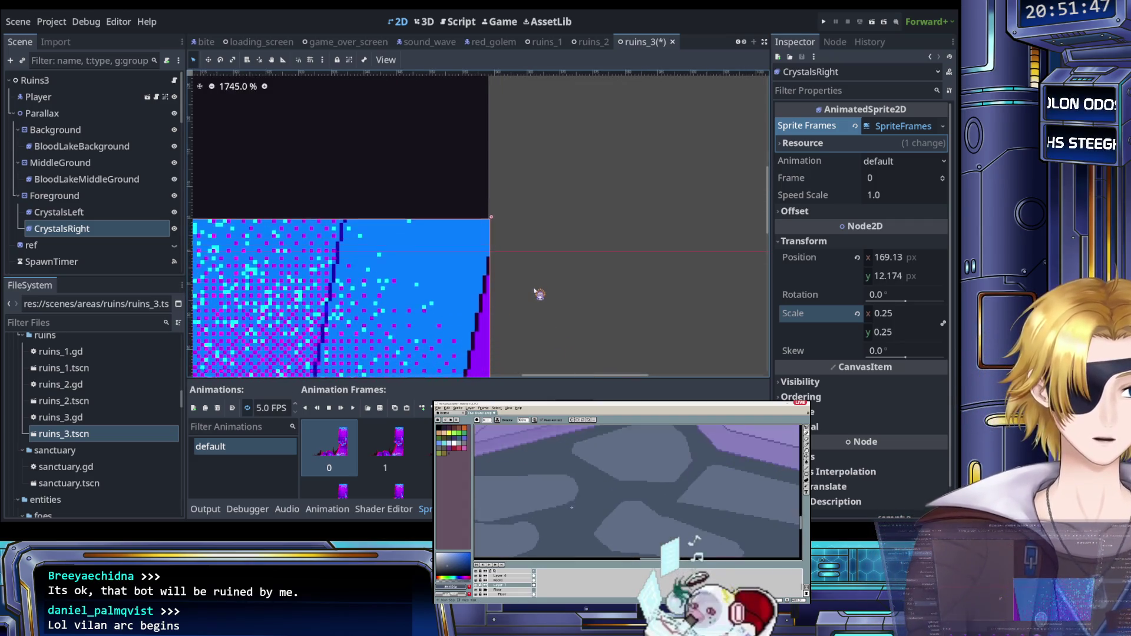
Step: Set CrystalsRight's position to x 169 and y about −12.6, level with CrystalsLeft
left_click(905, 262)
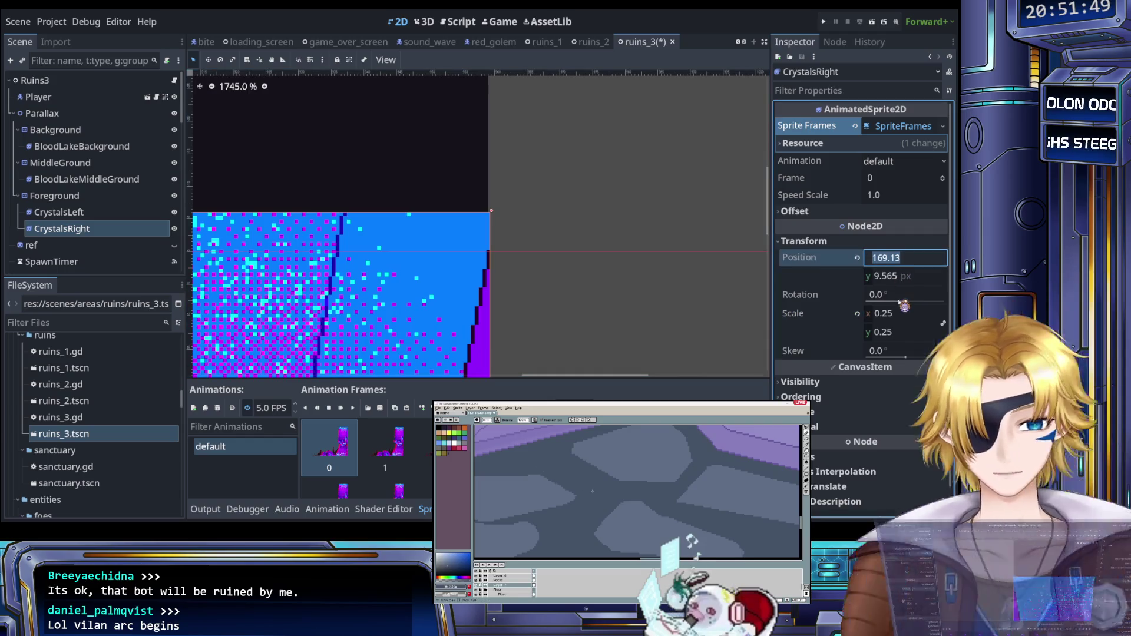
type("169")
key("Return")
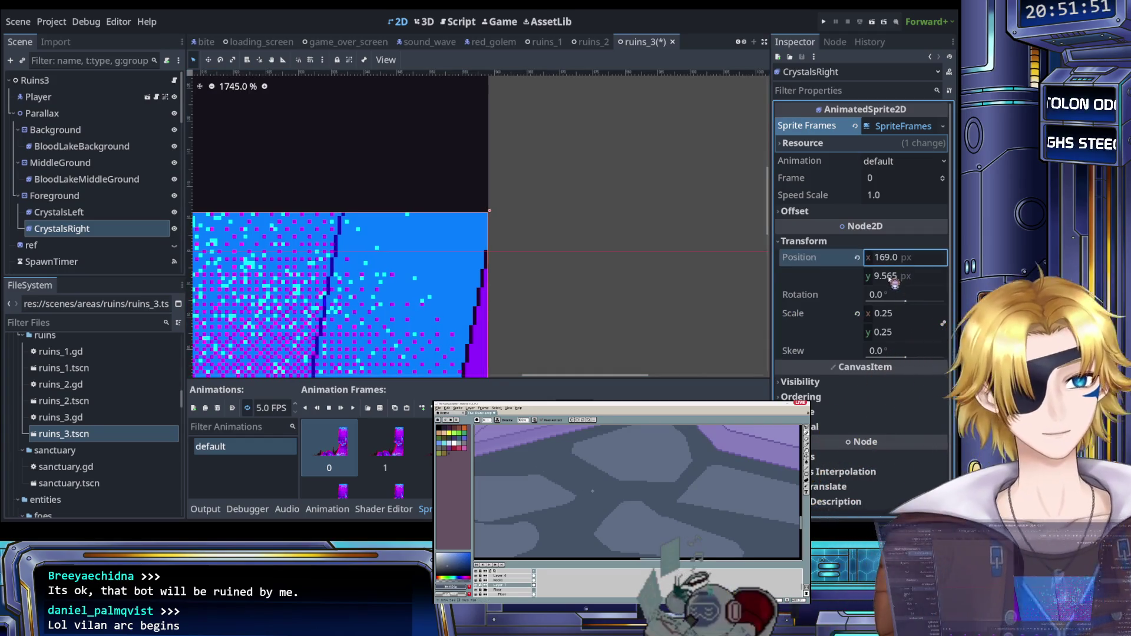
type("10")
key("Return")
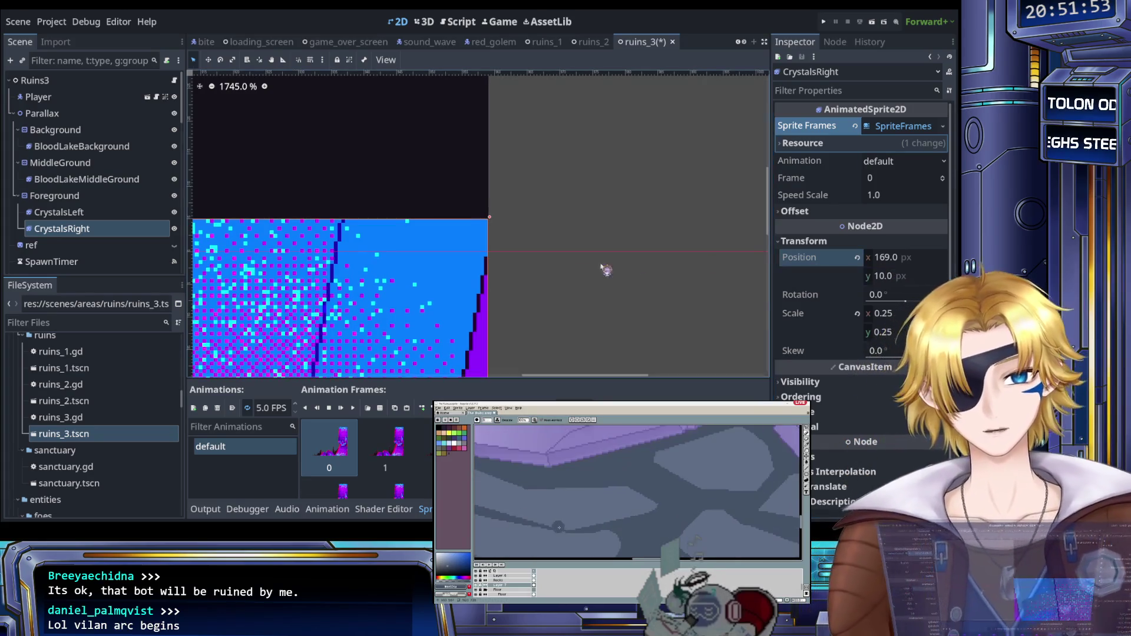
scroll(609, 316, "down", 5)
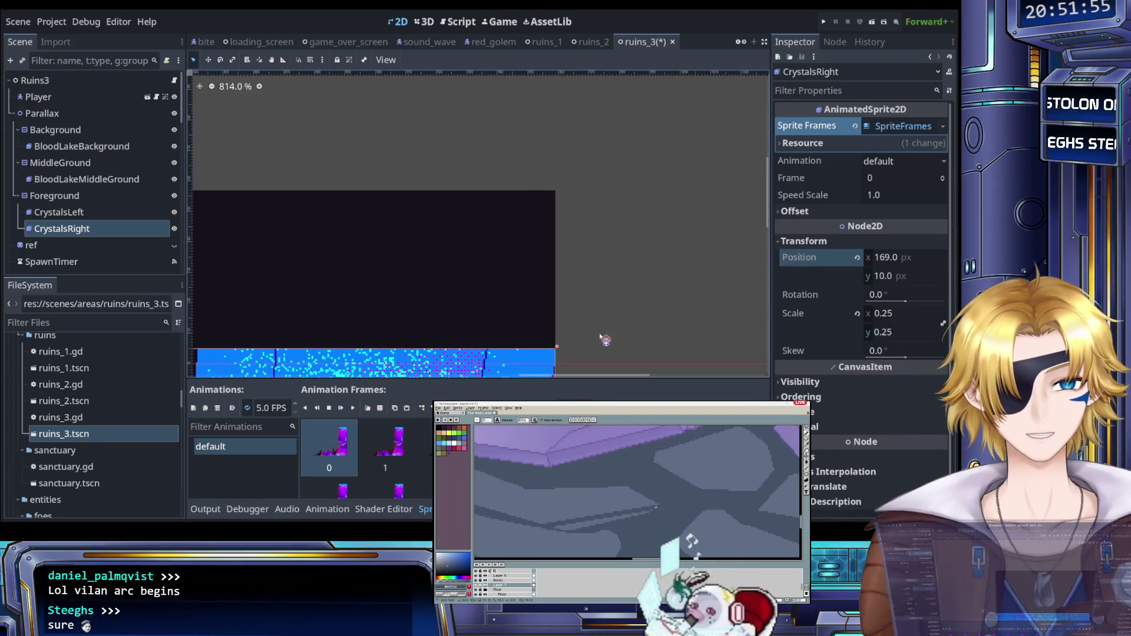
left_click_drag(884, 276, 855, 276)
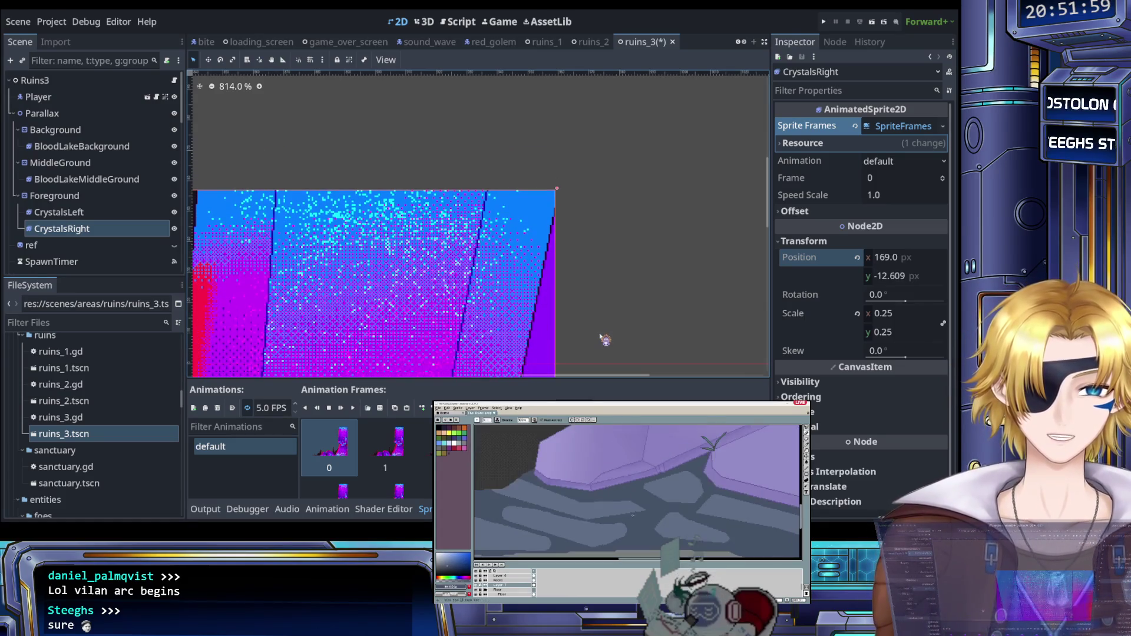
left_click(621, 336)
scroll(626, 310, "down", 8)
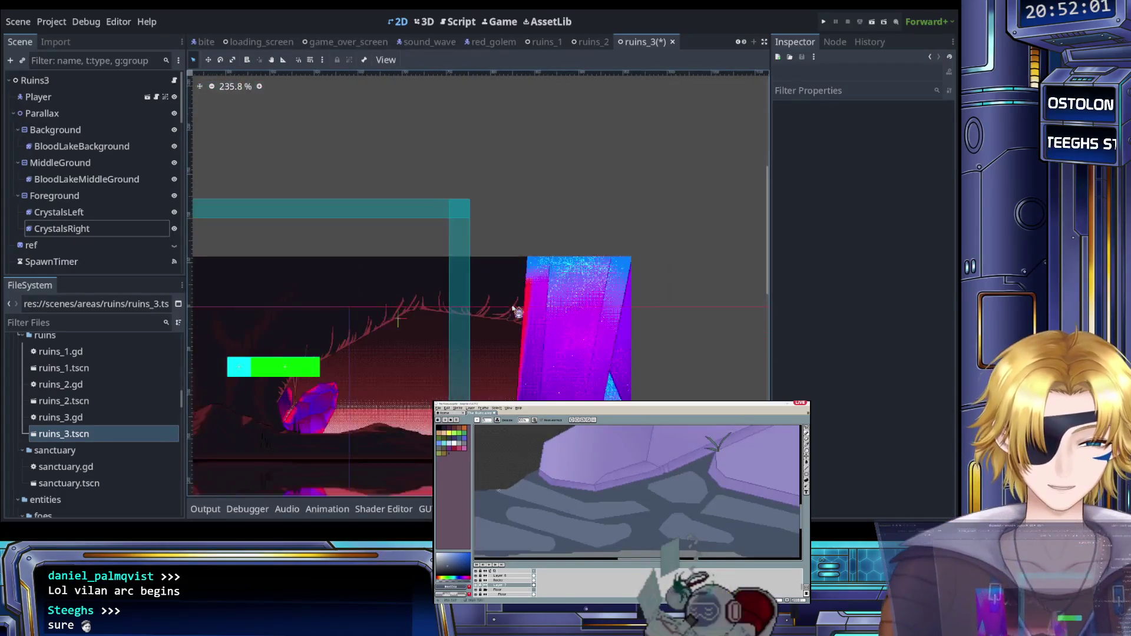
left_click_drag(403, 332, 537, 300)
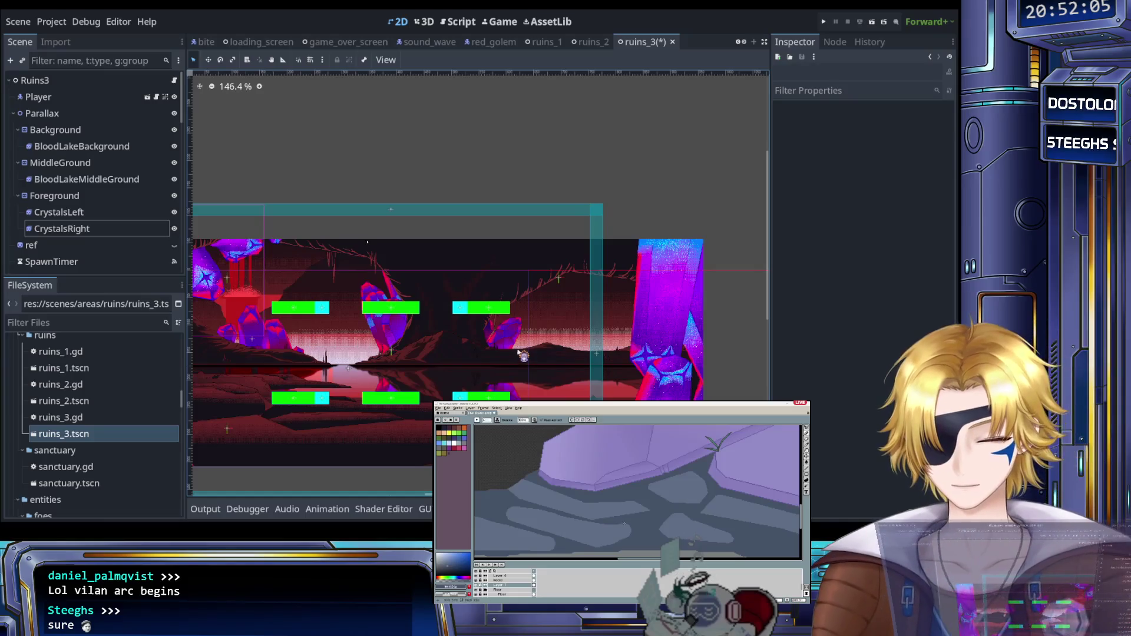
scroll(513, 348, "down", 3)
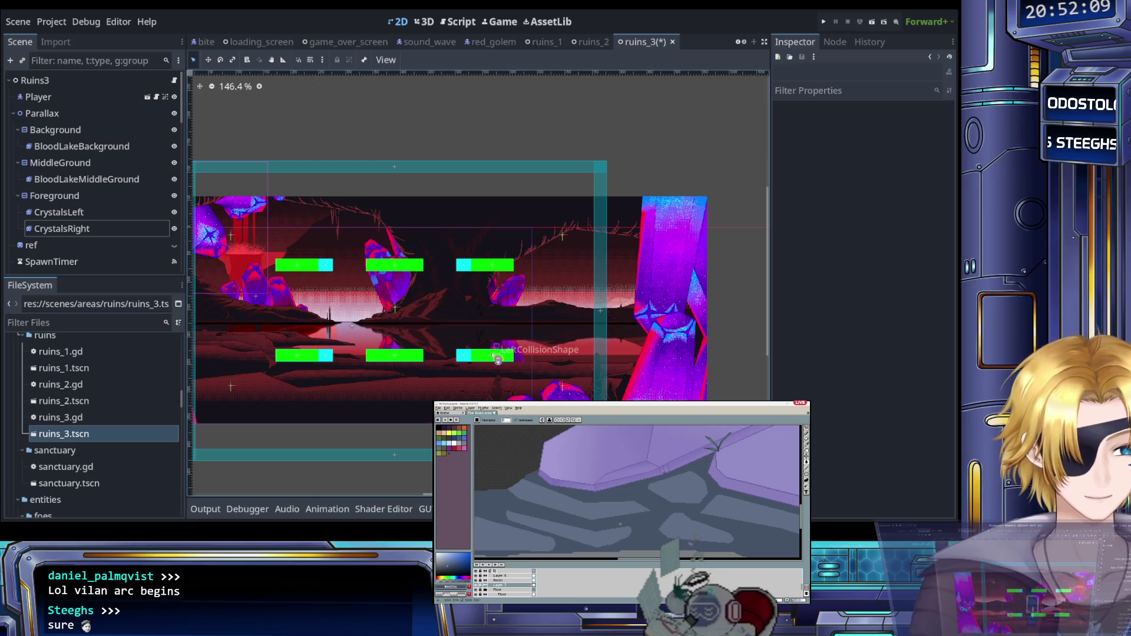
mouse_move(460, 381)
left_mouse_down()
mouse_move(485, 348)
mouse_move(549, 350)
mouse_move(529, 333)
left_mouse_up()
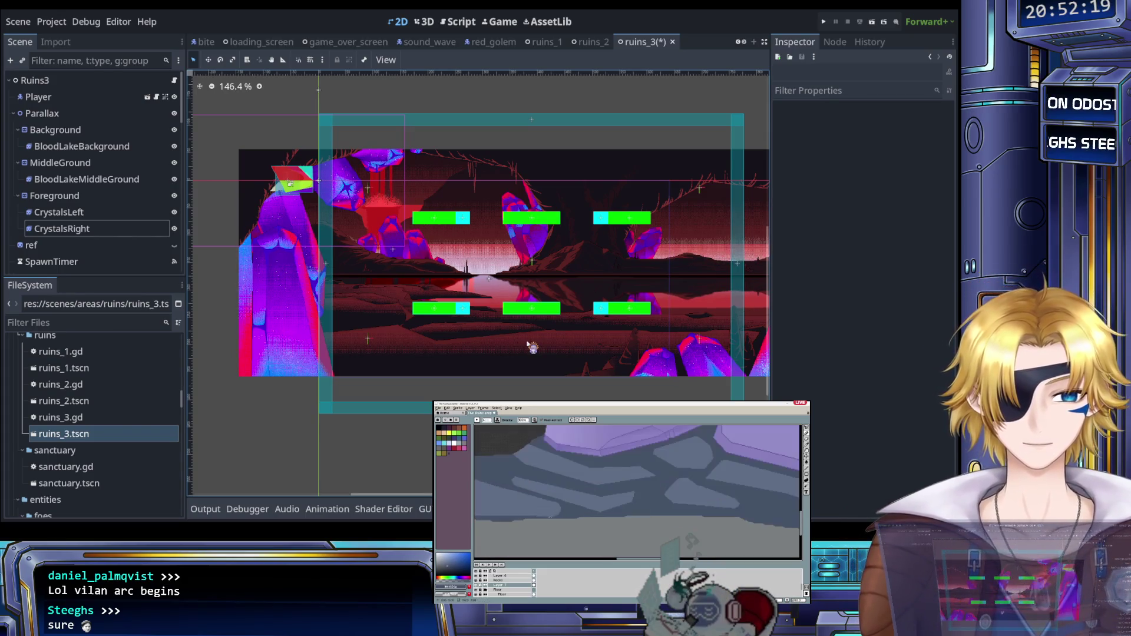
mouse_move(532, 348)
left_mouse_down()
mouse_move(412, 330)
mouse_move(451, 328)
mouse_move(404, 361)
mouse_move(361, 371)
mouse_move(409, 372)
left_mouse_up()
scroll(466, 326, "up", 3)
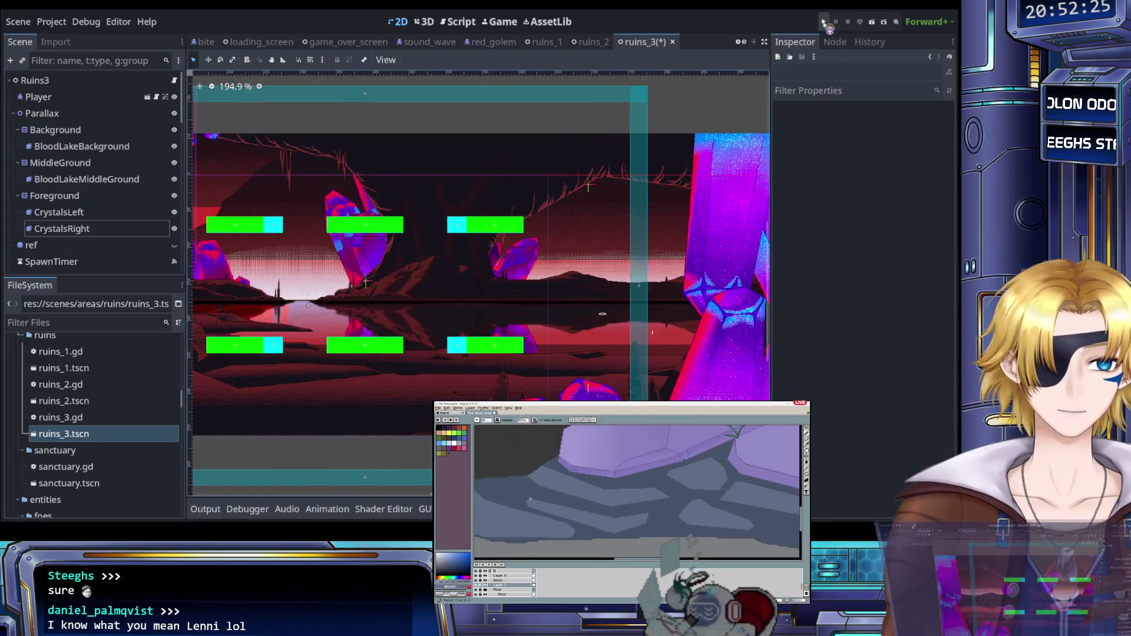
Step: Run ruins_3, move the character left and right, then quit the game
left_click(825, 22)
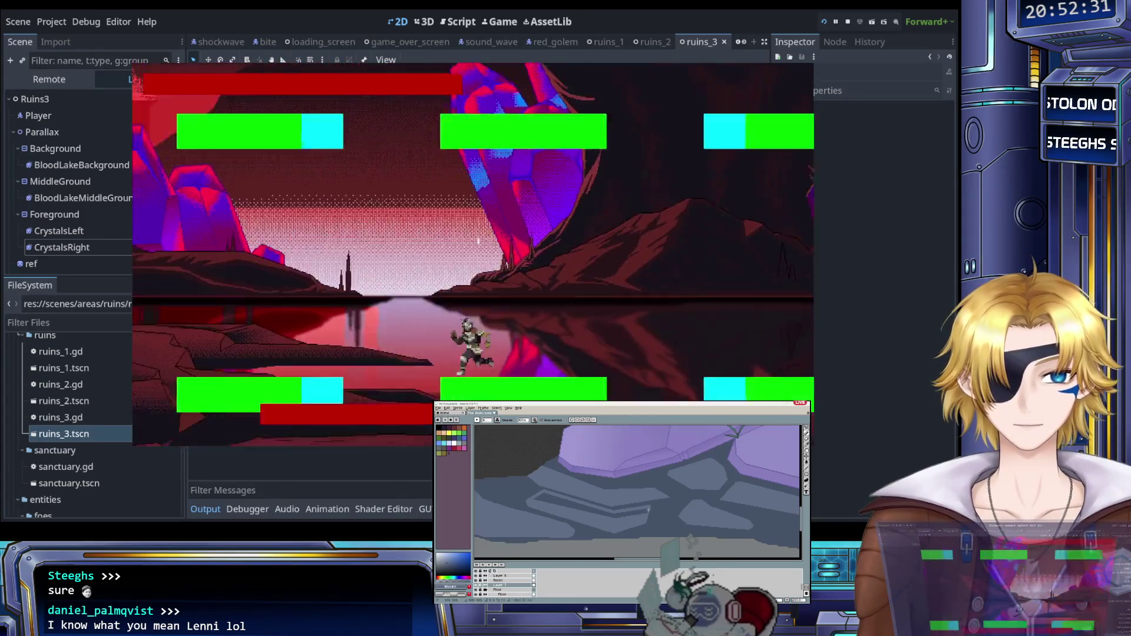
key("Left")
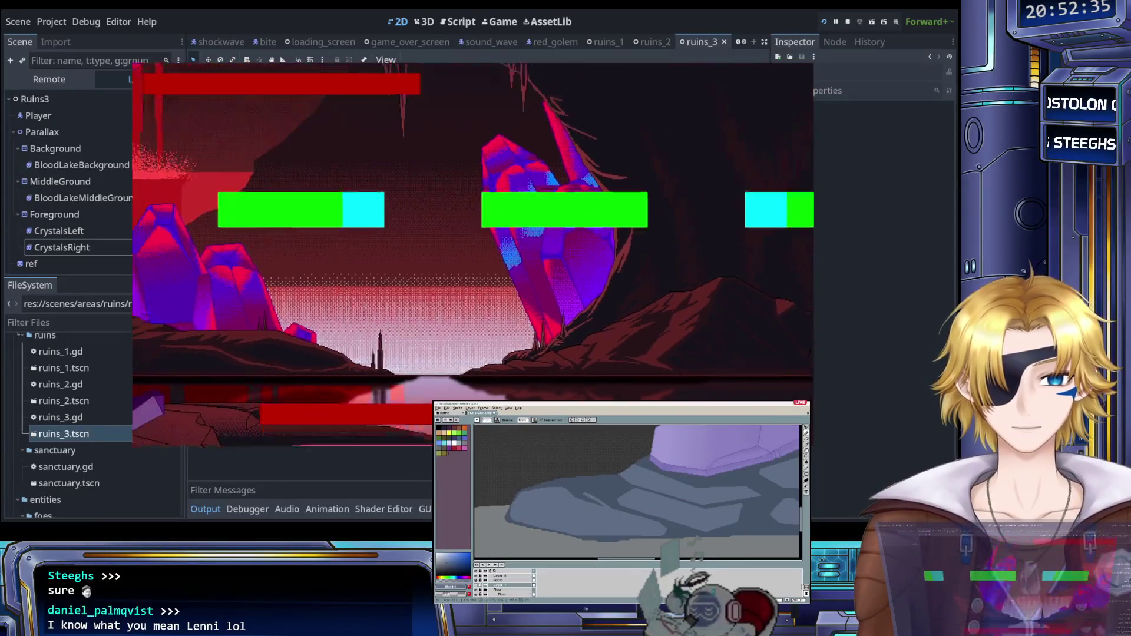
key("Right")
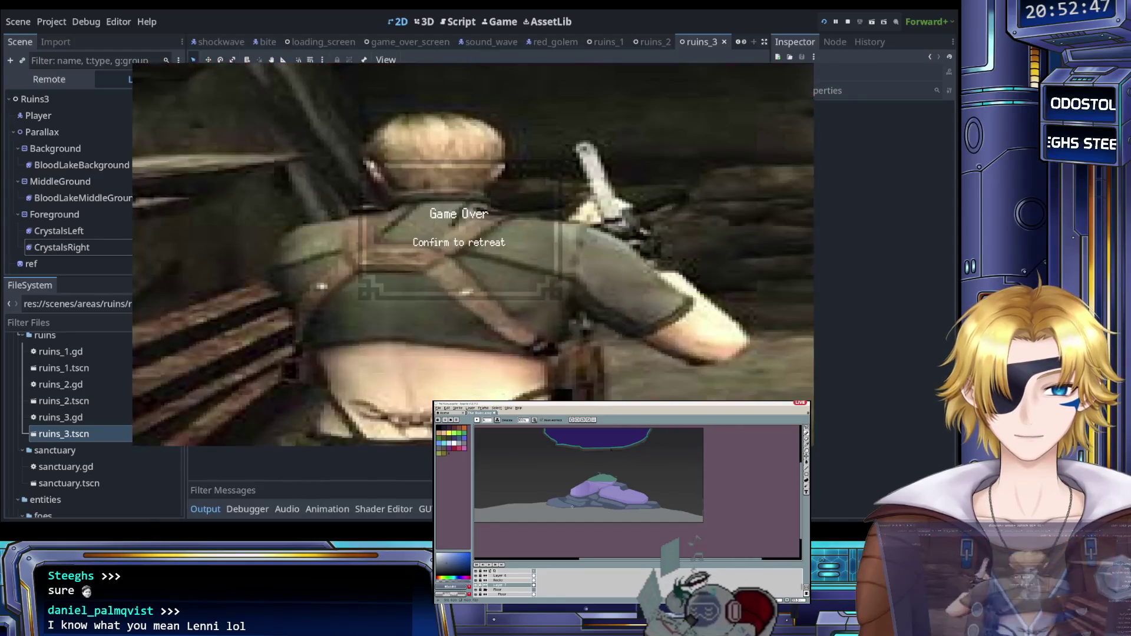
key("Return")
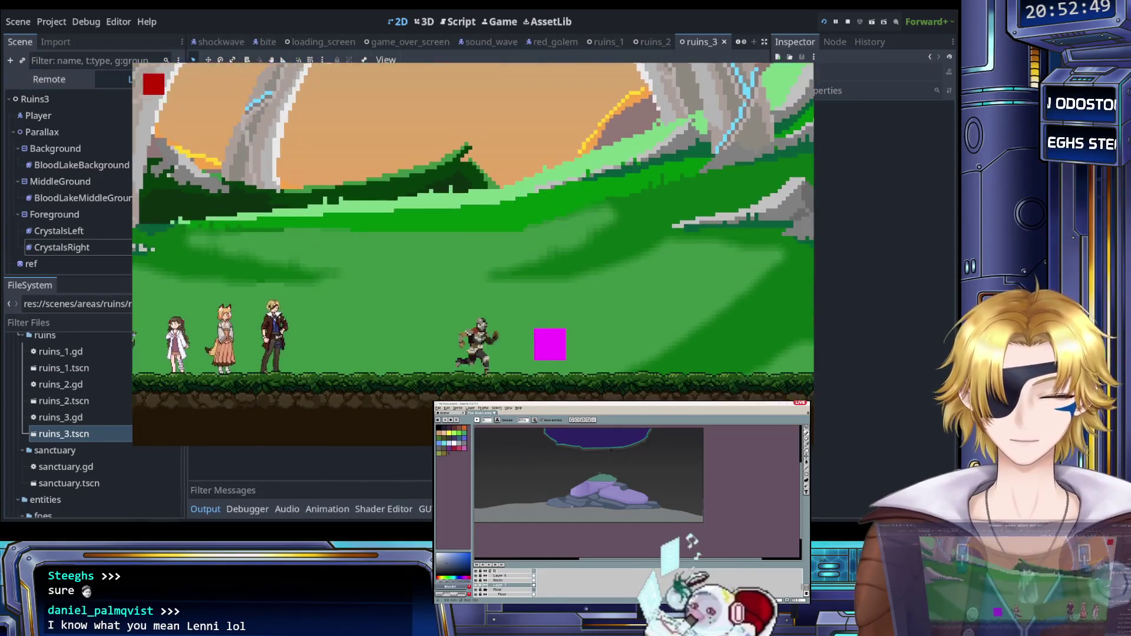
key("Escape")
key("Return")
key("Return")
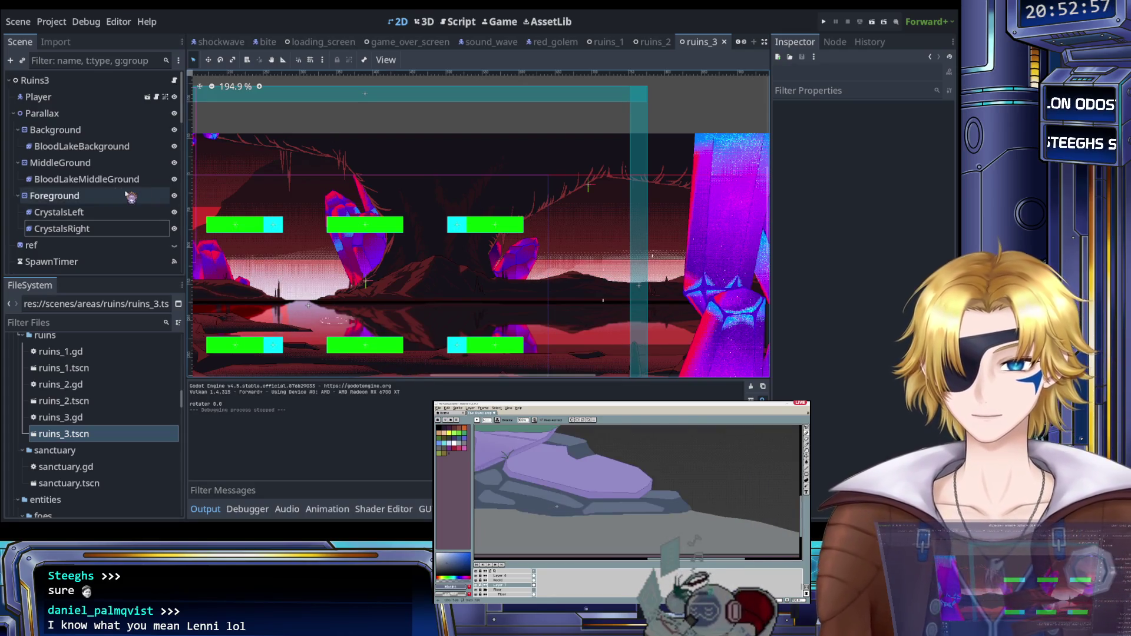
Step: Revert the MiddleGround layer's horizontal scroll scale from 0.835 to 1.0
left_click(111, 180)
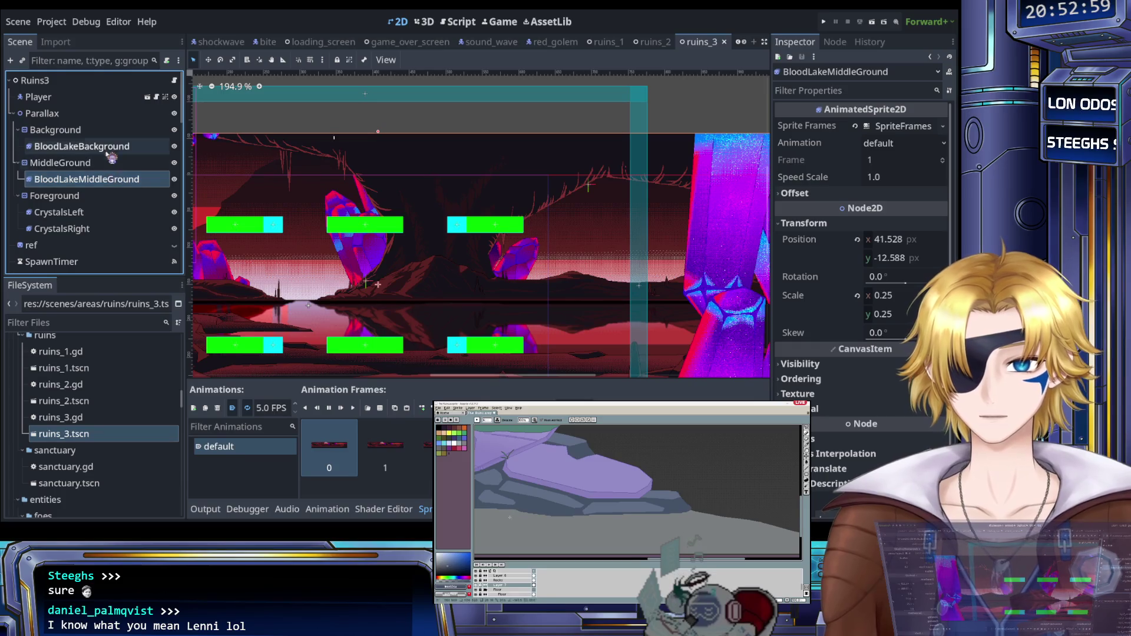
double_click(174, 147)
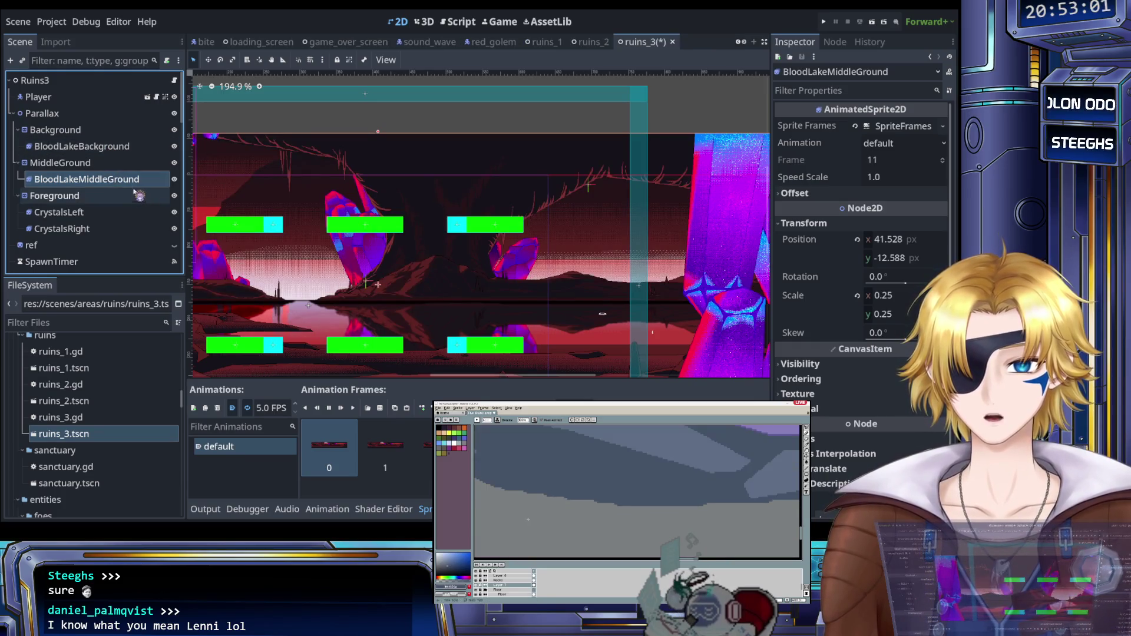
left_click(112, 167)
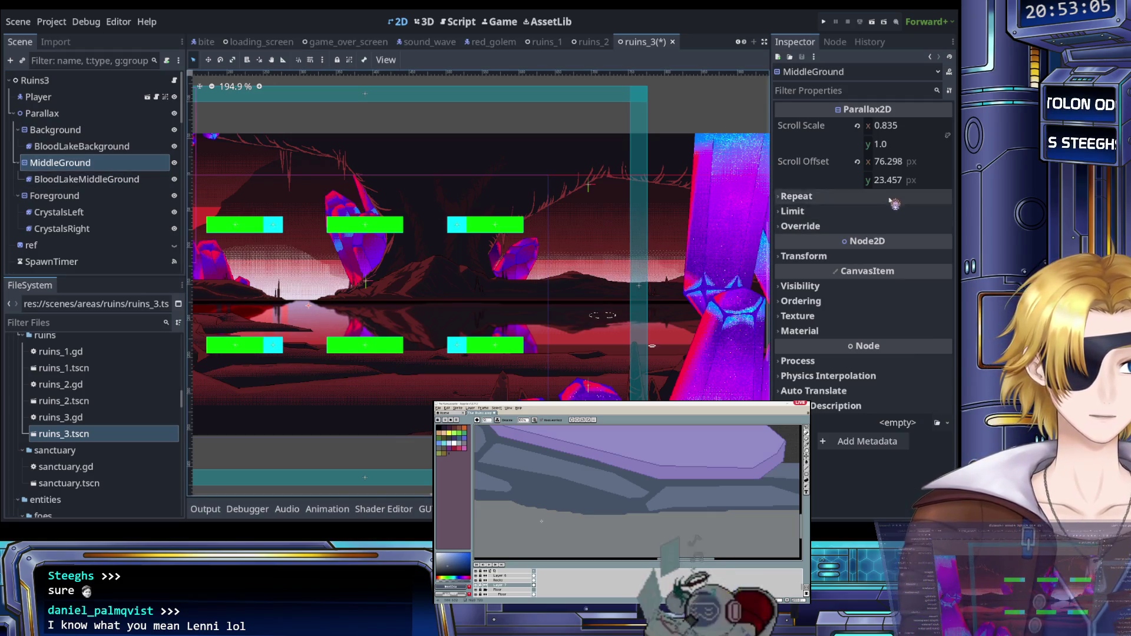
left_click(858, 126)
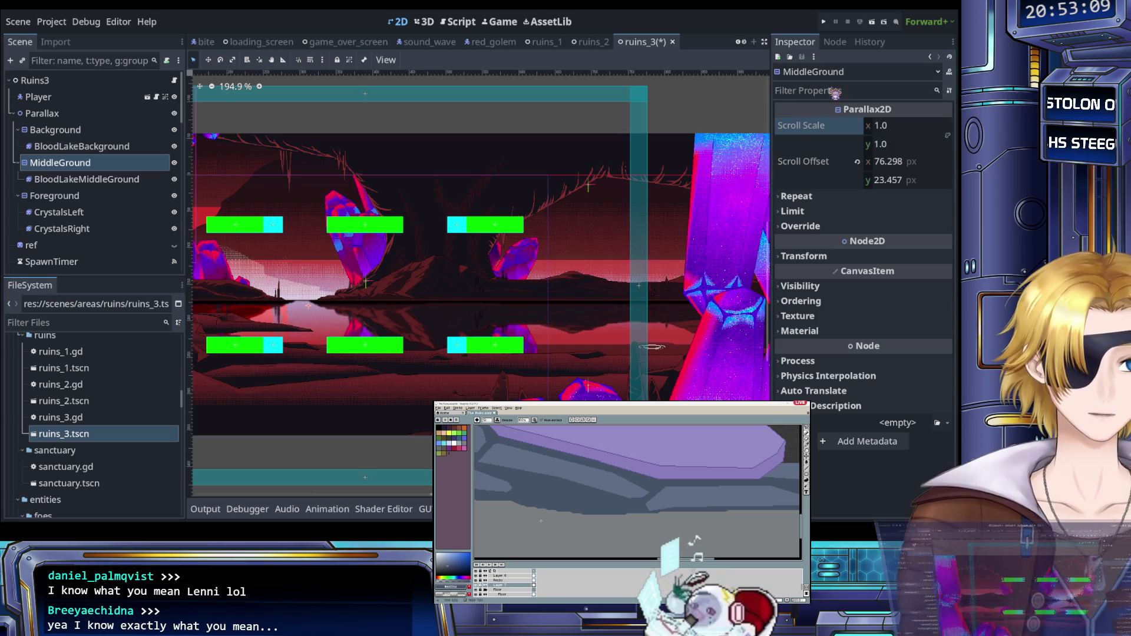
Step: Test-run The Evil That Lurks level, quit with F8, and select BloodLakeBackground
left_click(827, 23)
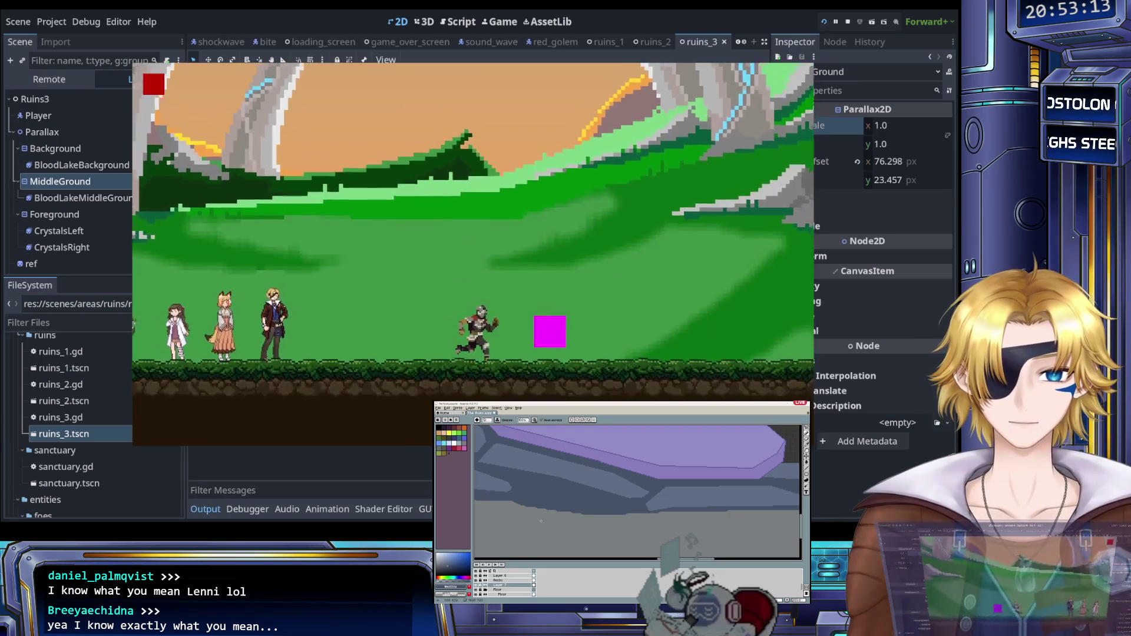
key("Return")
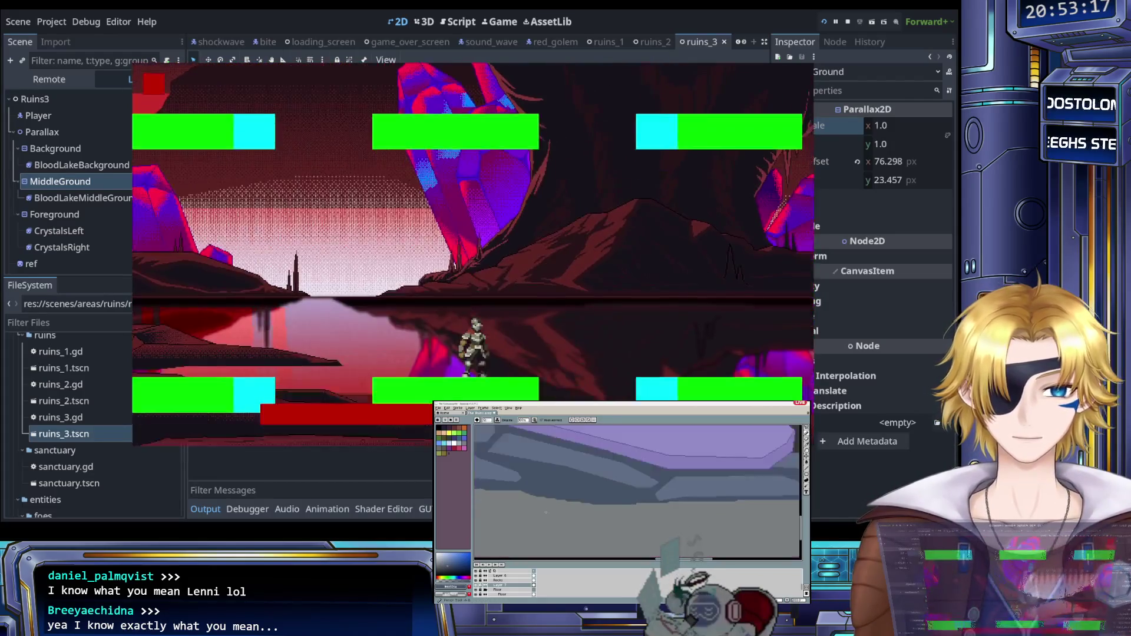
key("F8")
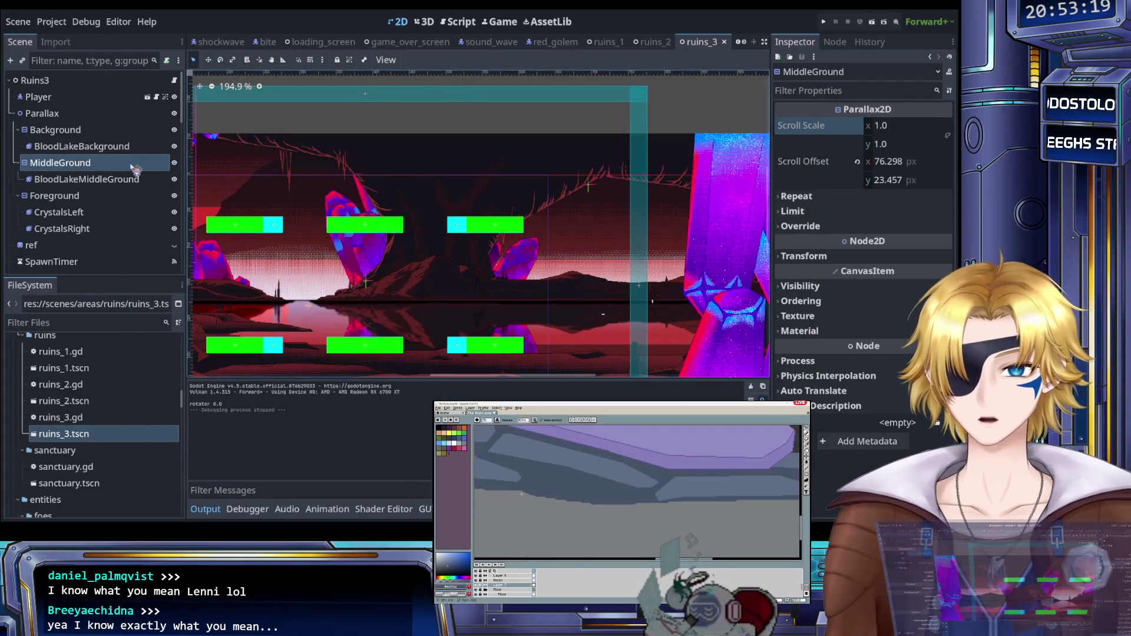
left_click(159, 146)
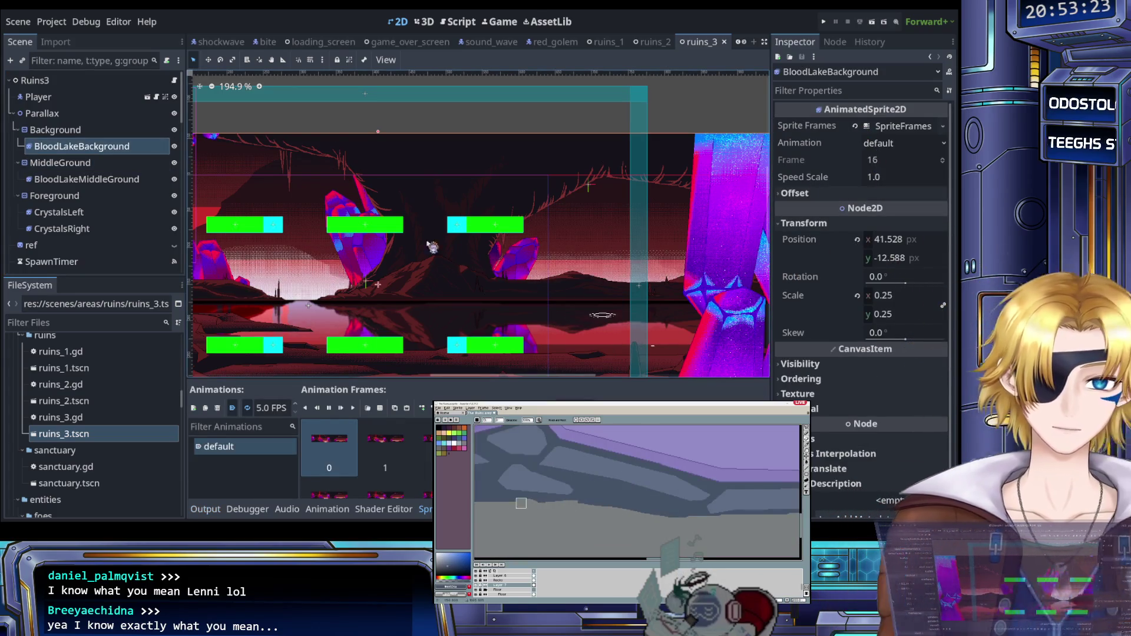
Step: Revert the Background layer's scroll scale from 0.9 to 1.0 and start another test run
key("Up")
left_click(858, 125)
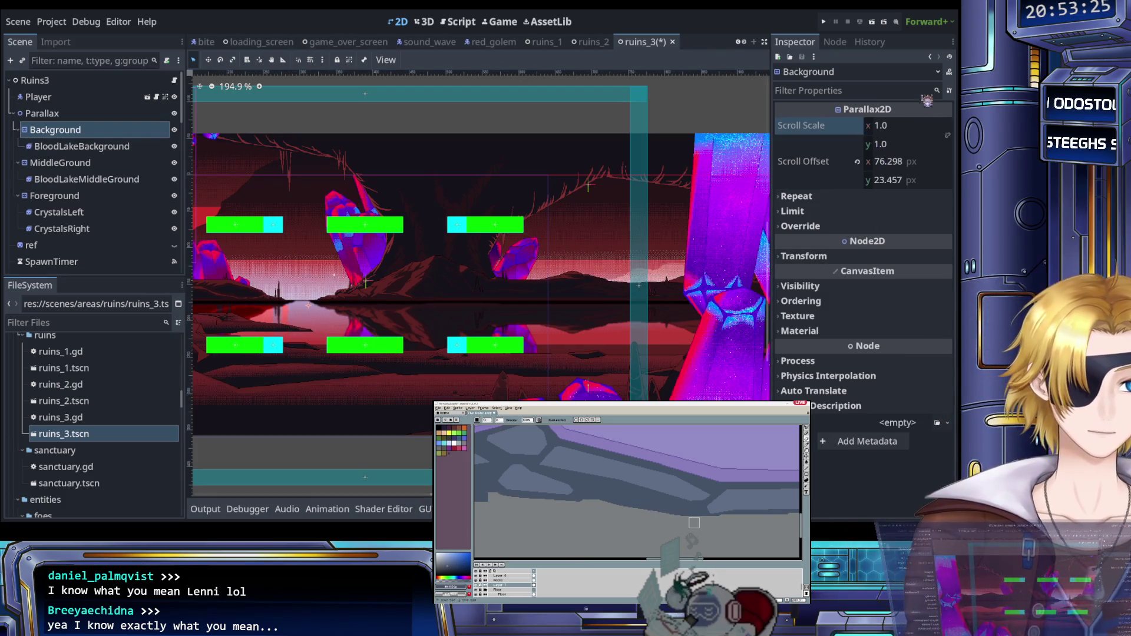
left_click(824, 22)
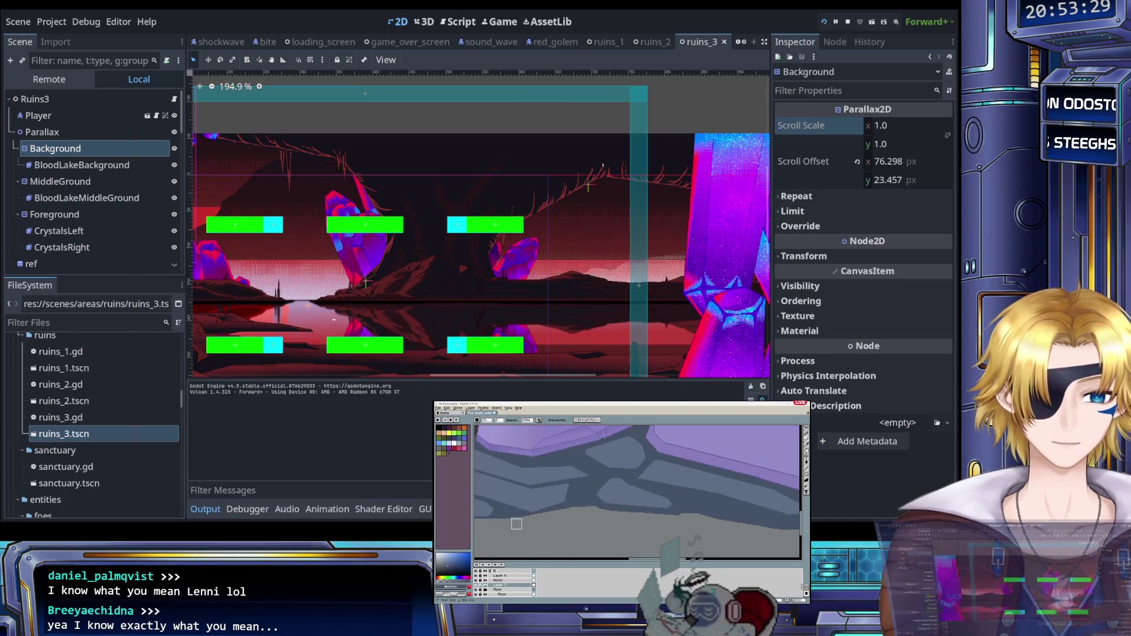
Step: Load The Evil That Lurks from the level menu and run the knight right, left and right across the lake
key("Escape")
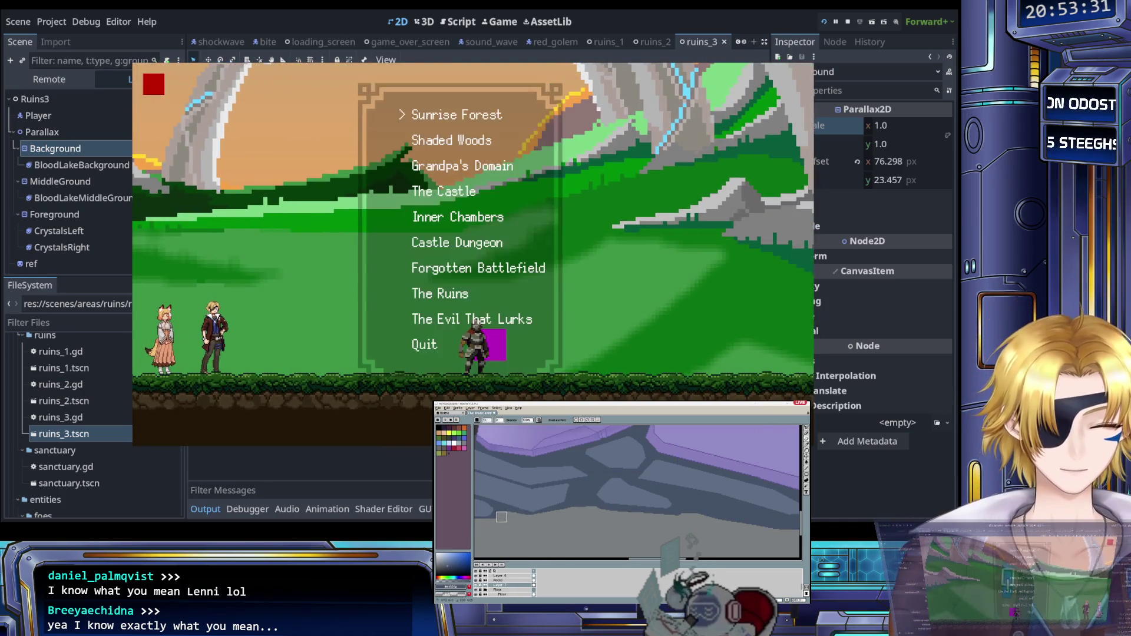
key("Return")
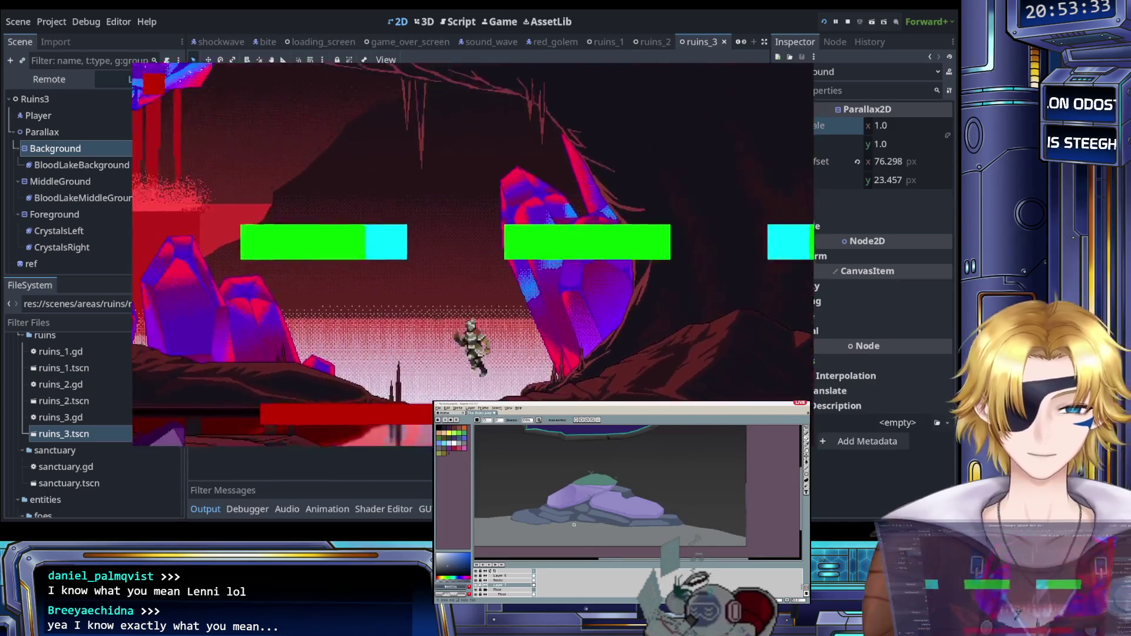
key("Right")
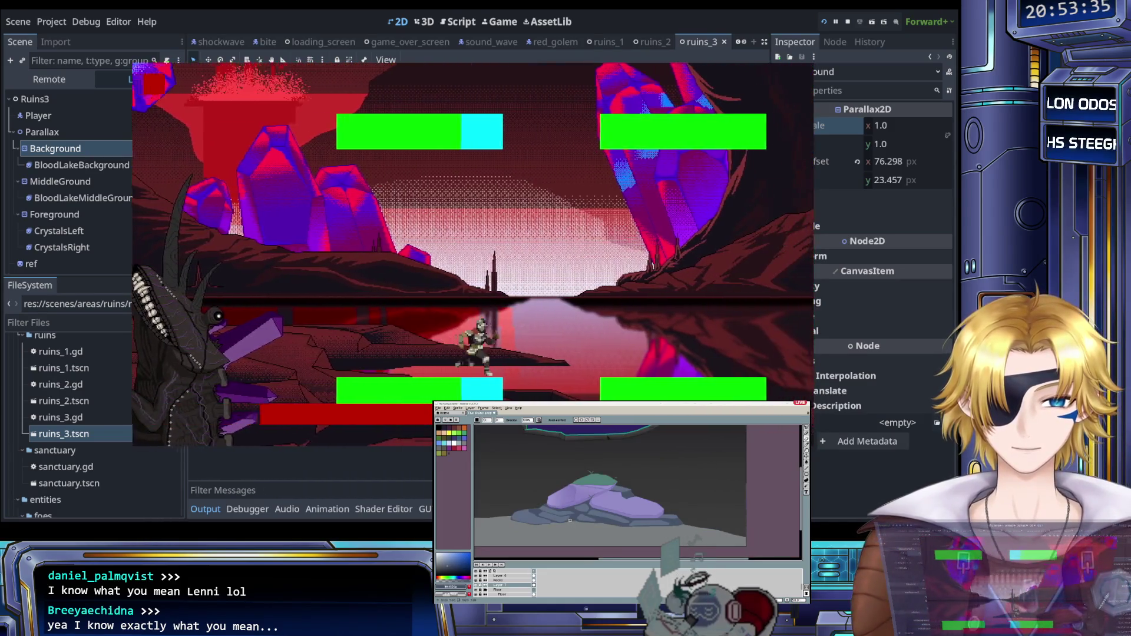
key("Left")
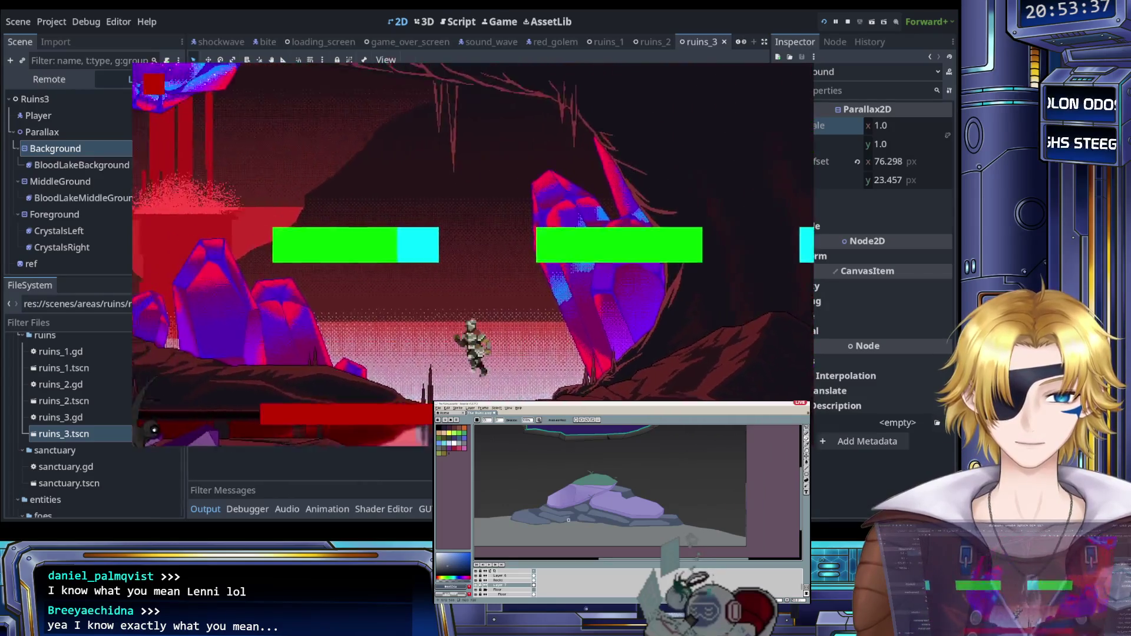
key("Right")
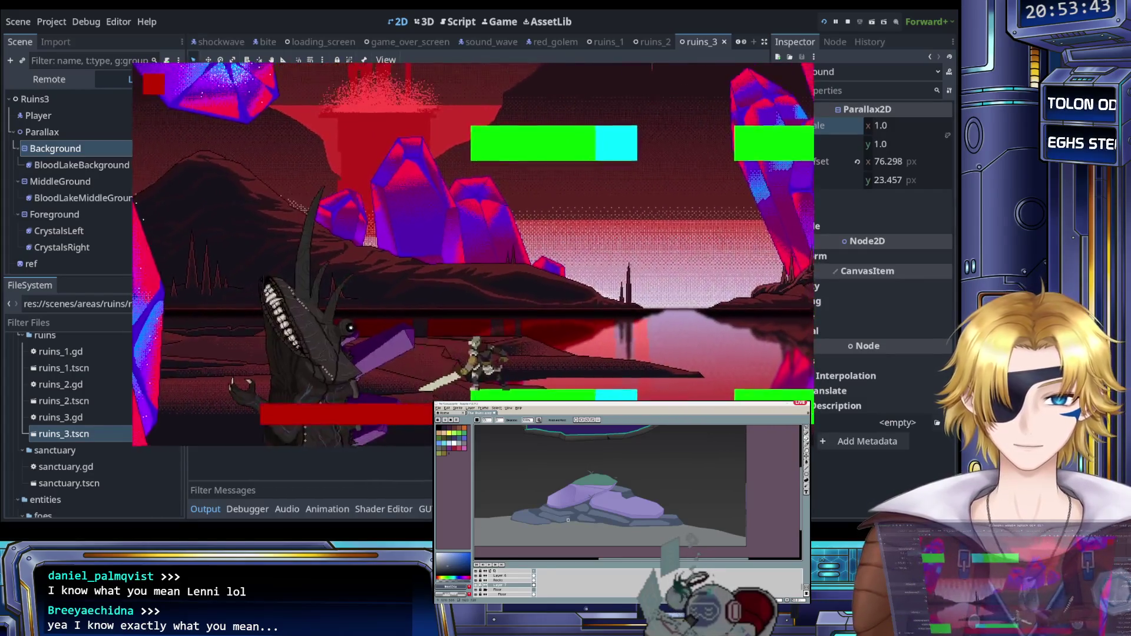
key("Return")
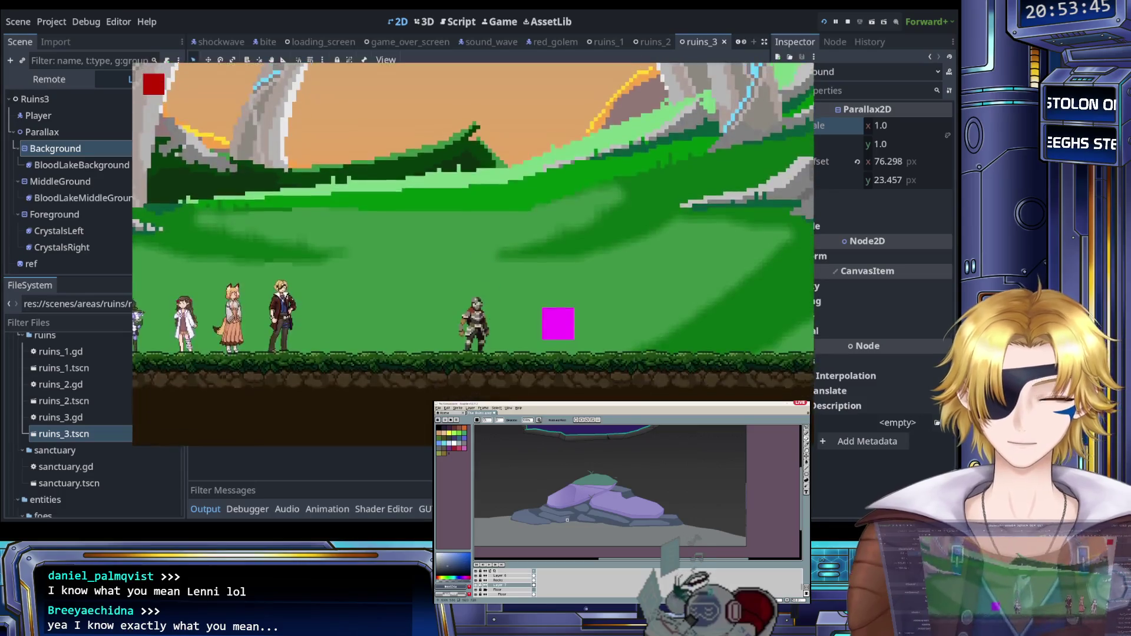
key("Return")
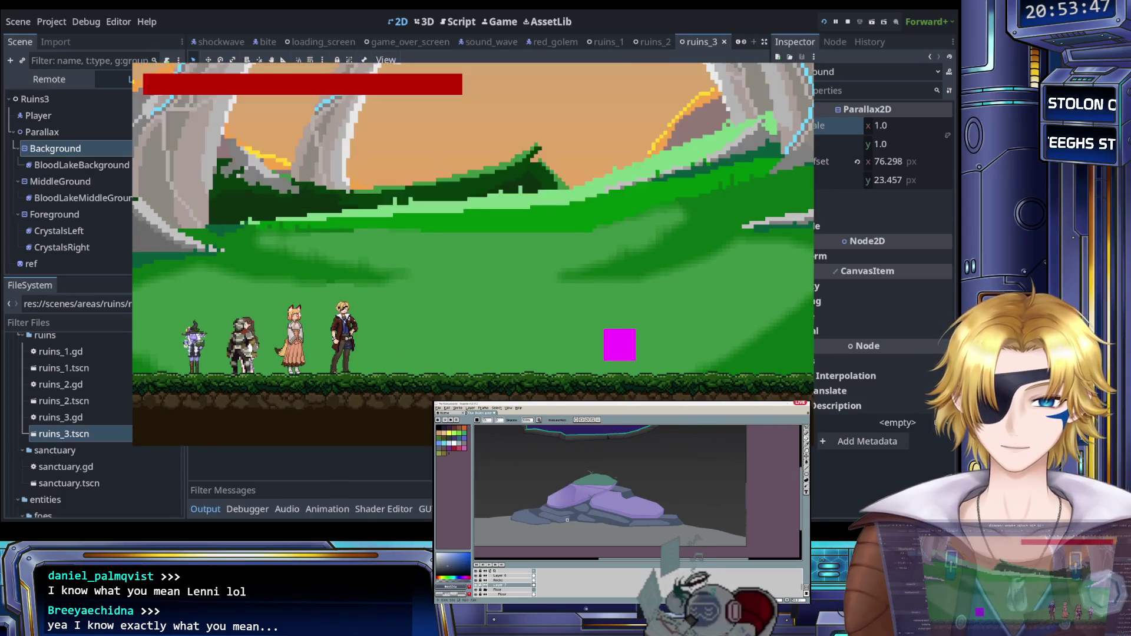
Step: Reload the blood lake level, run right past the creature, then quit to the main menu and stop the game
key("Escape")
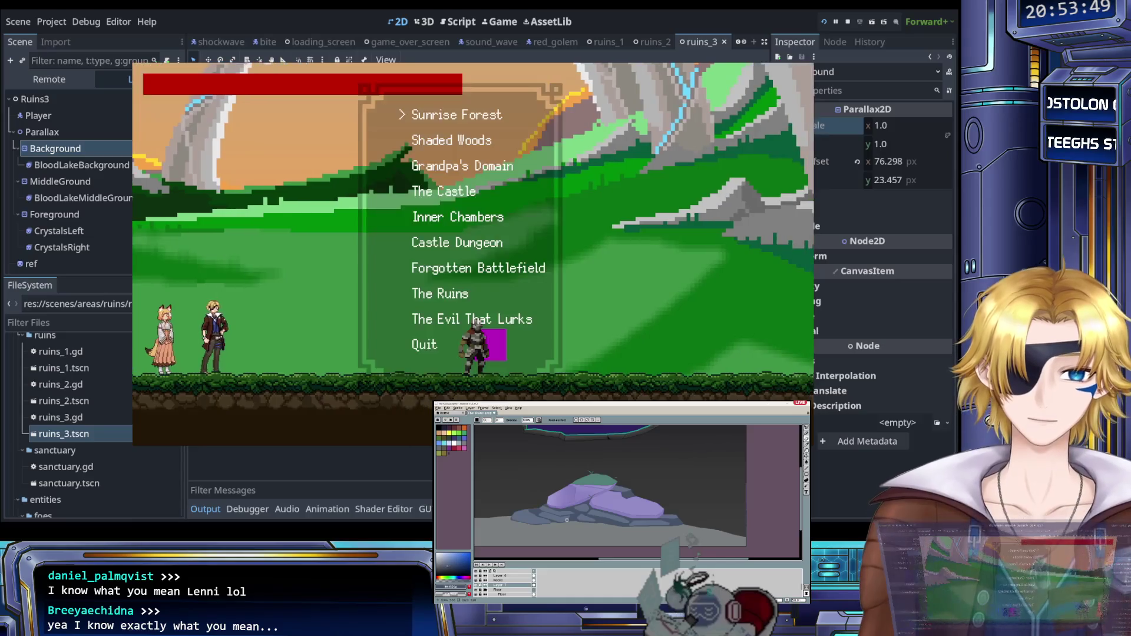
key("Up")
key("Return")
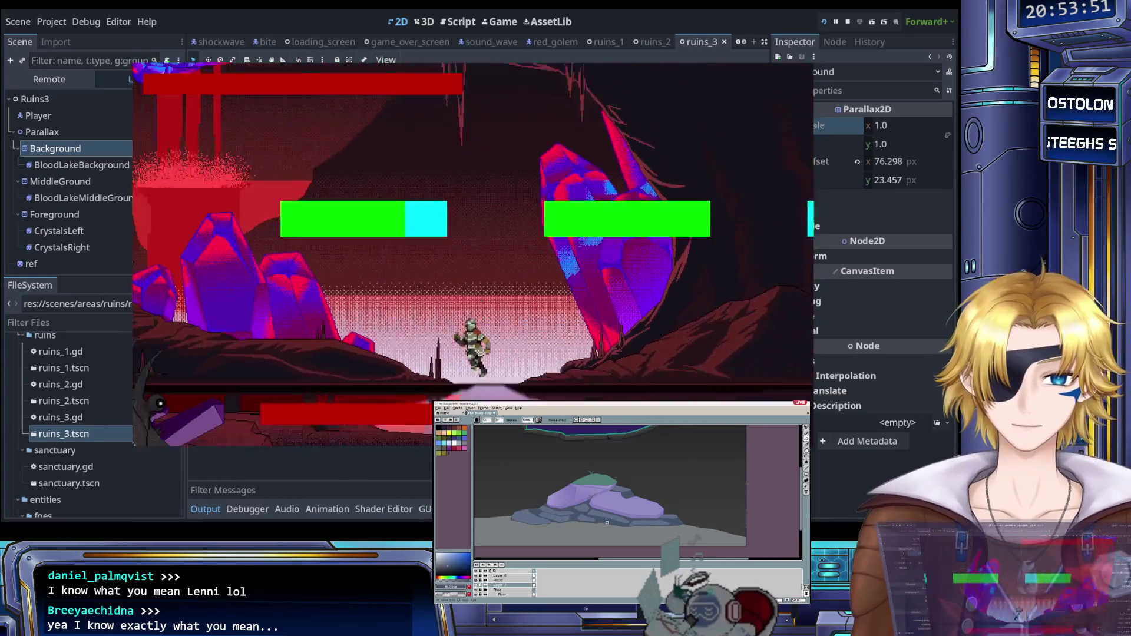
key("Right")
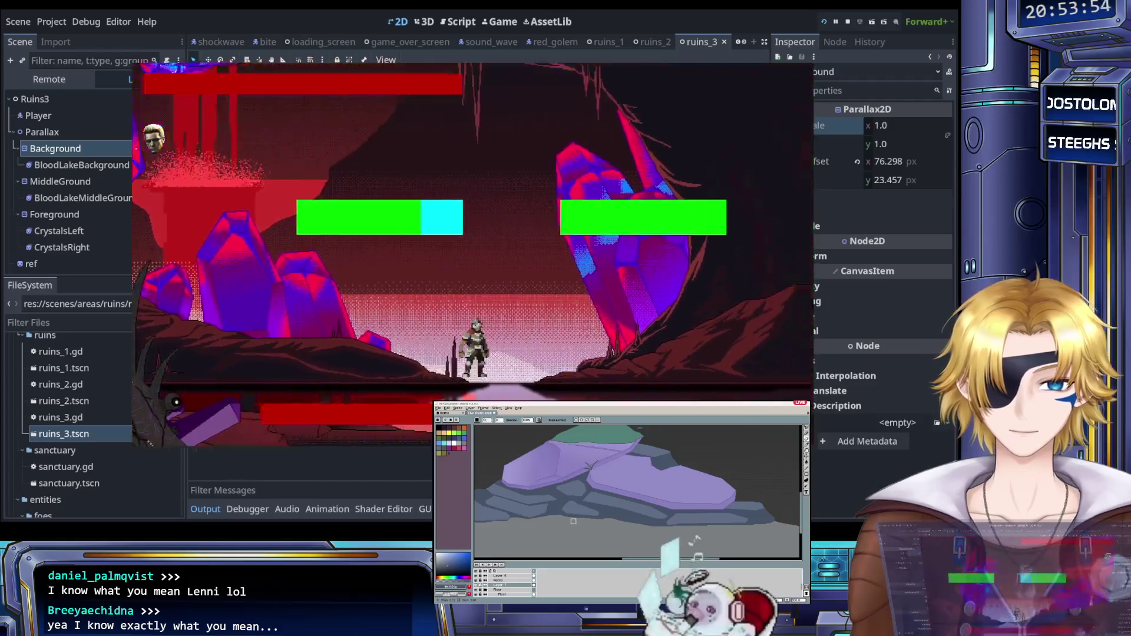
key("Escape")
key("Return")
key("F8")
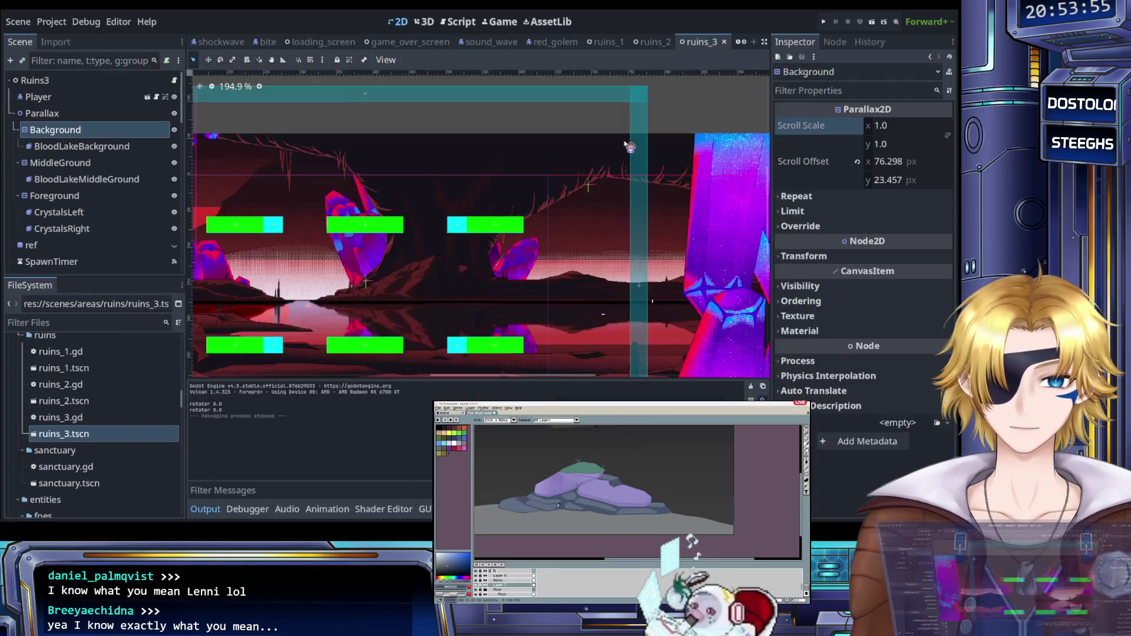
Step: Look through BloodLakeBackground, Player and MiddleGround, ending with CrystalsLeft under Foreground selected
scroll(478, 226, "down", 3)
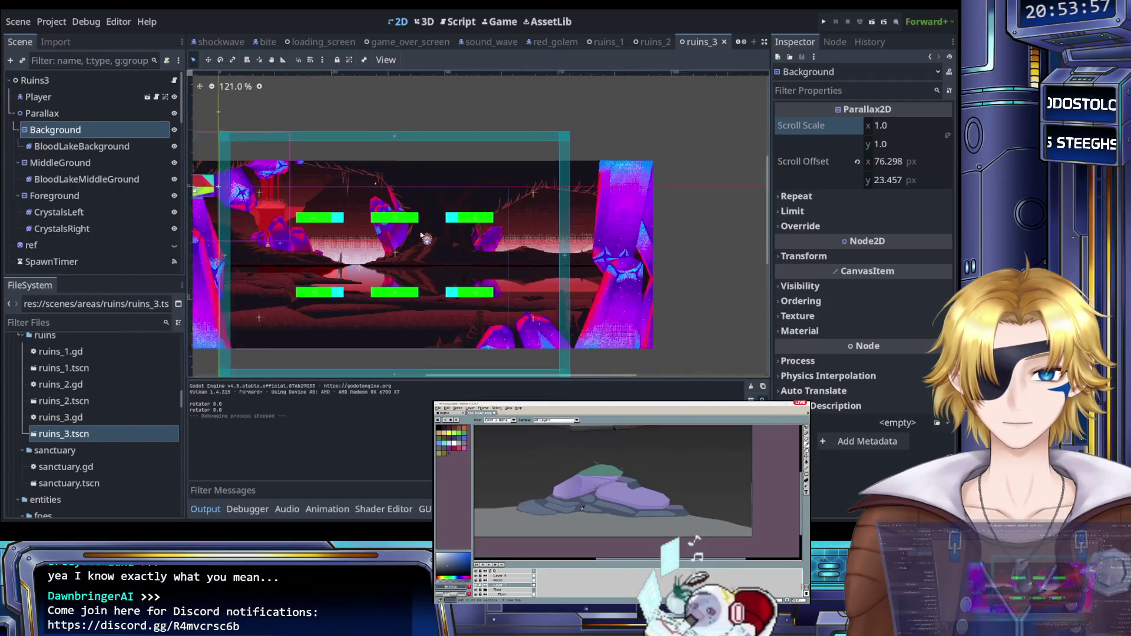
scroll(315, 289, "up", 4)
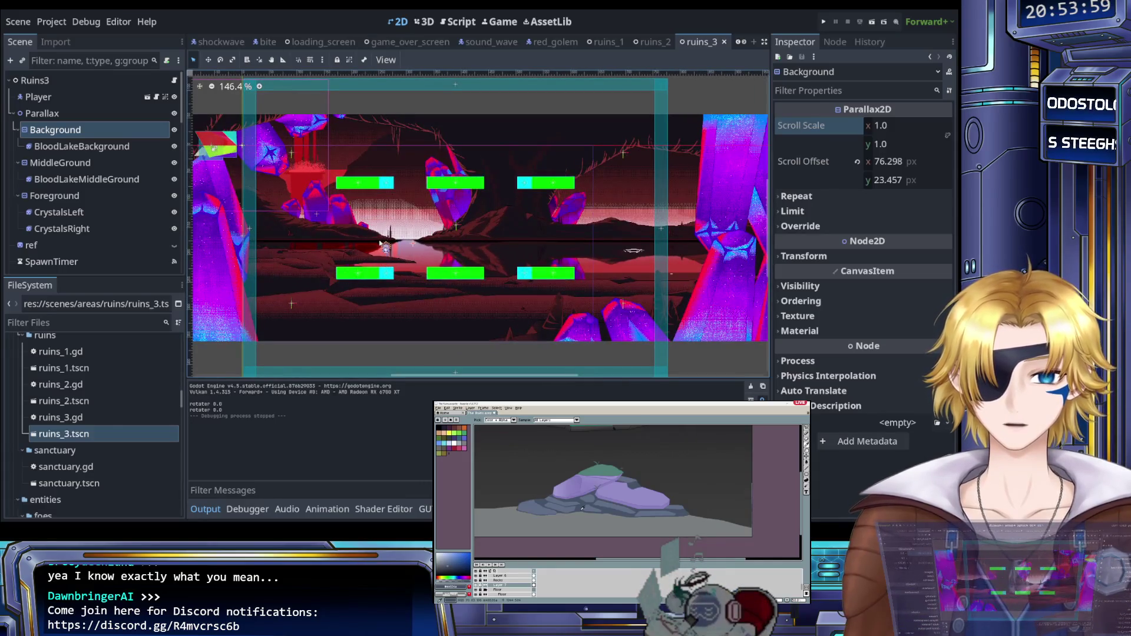
scroll(335, 244, "down", 2)
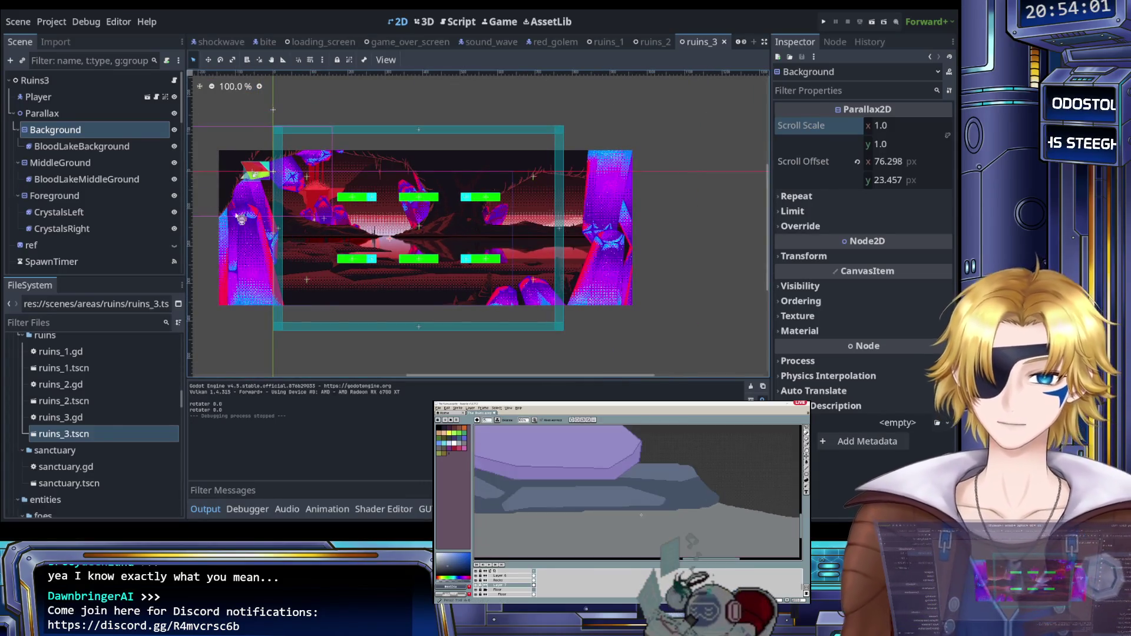
left_click(100, 147)
left_click(38, 96)
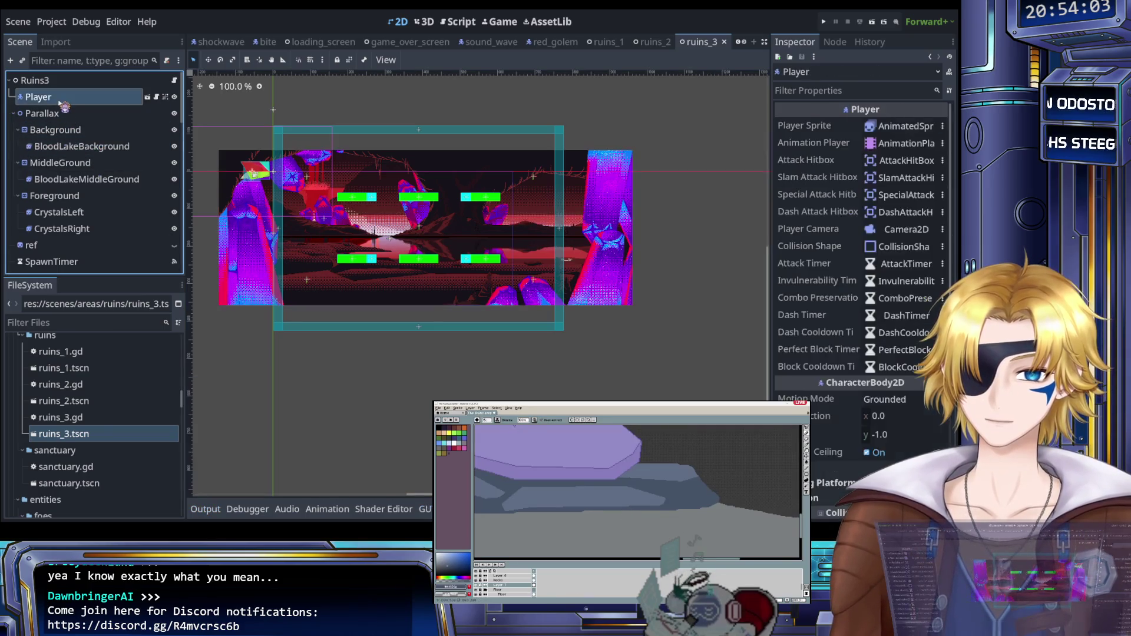
scroll(210, 209, "up", 4)
scroll(211, 209, "up", 4)
left_click(60, 162)
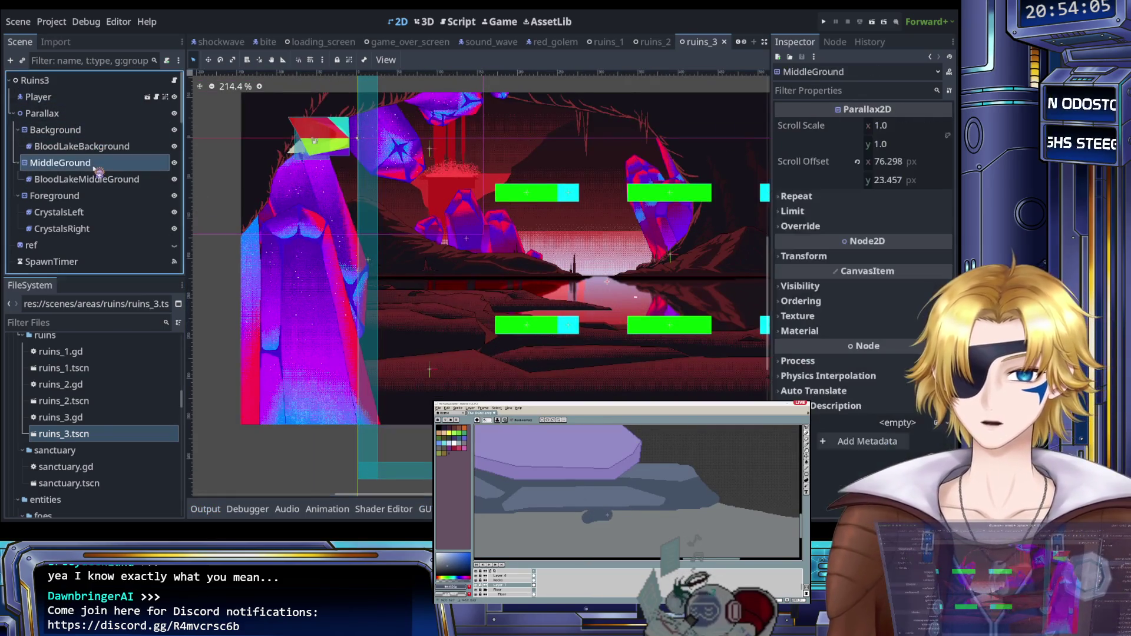
scroll(117, 200, "down", 3)
scroll(117, 177, "up", 2)
left_click(59, 137)
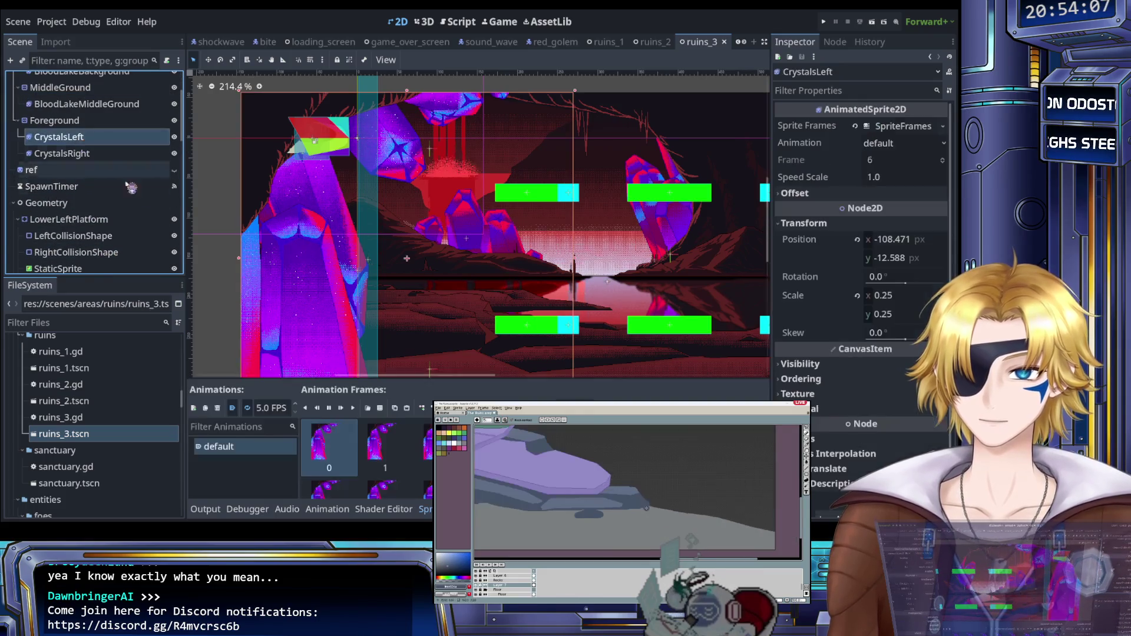
Step: Nudge CrystalsLeft right with arrow keys until Position x reads -49.341, then select CrystalsRight
left_click_drag(247, 279, 251, 279)
scroll(251, 279, "down", 3)
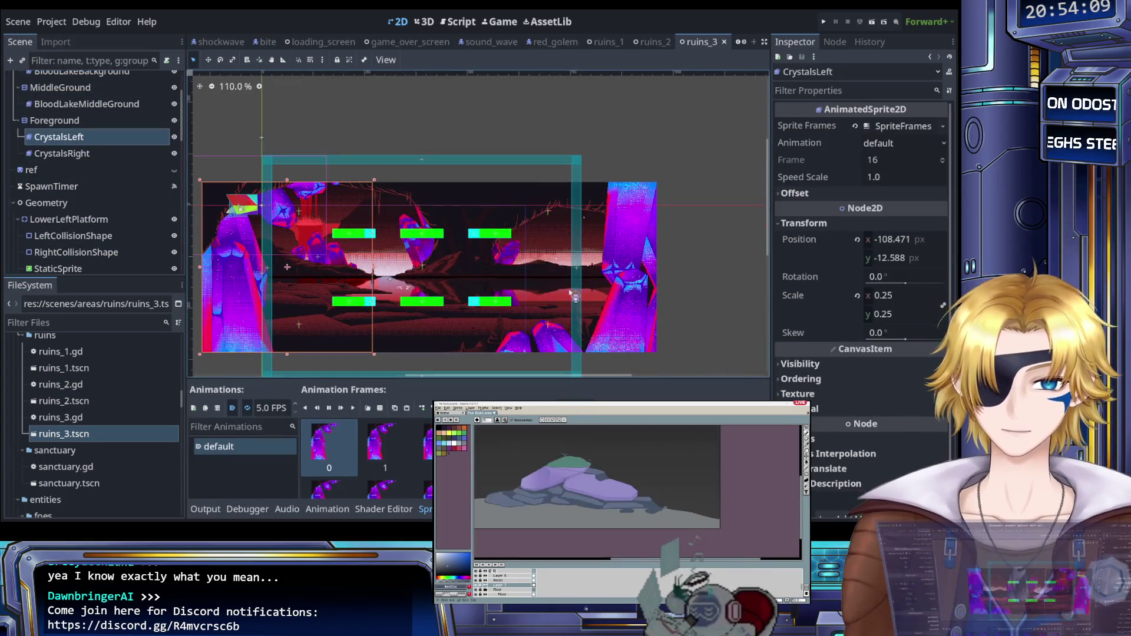
key("Right")
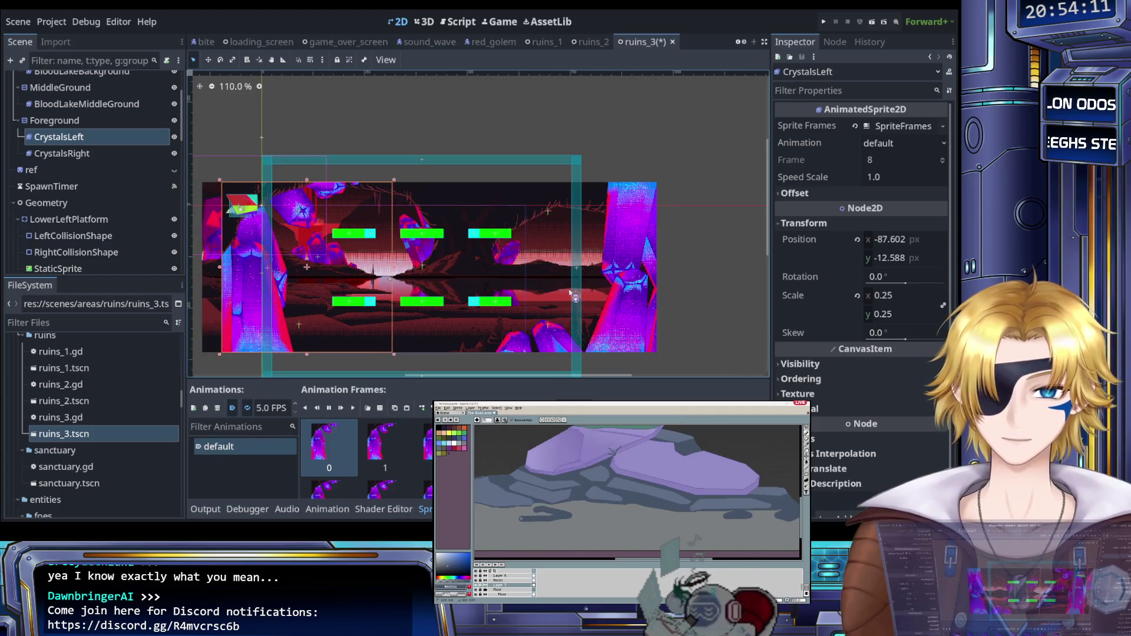
key("Right")
key("Right")
key("Right")
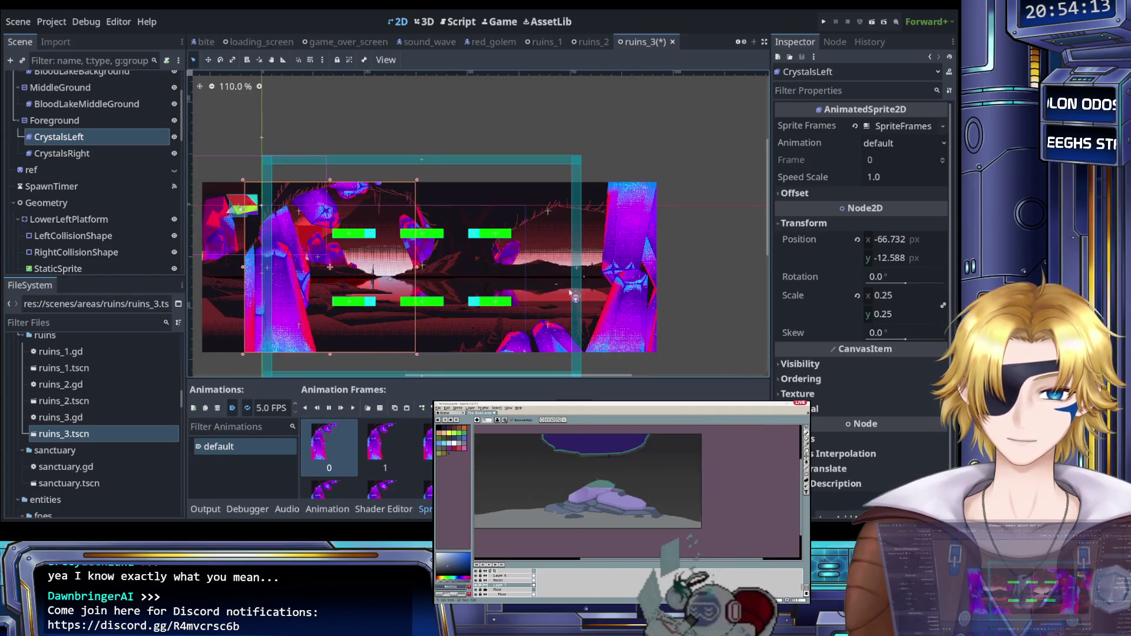
key("Right")
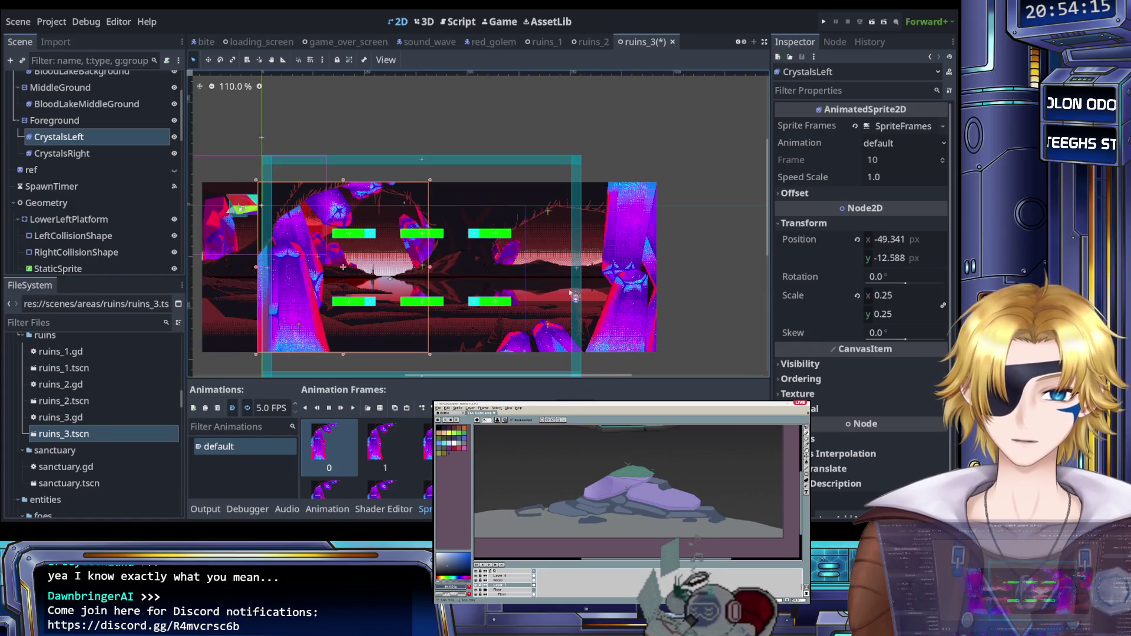
scroll(570, 293, "right", 3)
scroll(325, 256, "up", 1)
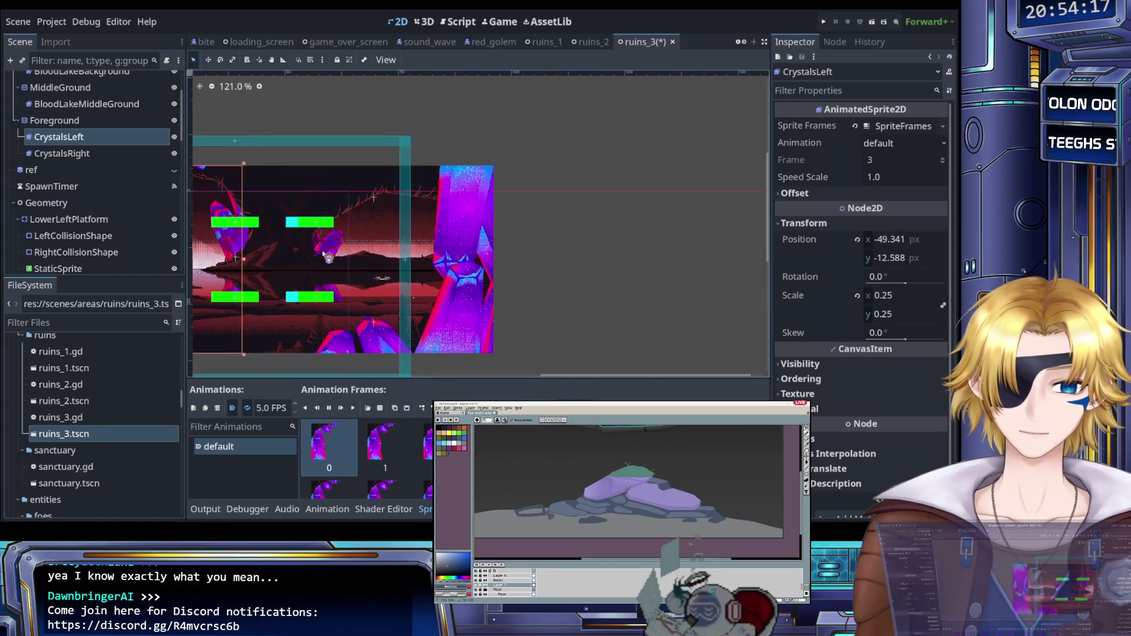
left_click(112, 153)
scroll(485, 94, "left", 2)
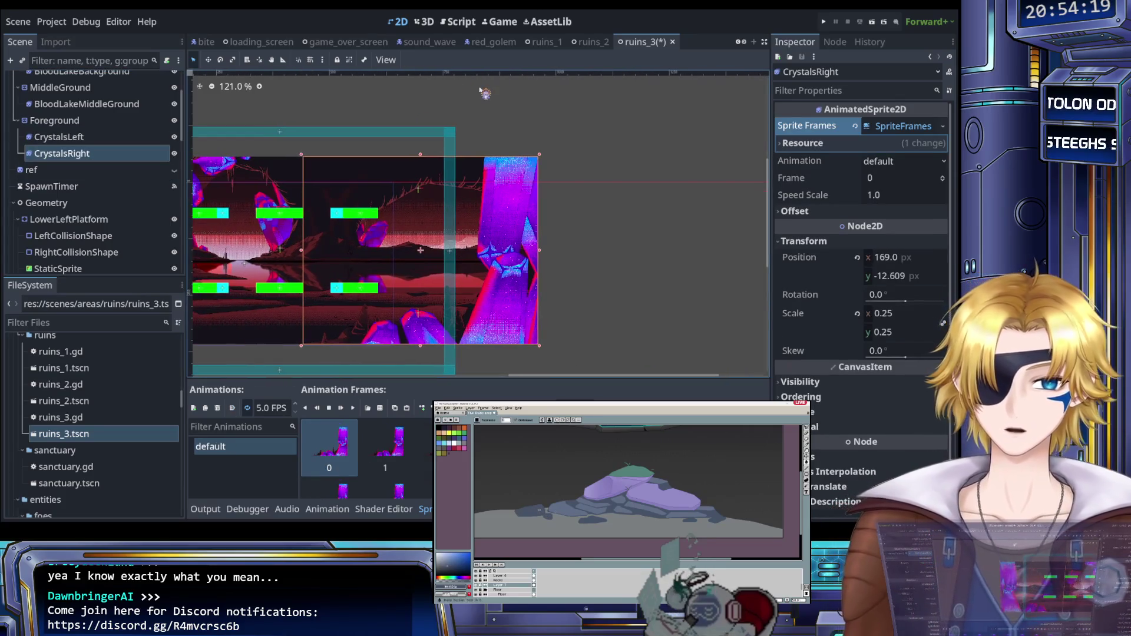
key("Left")
key("Left")
key("Left")
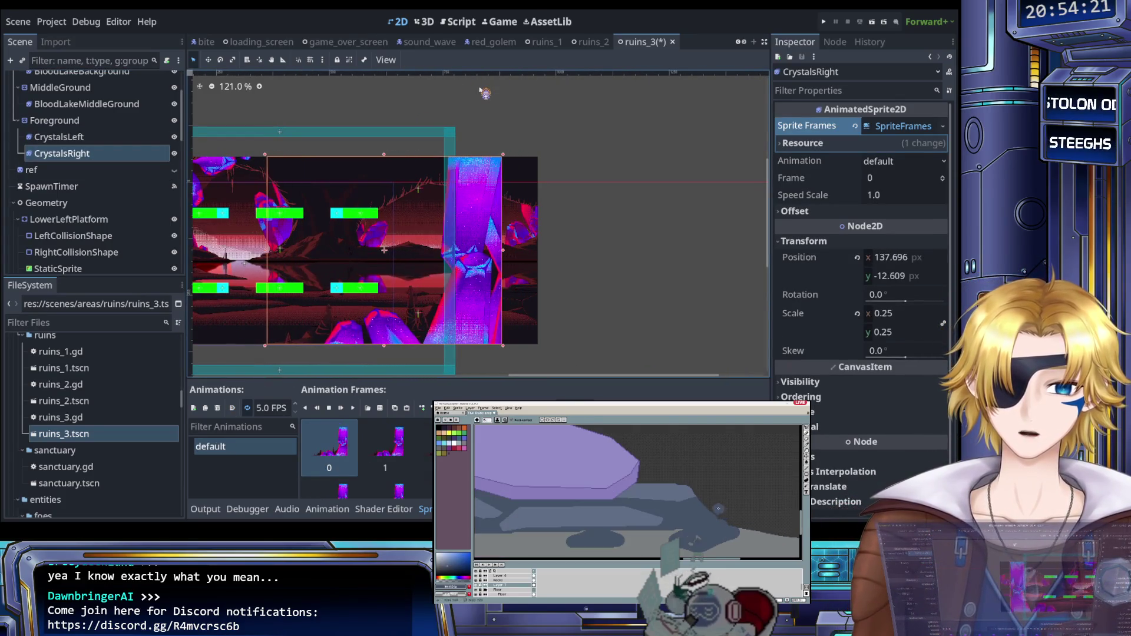
key("Left")
key("Left")
key("Left")
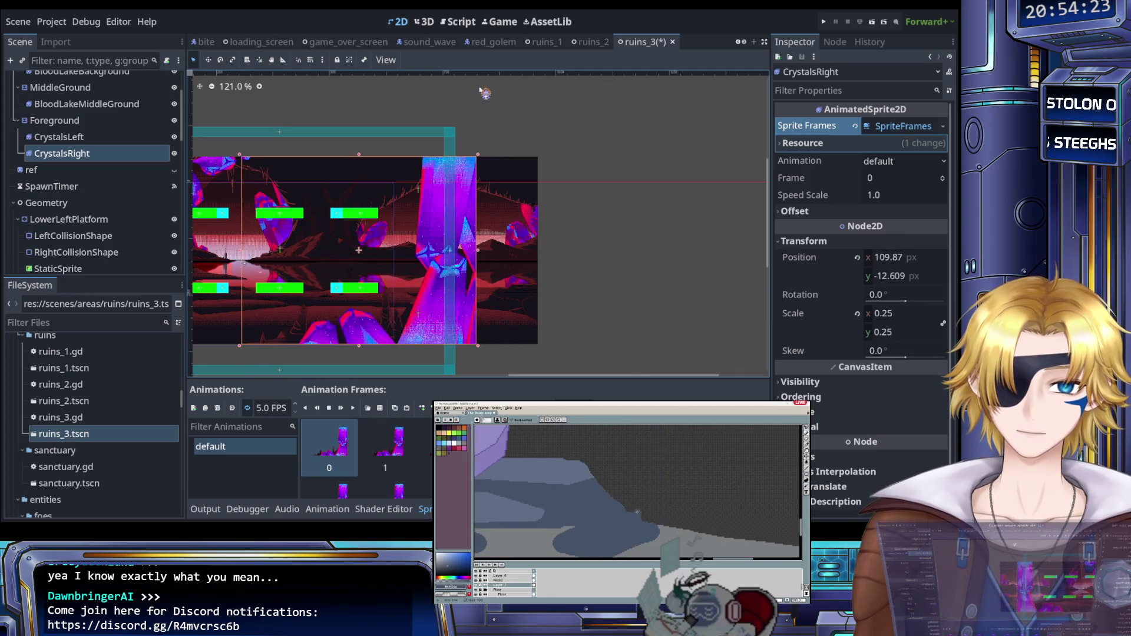
scroll(485, 93, "left", 6)
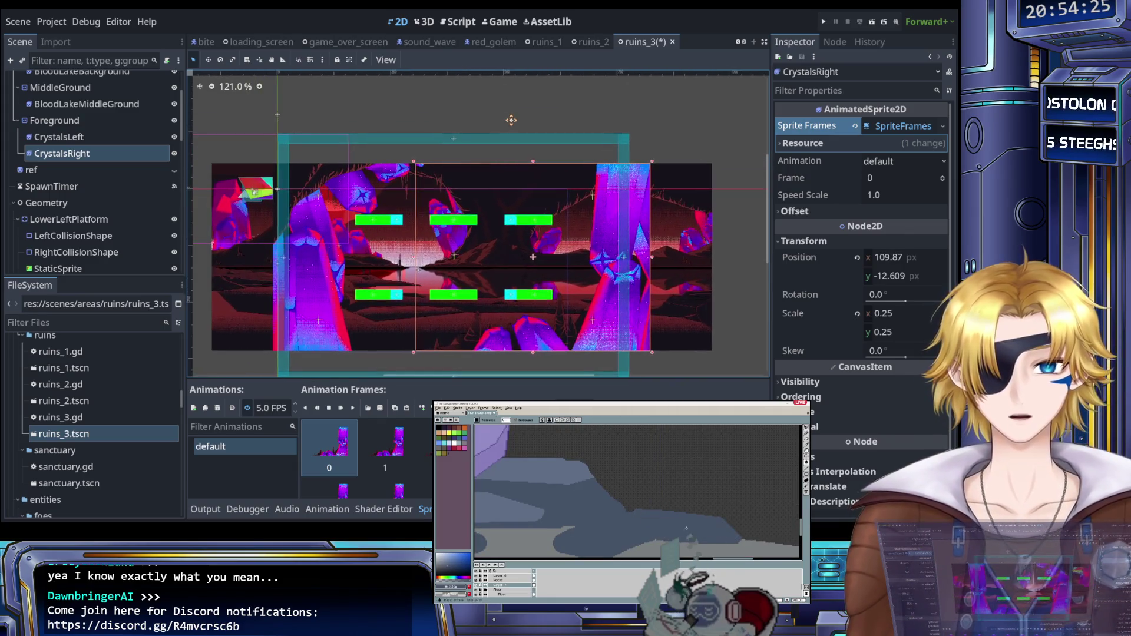
scroll(497, 132, "up", 2)
key("Left")
key("Left")
key("Left")
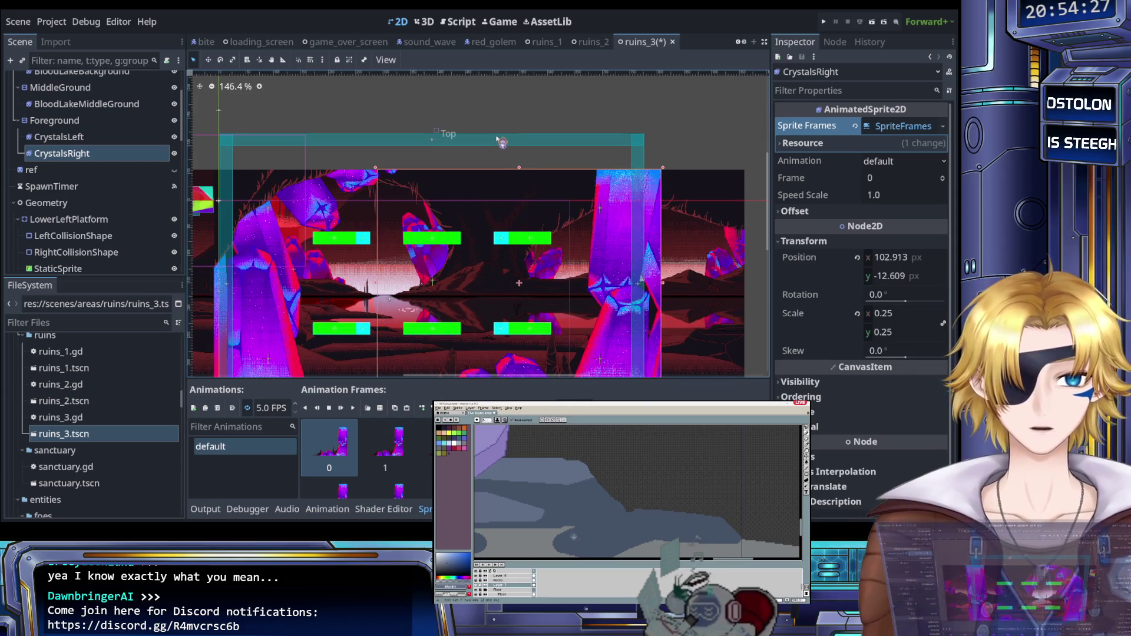
scroll(498, 140, "down", 5)
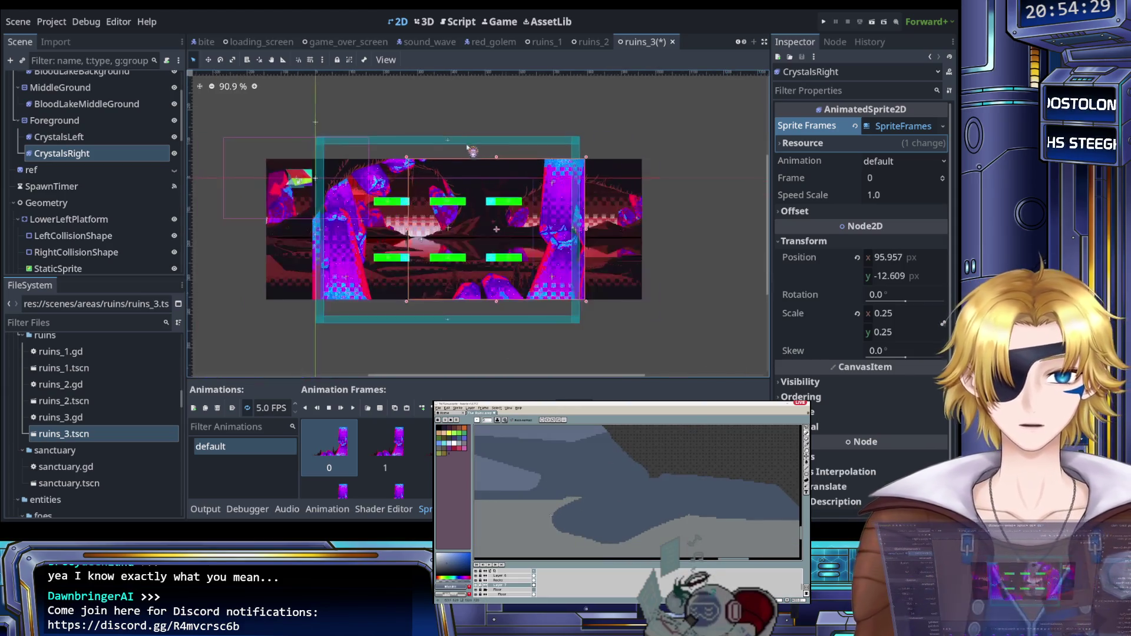
scroll(453, 159, "up", 3)
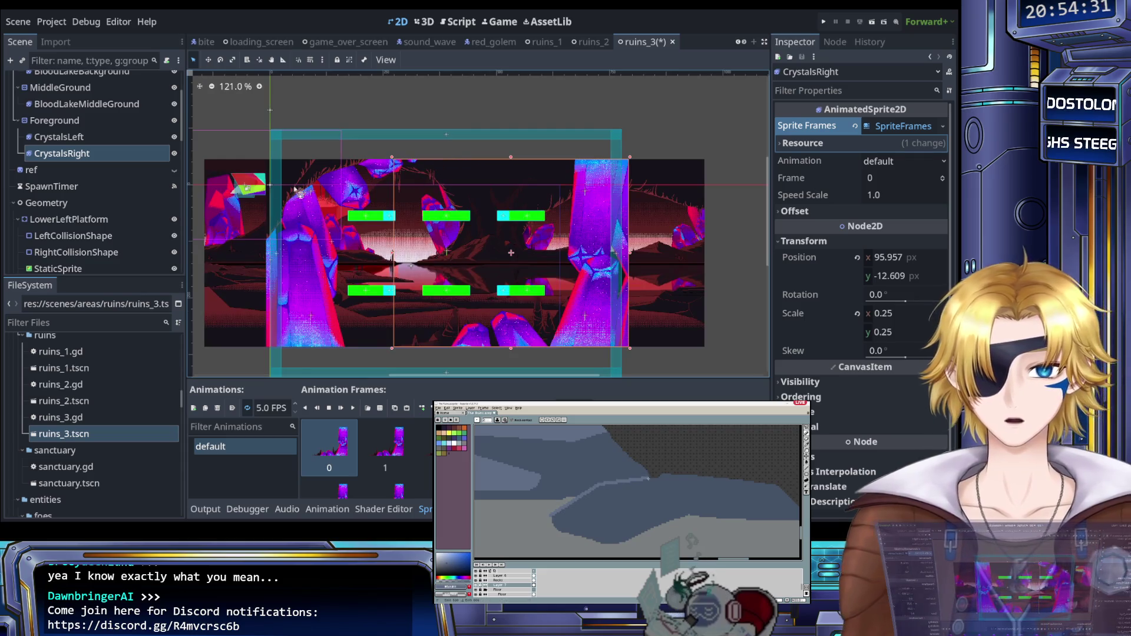
key("Left")
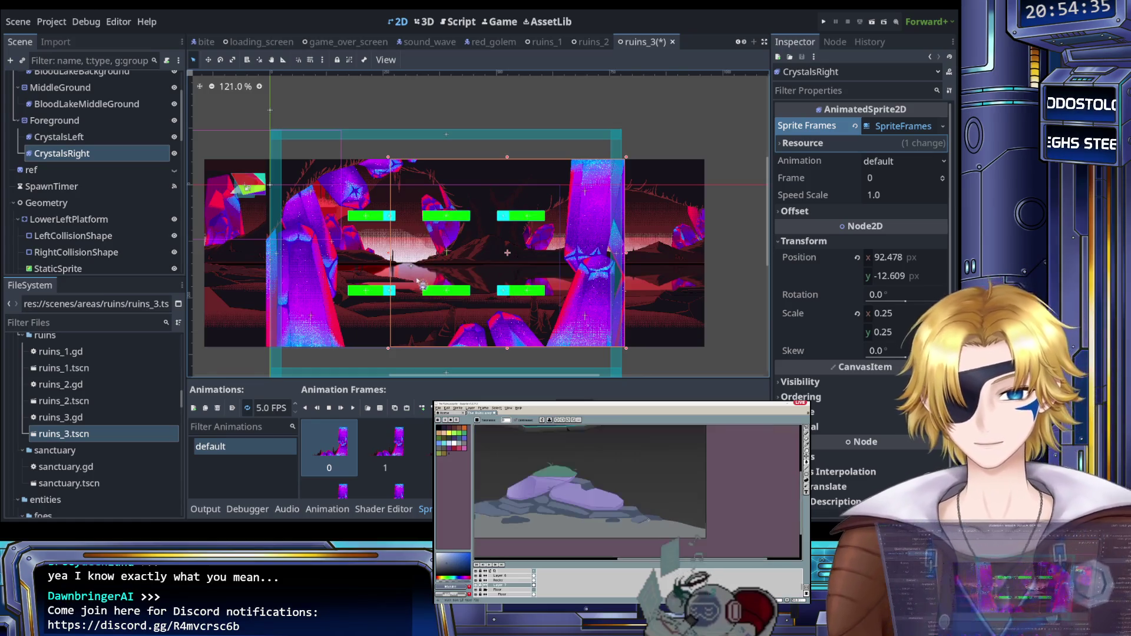
scroll(451, 299, "up", 5)
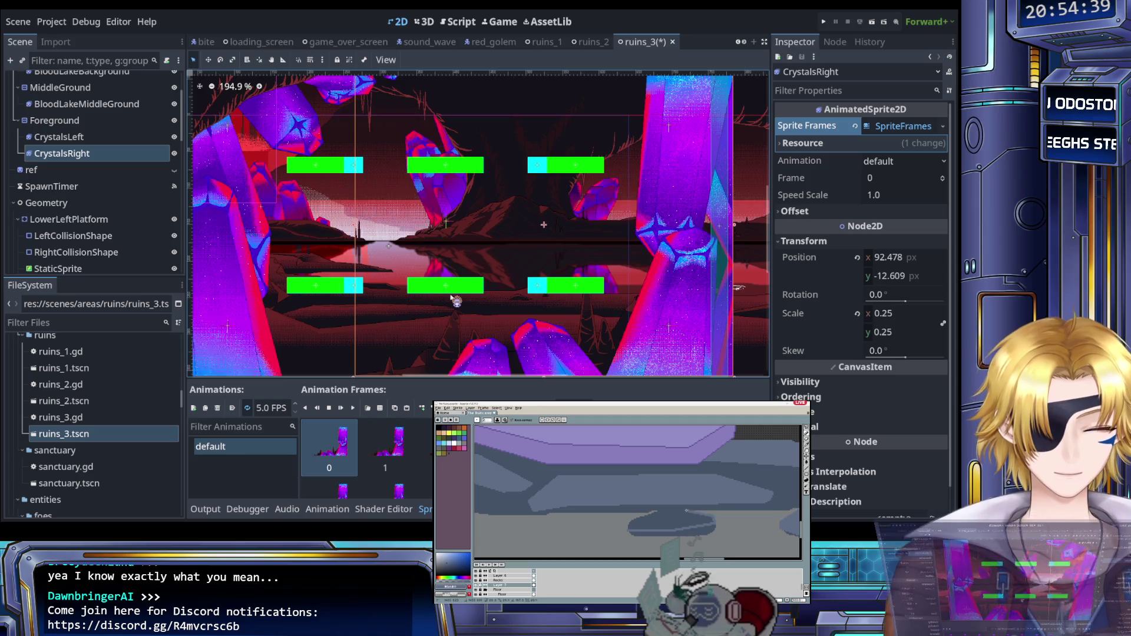
scroll(457, 301, "down", 10)
scroll(451, 264, "up", 11)
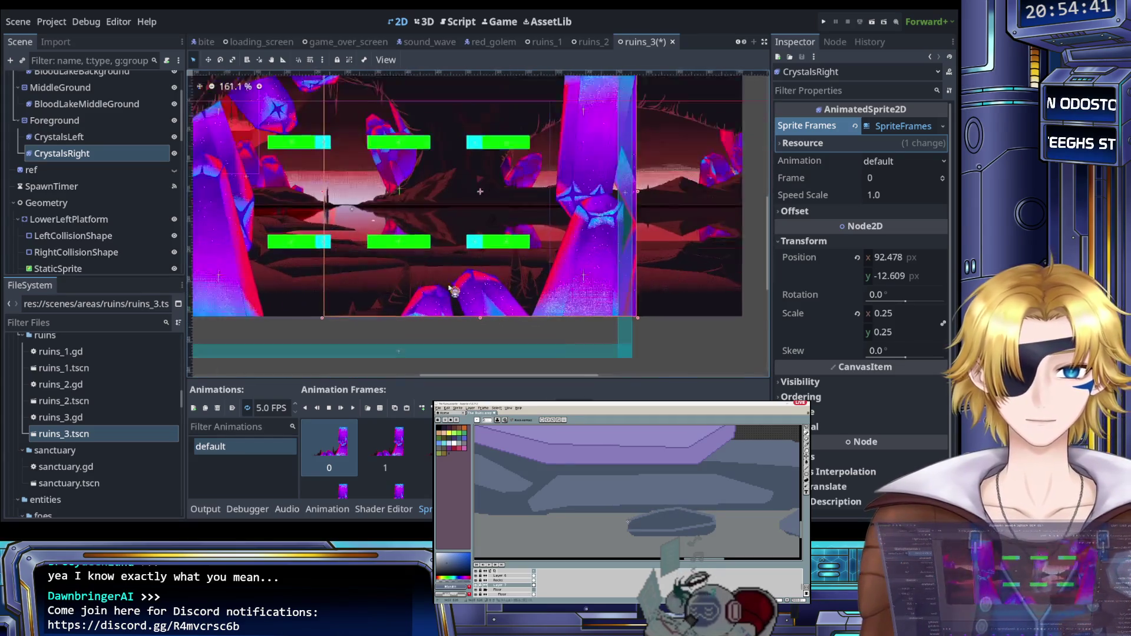
scroll(424, 265, "up", 3)
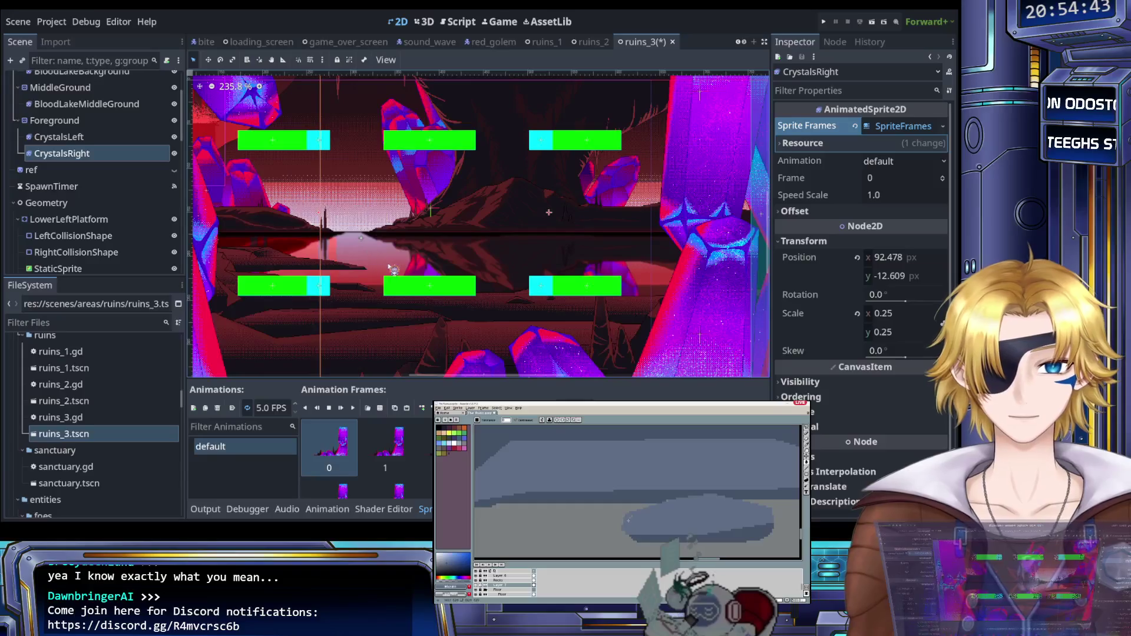
scroll(548, 254, "down", 7)
scroll(689, 223, "up", 6)
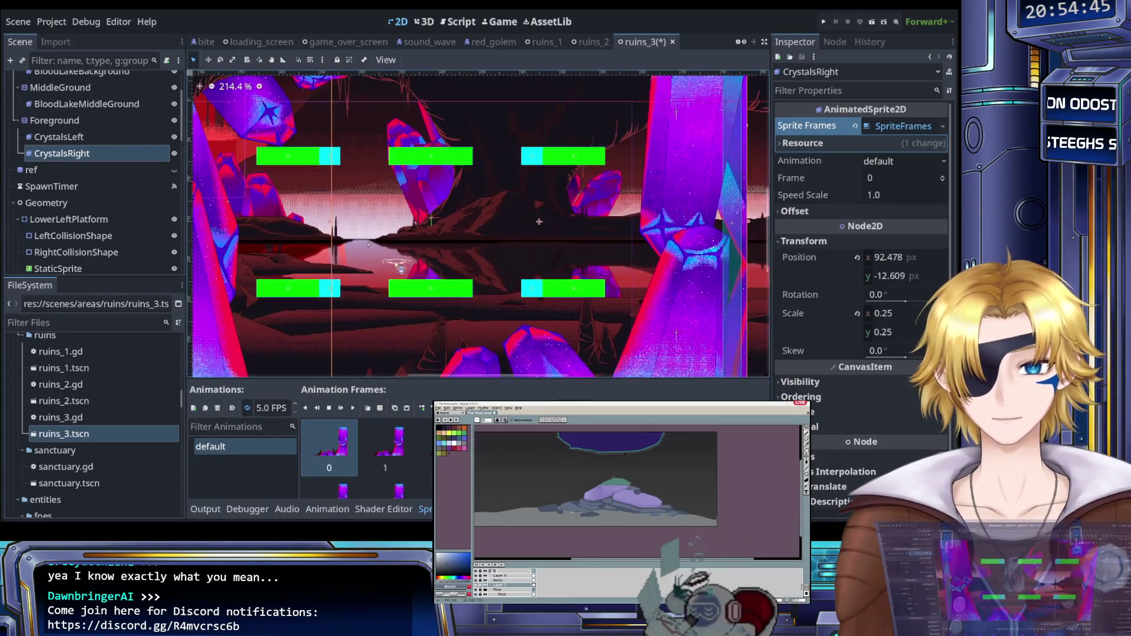
left_click(87, 134)
scroll(88, 129, "up", 3)
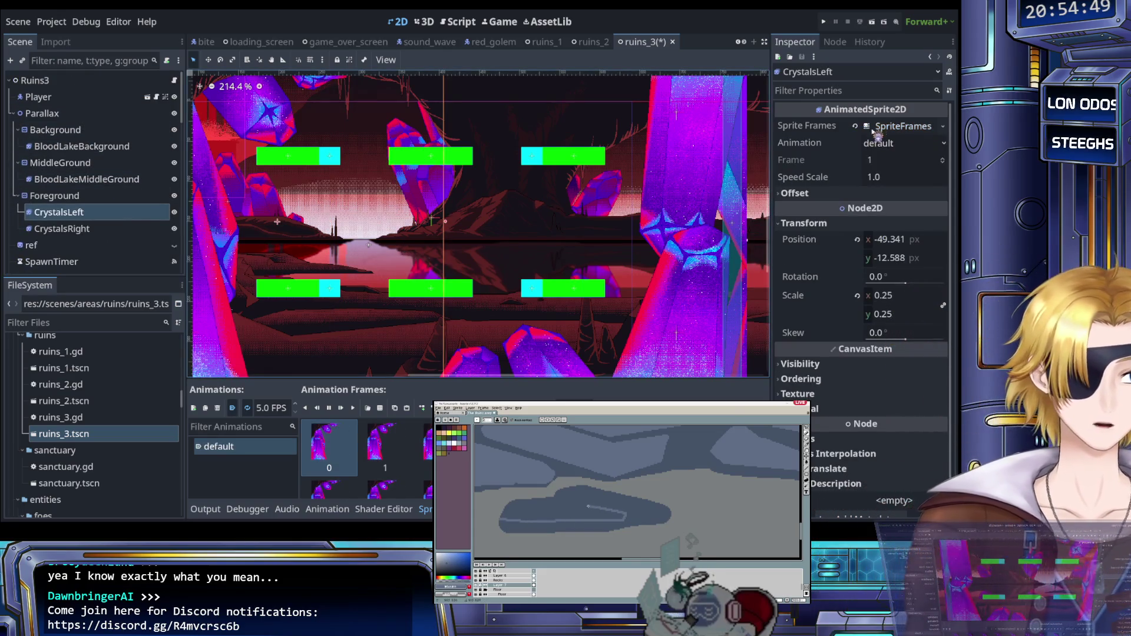
Step: Set the Background layer's horizontal Scroll Scale to 0.4
left_click(54, 195)
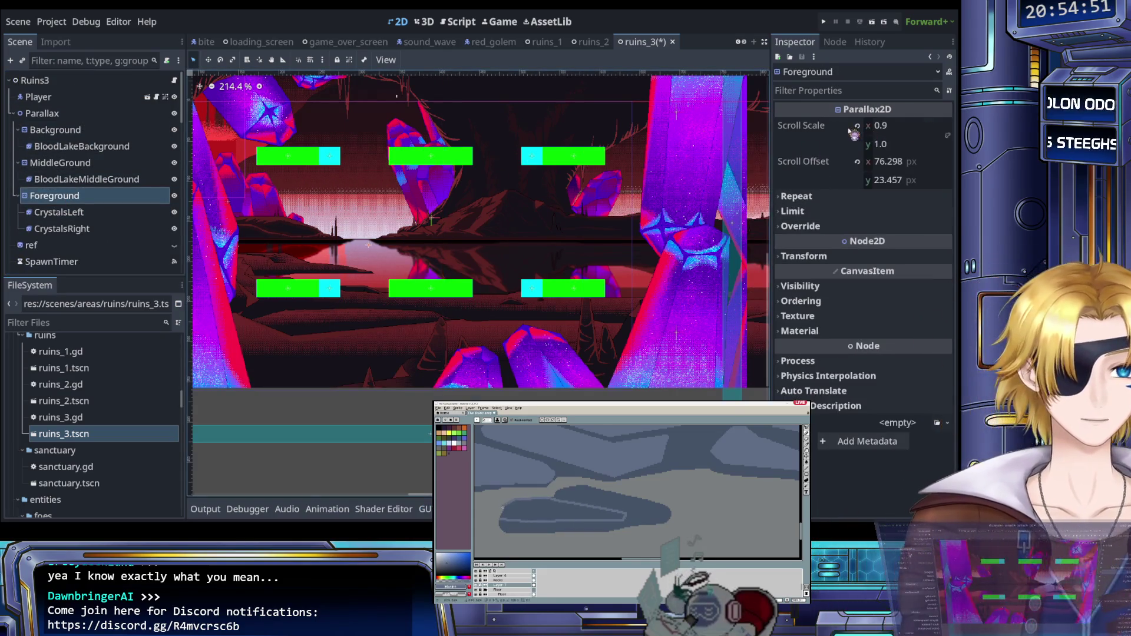
left_click(83, 147)
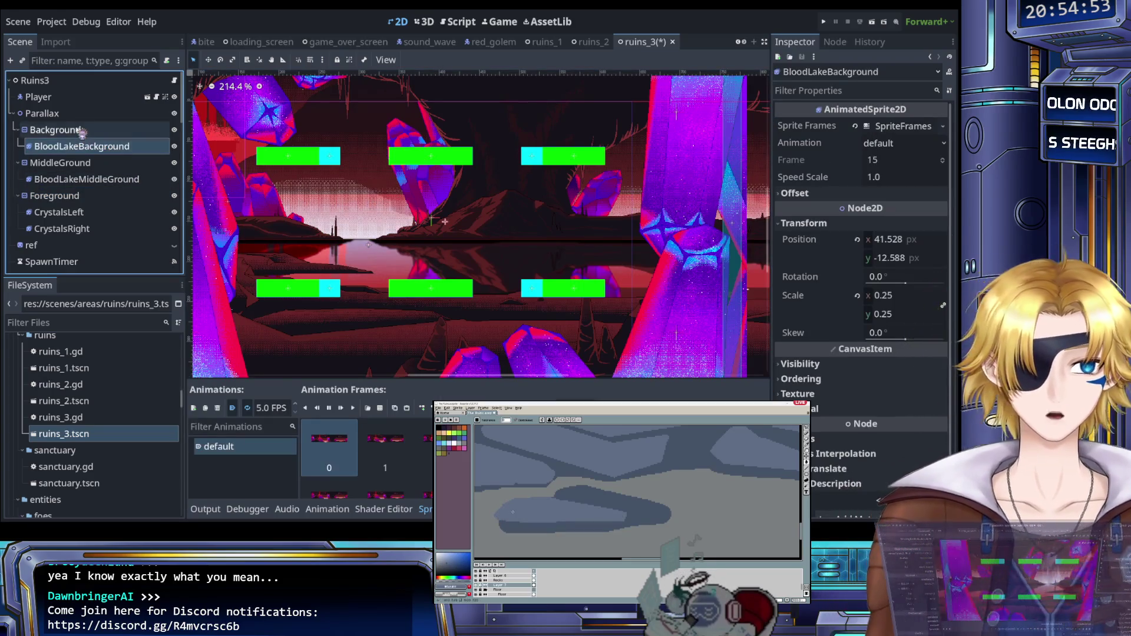
left_click(82, 130)
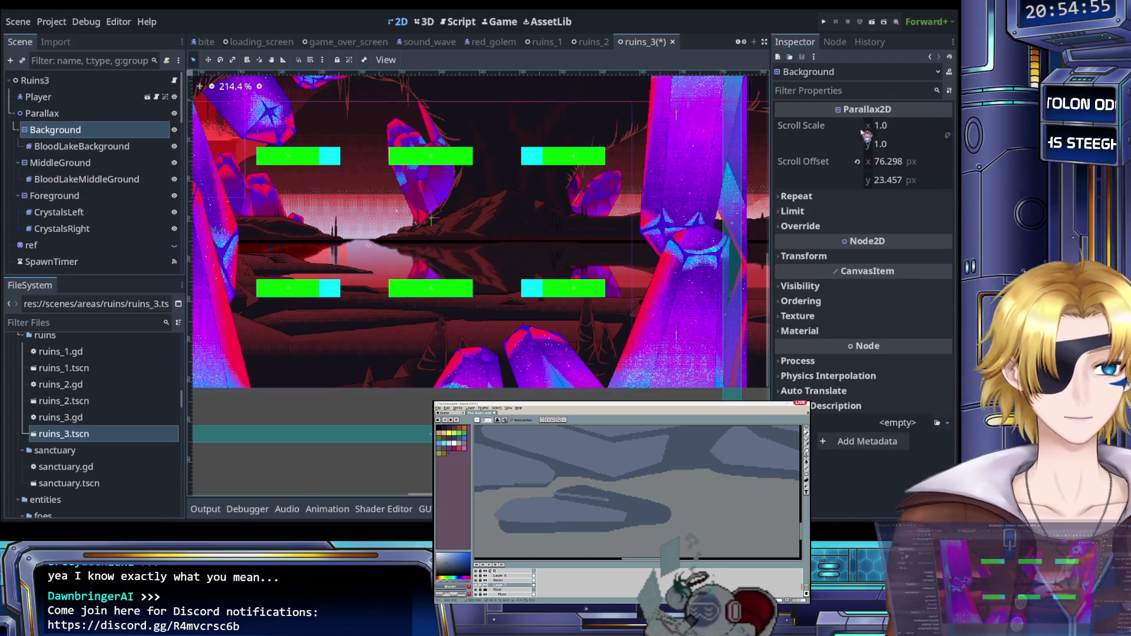
left_click(867, 126)
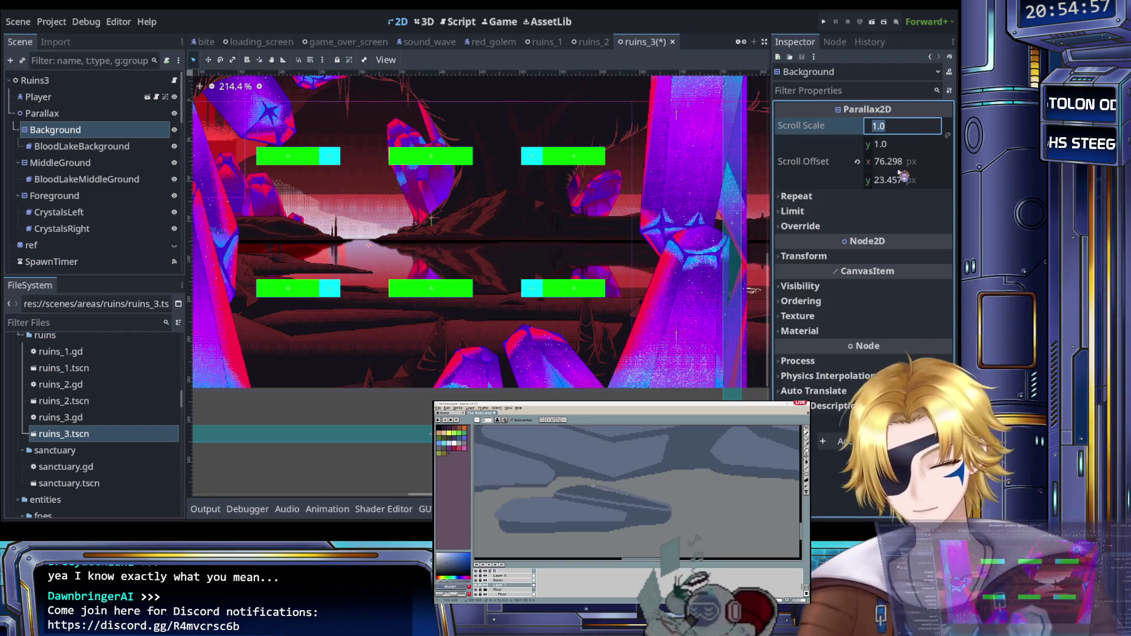
type("0.4")
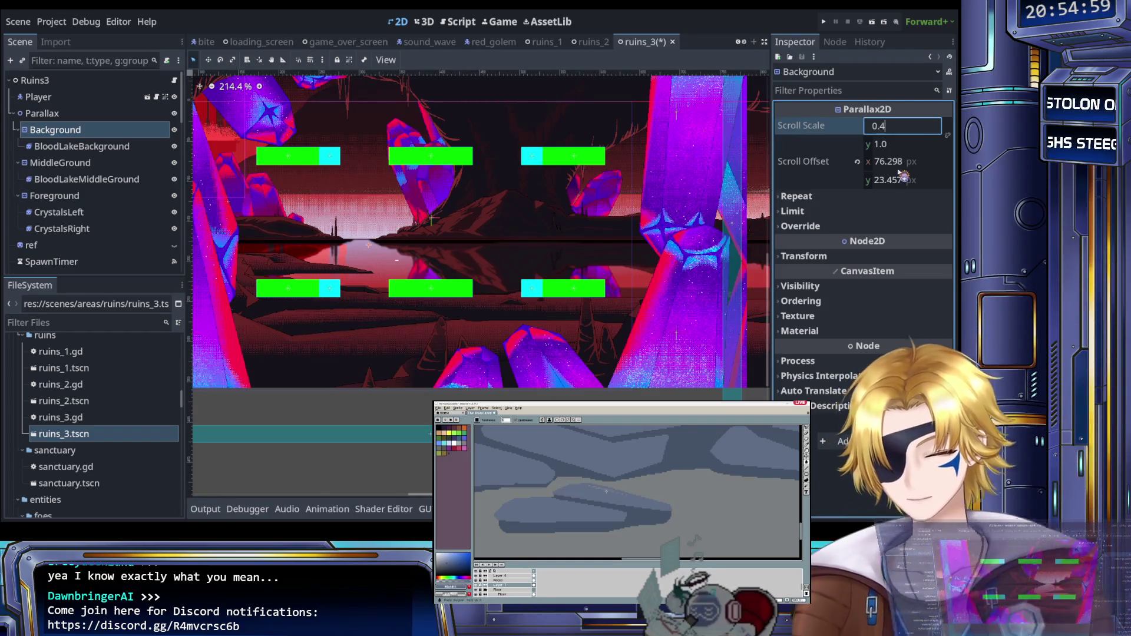
key("Return")
Step: Set MiddleGround's horizontal Scroll Scale to 0.4, then save and run the project
left_click(81, 146)
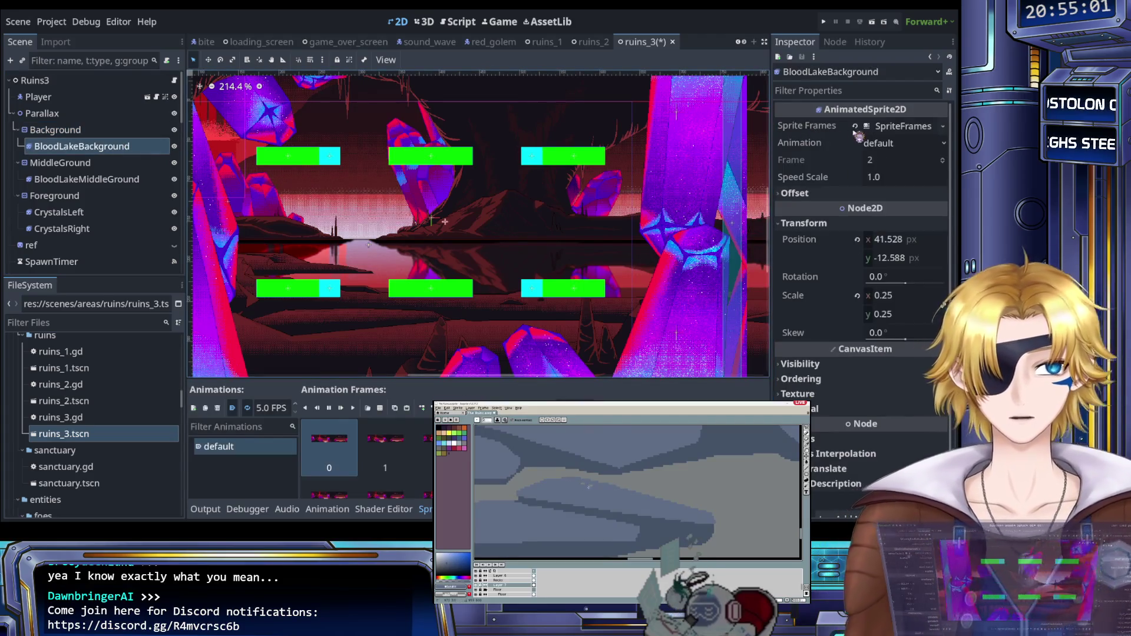
left_click(60, 163)
left_click(898, 127)
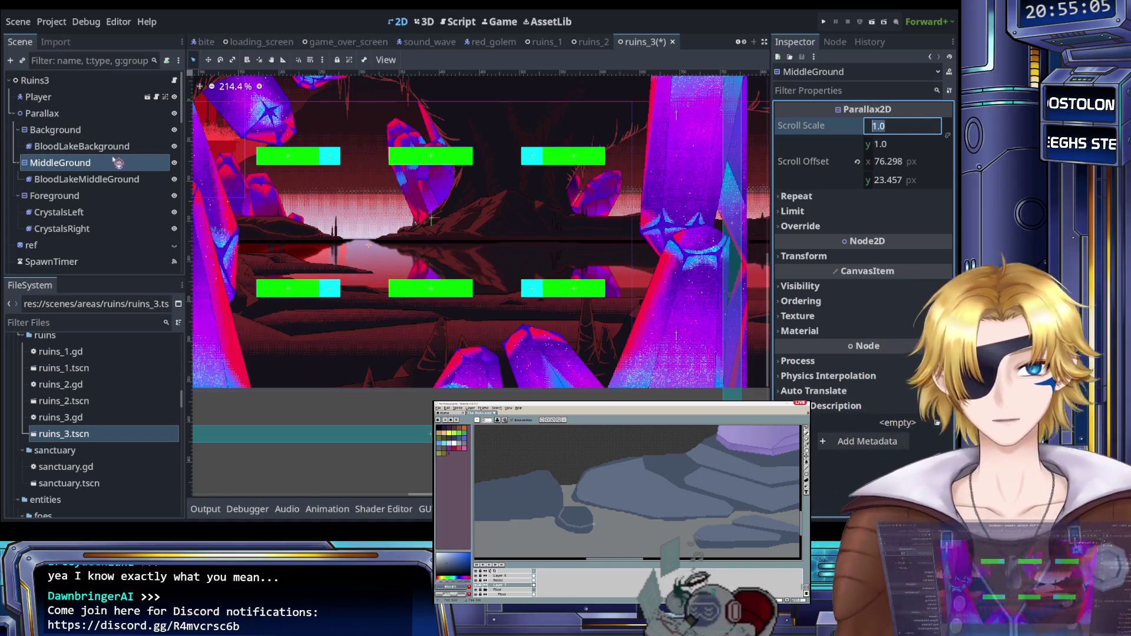
type("0.4")
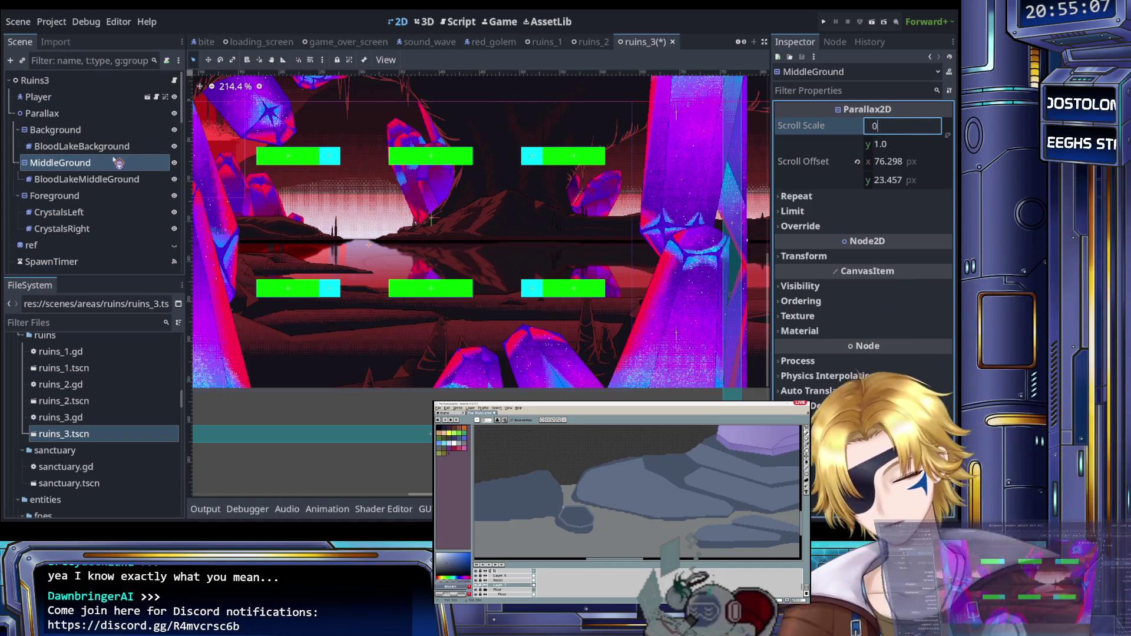
key("Return")
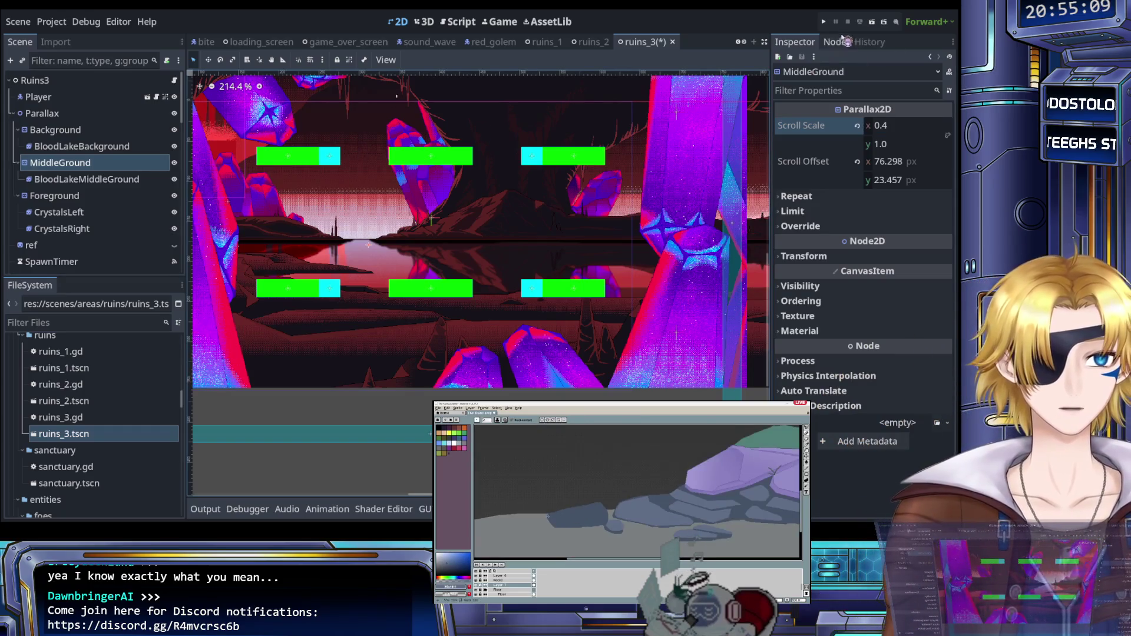
left_click(824, 21)
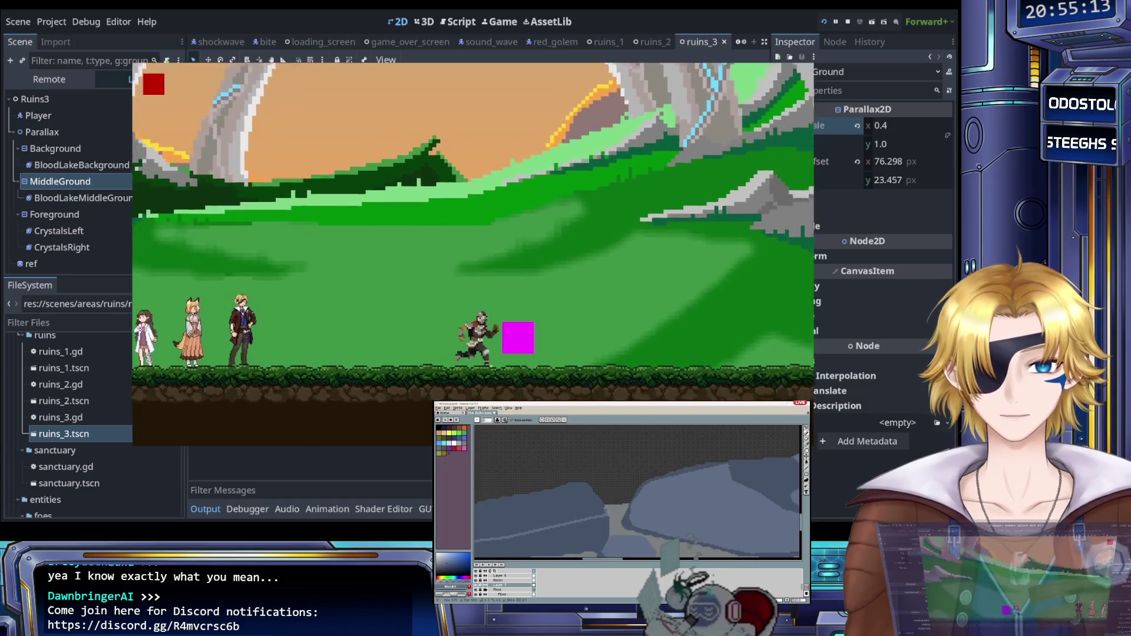
Step: Load The Evil That Lurks from level select, walk the knight left to watch the 0.4 parallax, then stop the game
key("Escape")
key("Escape")
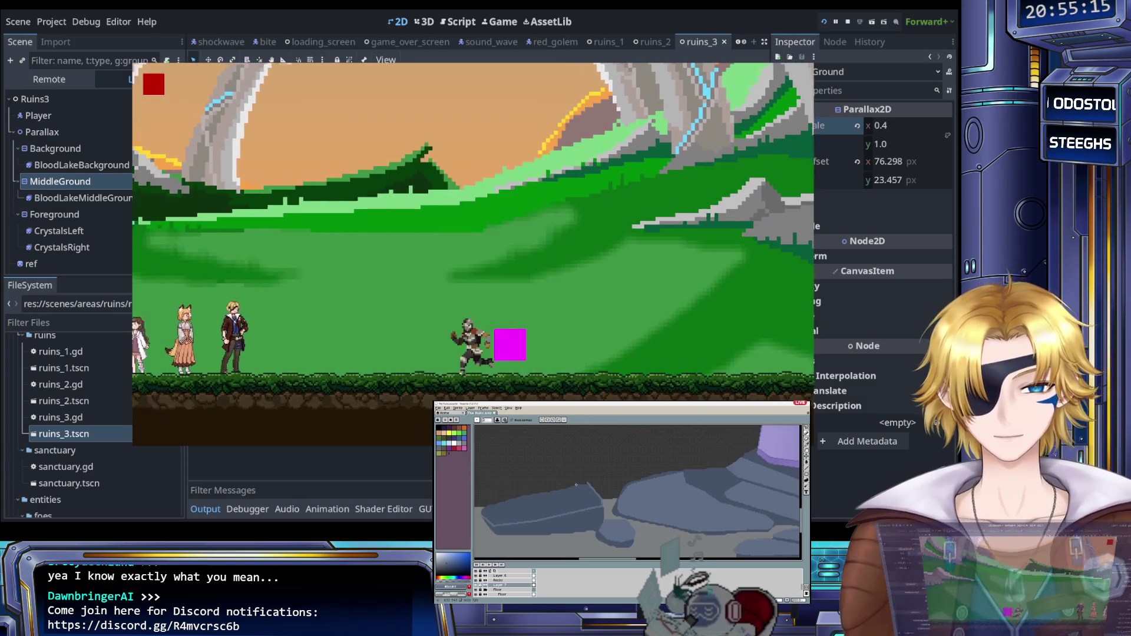
key("Return")
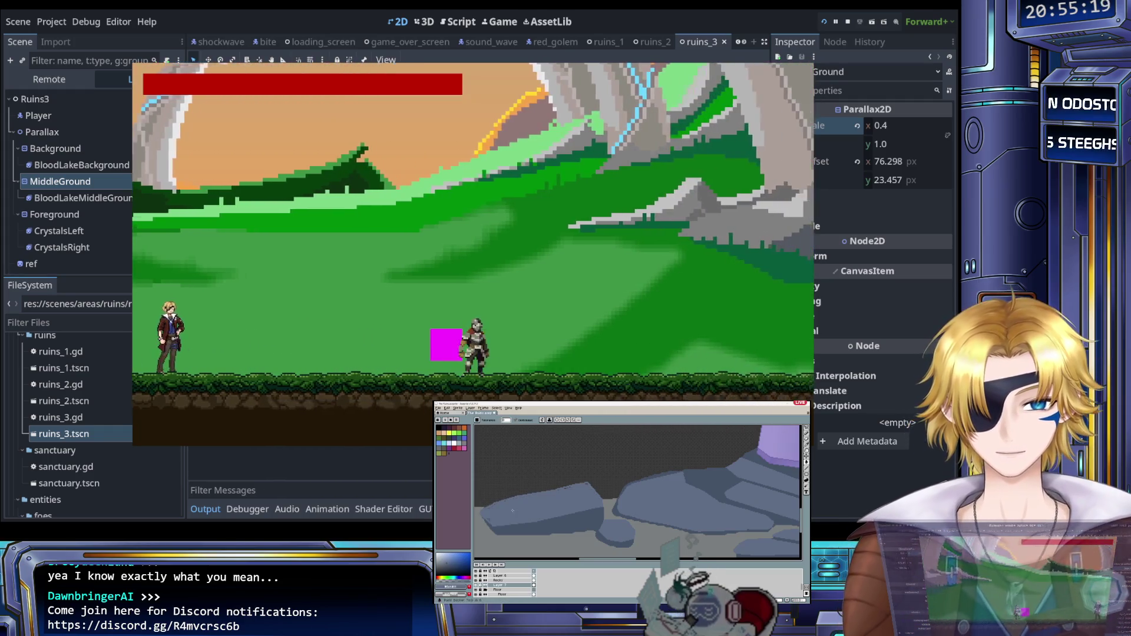
key("Escape")
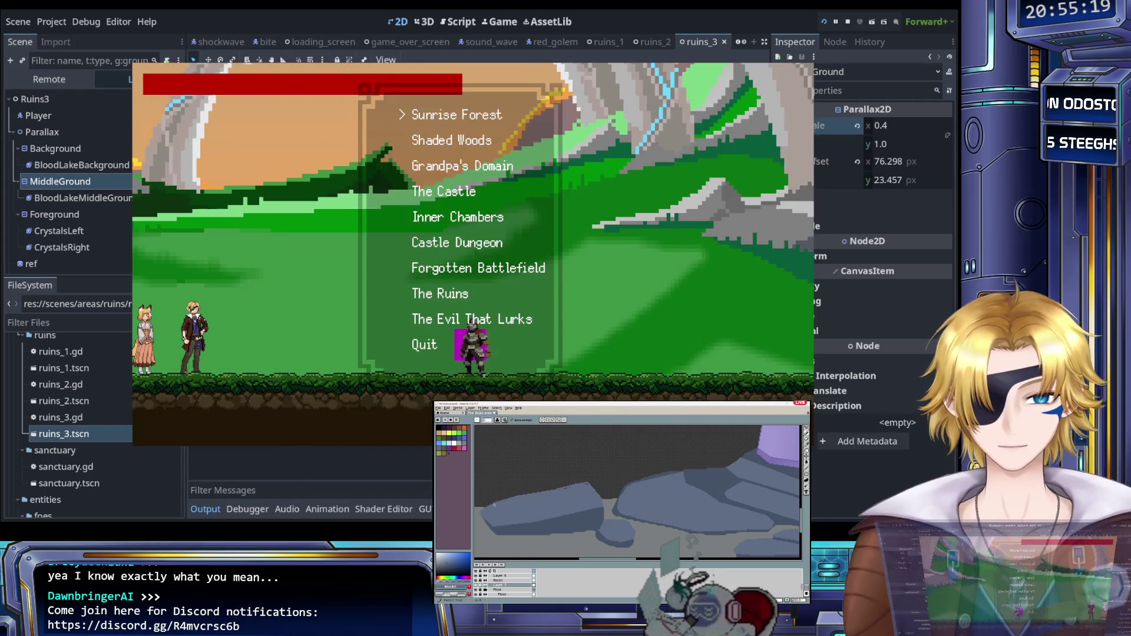
key("Return")
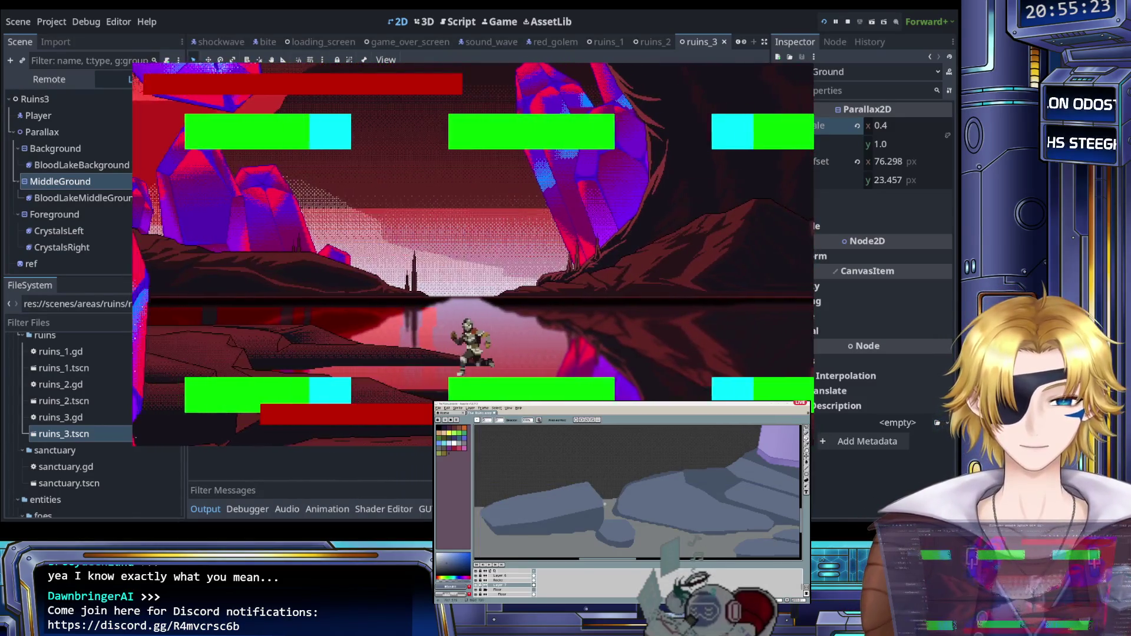
key("Left")
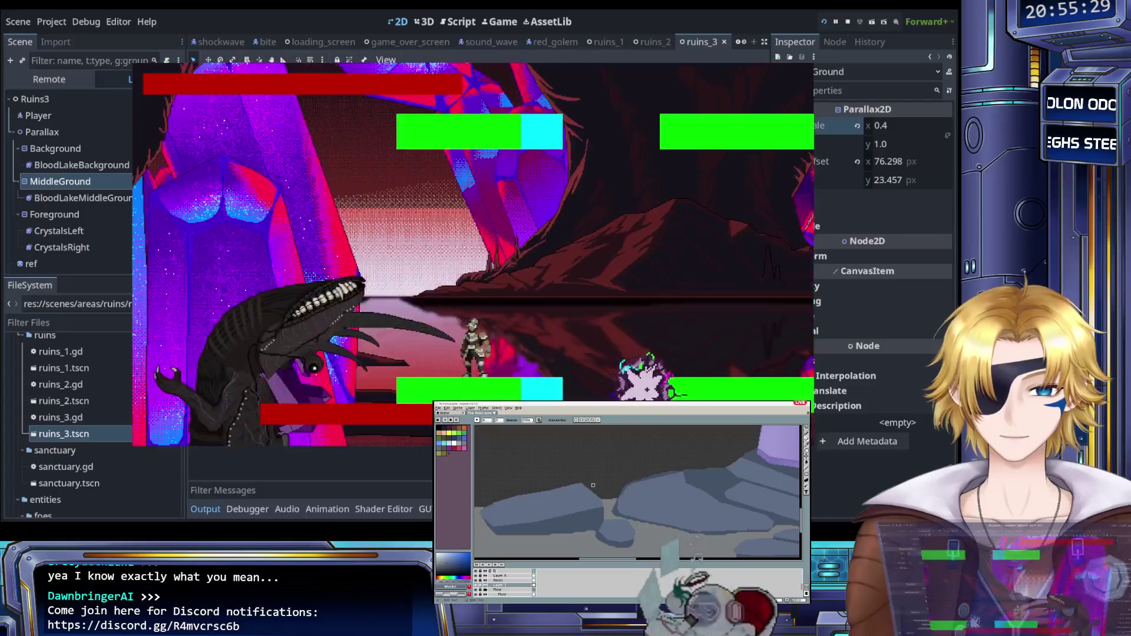
key("Return")
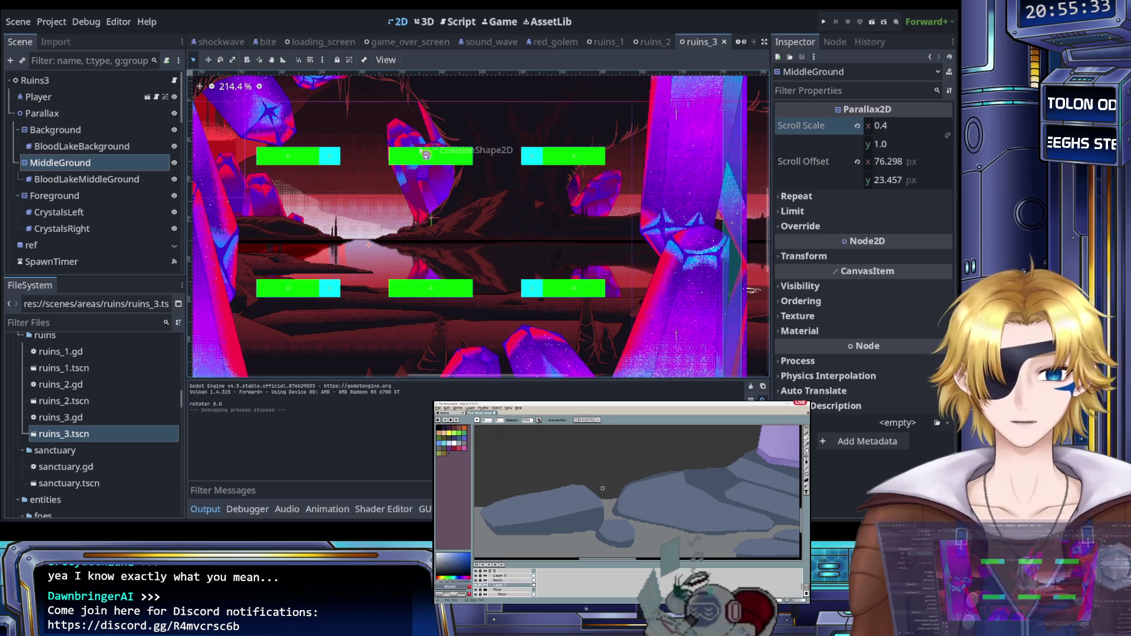
Step: Set the Background layer's horizontal Scroll Scale to 0.7
key("Up")
key("Up")
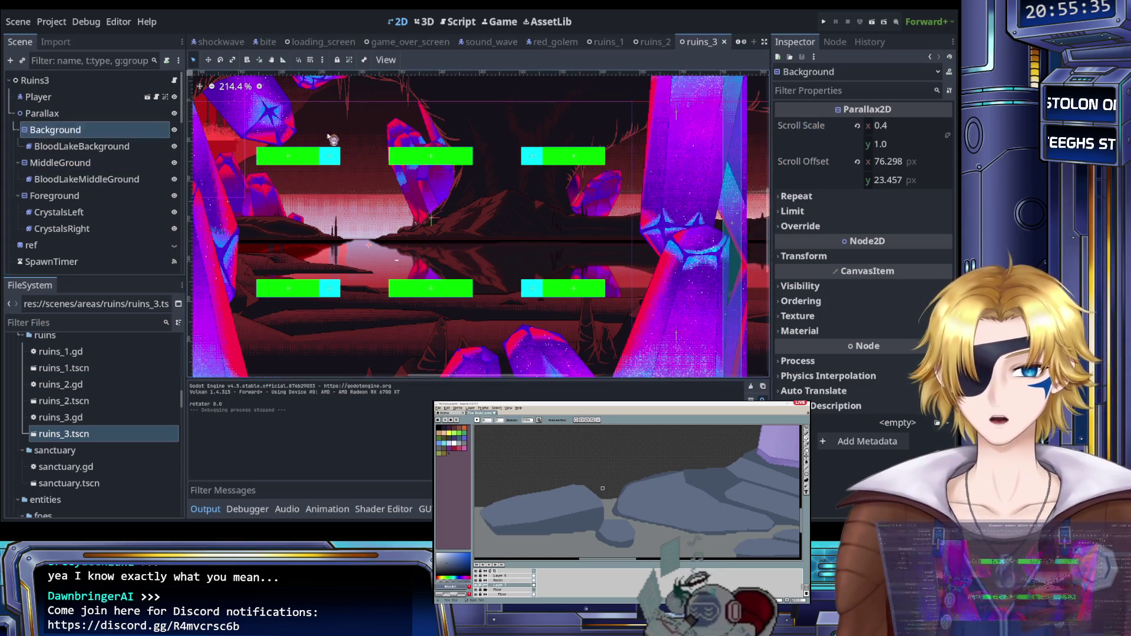
left_click(901, 130)
type("0.7")
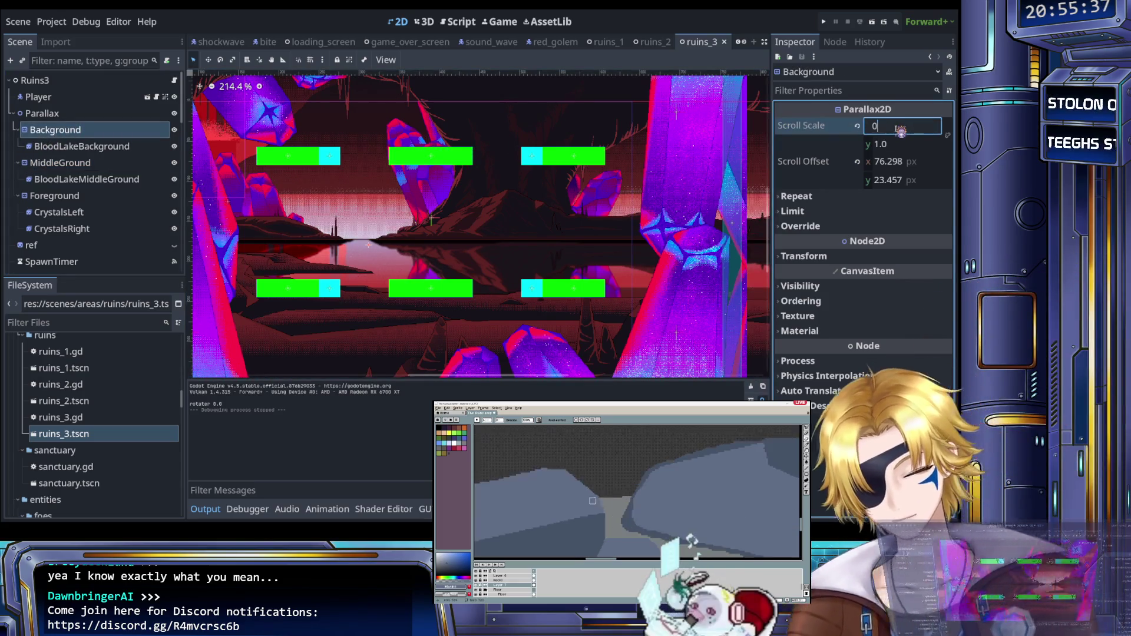
key("Return")
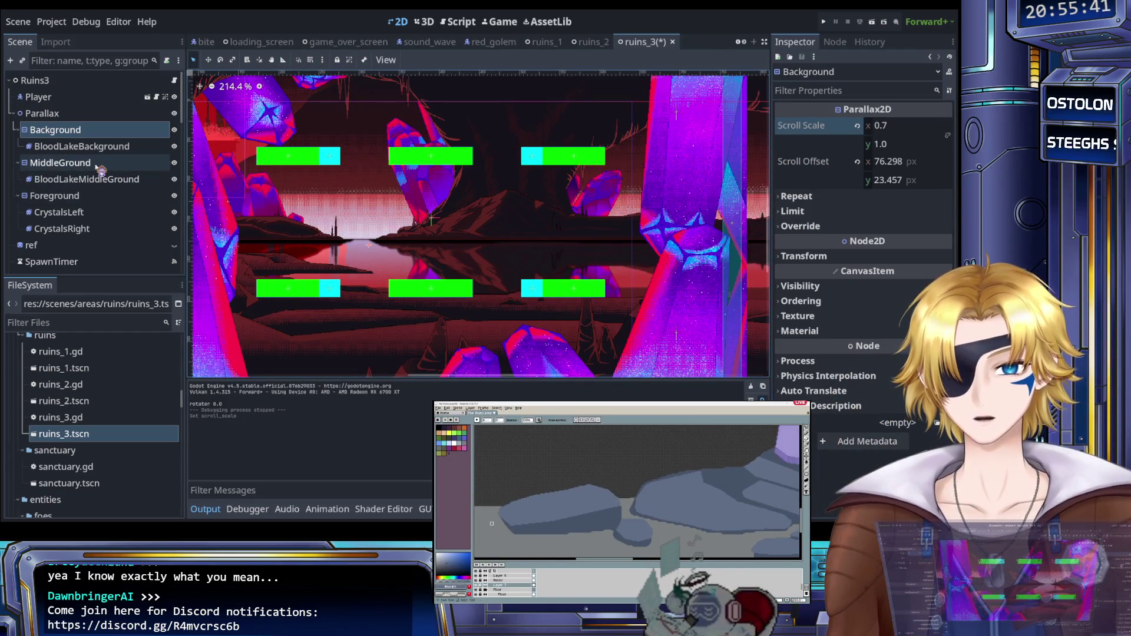
Step: Set MiddleGround's horizontal Scroll Scale to 0.7, then run the project
left_click(86, 168)
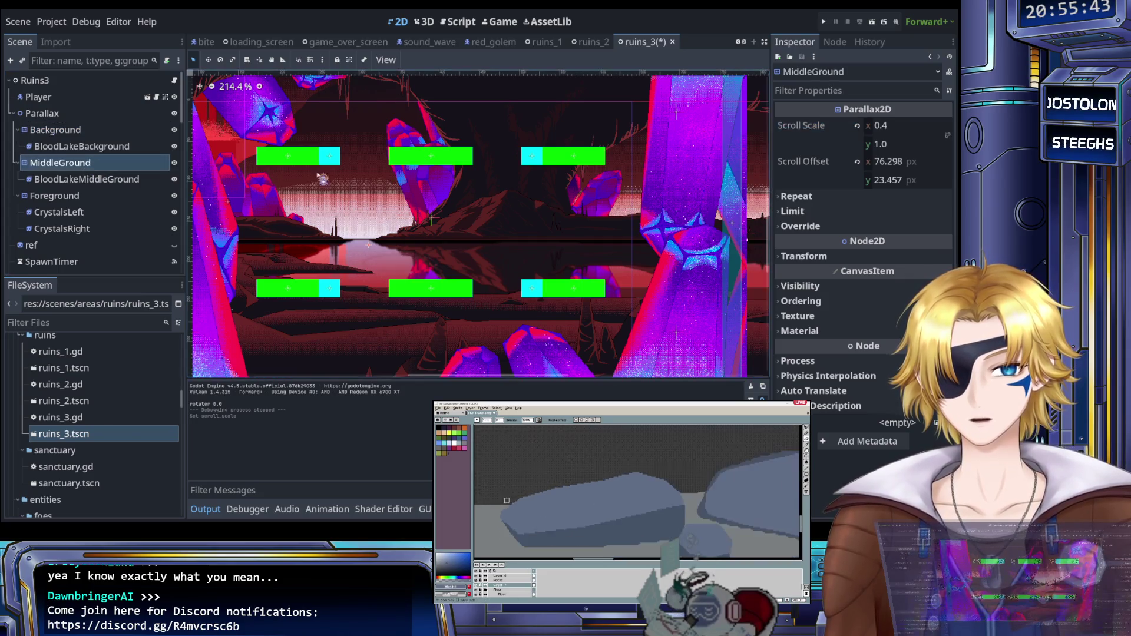
left_click(895, 127)
type("0.7")
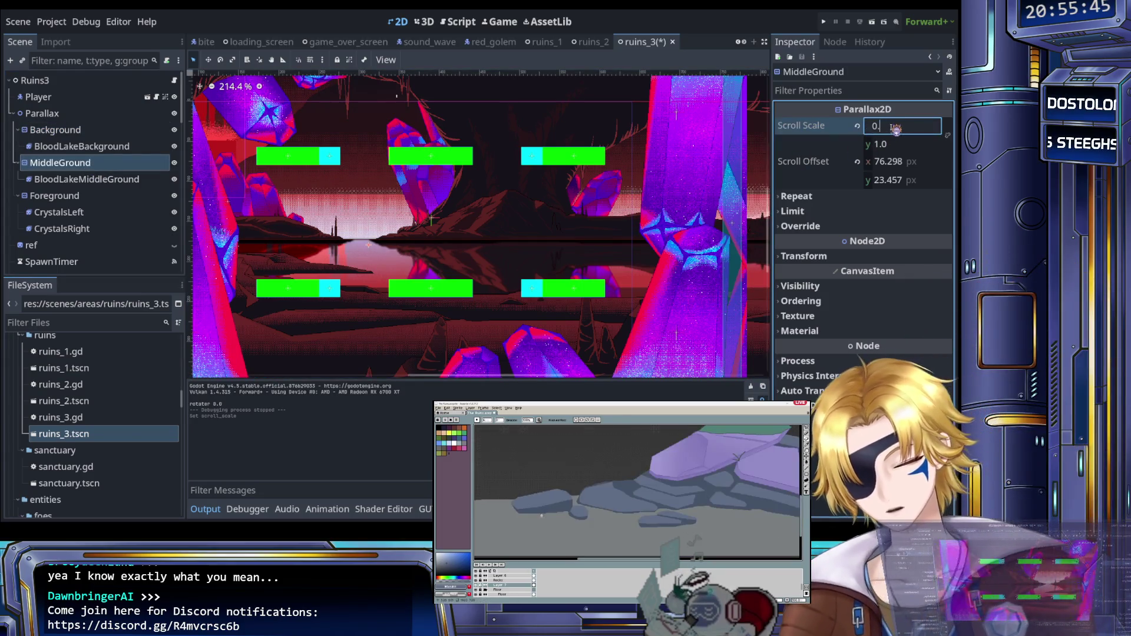
key("Return")
left_click(825, 25)
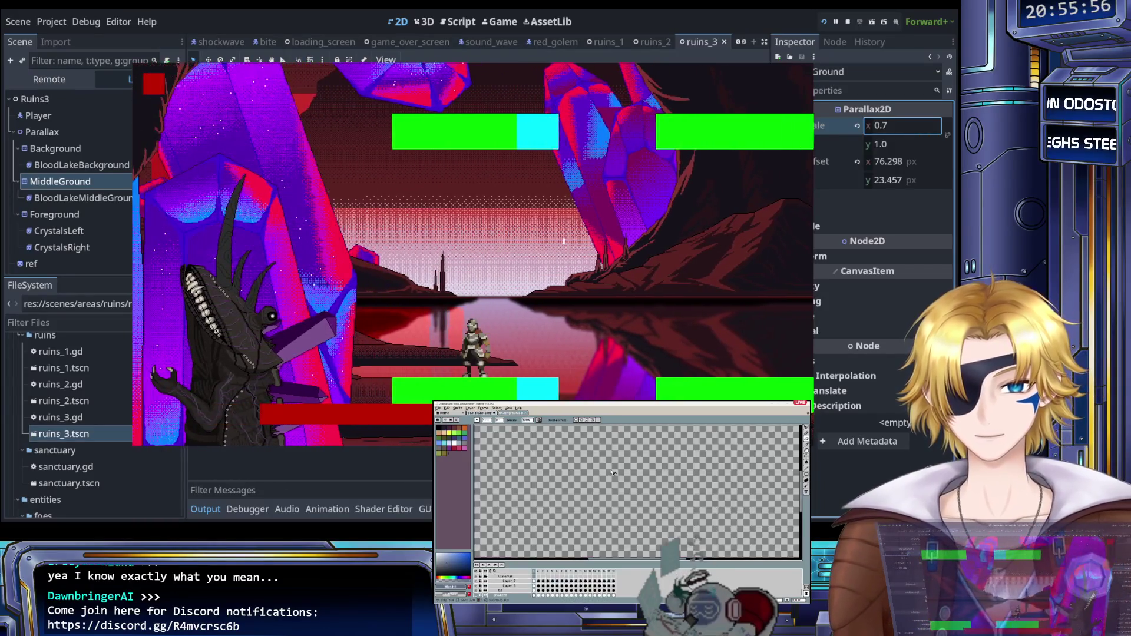
Step: Inspect layers of the crystal artwork in Aseprite while the game runs
scroll(613, 473, "down", 3)
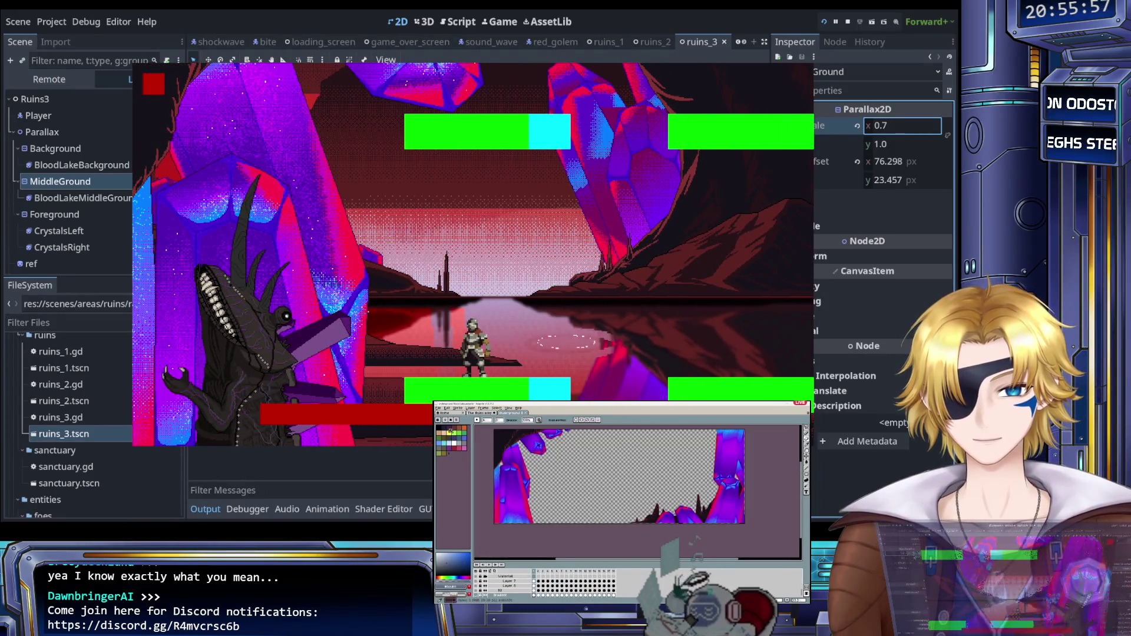
key("ctrl+Tab")
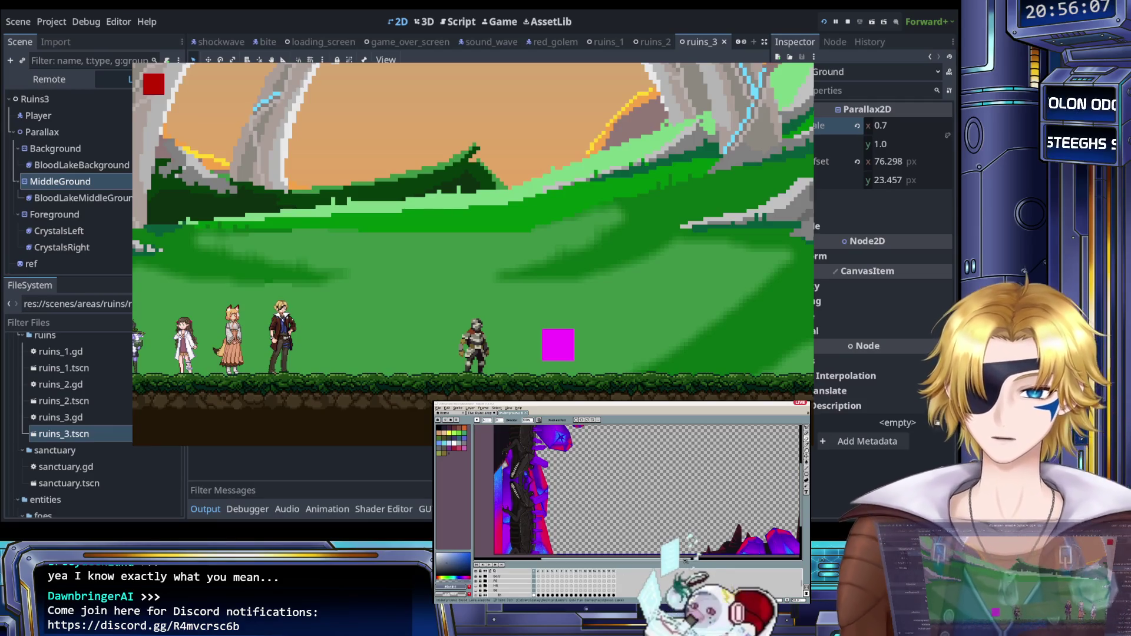
scroll(686, 560, "right", 10)
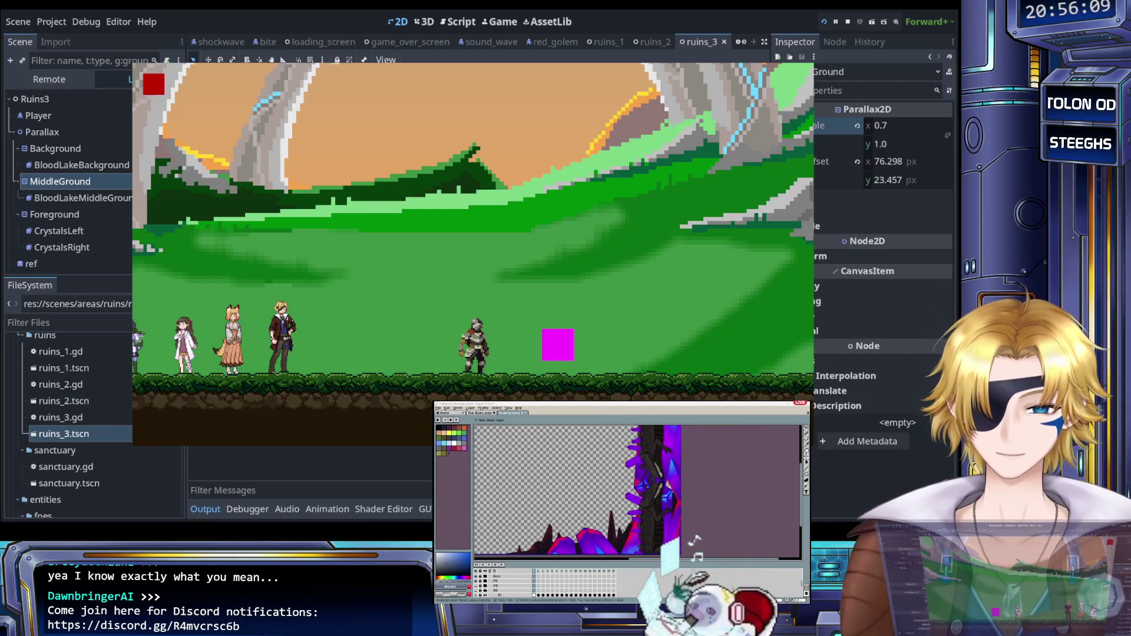
scroll(670, 507, "down", 2)
scroll(680, 490, "up", 1)
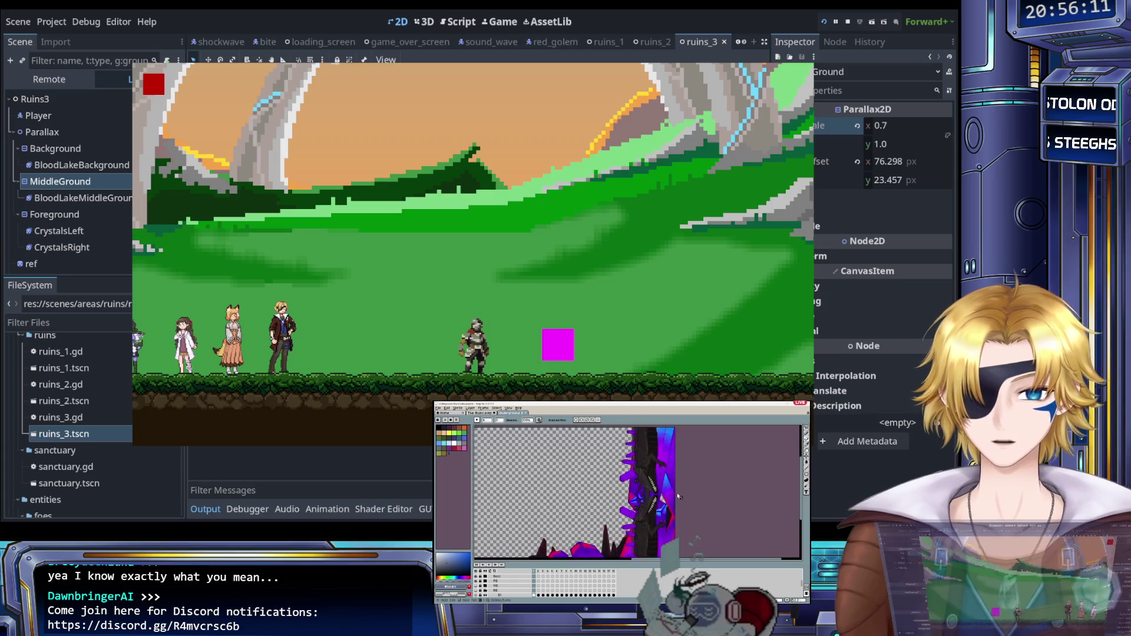
left_click(545, 578)
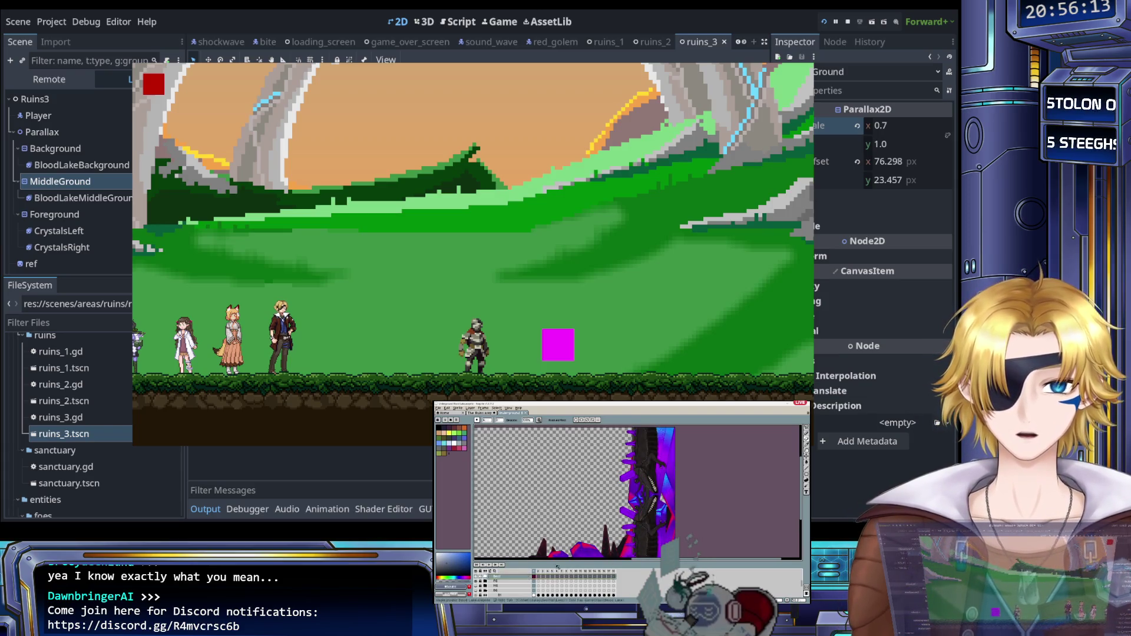
scroll(621, 544, "down", 2)
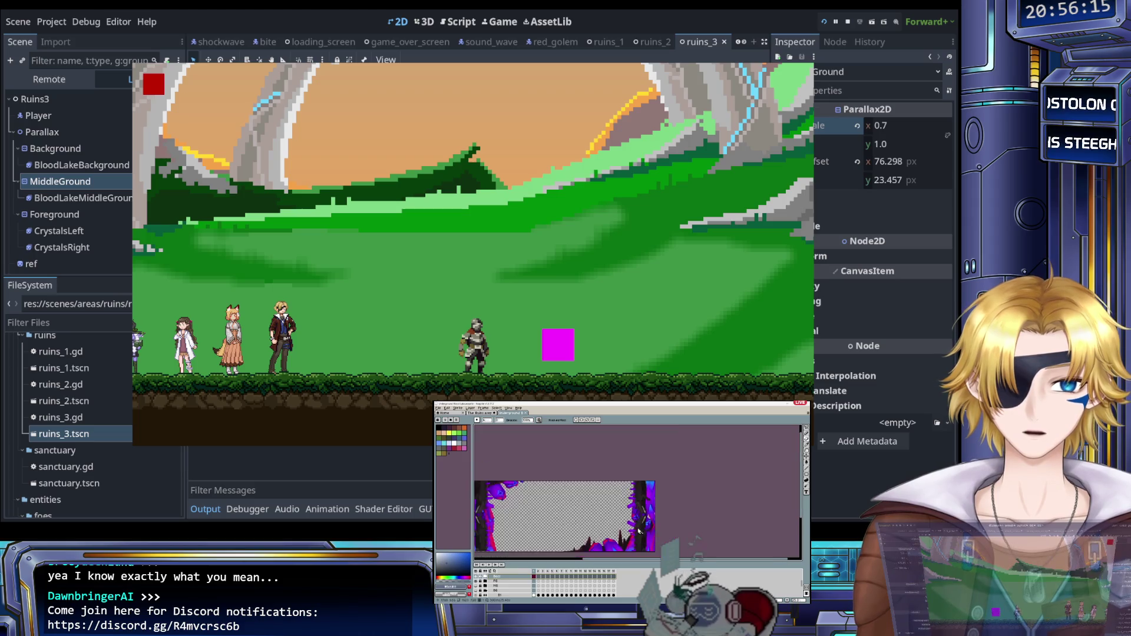
left_click(485, 583)
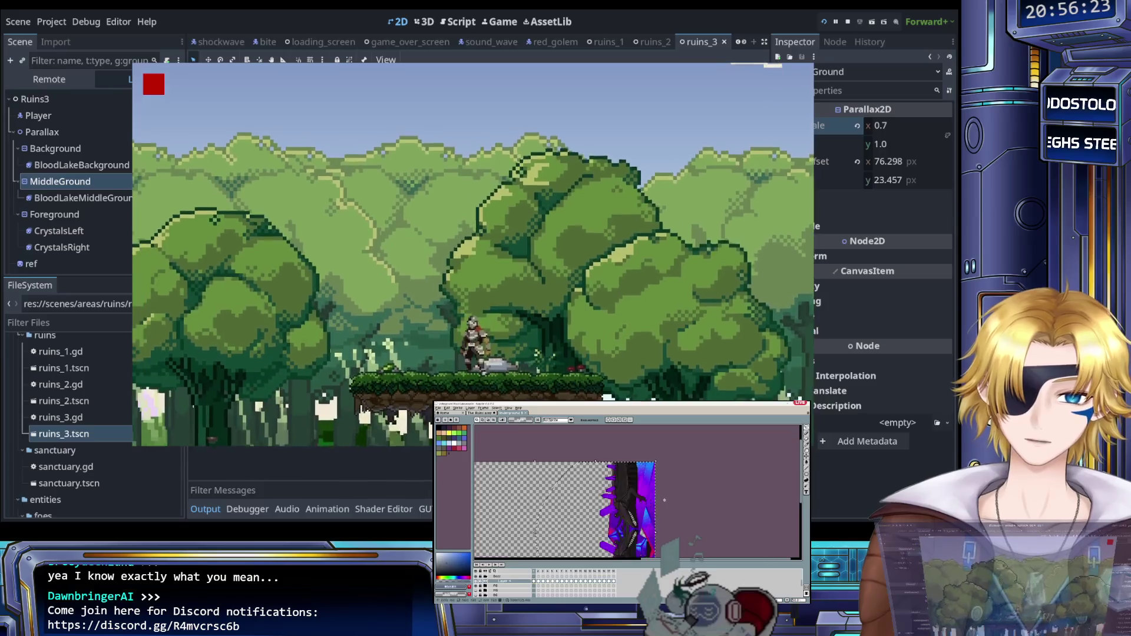
Step: Return to the main menu, skip the opening dialogue and load The Evil That Lurks
key("Escape")
key("Return")
key("Return")
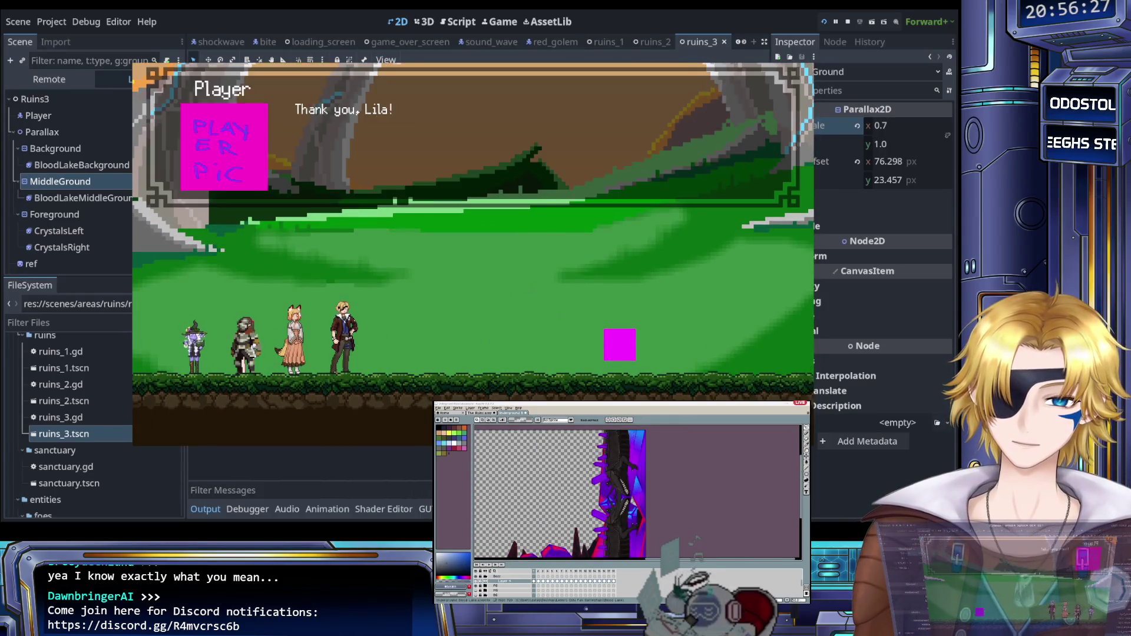
key("Return")
key("Return")
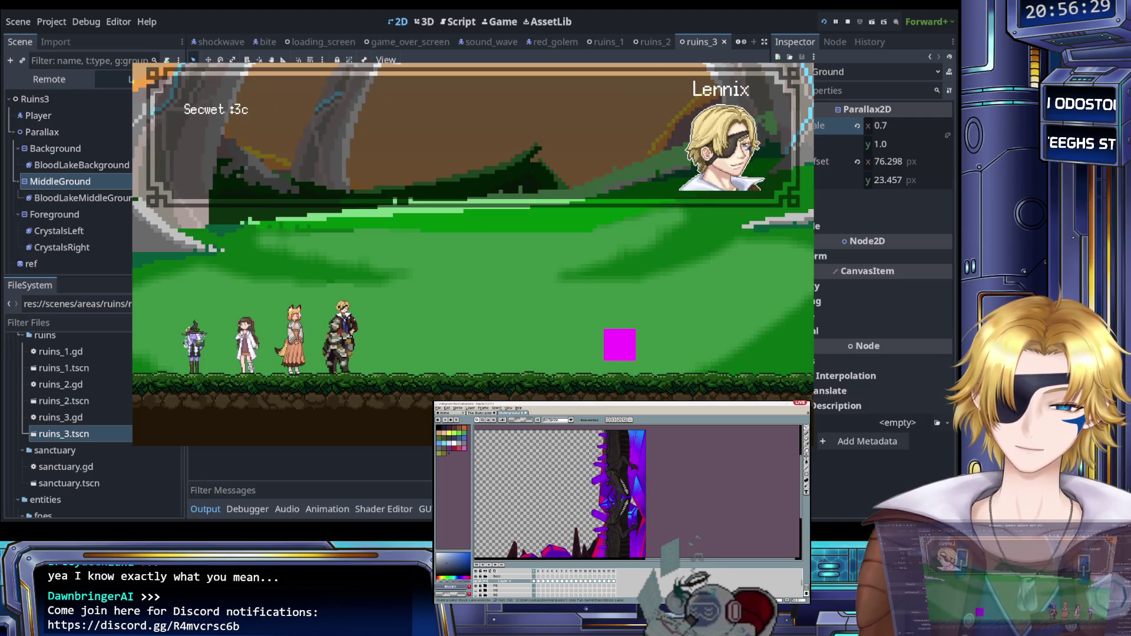
key("Return")
key("Right")
key("Escape")
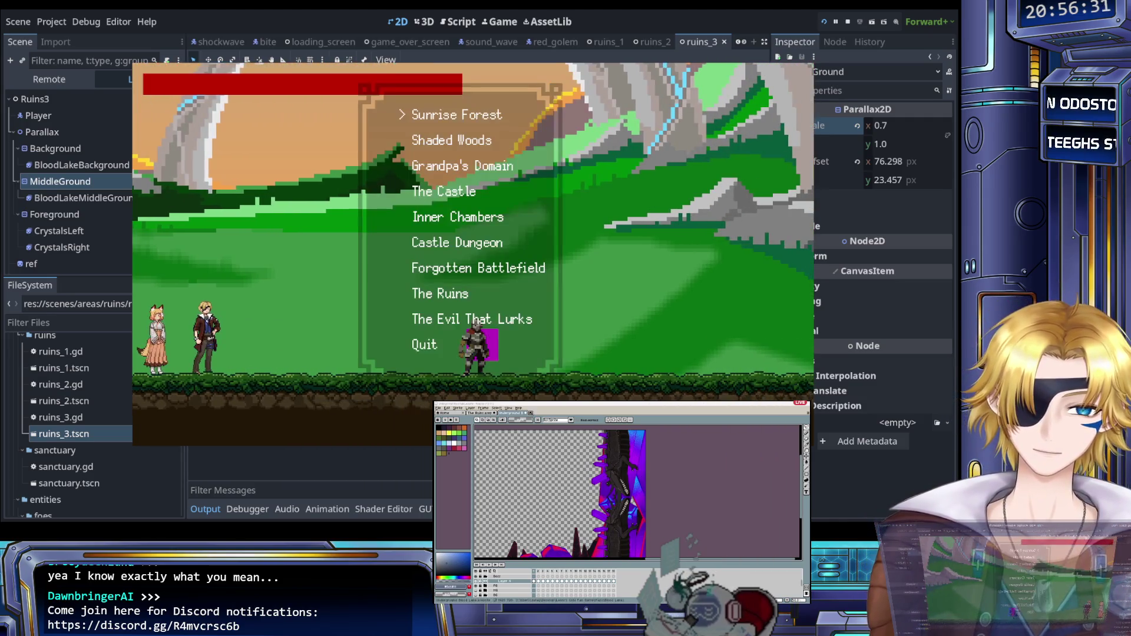
key("ctrl+Tab")
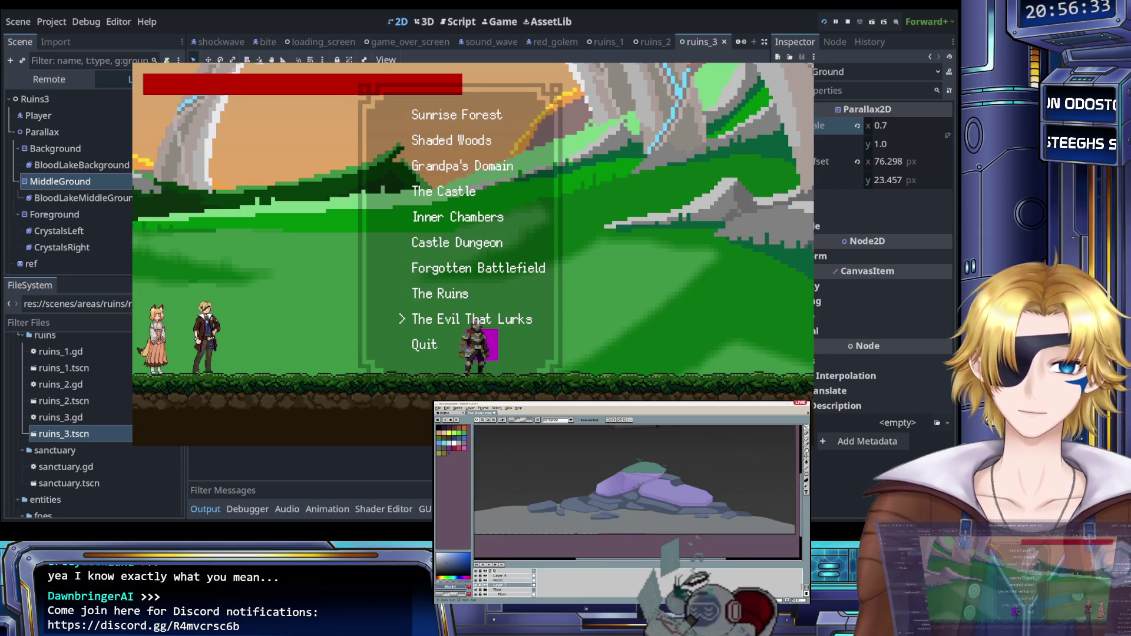
key("Return")
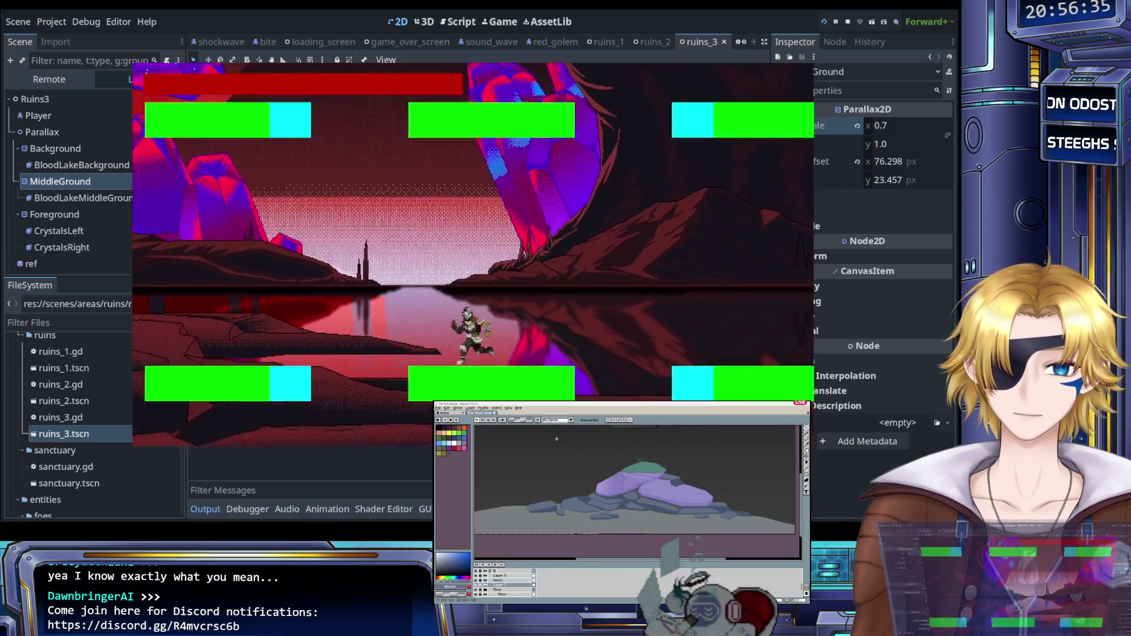
Step: Jump the player across the lake, then quit to the main menu and stop the test run
key("space")
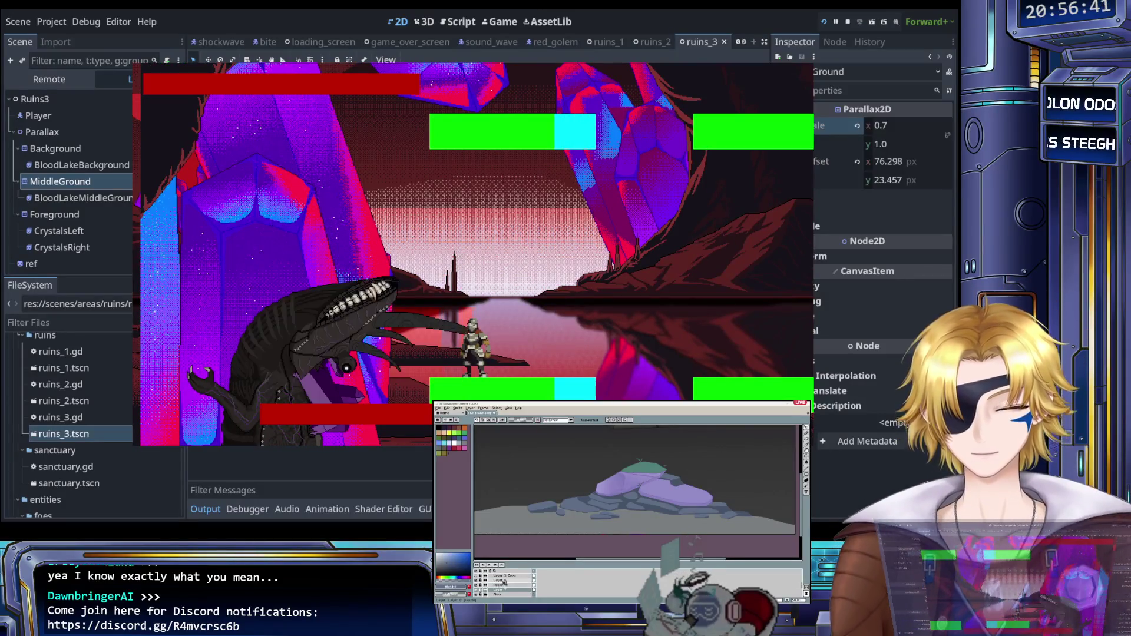
key("Escape")
key("Return")
key("F8")
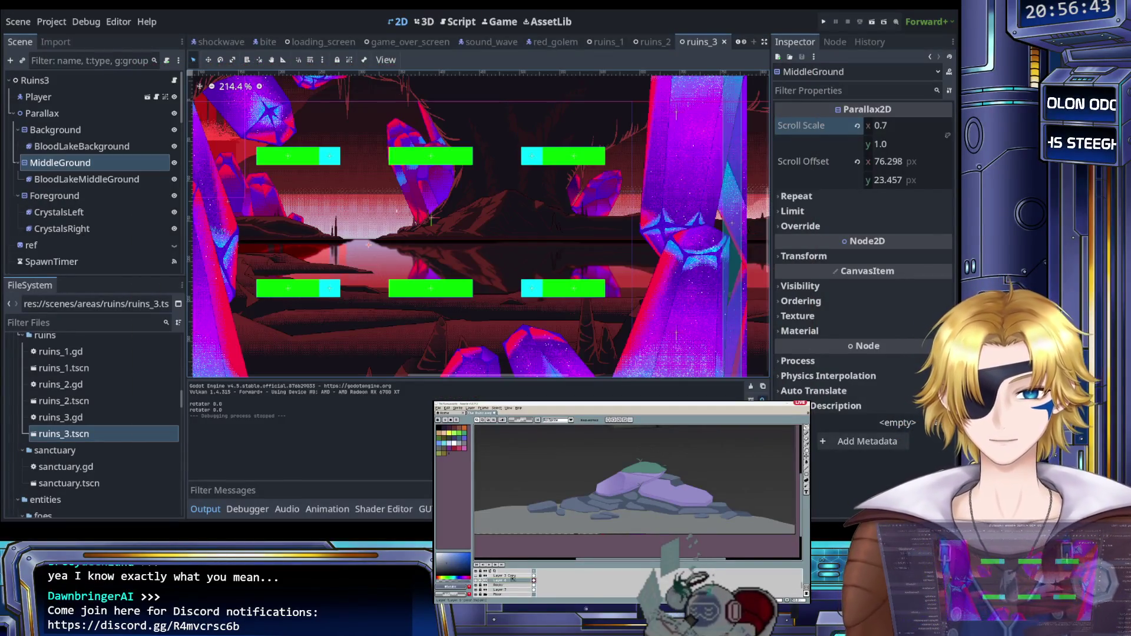
Step: Move the CrystalsLeft foreground crystal slightly right in two small drags
scroll(543, 495, "up", 3)
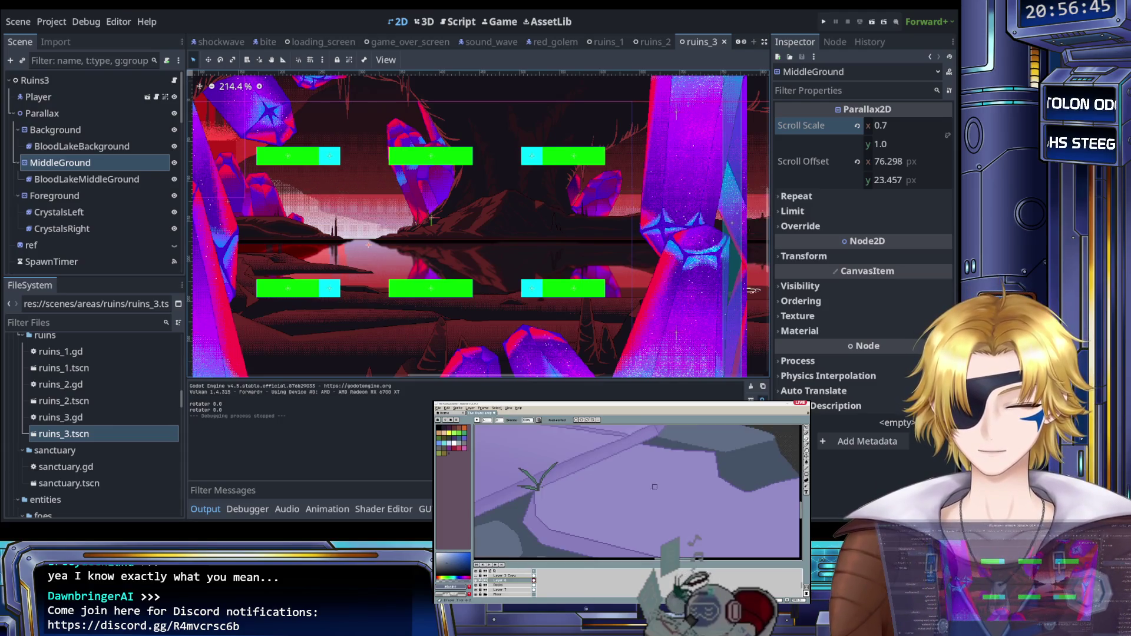
scroll(524, 458, "down", 2)
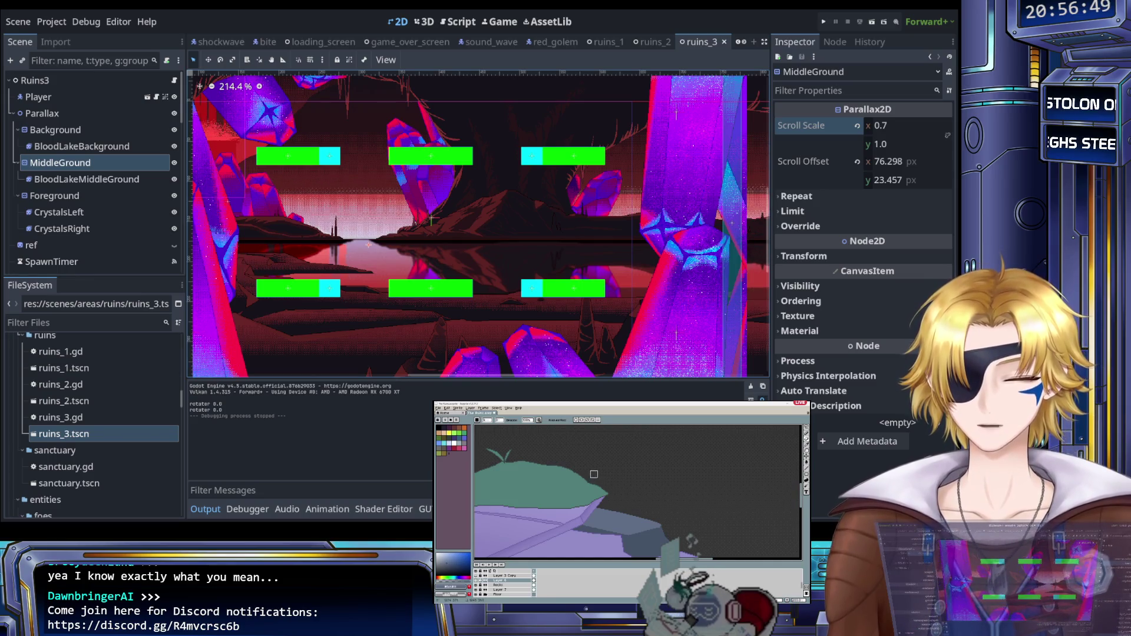
scroll(591, 479, "up", 3)
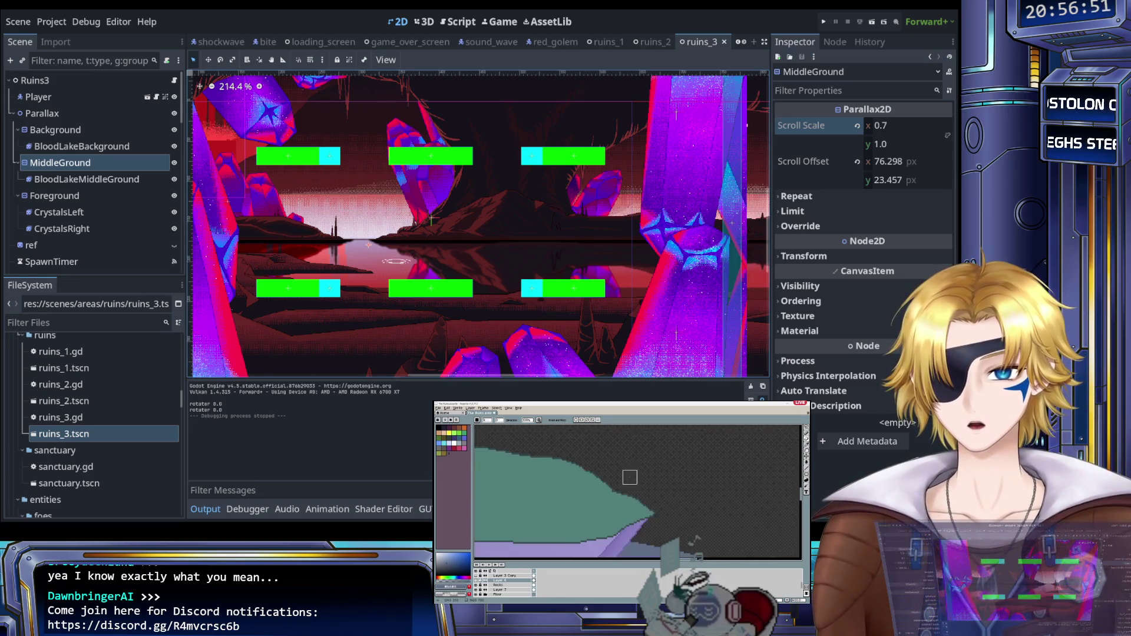
scroll(589, 478, "down", 3)
scroll(549, 491, "down", 2)
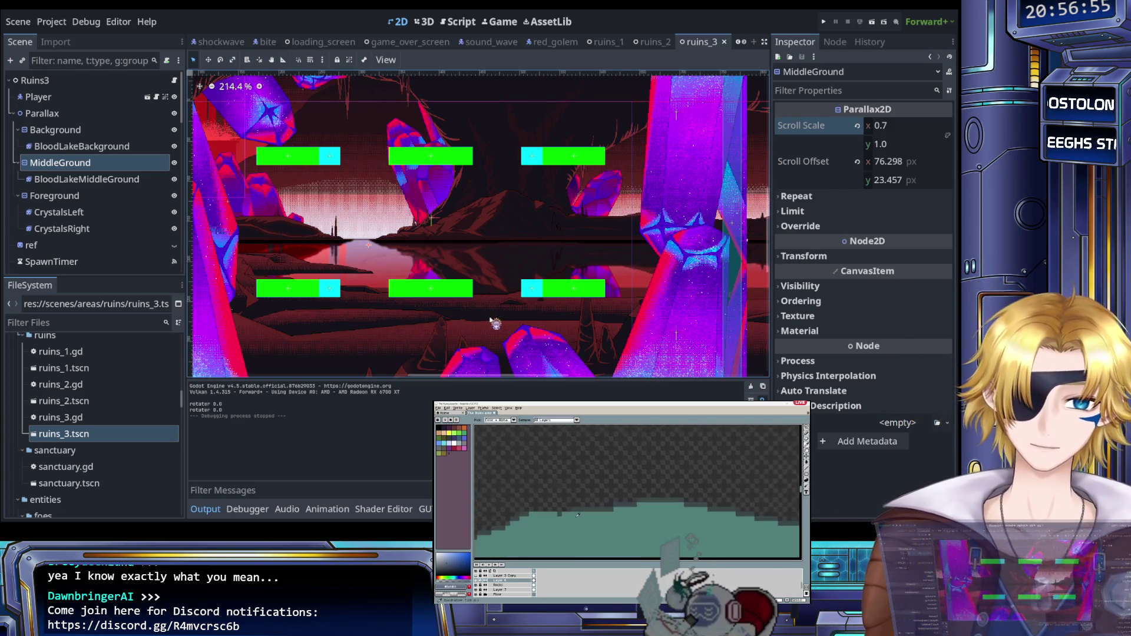
scroll(413, 312, "down", 4)
scroll(406, 304, "up", 3)
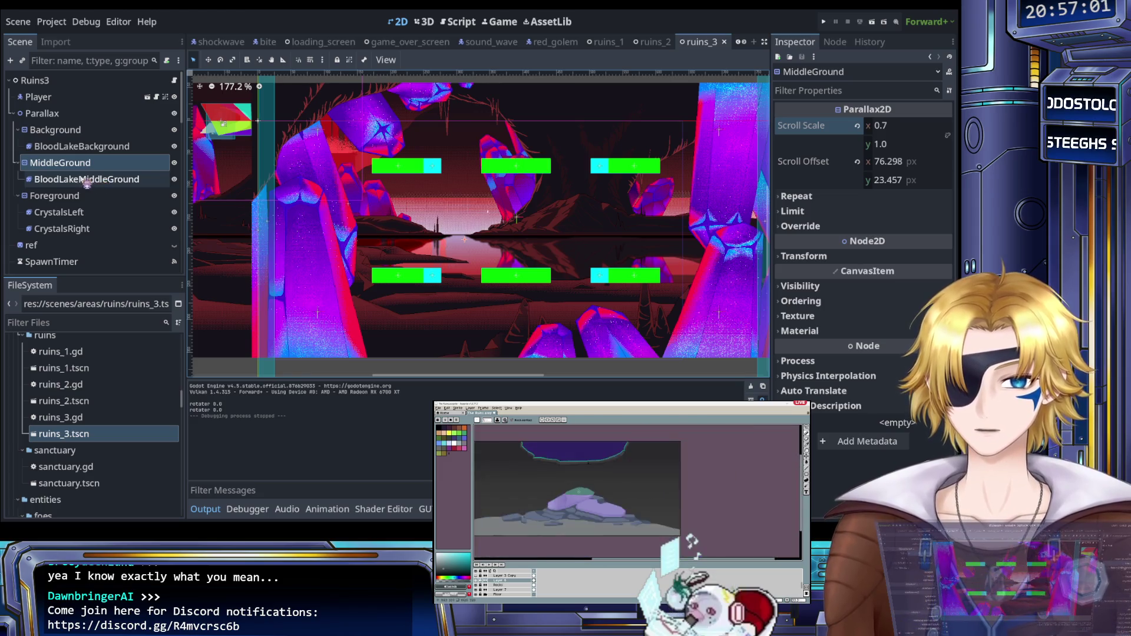
left_click(75, 213)
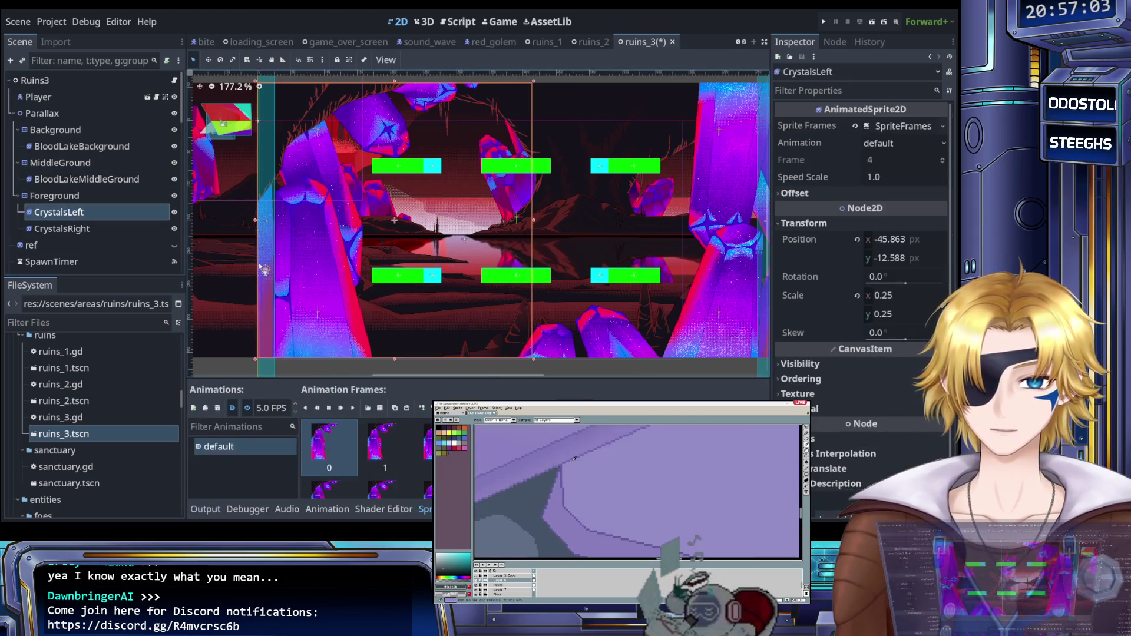
left_click_drag(265, 270, 269, 270)
scroll(289, 183, "up", 4)
scroll(318, 203, "up", 6)
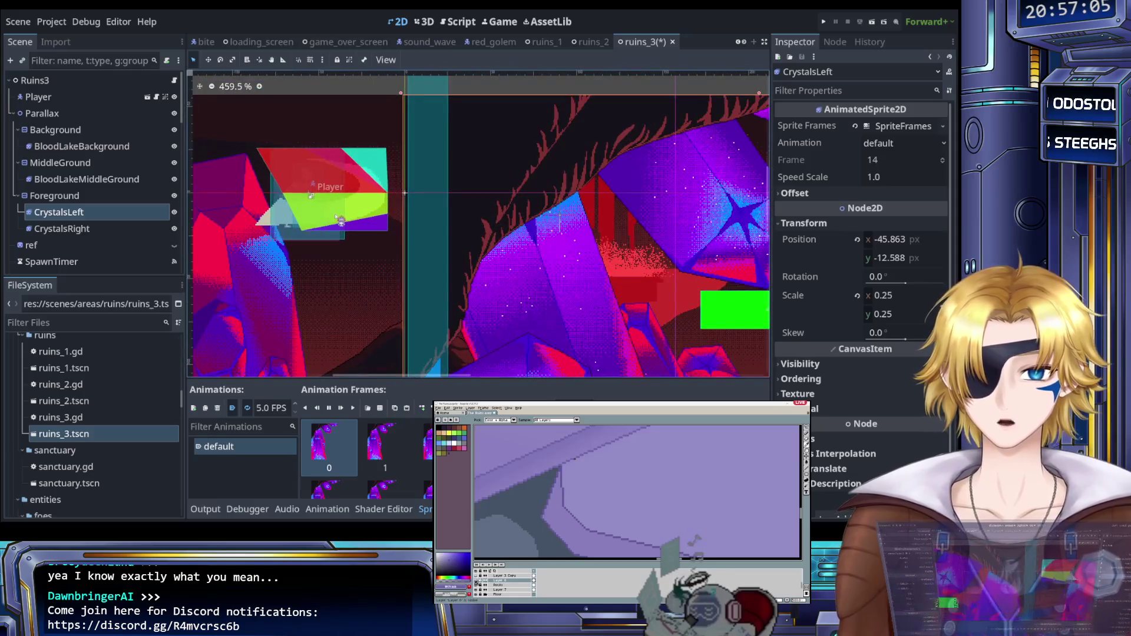
left_click_drag(337, 220, 341, 221)
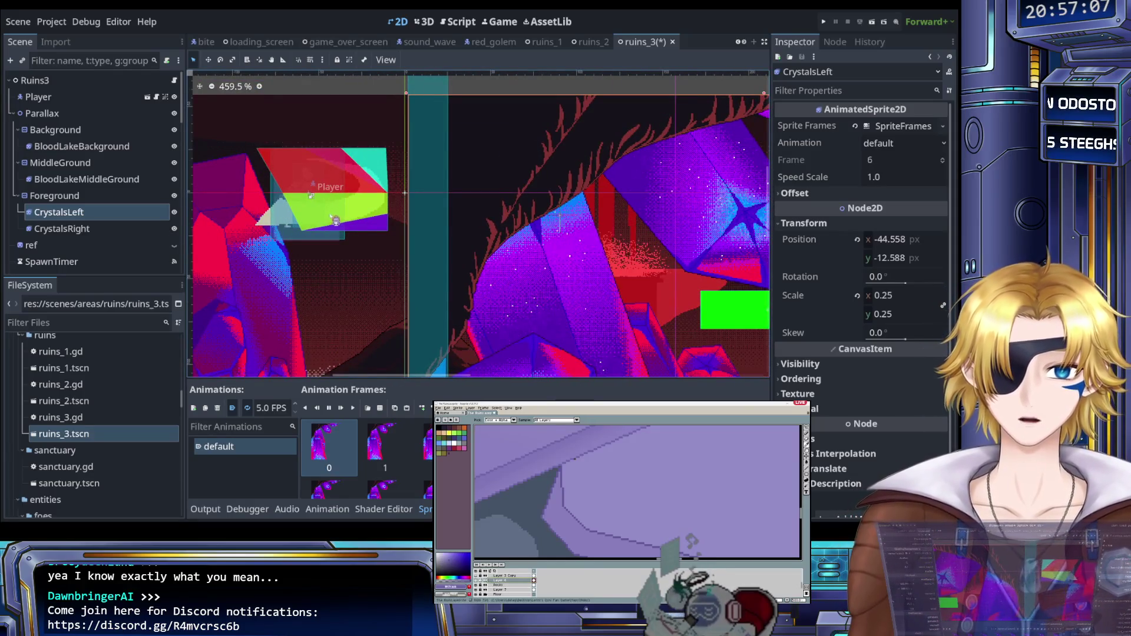
scroll(361, 253, "down", 8)
scroll(361, 254, "up", 5)
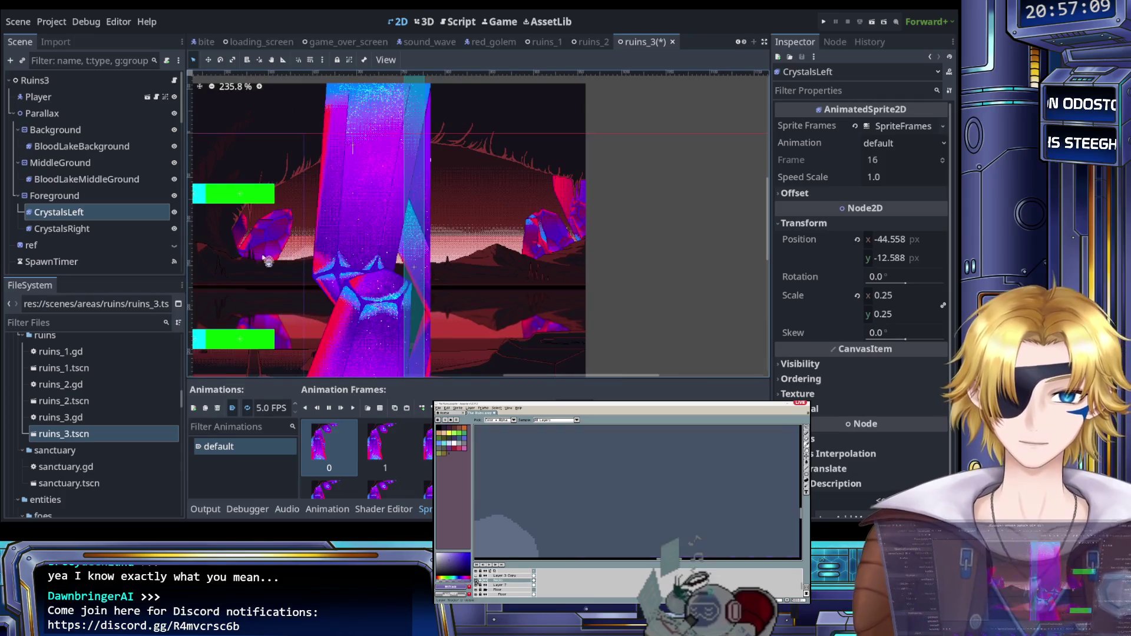
Step: Shift CrystalsRight slightly left, then save ruins_3 and run the project
left_click(62, 228)
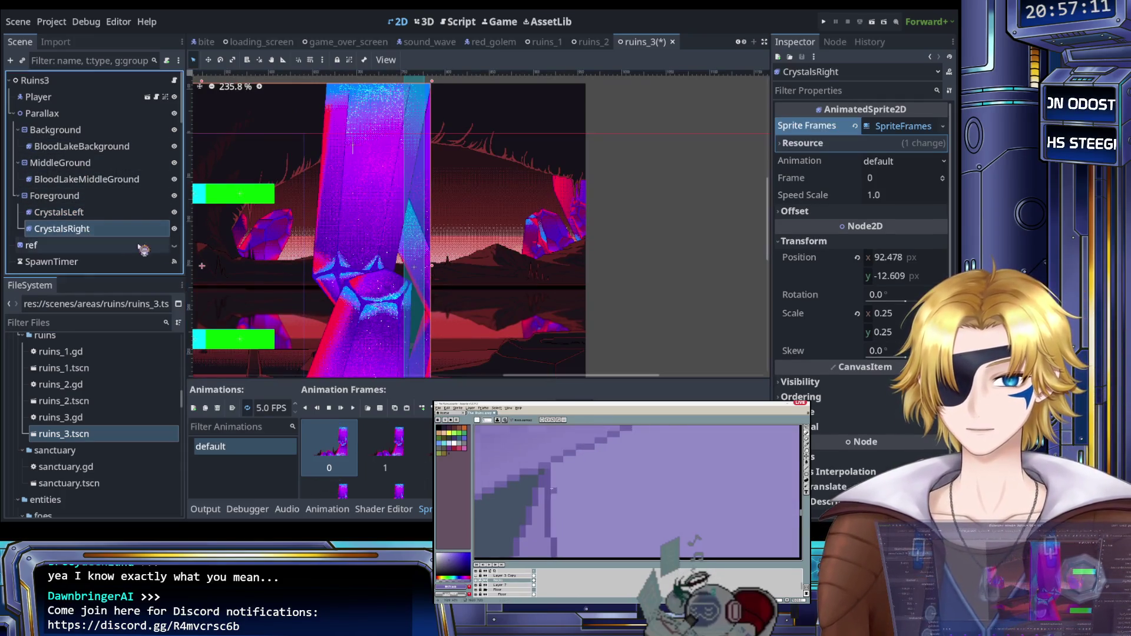
scroll(498, 278, "up", 4)
left_click_drag(498, 277, 494, 275)
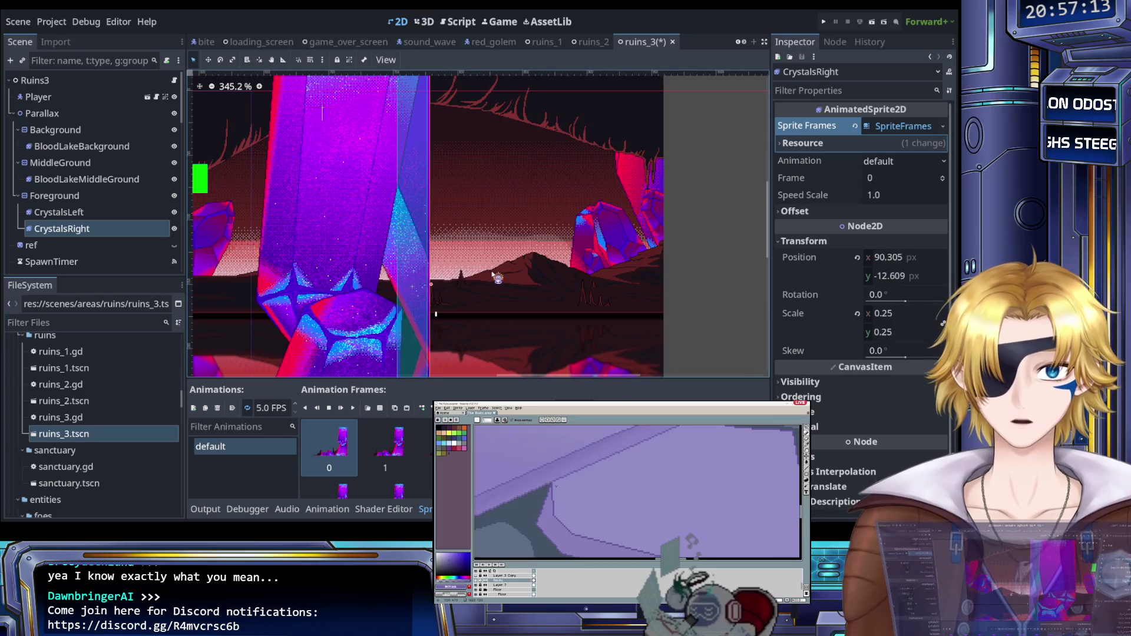
scroll(376, 262, "down", 5)
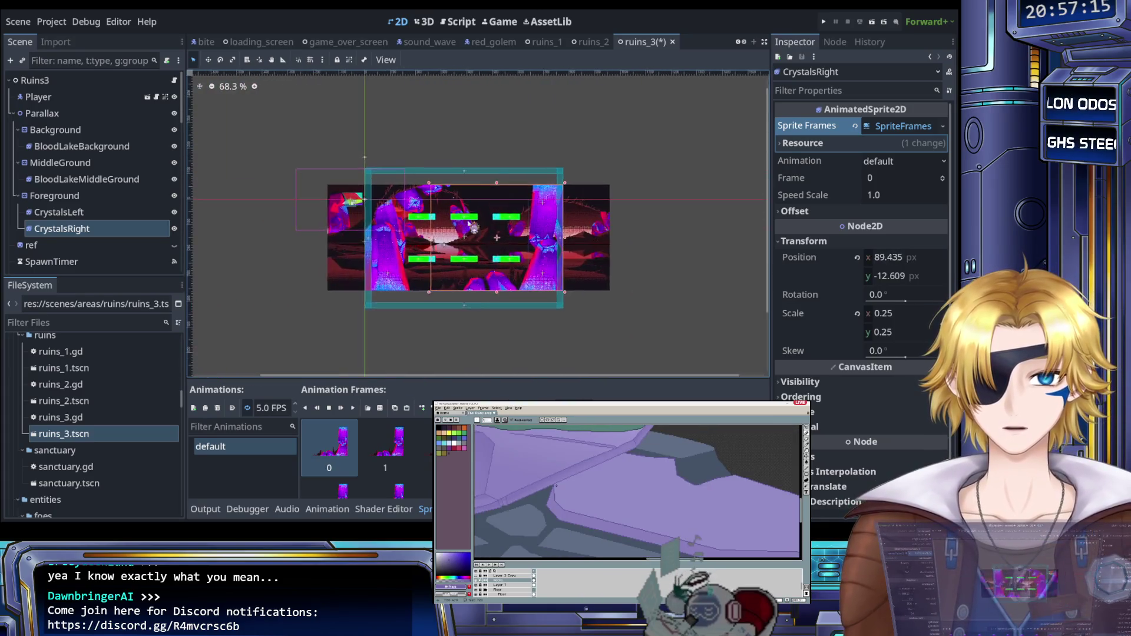
scroll(376, 263, "up", 5)
left_click(825, 23)
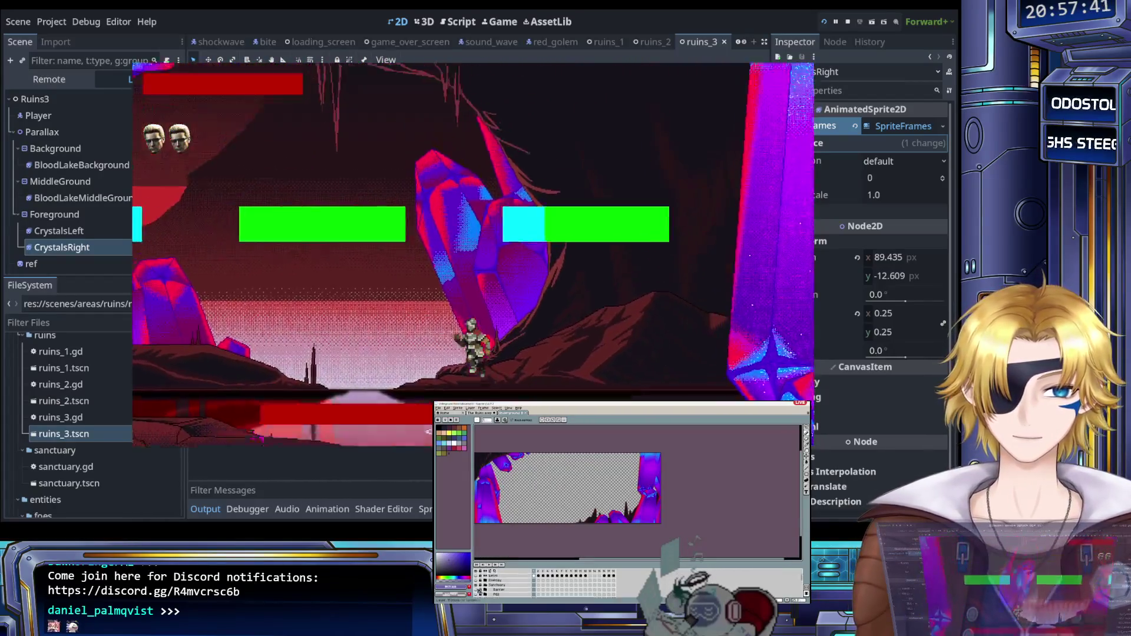
Step: Toggle the crystal artwork layer's visibility in Aseprite to compare it with the terrain strip
left_click(478, 587)
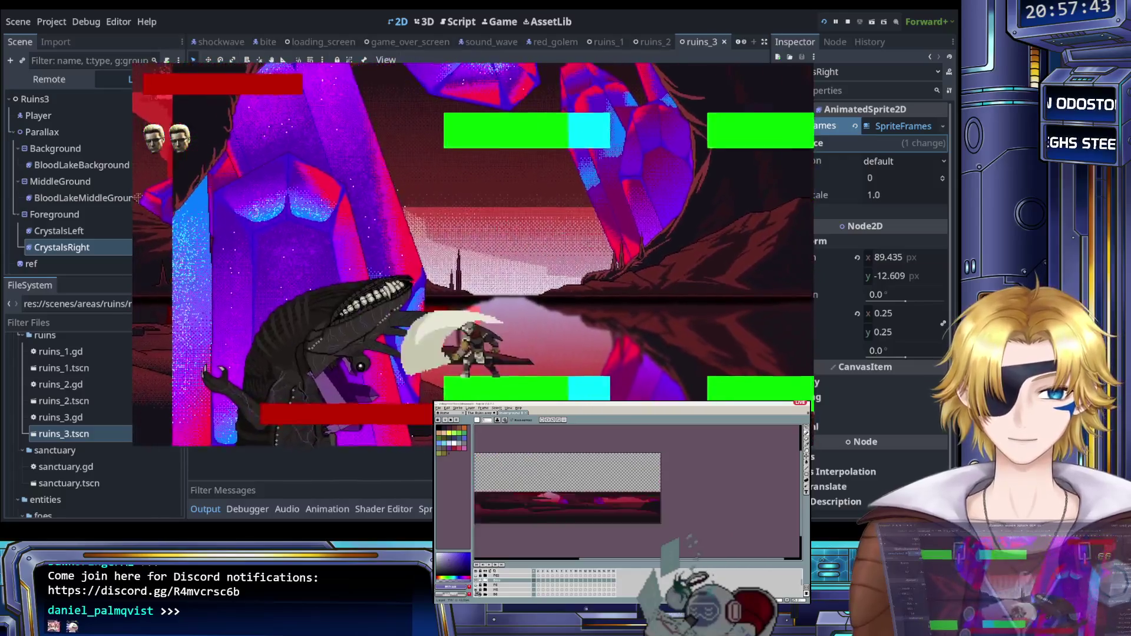
left_click(477, 595)
left_click(478, 591)
left_click(478, 591)
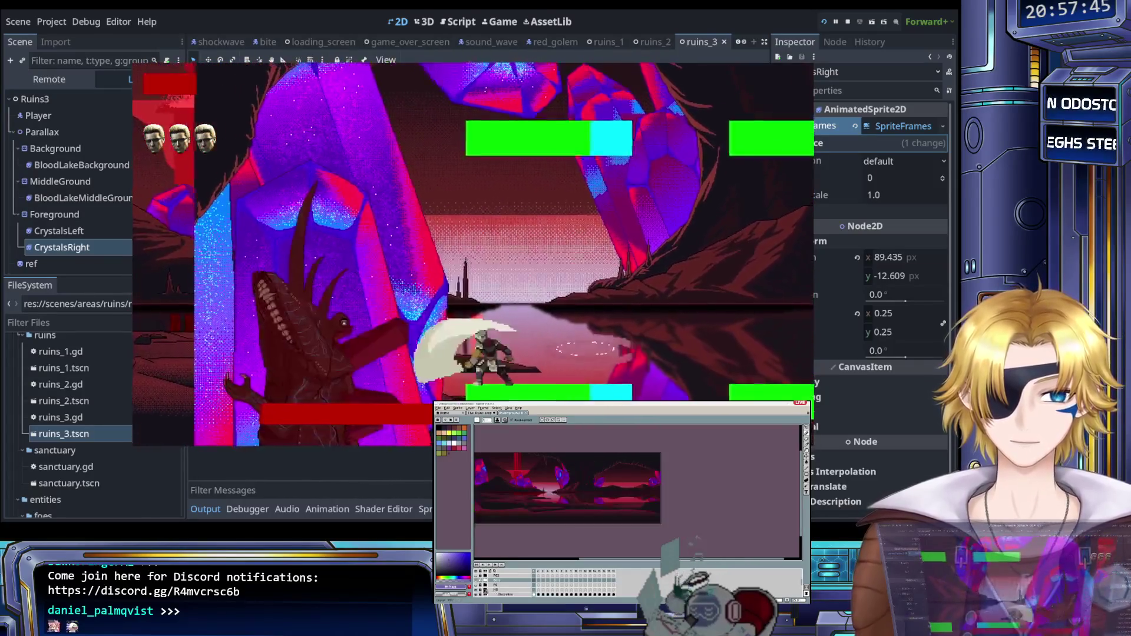
left_click(505, 587)
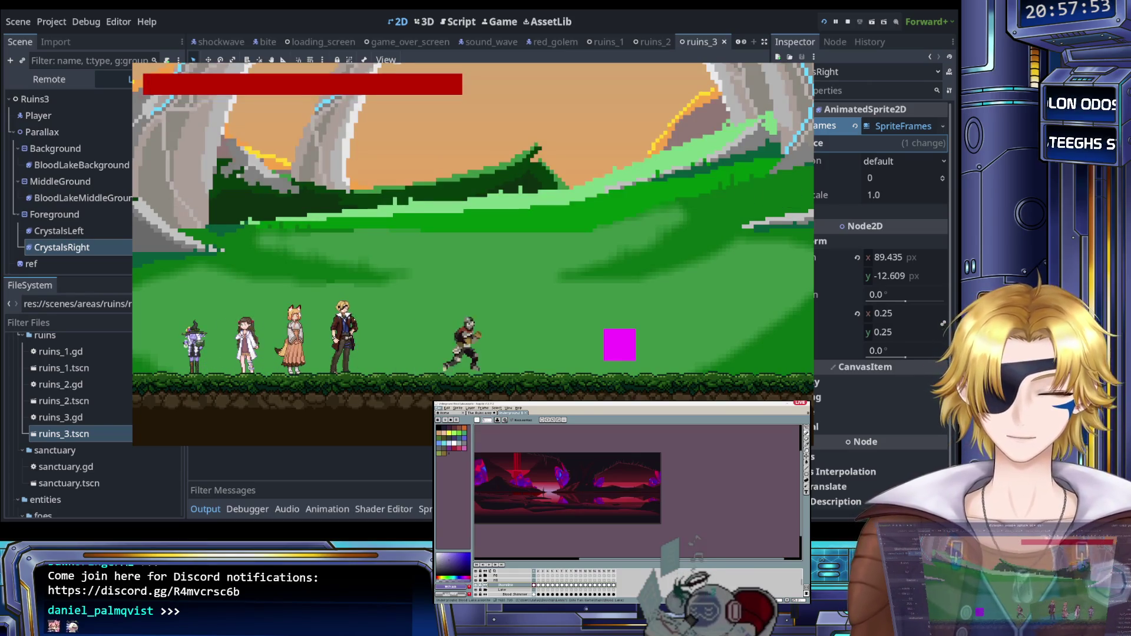
Step: Load The Evil That Lurks, then show the crystal layer and inspect another sprite's tiled red pattern
key("Return")
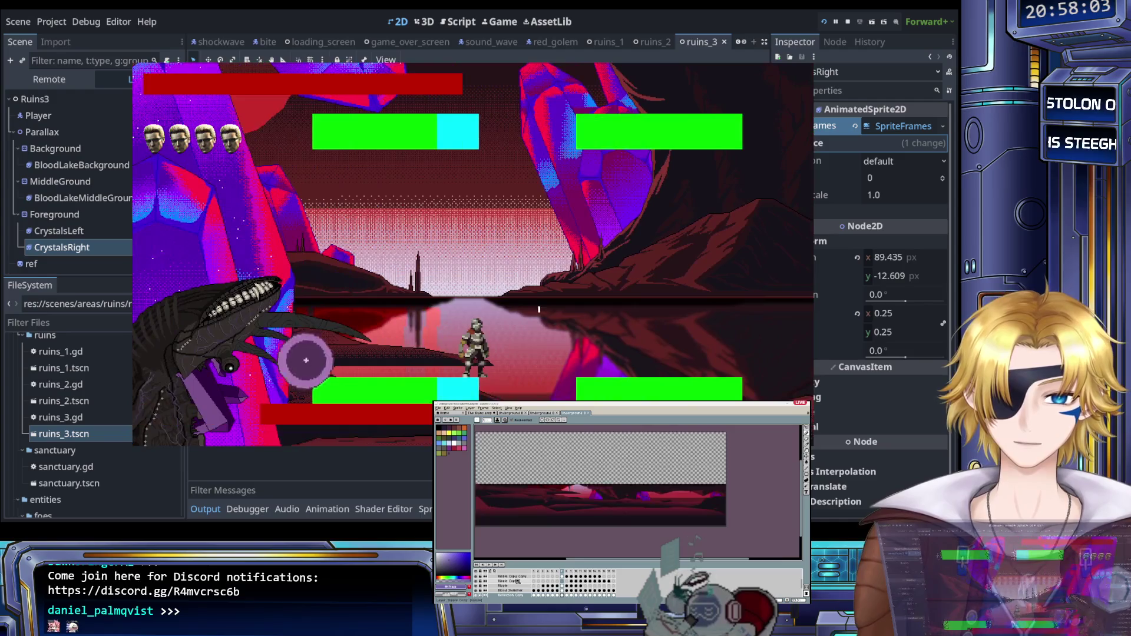
scroll(517, 582, "down", 3)
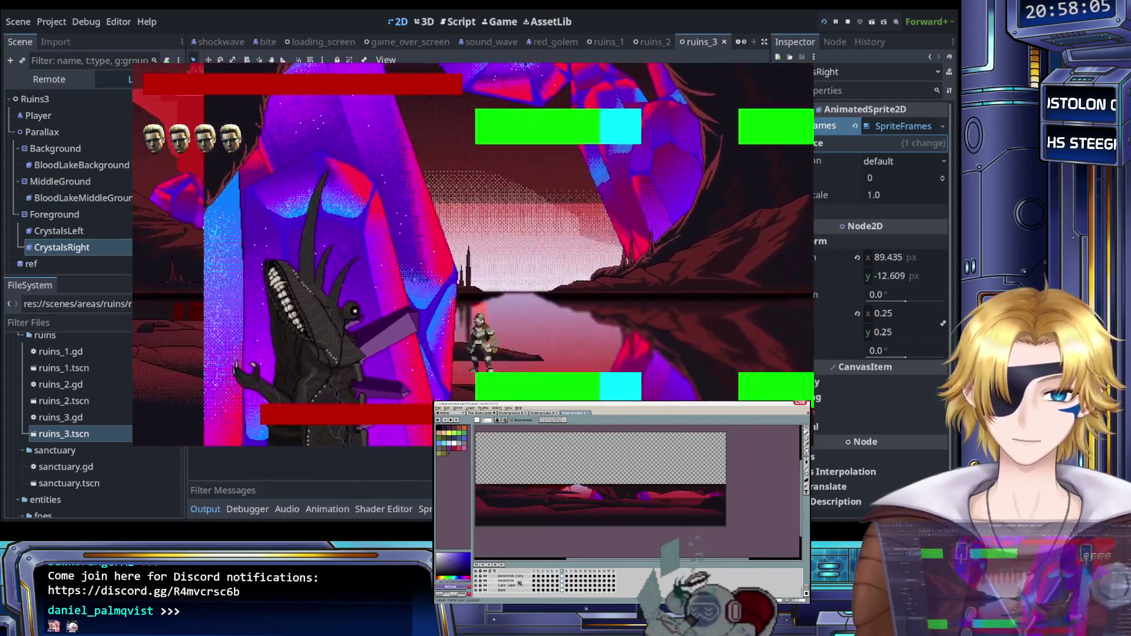
scroll(517, 584, "down", 2)
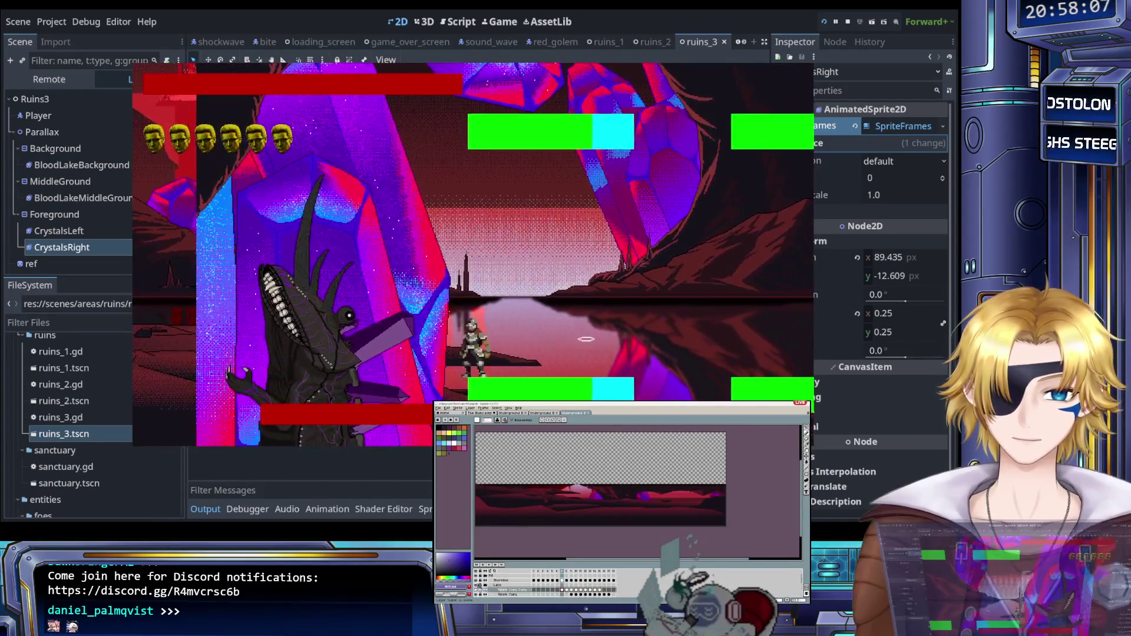
left_click(479, 584)
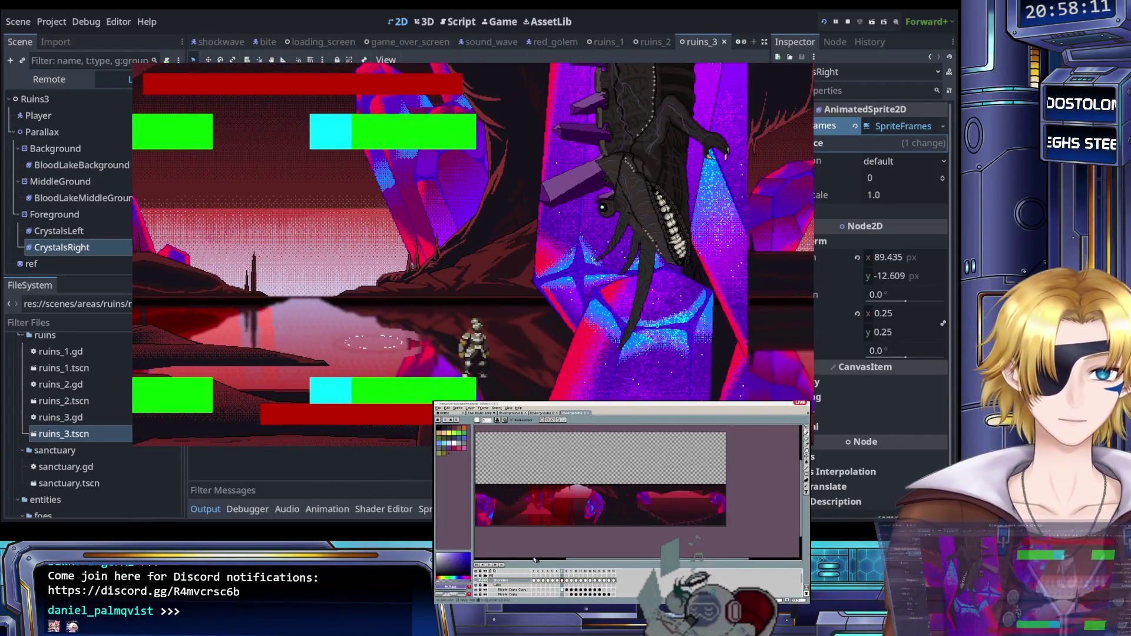
scroll(510, 583, "down", 3)
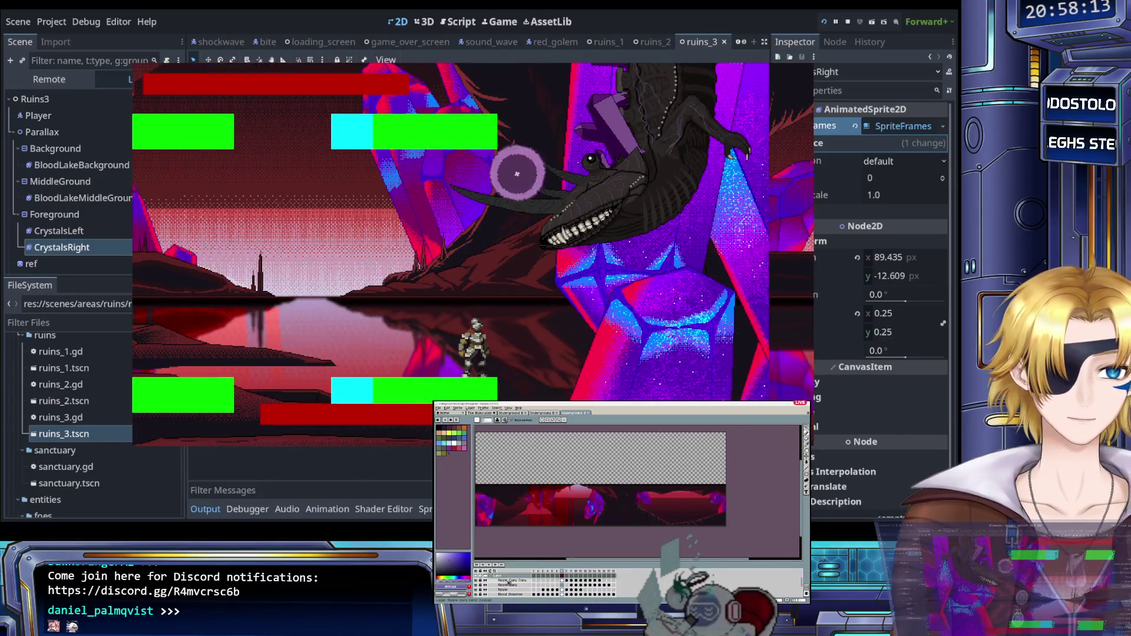
left_click(548, 414)
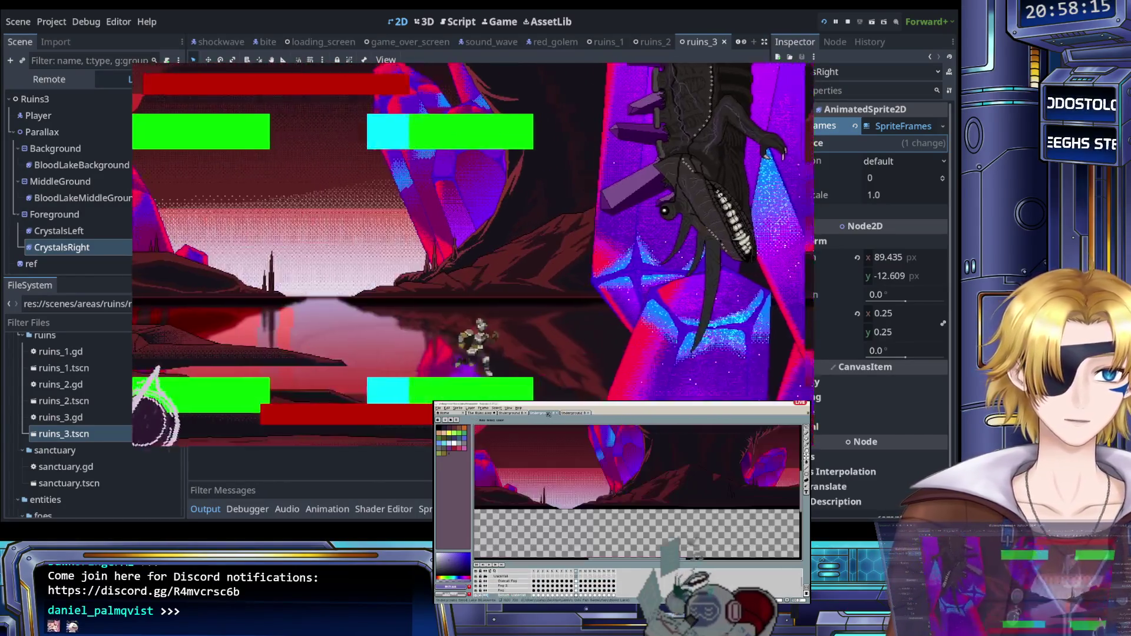
scroll(549, 493, "up", 3)
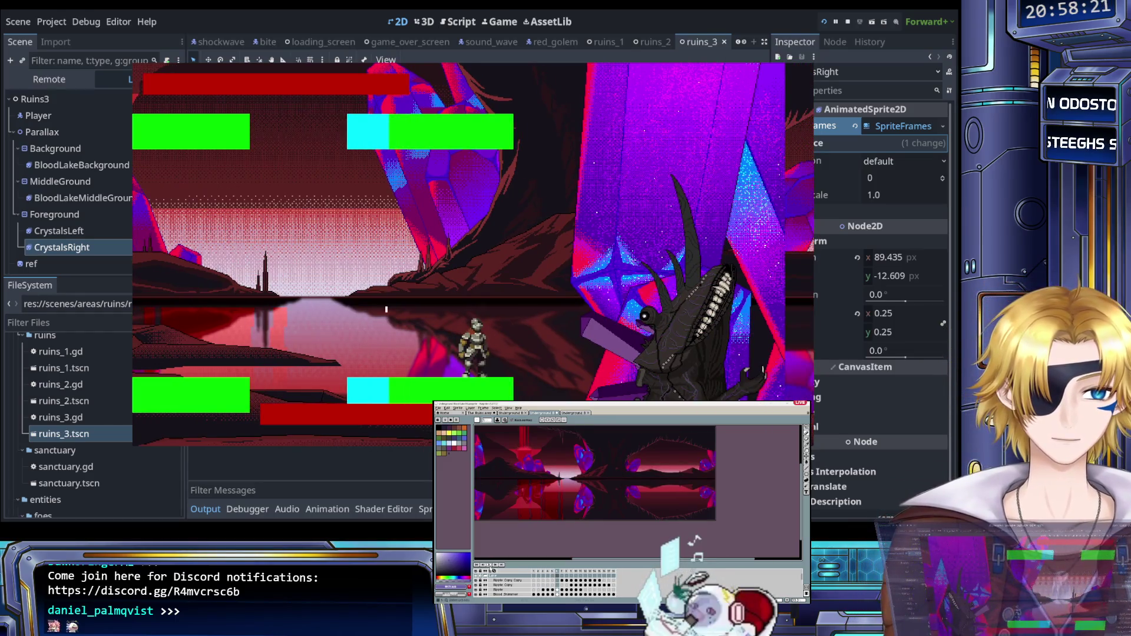
scroll(594, 525, "down", 1)
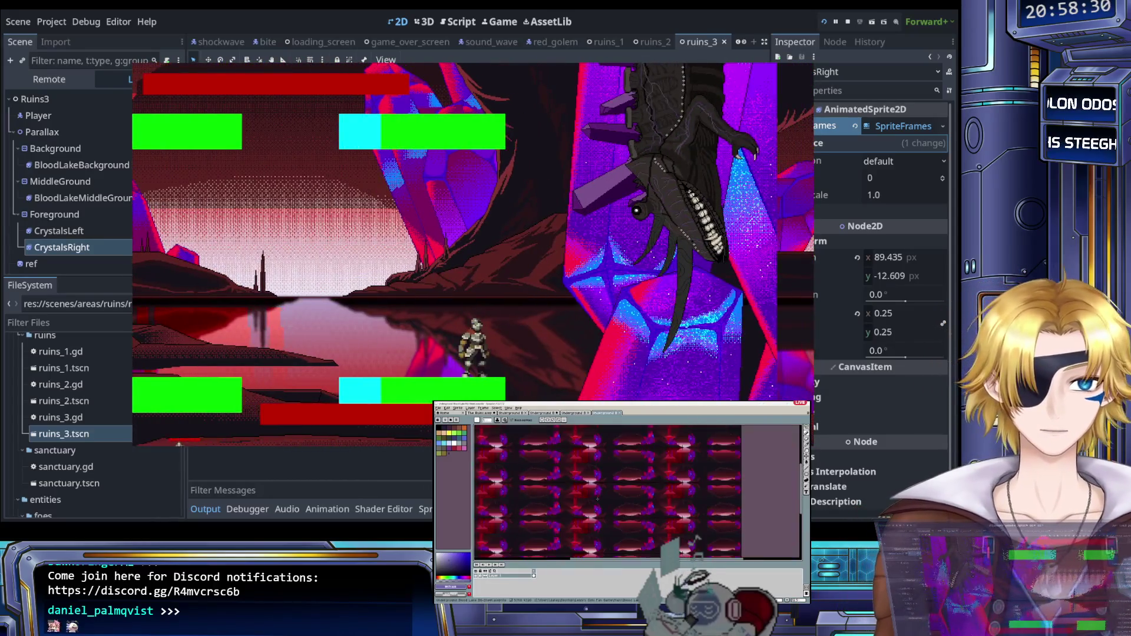
scroll(598, 500, "down", 2)
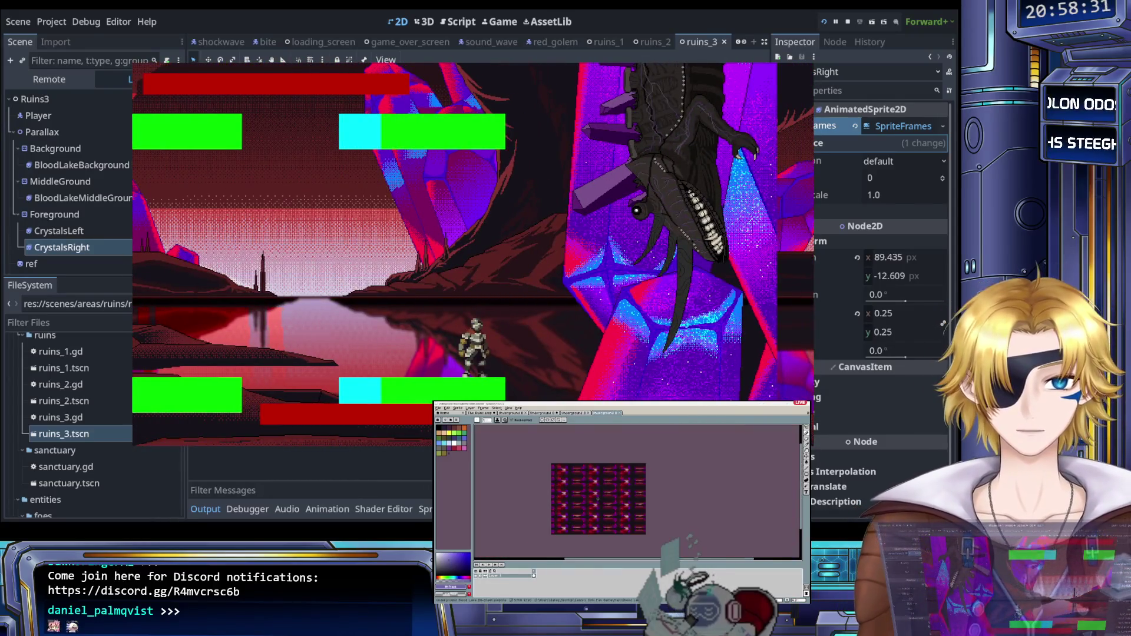
scroll(597, 500, "up", 1)
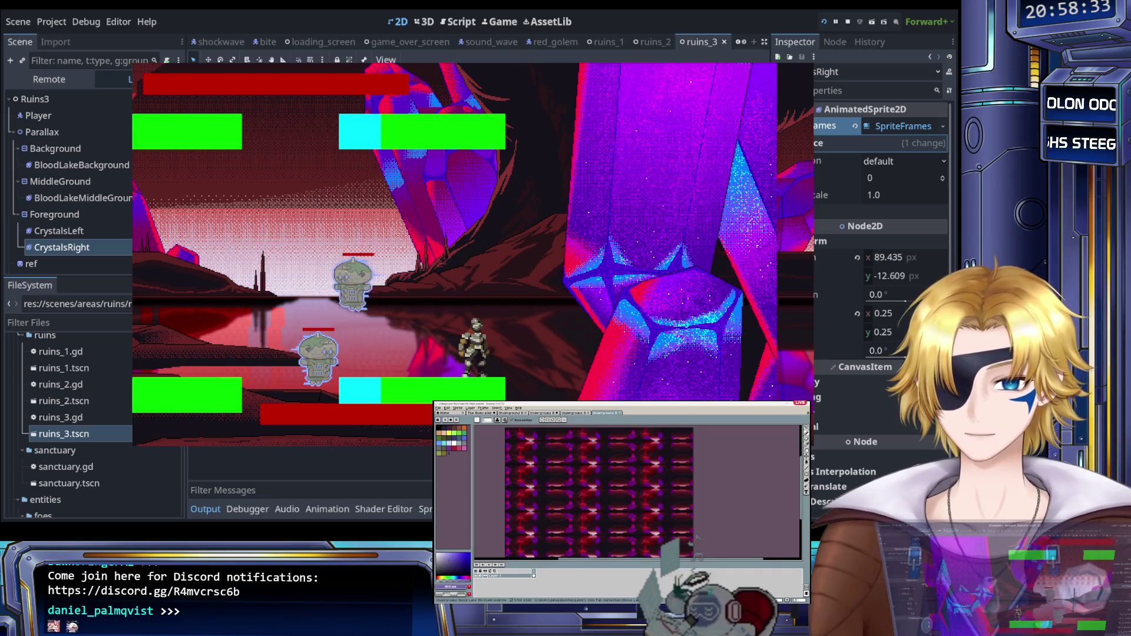
scroll(598, 500, "up", 3)
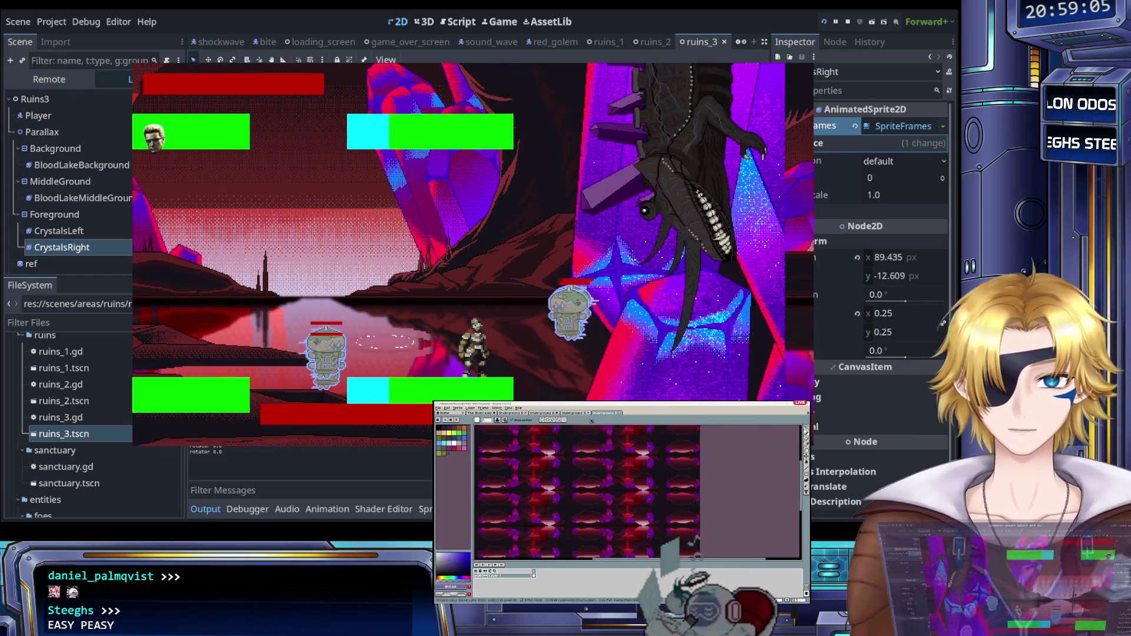
Step: Switch to another sprite in Aseprite and check it in a tiled preview
left_click(548, 414)
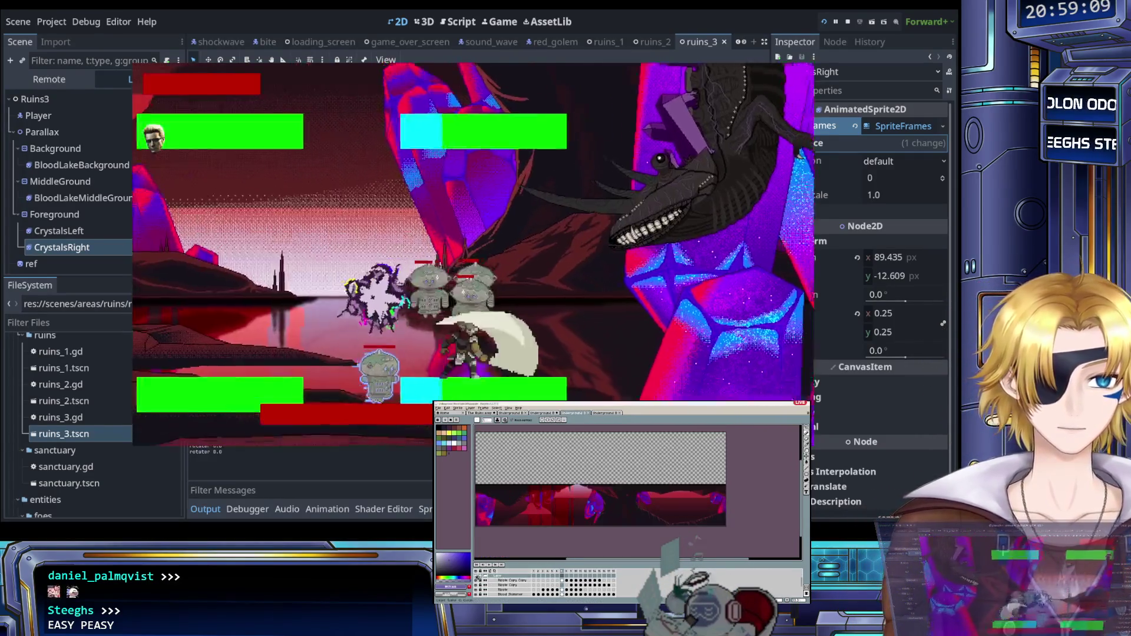
scroll(479, 580, "up", 2)
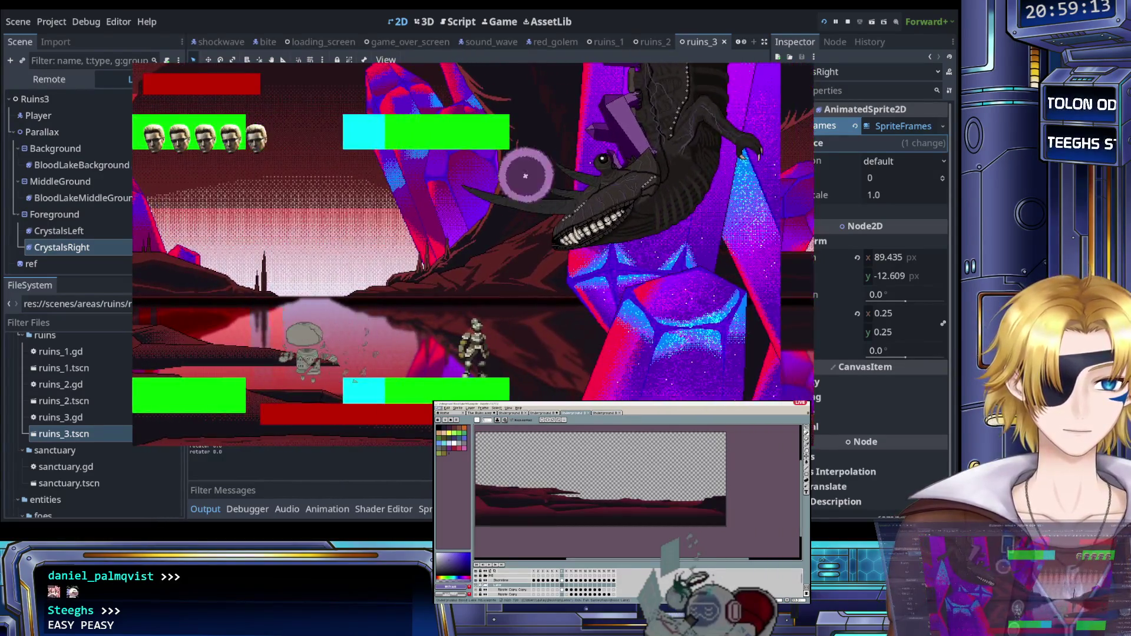
key("ctrl+alt+d")
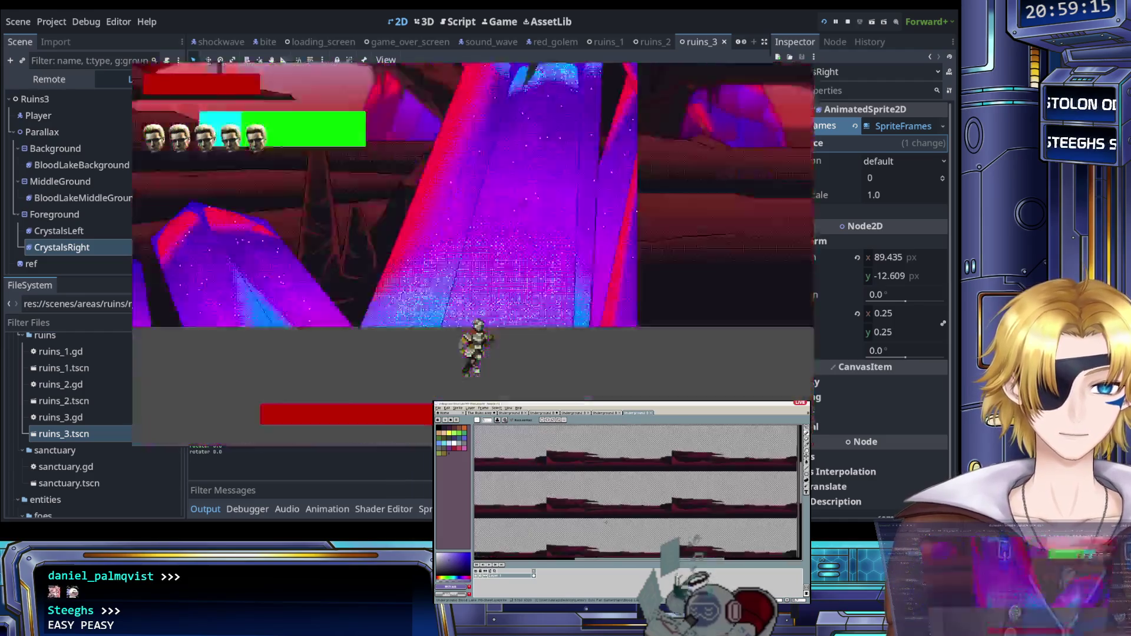
scroll(602, 522, "down", 3)
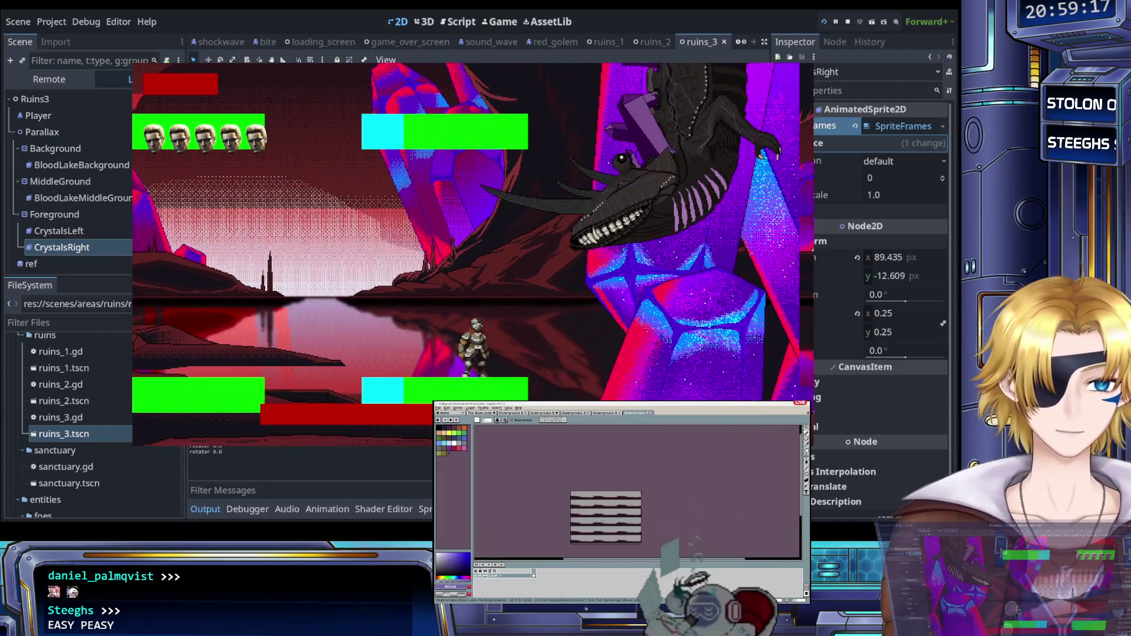
key("ctrl+w")
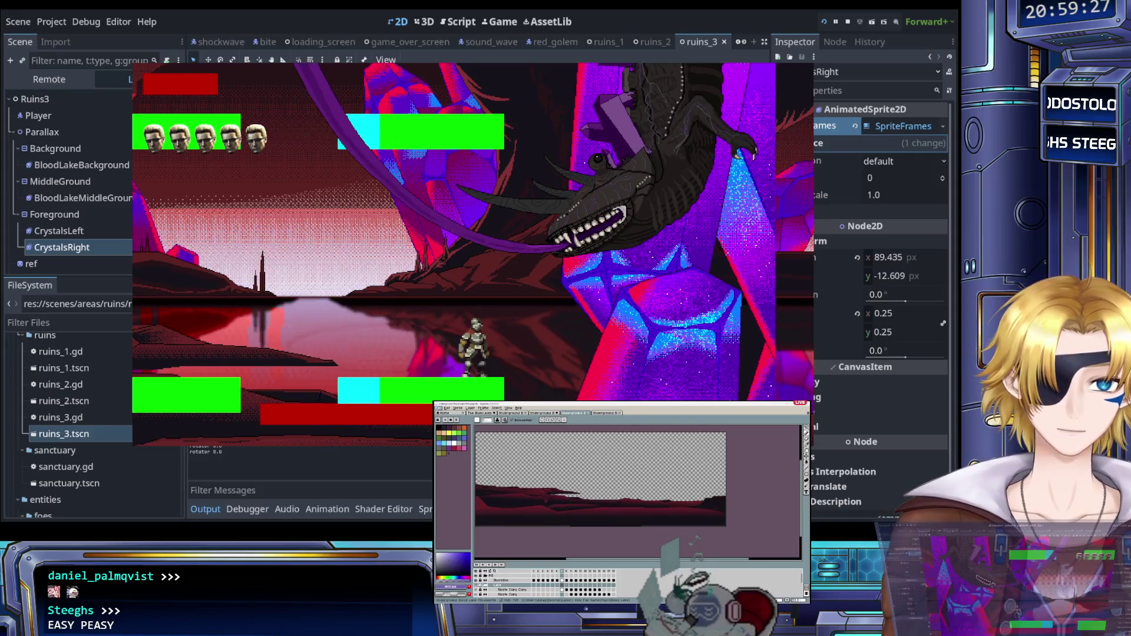
Step: Quit the level to the main menu and stop the game with F8
key("Escape")
key("Return")
key("F8")
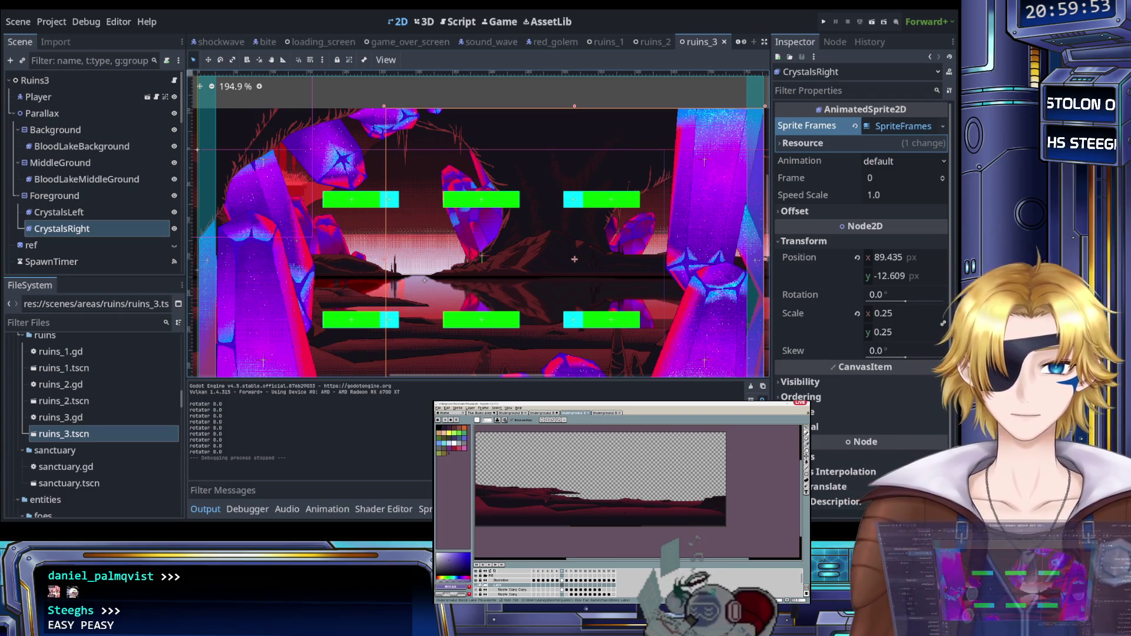
Step: Inspect the CrystalsLeft, BloodLake sprites and Foreground and MiddleGround parallax layers in turn
scroll(437, 149, "down", 2)
scroll(440, 150, "down", 1)
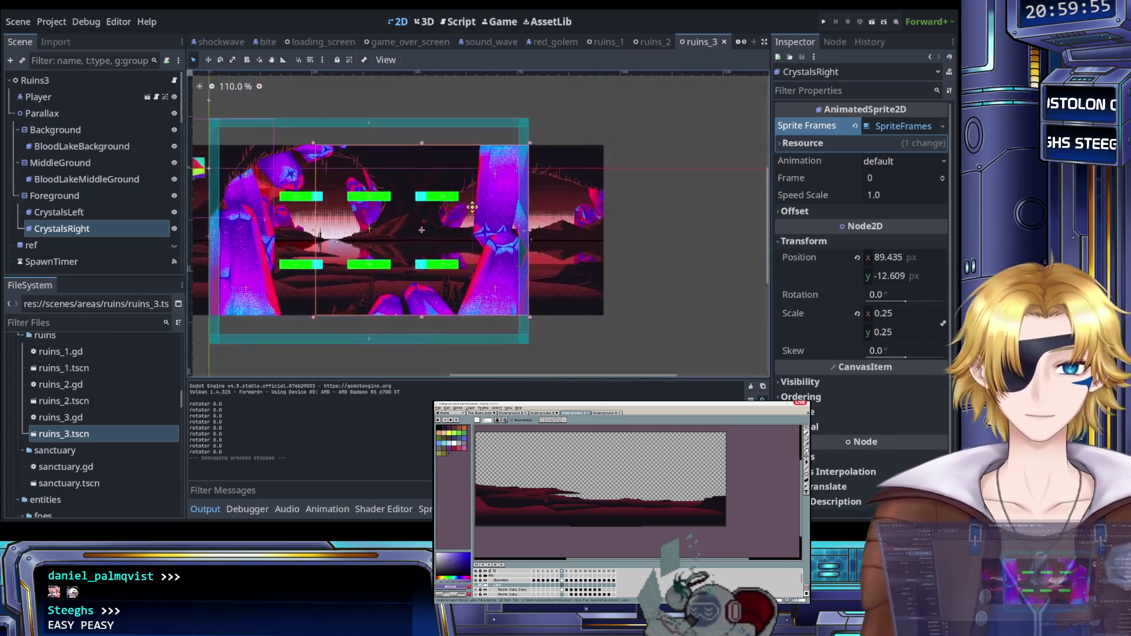
scroll(474, 118, "up", 4)
scroll(474, 118, "down", 2)
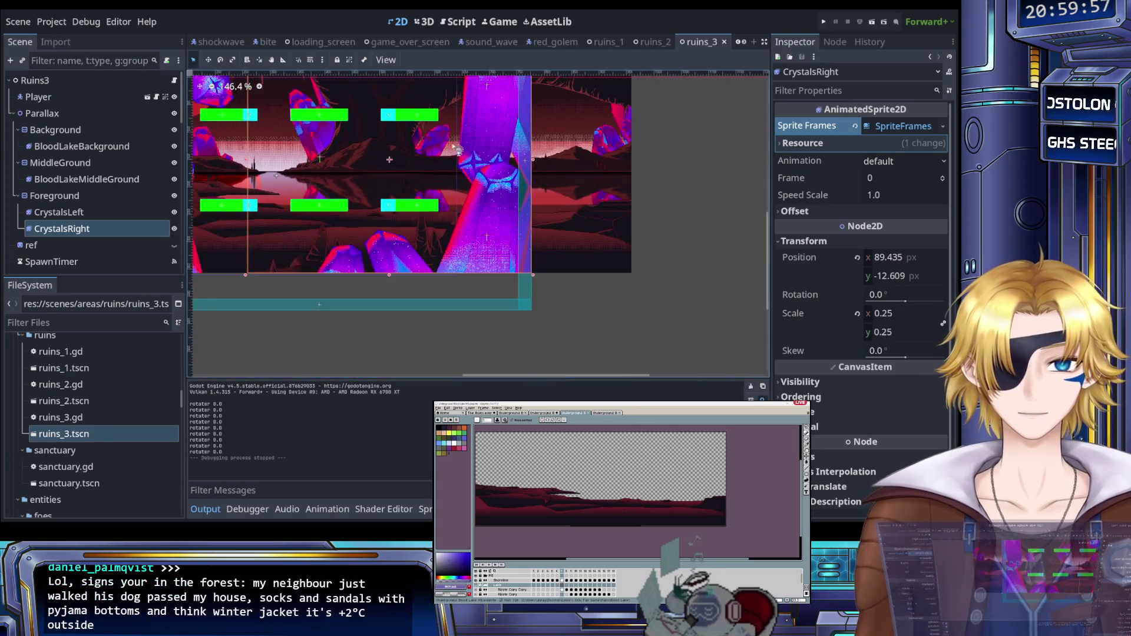
scroll(454, 136, "up", 1)
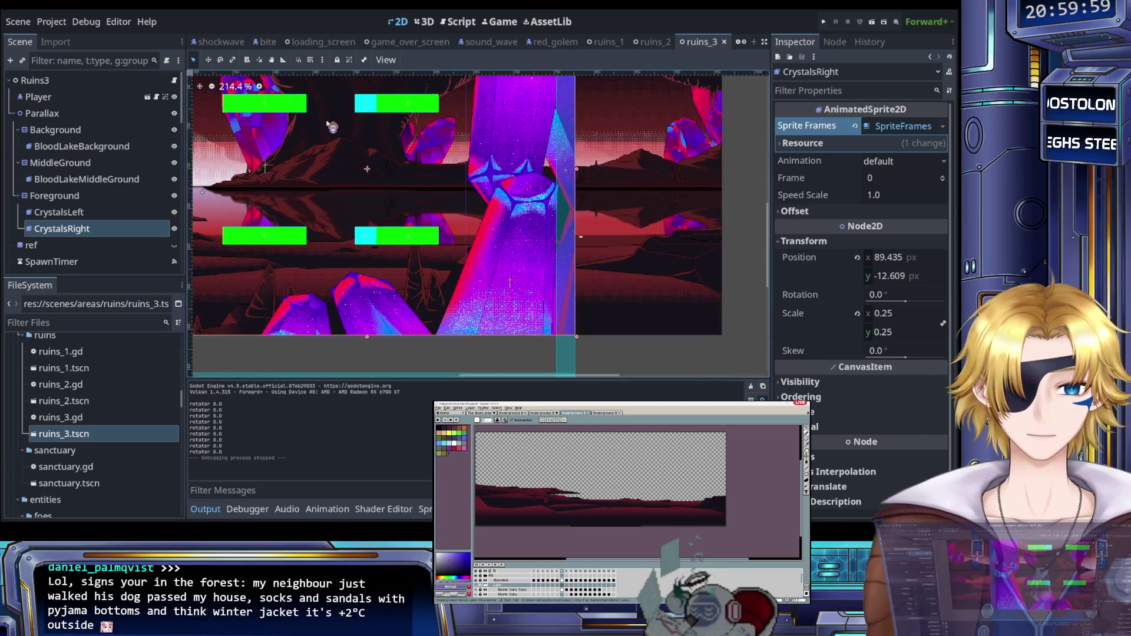
left_click(94, 212)
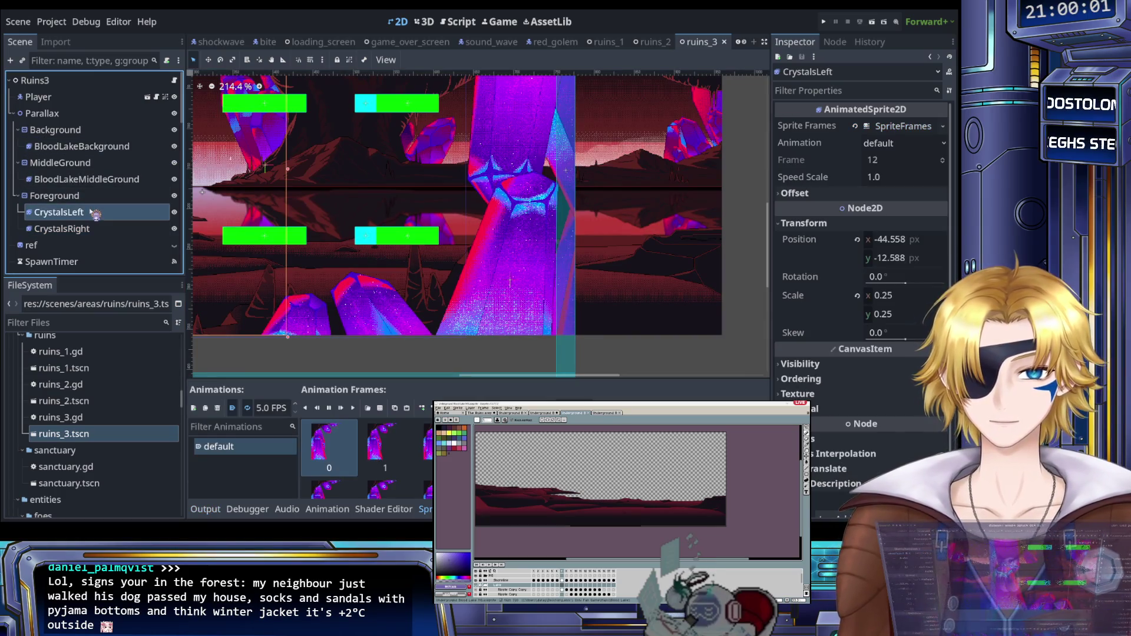
left_click(59, 196)
left_click(88, 179)
left_click(59, 162)
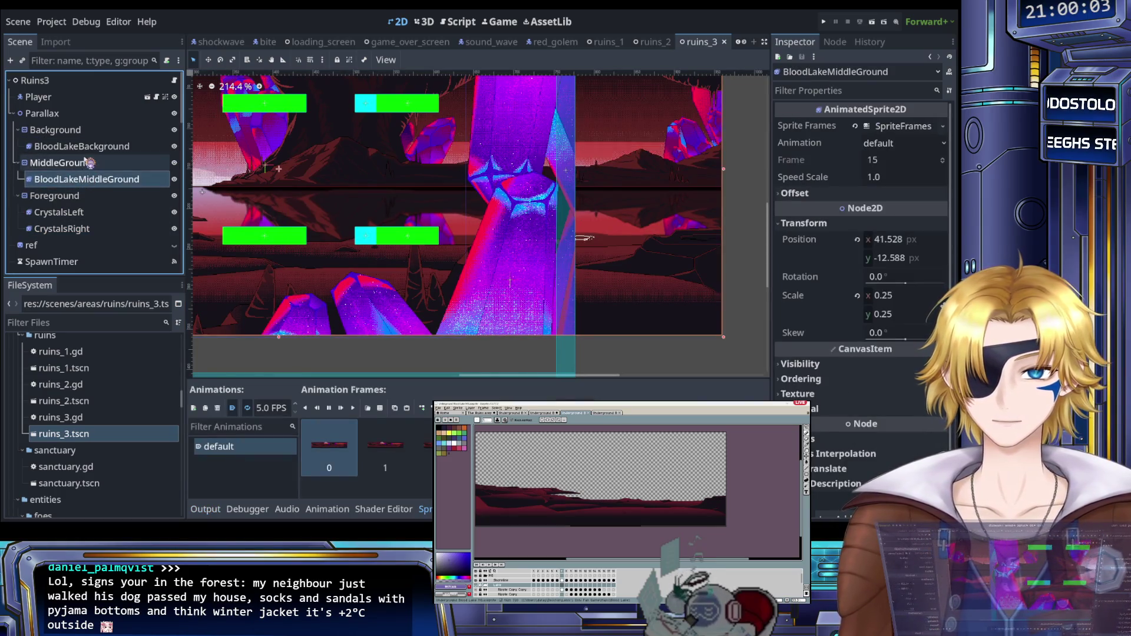
left_click(76, 146)
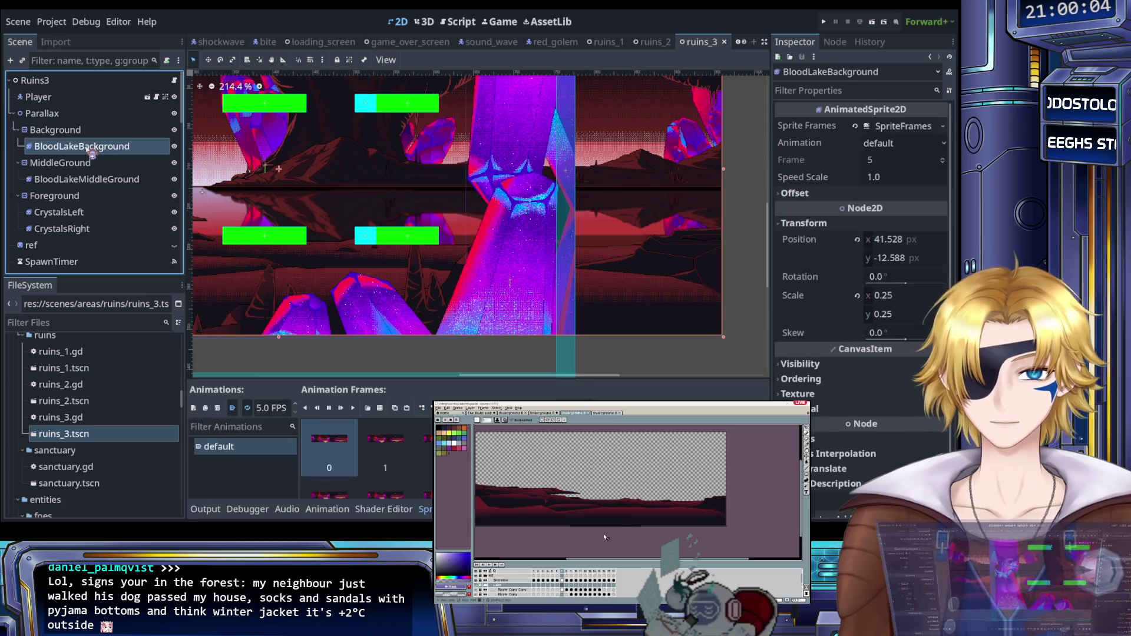
Step: Nudge CrystalsRight to (85.957, -9.13), then save and run the game to level select
left_click(95, 229)
scroll(433, 336, "down", 2)
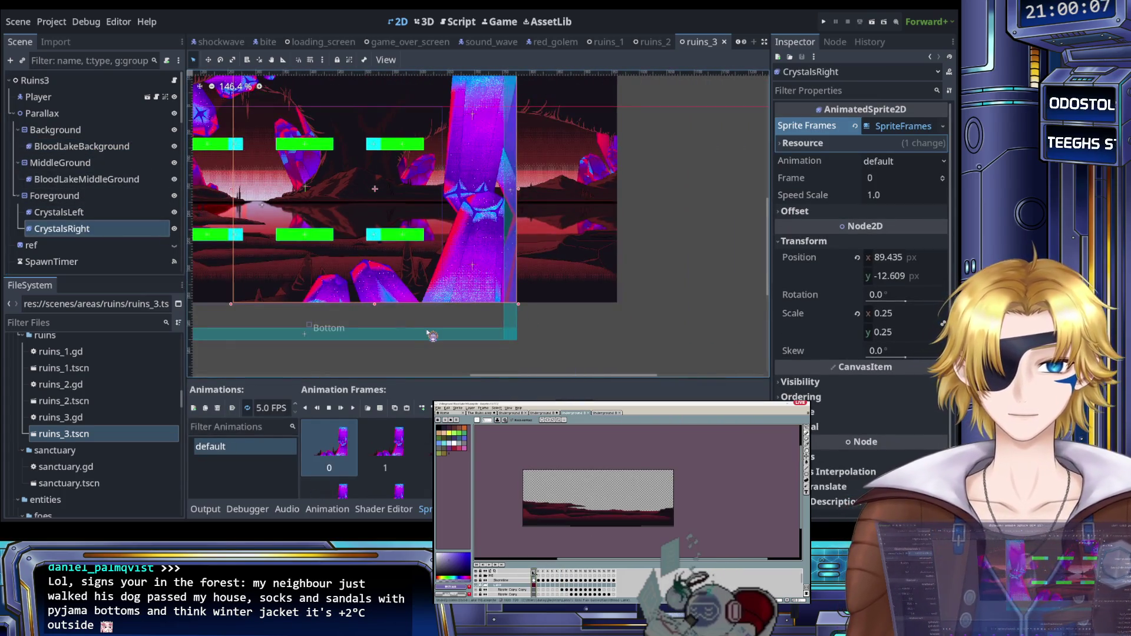
key("Left")
key("Down")
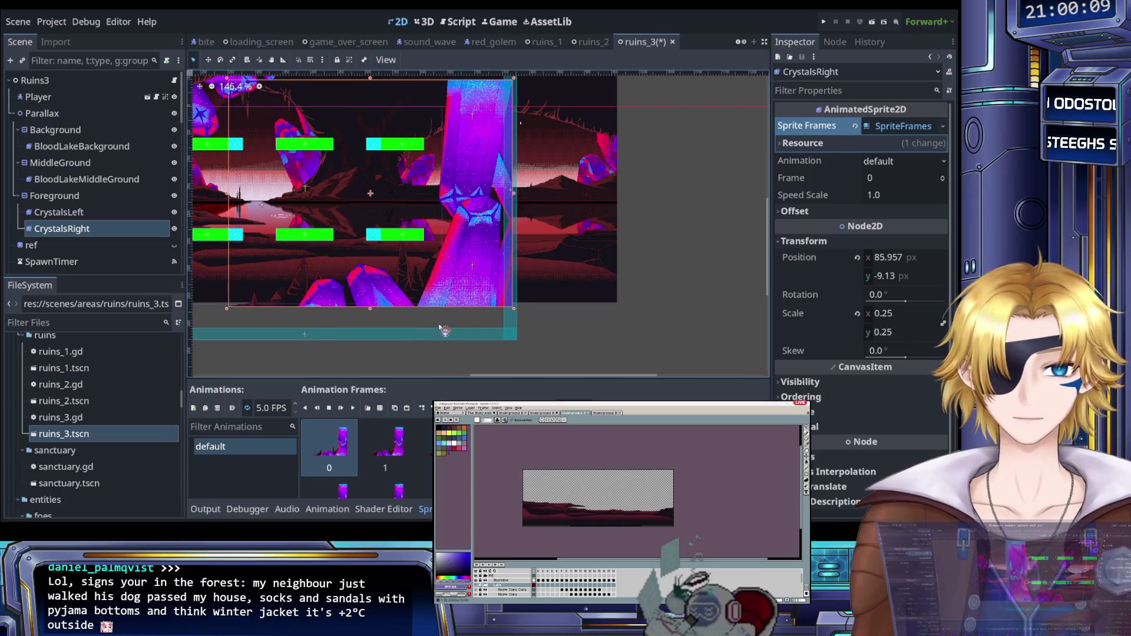
left_click(824, 21)
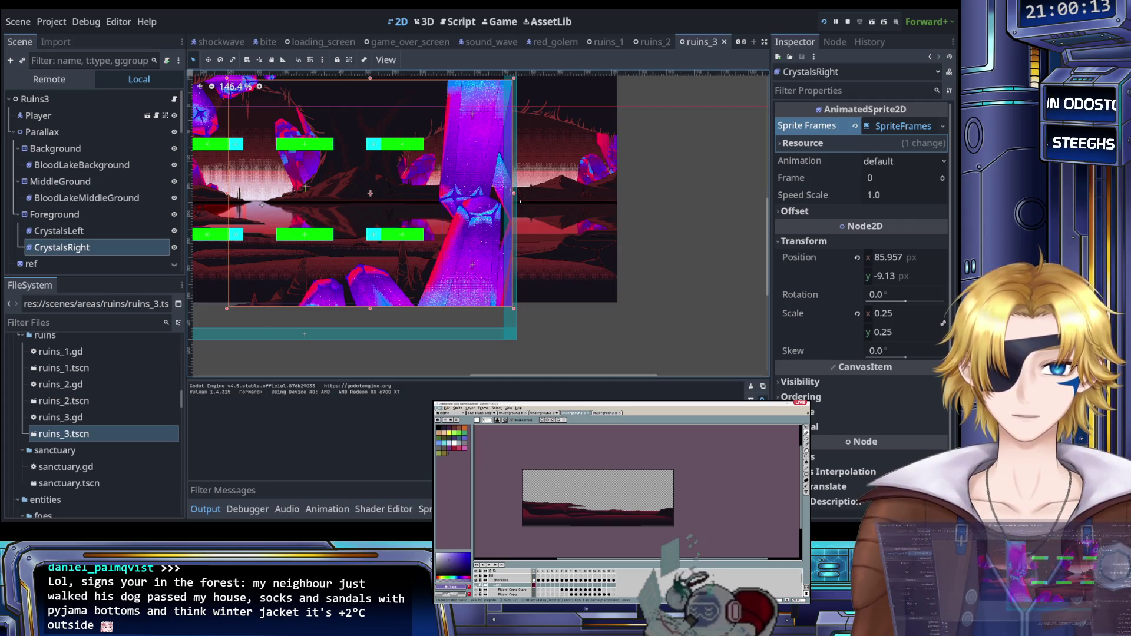
key("Return")
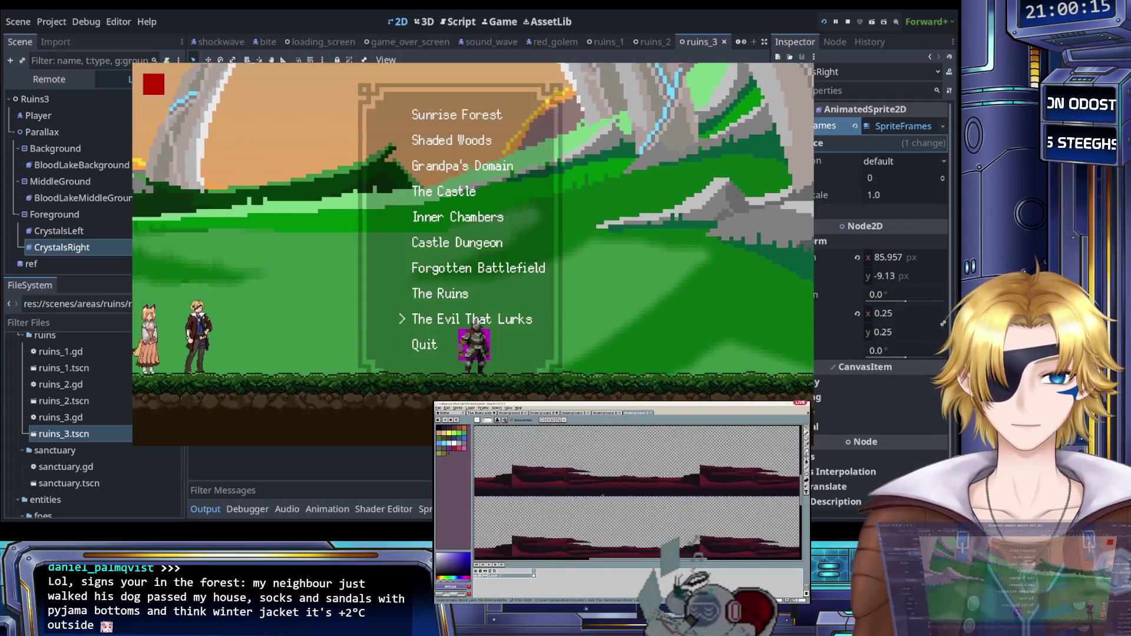
Step: In the test game, walk to the level-select trigger and load The Evil That Lurks
key("Return")
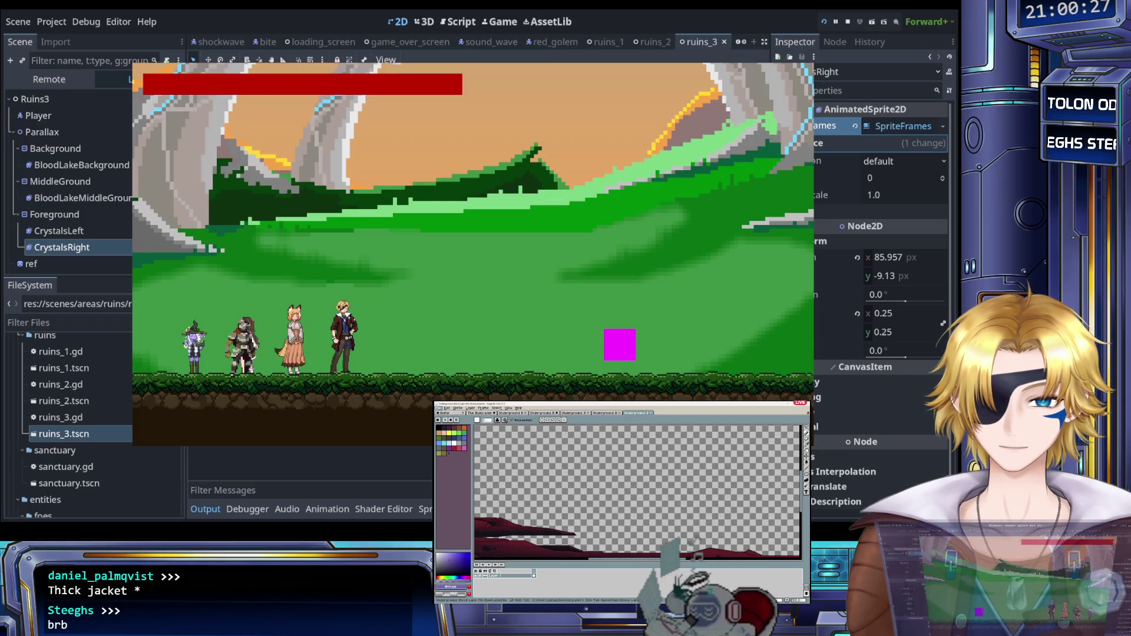
key("Right")
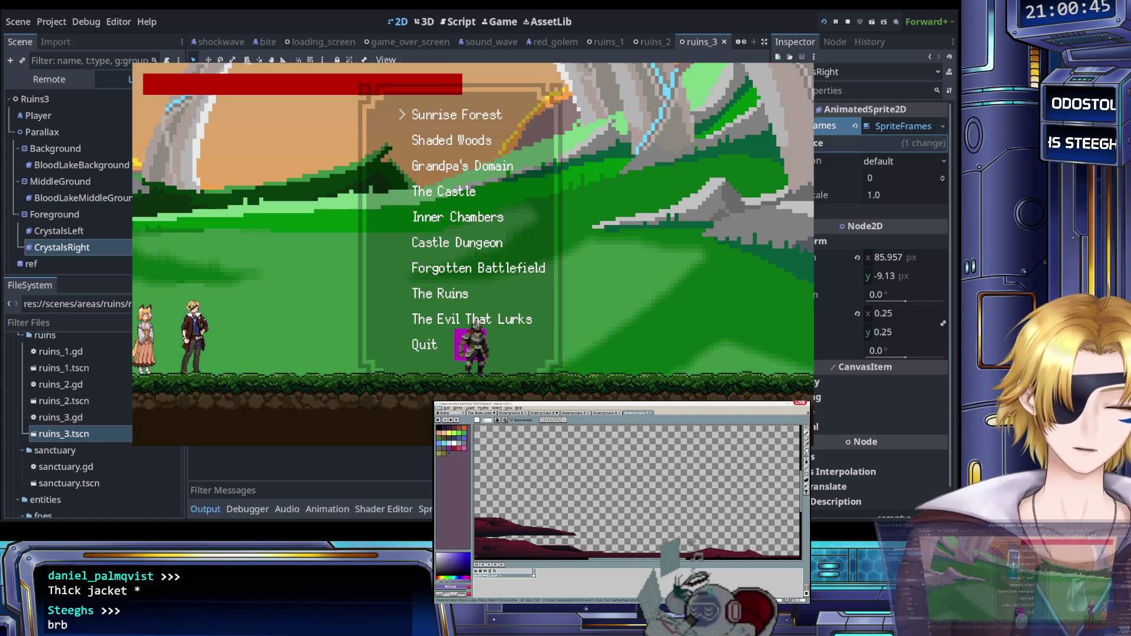
key("Up")
key("Up")
key("Return")
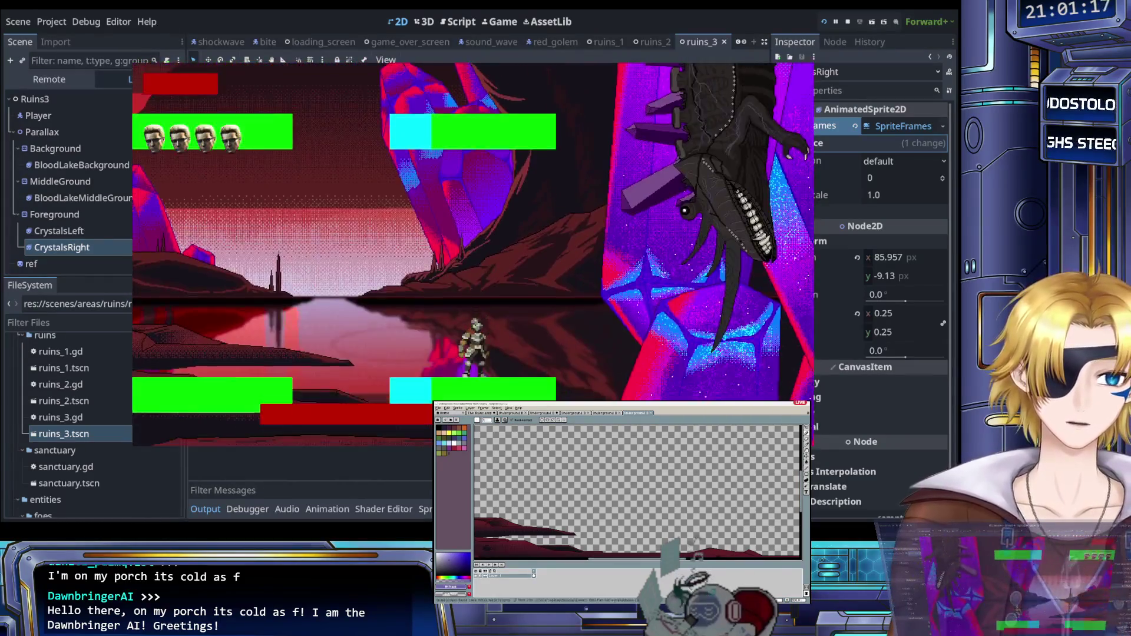
Step: Switch between the red tiled image and the lake-horizon sprite in Aseprite
left_click(602, 413)
left_click(554, 413)
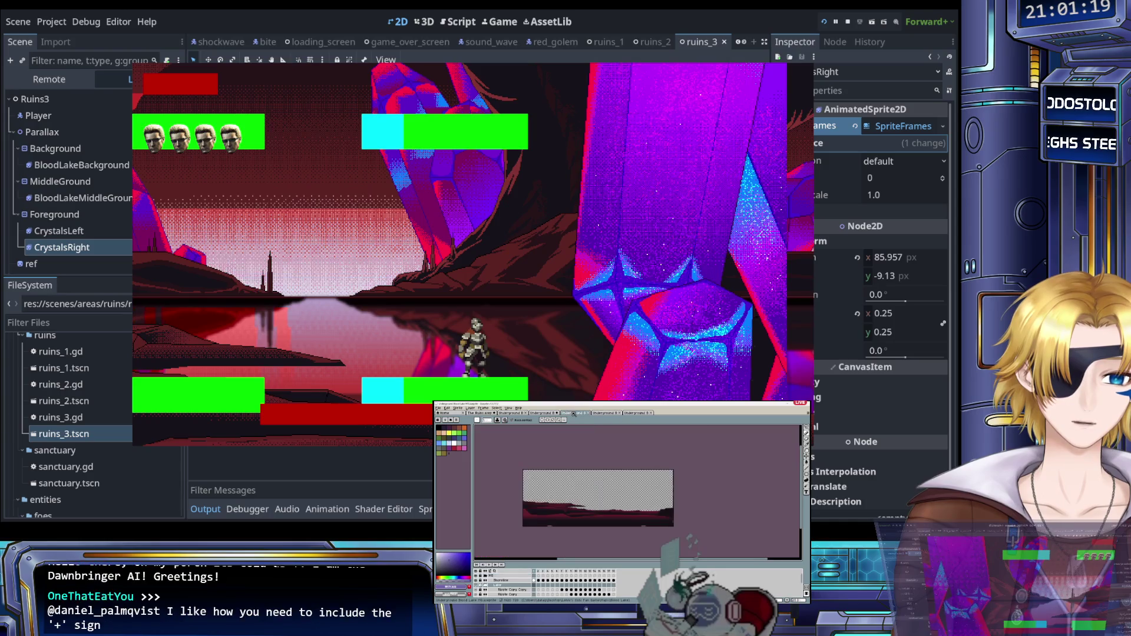
scroll(584, 513, "up", 1)
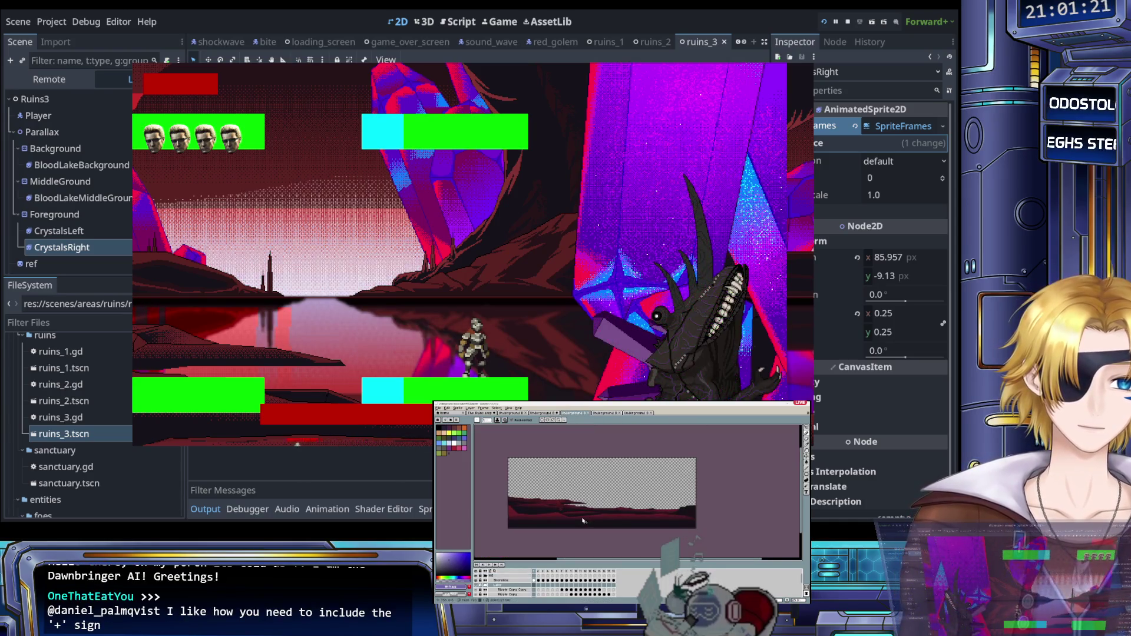
Step: Quit the game to the main menu and stop the test run with F8
key("Escape")
key("Return")
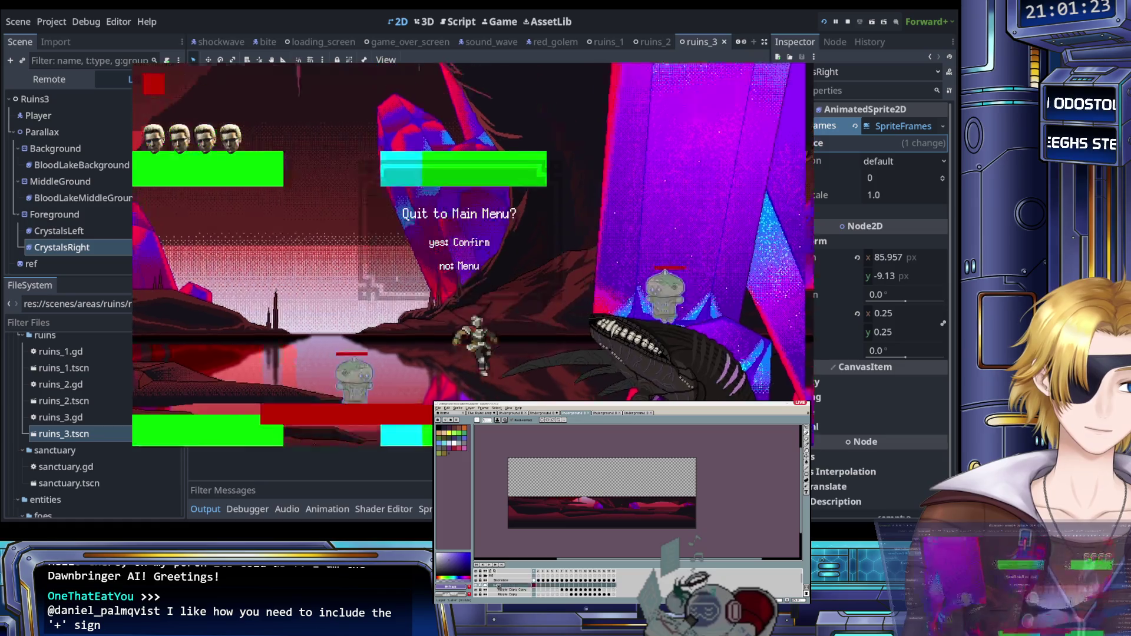
key("F8")
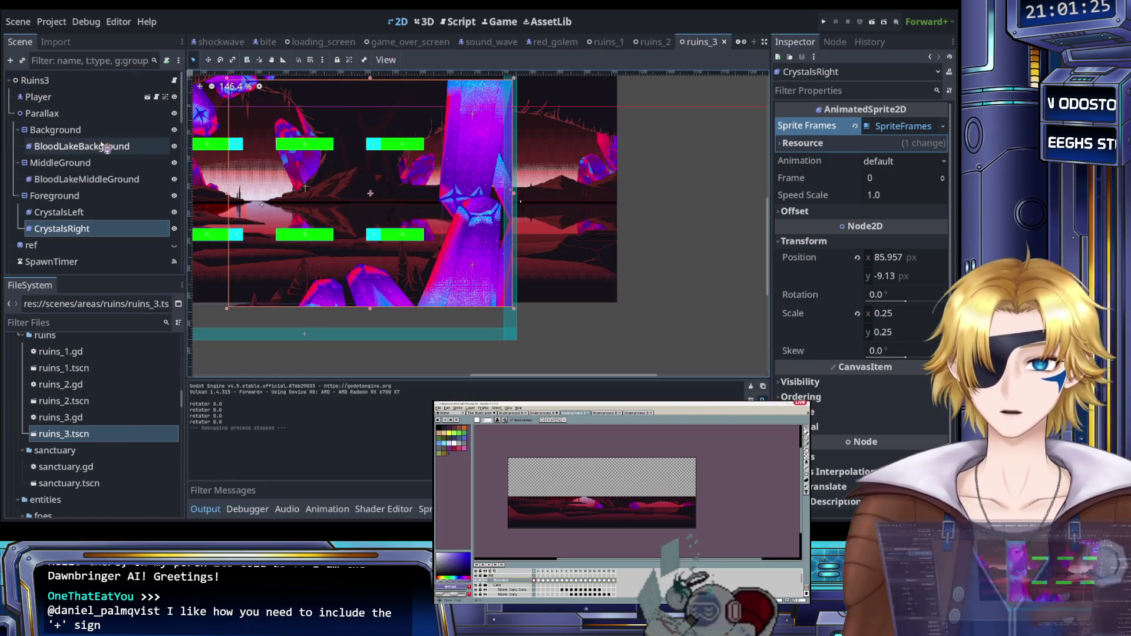
Step: Focus CrystalsRight and shift it right to Position x 89.435
double_click(92, 227)
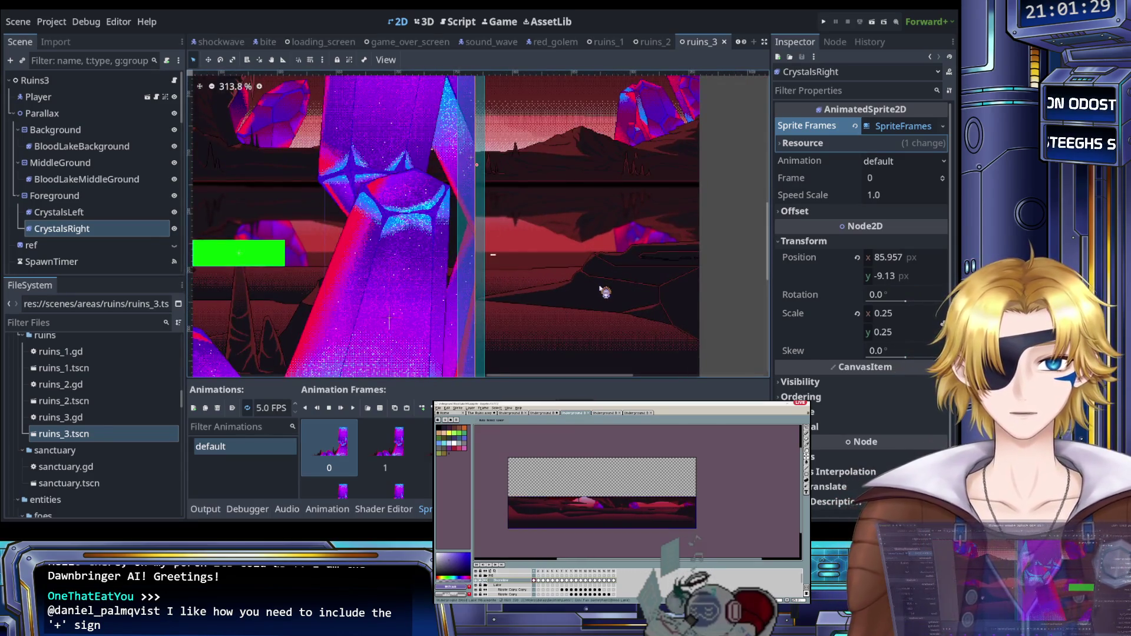
left_click(591, 414)
left_click(591, 415)
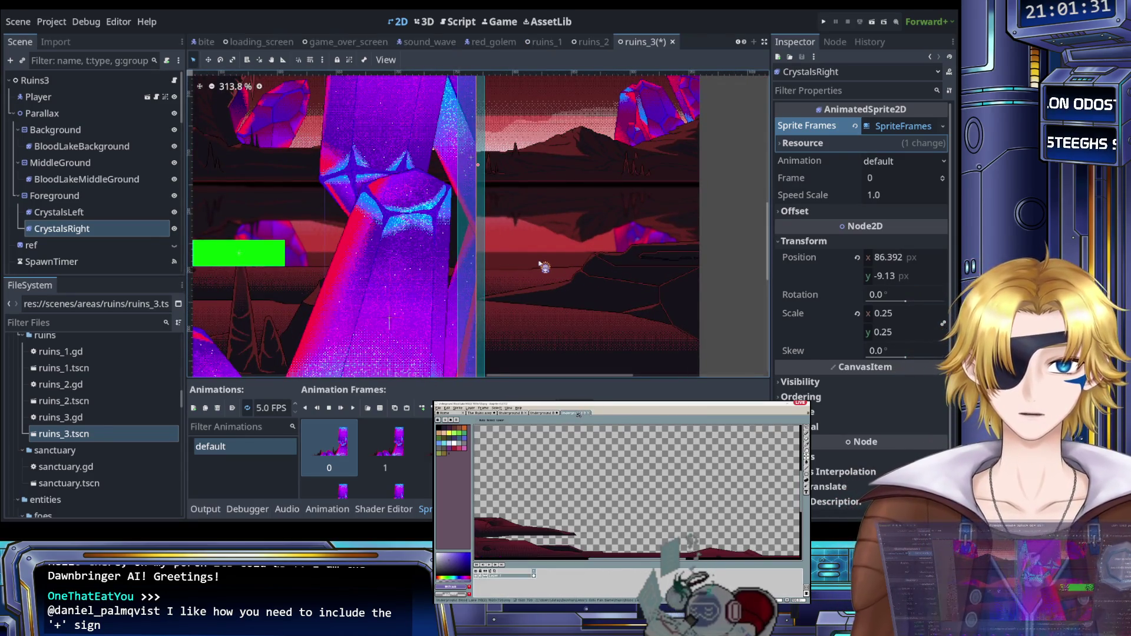
left_click(559, 415)
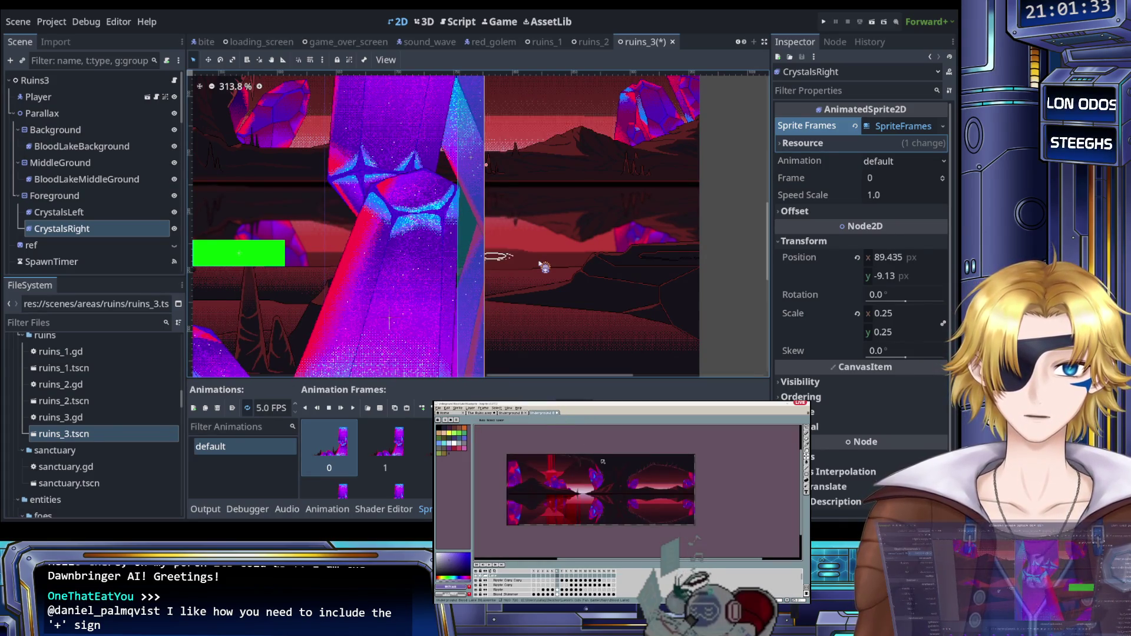
left_click(559, 414)
left_click(527, 413)
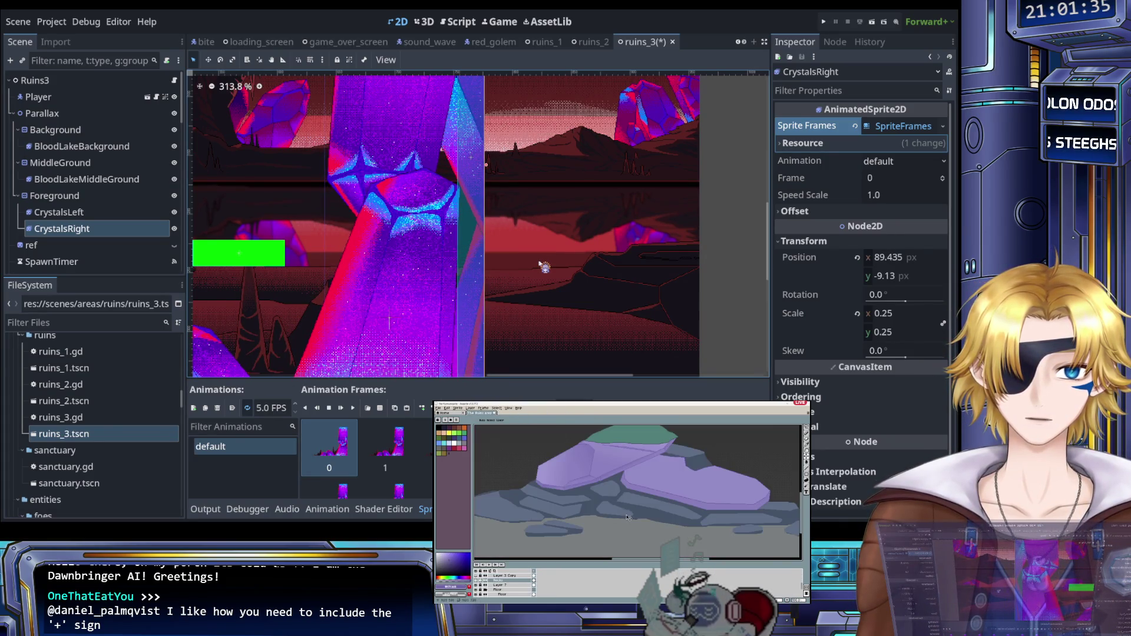
Step: Save ruins_3 and start a test run, switching Aseprite tools with I and M
left_click(824, 21)
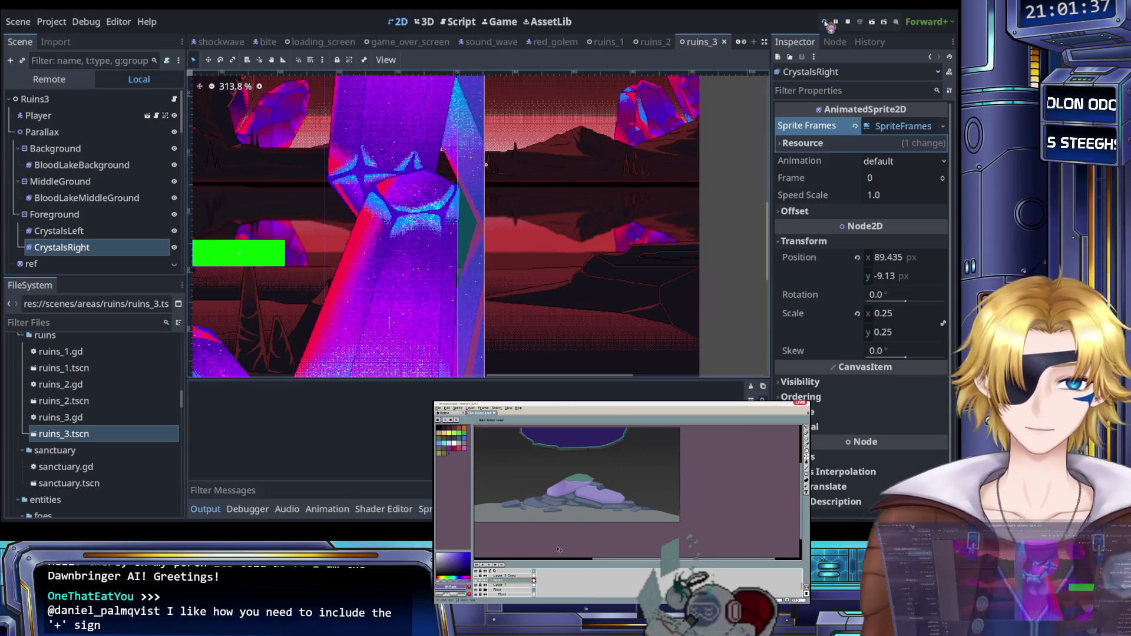
scroll(581, 500, "up", 2)
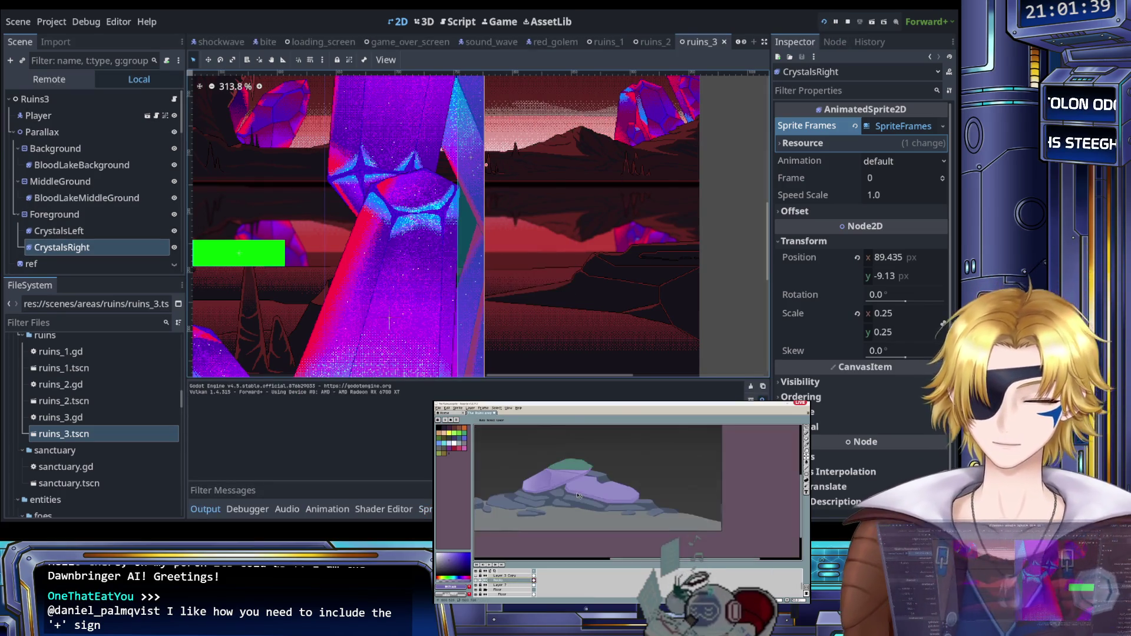
key("i")
key("m")
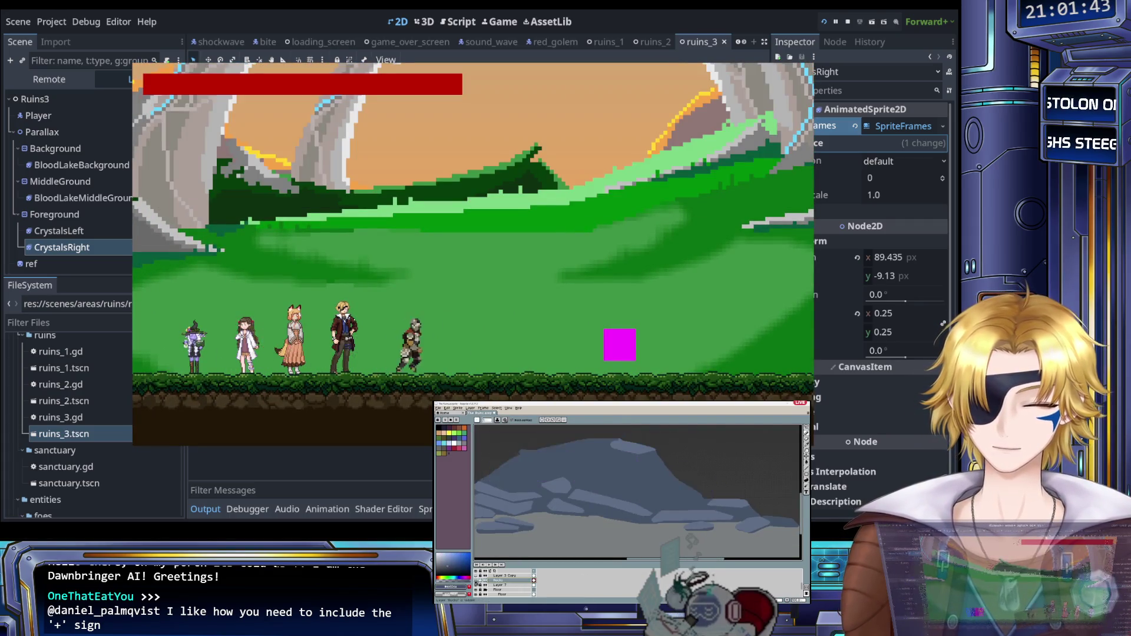
key("Escape")
key("Return")
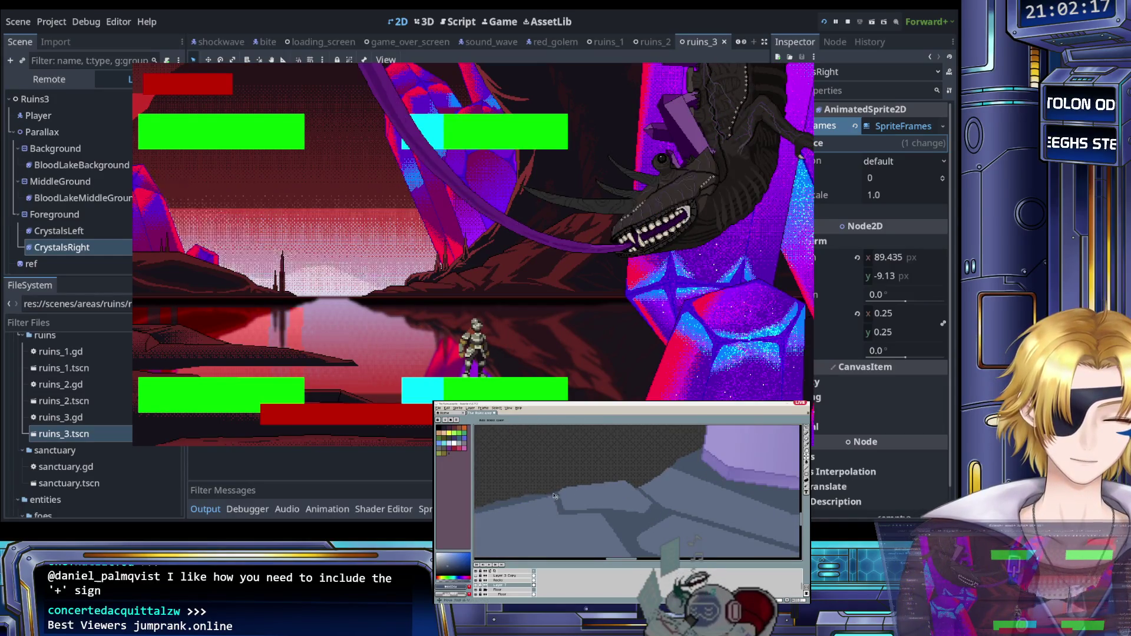
key("Right")
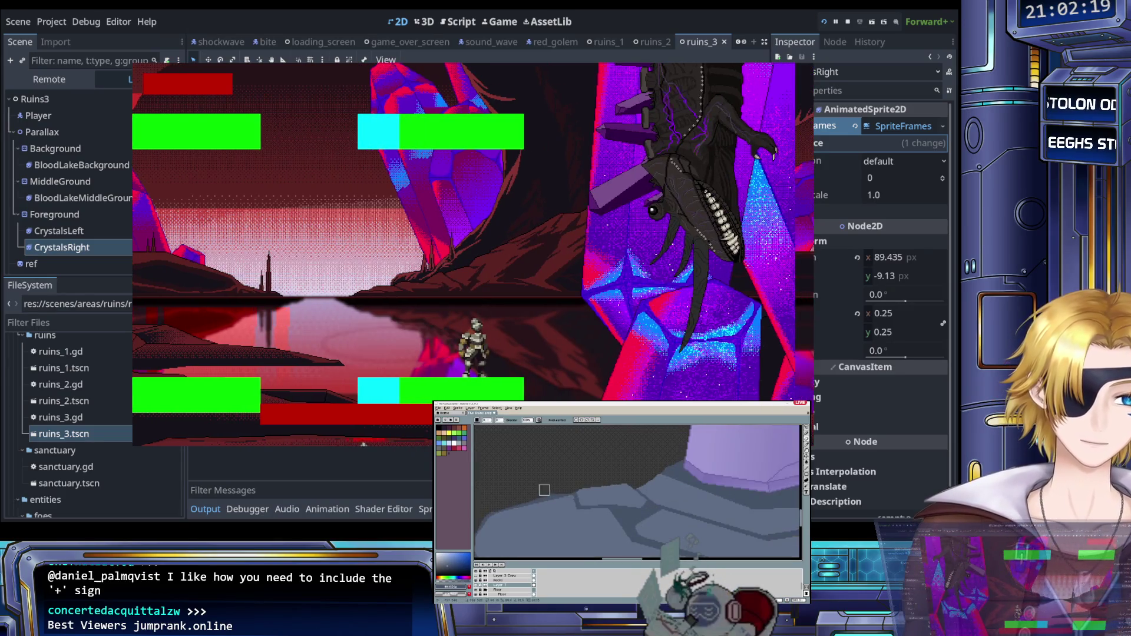
key("Left")
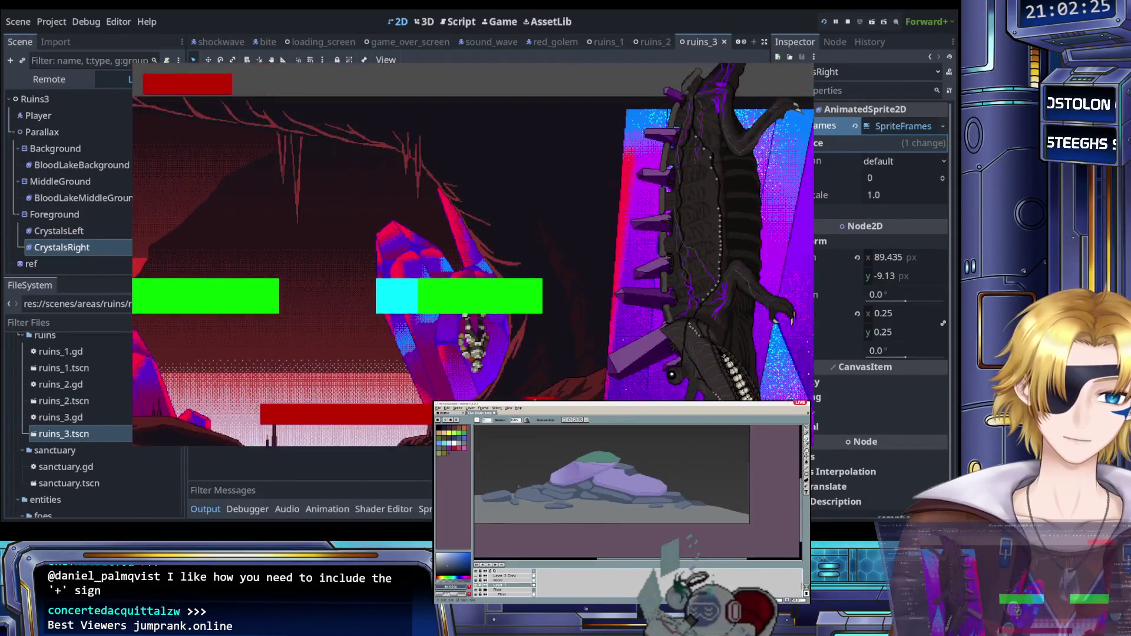
key("x")
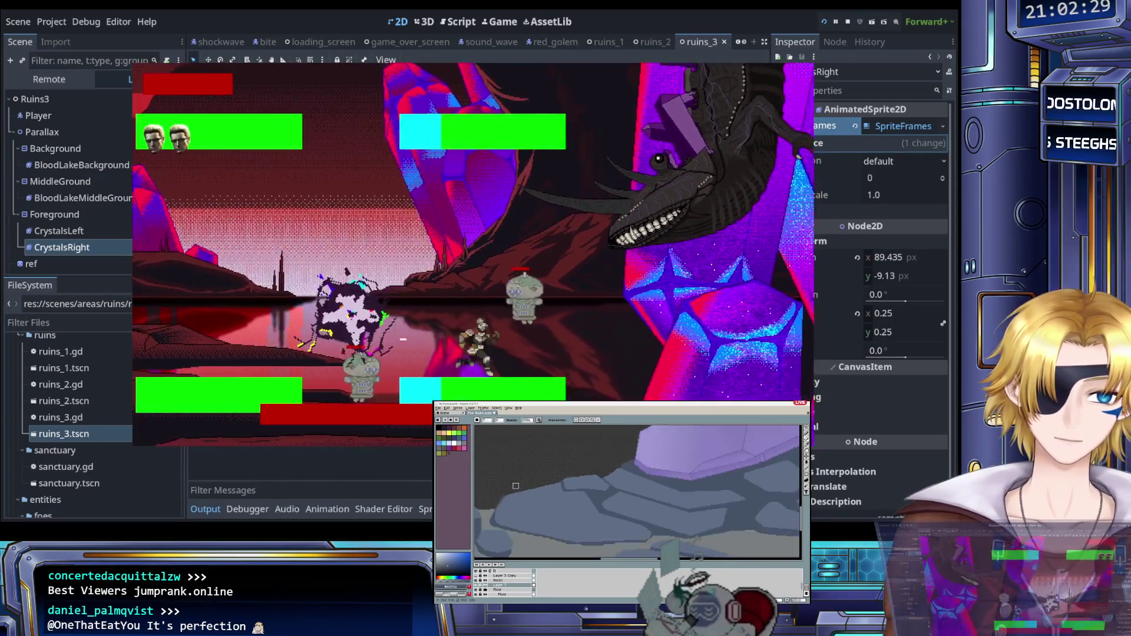
key("x")
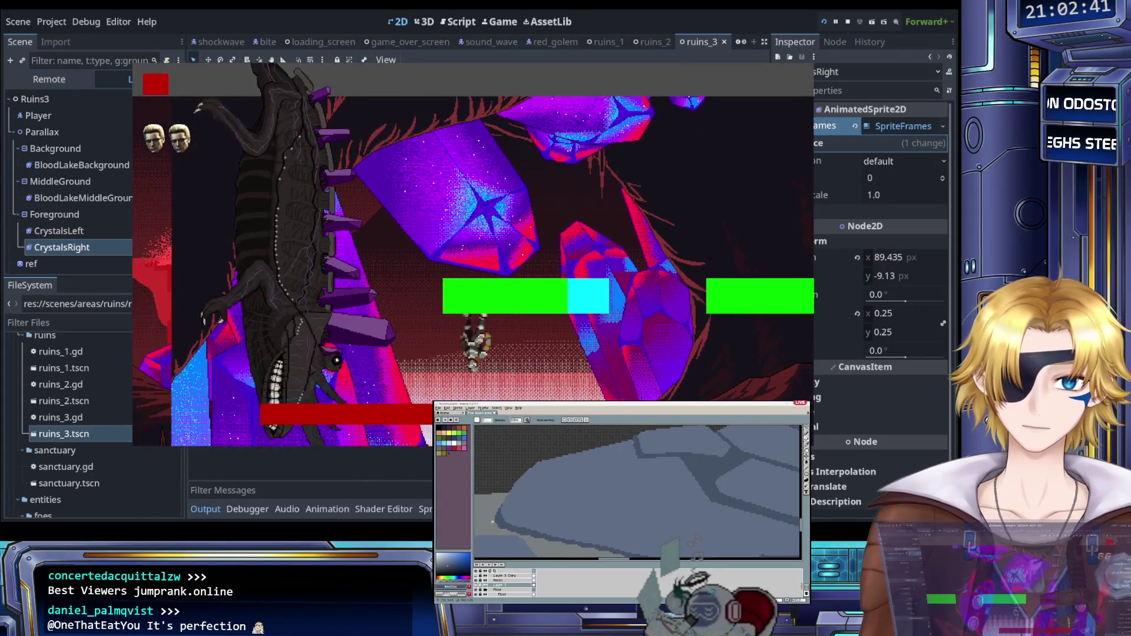
key("Return")
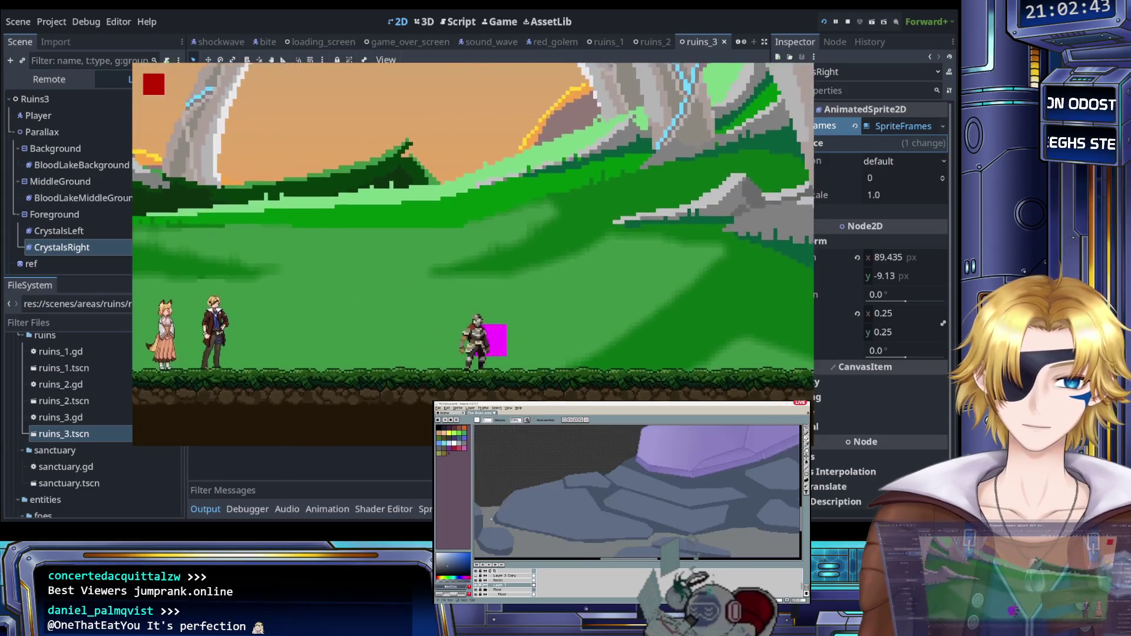
key("Return")
key("Right")
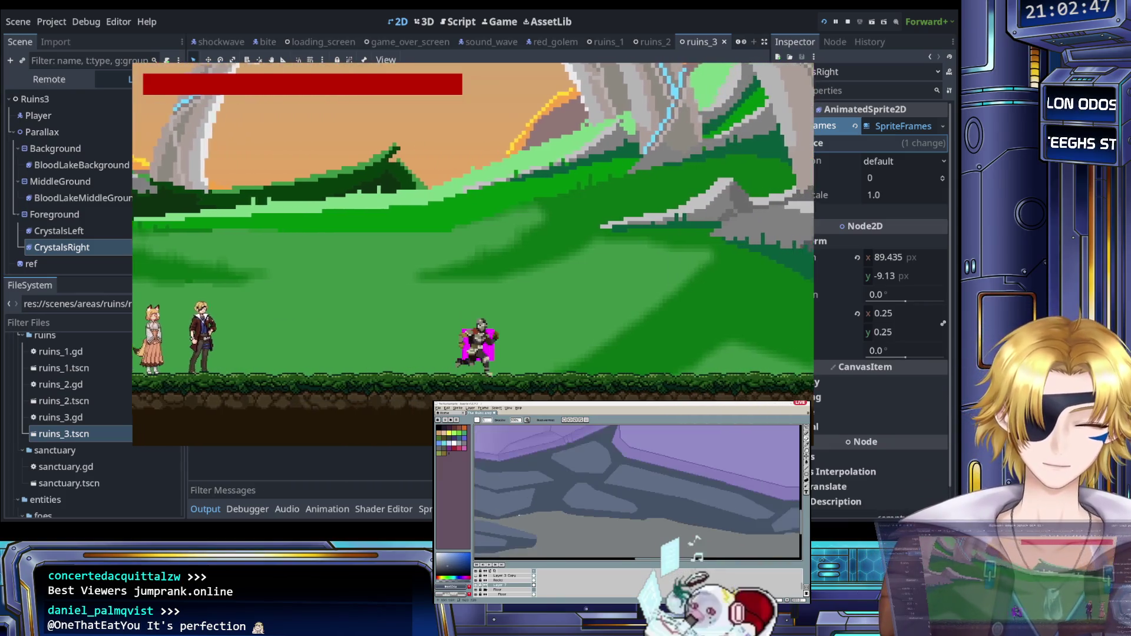
key("Escape")
key("Return")
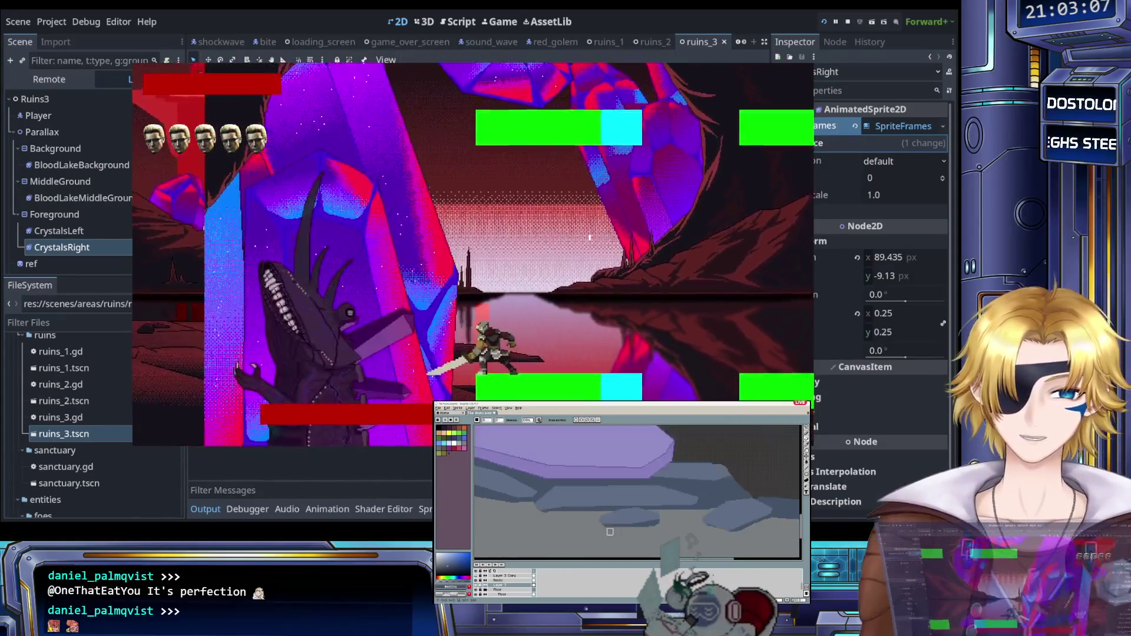
key("i")
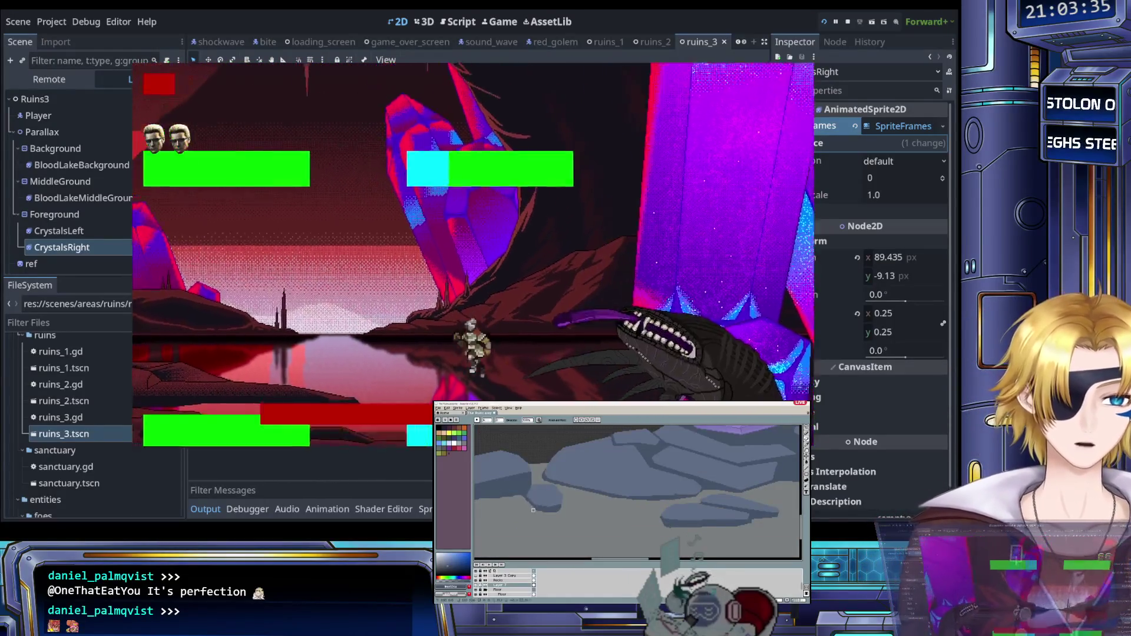
key("Return")
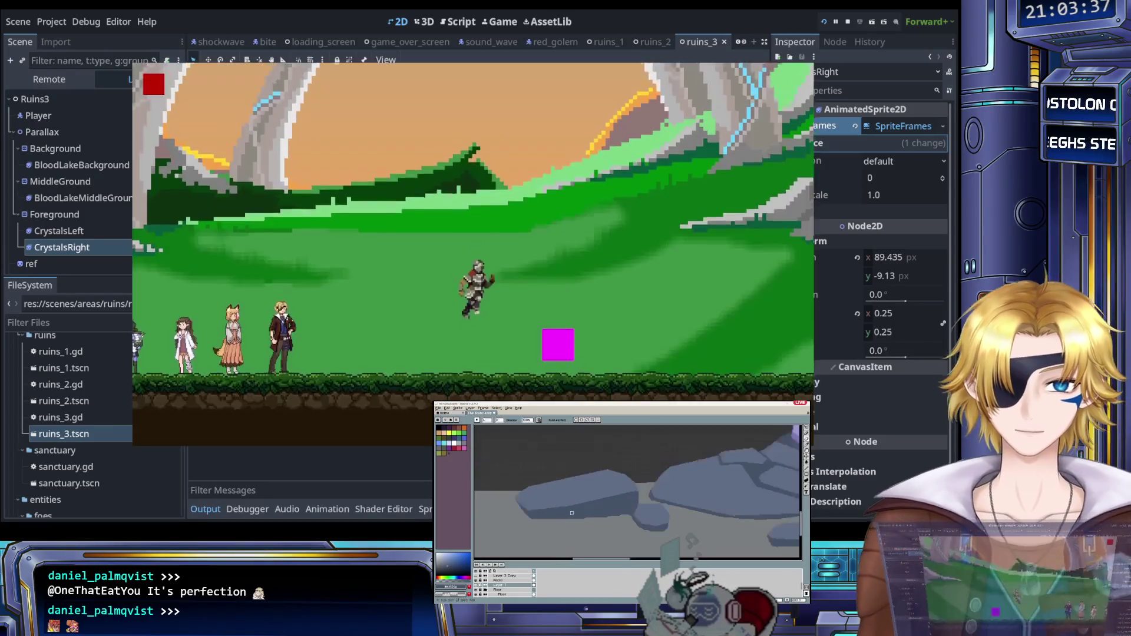
key("F8")
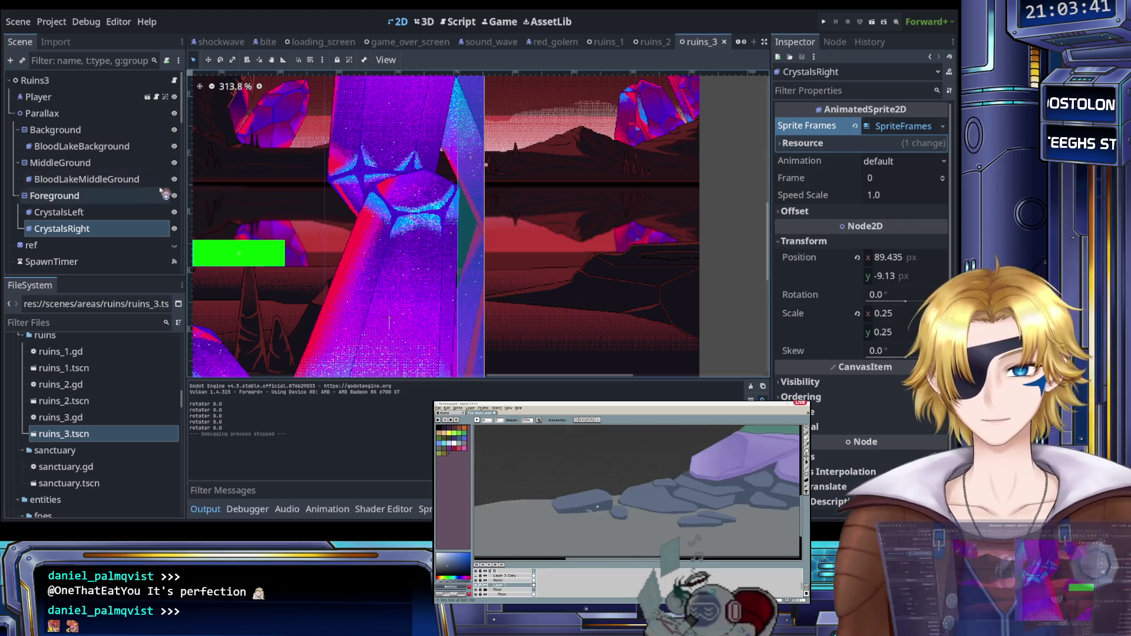
Step: Select CrystalsRight, undo a stray drag, and nudge it right to x 96.392
left_click(94, 227)
left_click_drag(441, 266, 442, 265)
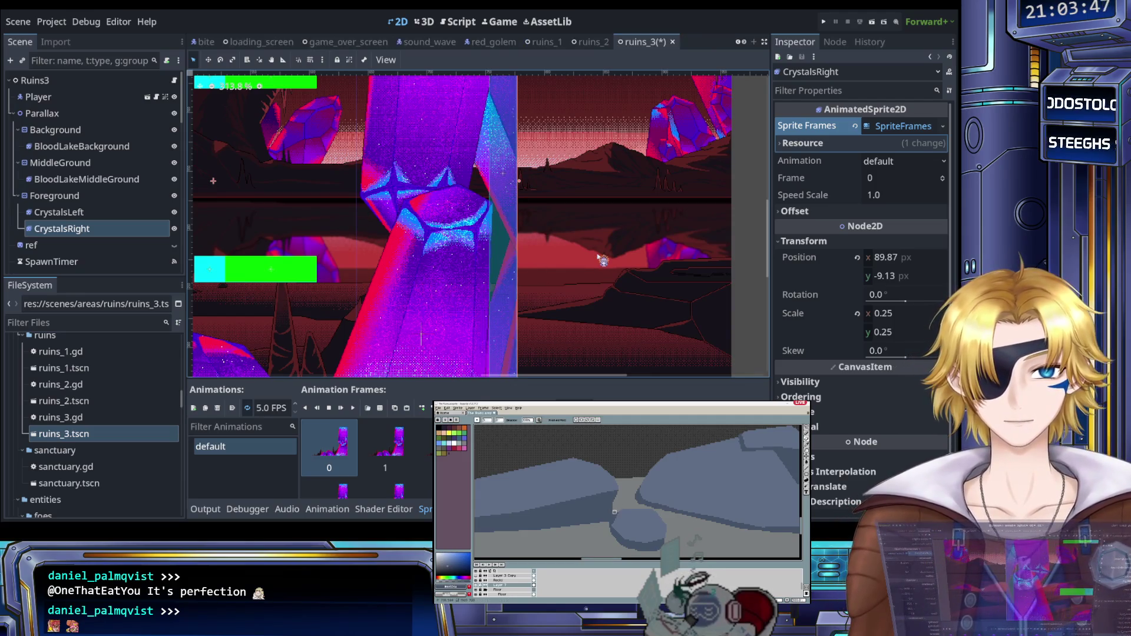
key("ctrl+z")
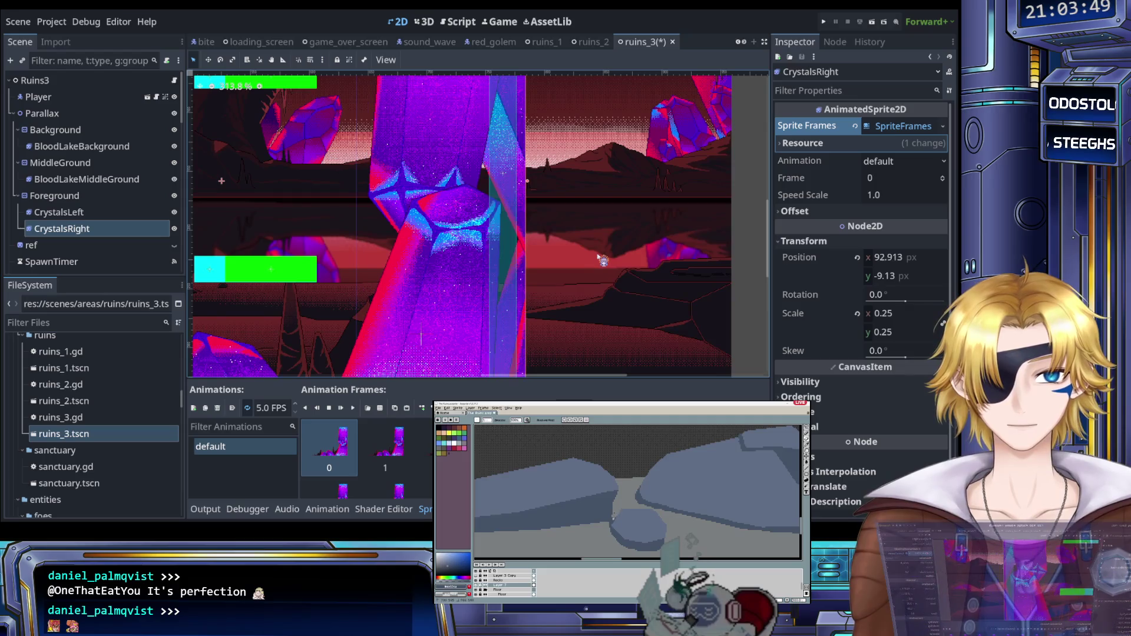
key("Right")
key("Right")
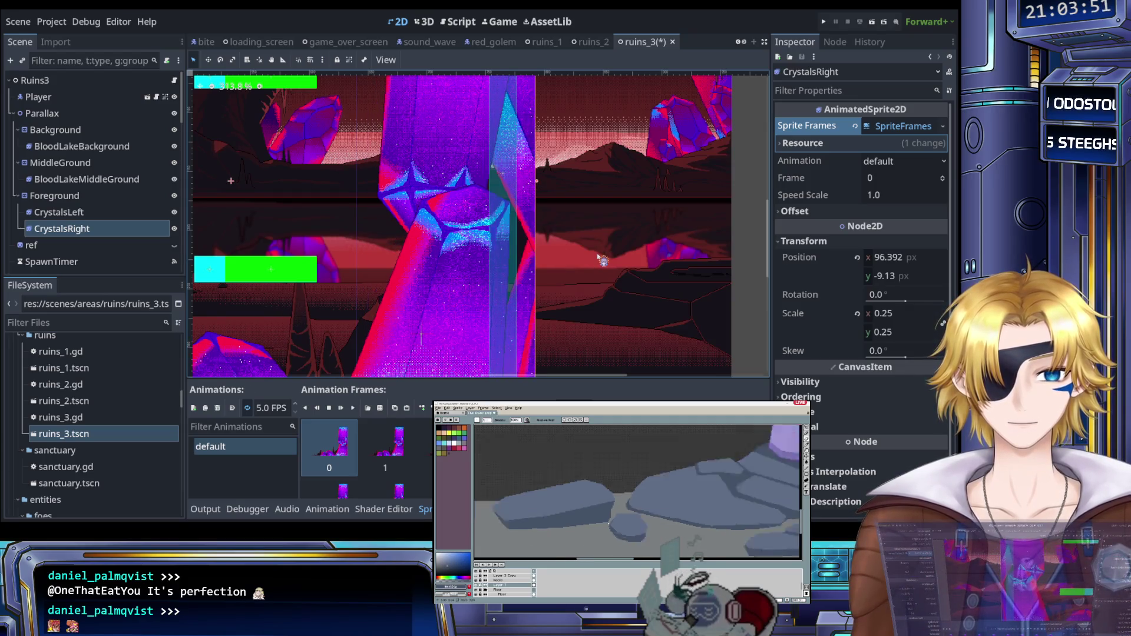
scroll(536, 252, "down", 4)
scroll(637, 489, "up", 1)
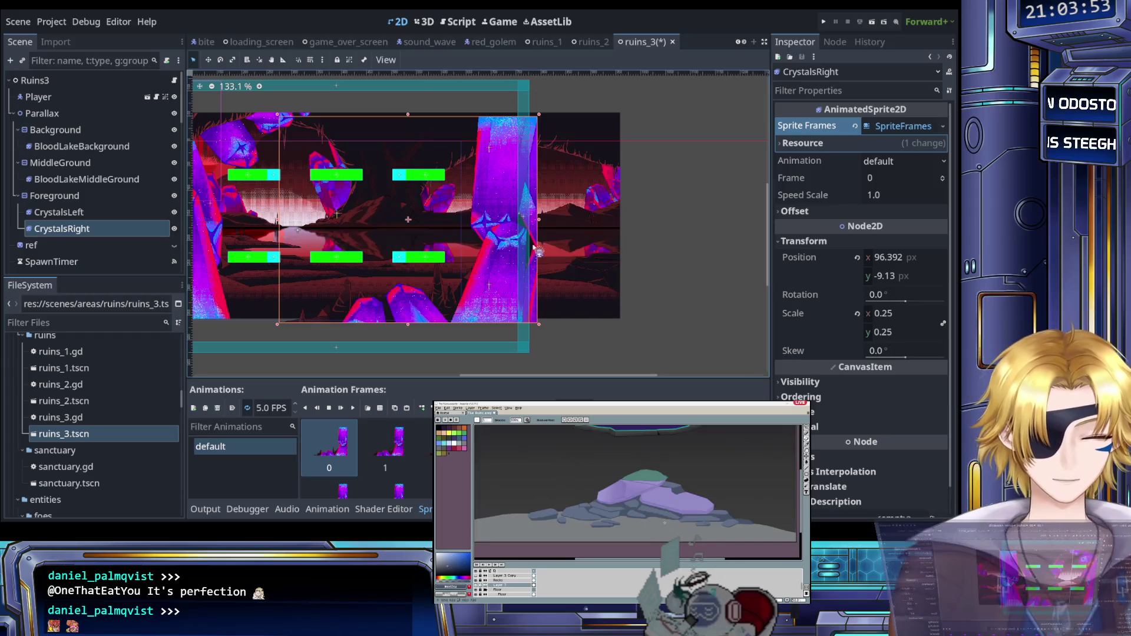
Step: Pick a colour and fill the dark area around the rock with grey
key("i")
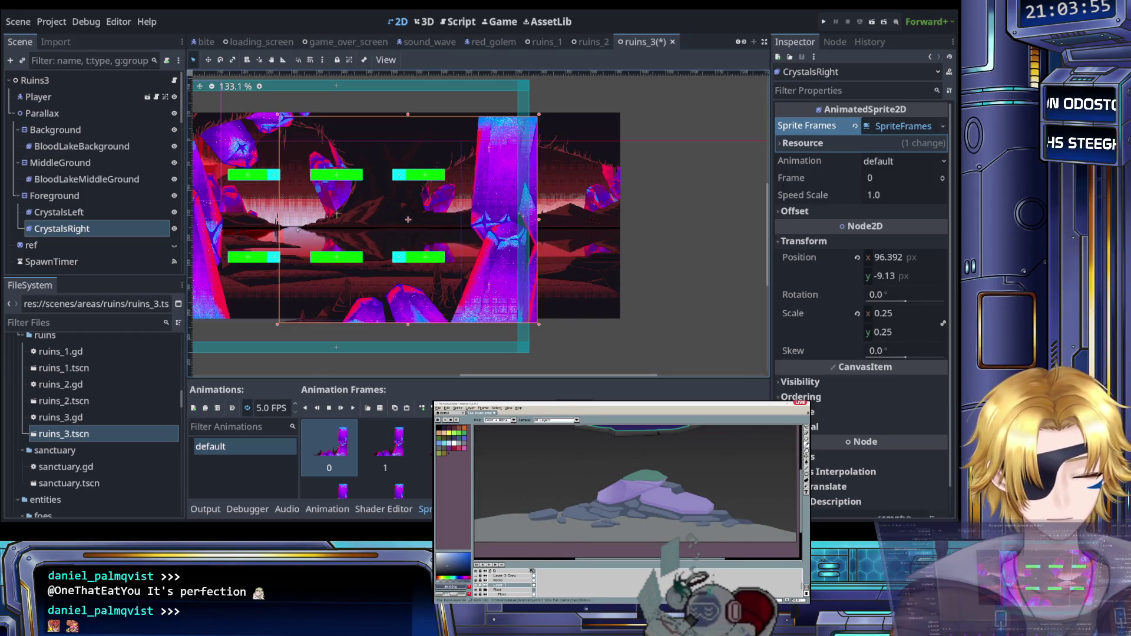
scroll(608, 525, "down", 2)
scroll(613, 522, "up", 2)
scroll(625, 517, "down", 1)
scroll(608, 470, "down", 1)
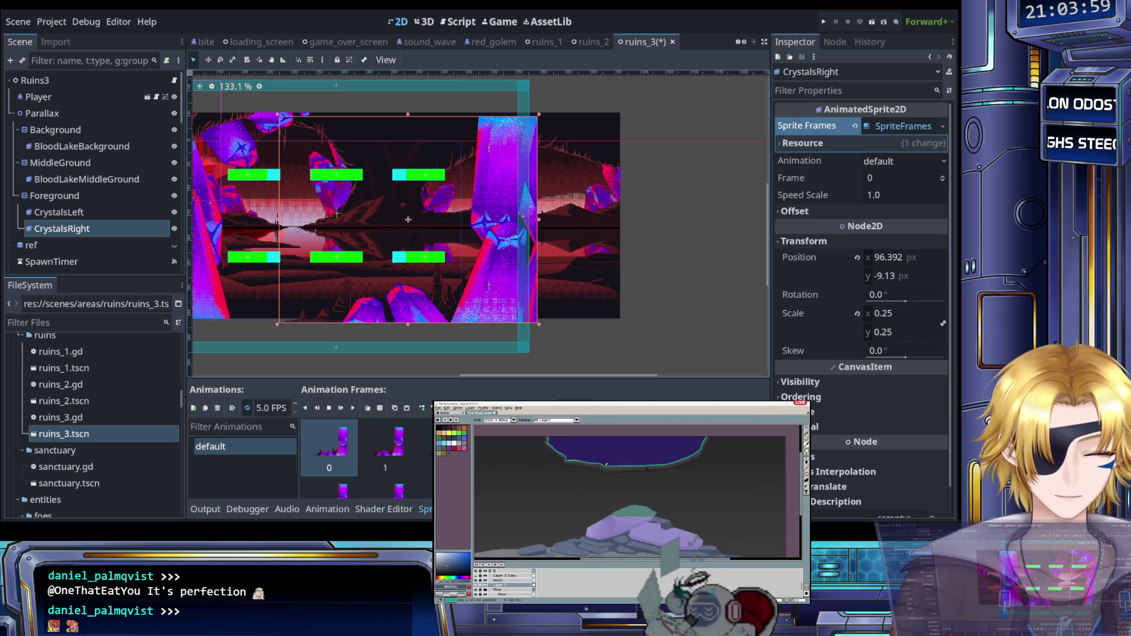
scroll(608, 473, "up", 2)
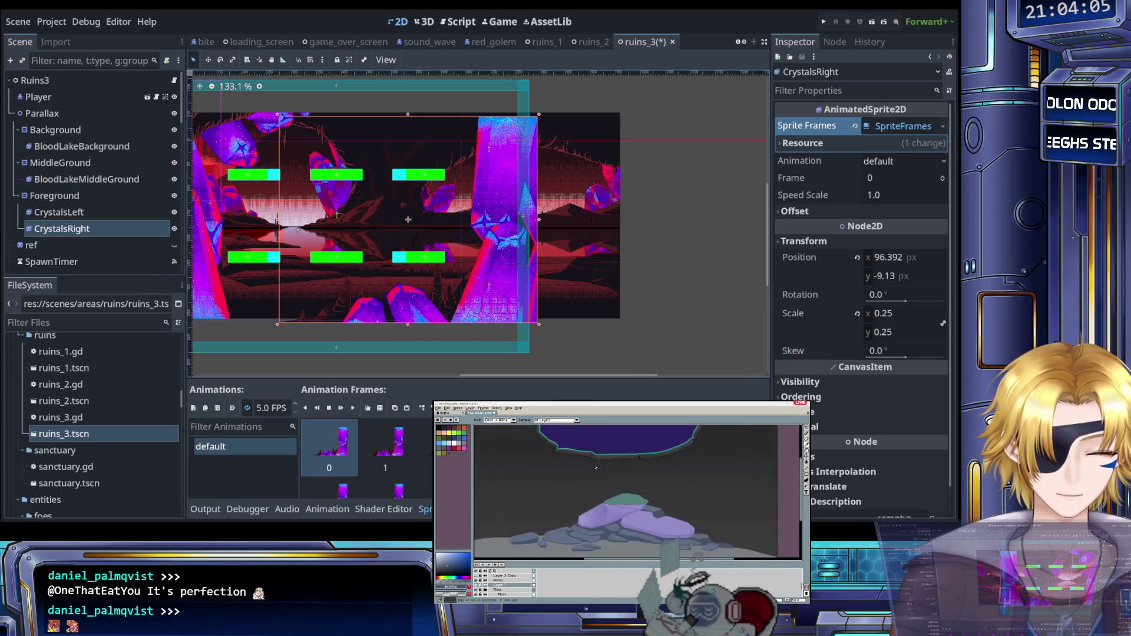
scroll(590, 462, "up", 2)
scroll(590, 462, "down", 2)
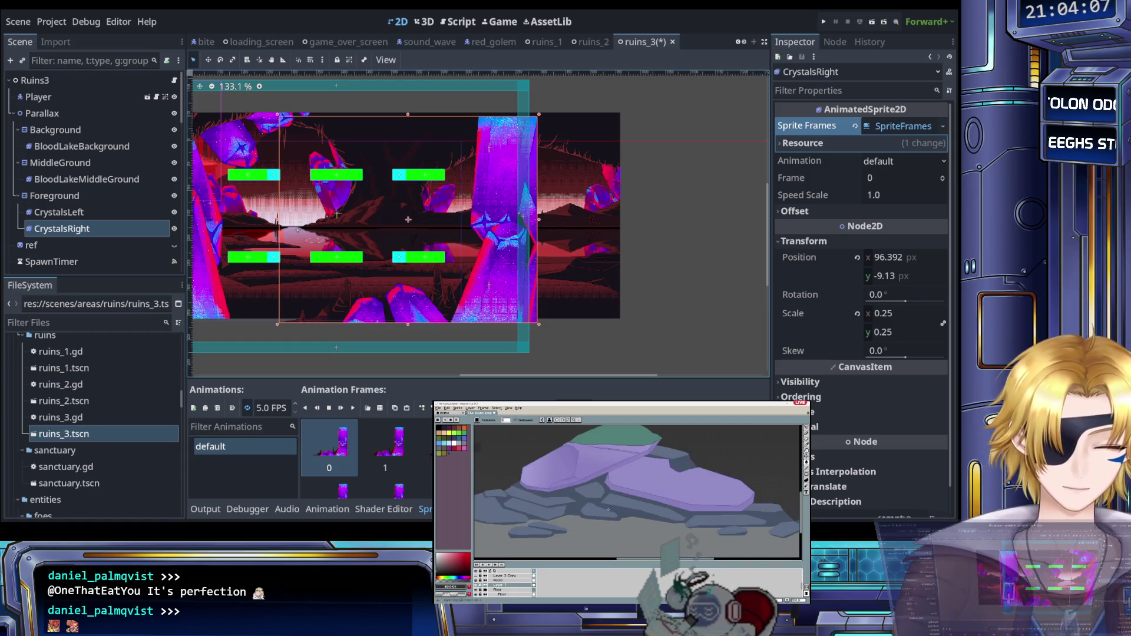
scroll(600, 505, "down", 1)
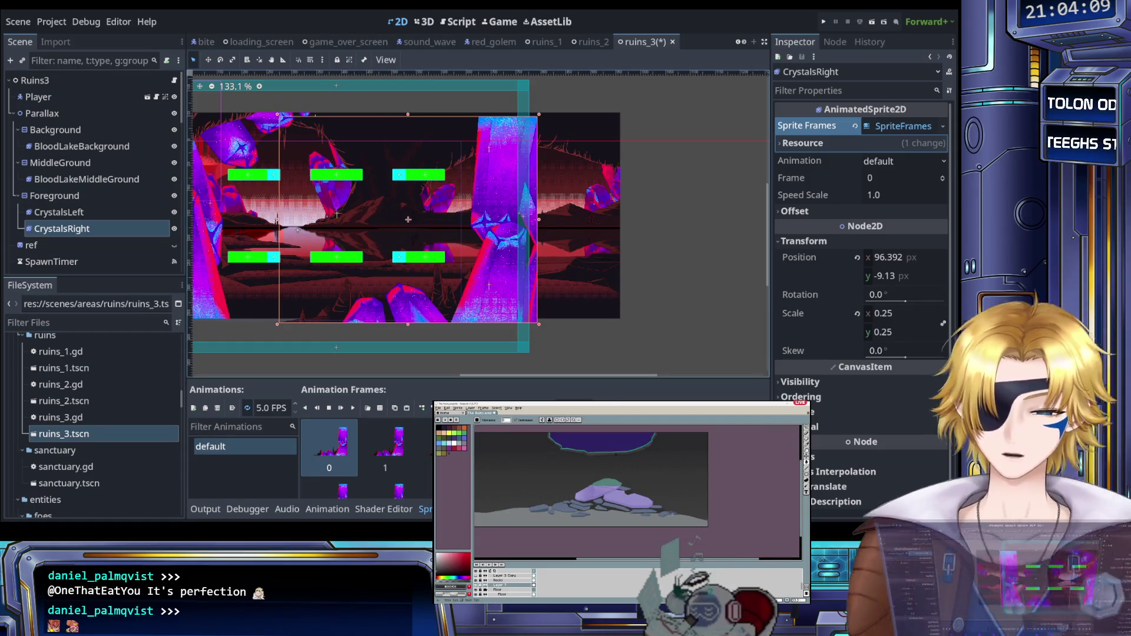
scroll(595, 504, "up", 2)
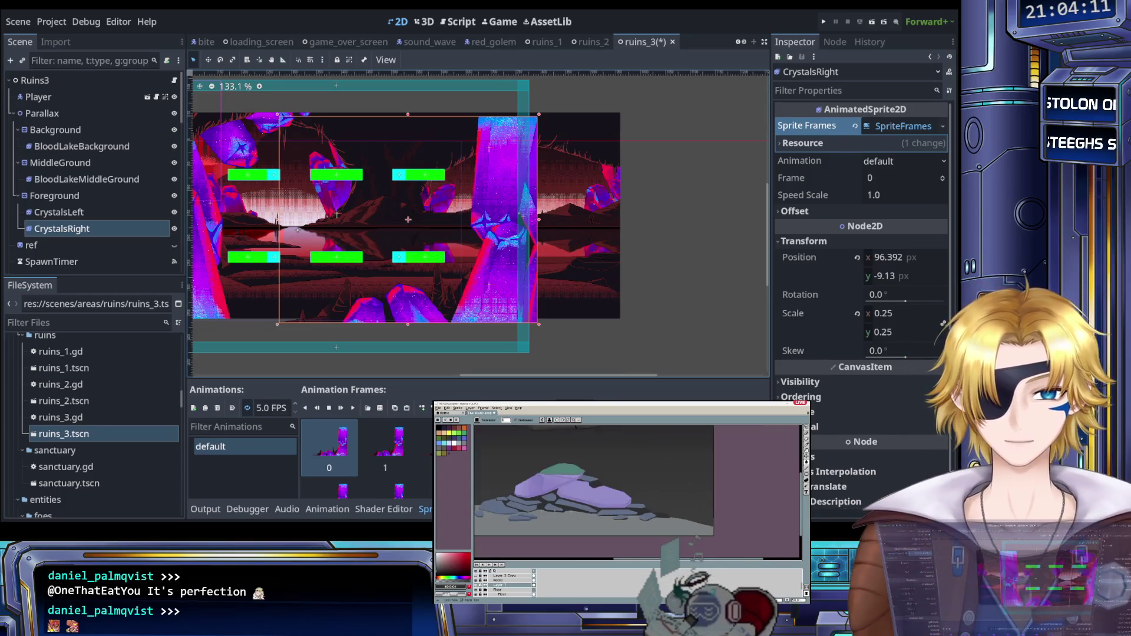
scroll(595, 504, "up", 2)
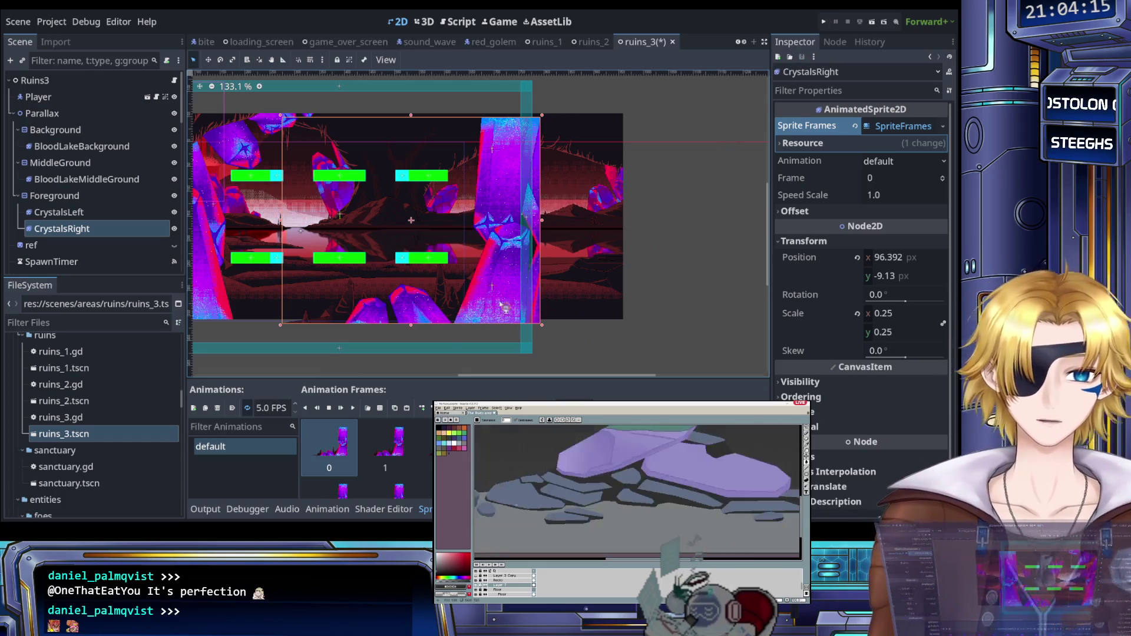
scroll(515, 498, "up", 3)
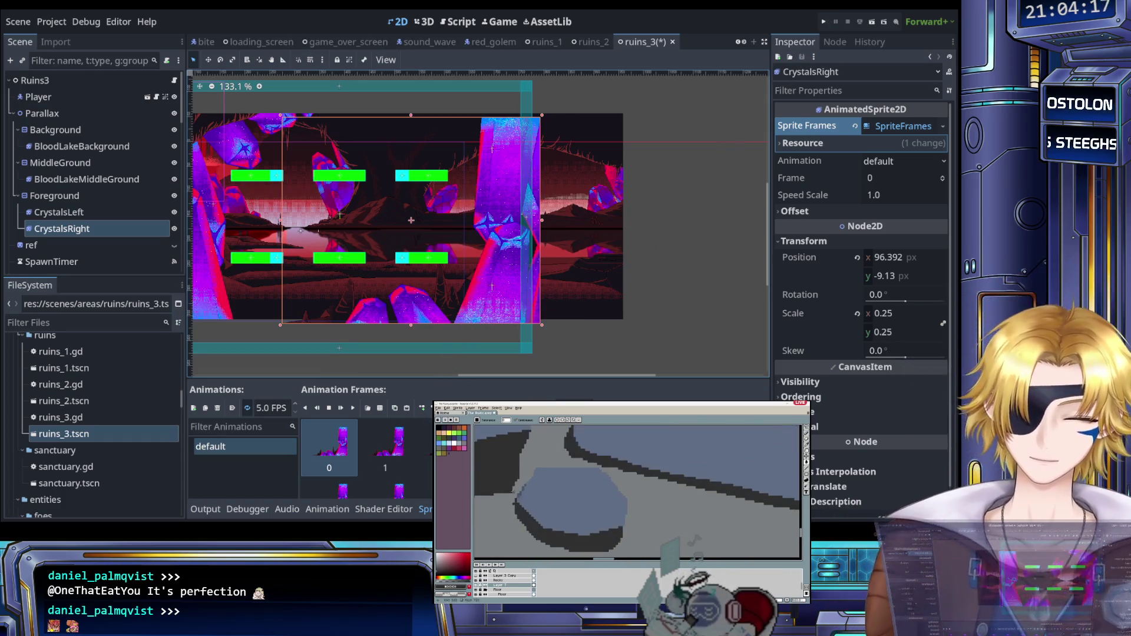
left_click(520, 495)
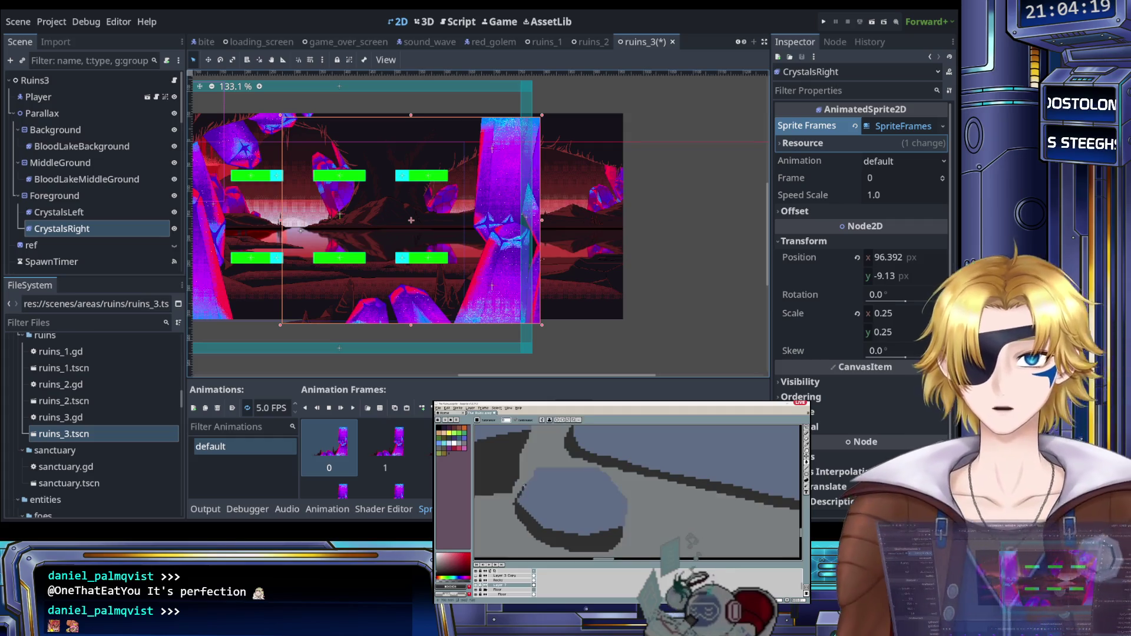
key("b")
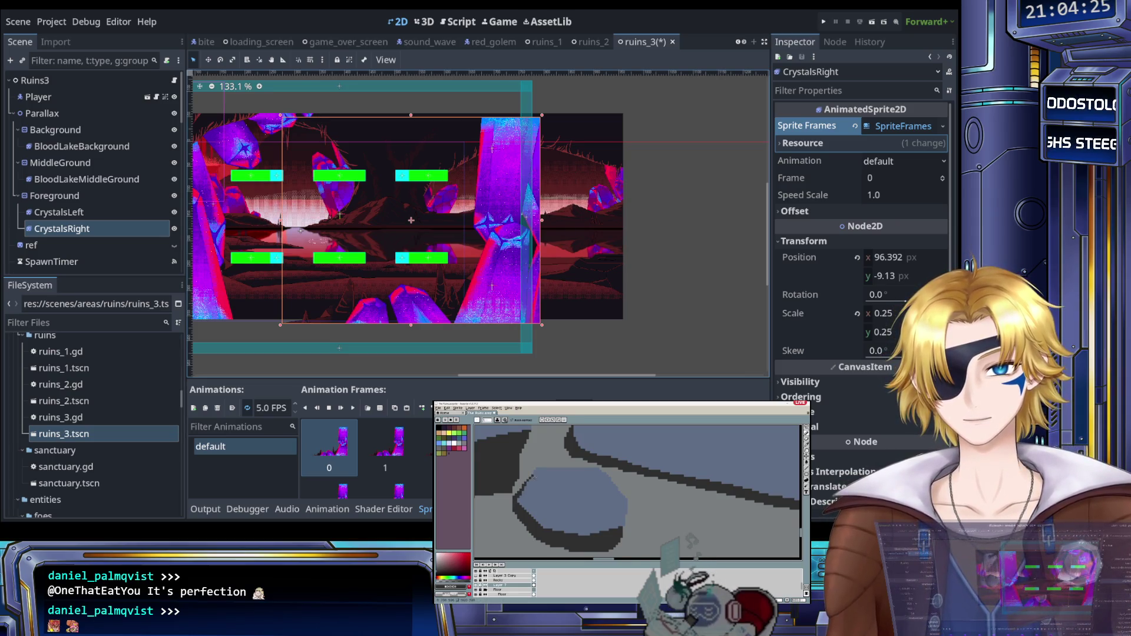
Step: Extend the rock's dark outline with brush strokes and preview the rock animation
scroll(597, 491, "down", 2)
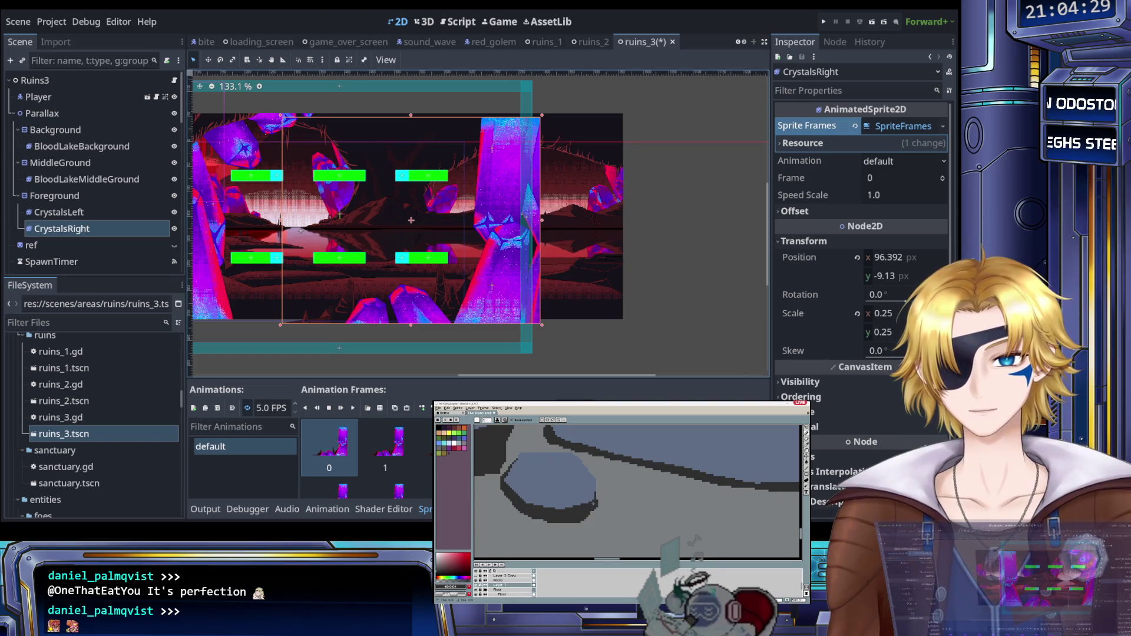
scroll(596, 515, "down", 2)
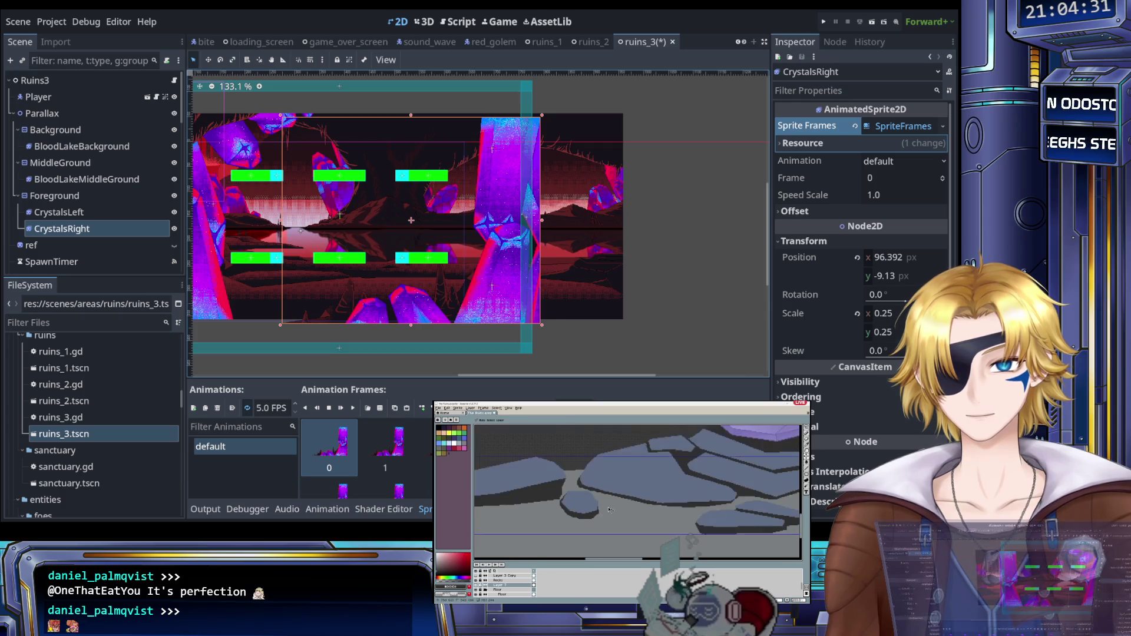
scroll(598, 497, "down", 1)
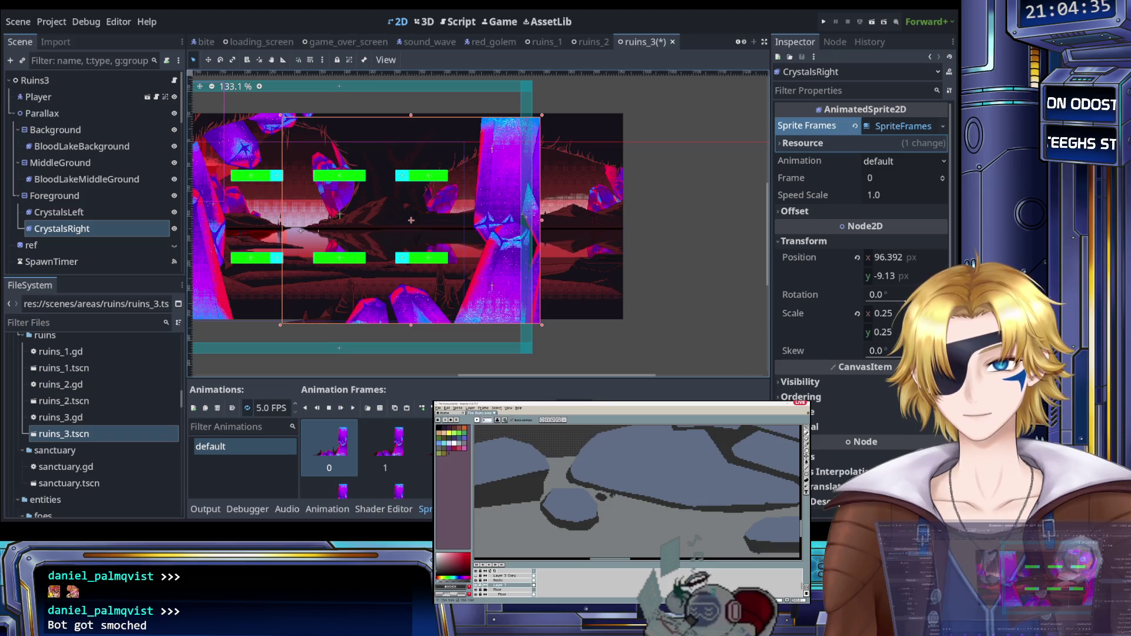
scroll(599, 504, "down", 2)
scroll(599, 504, "up", 4)
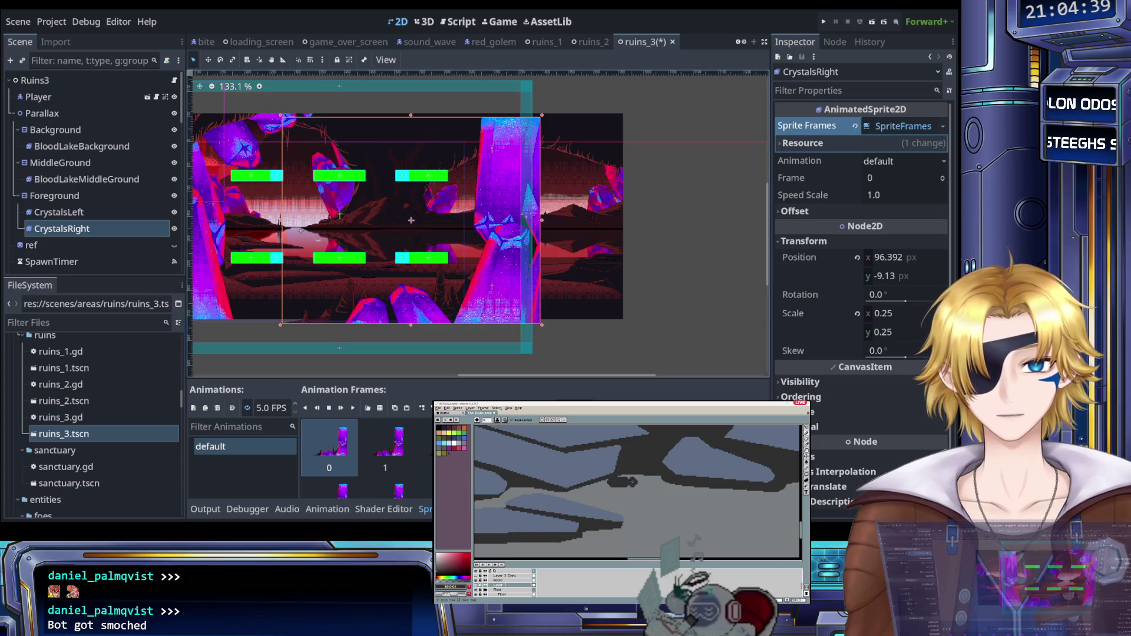
scroll(634, 476, "down", 5)
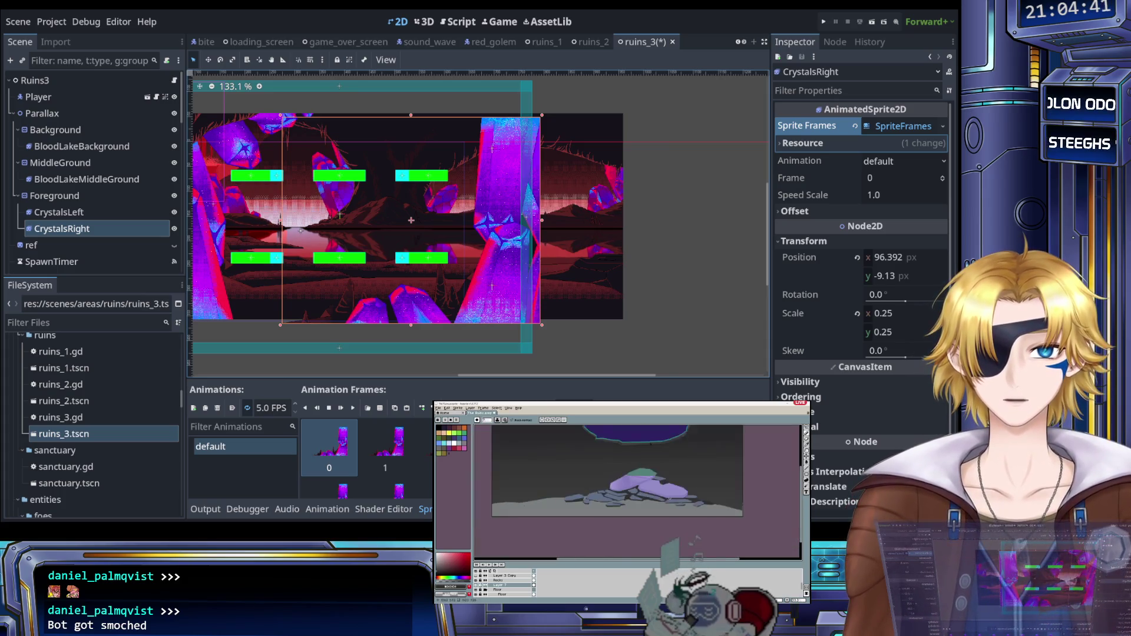
key("b")
left_click_drag(614, 509, 636, 508)
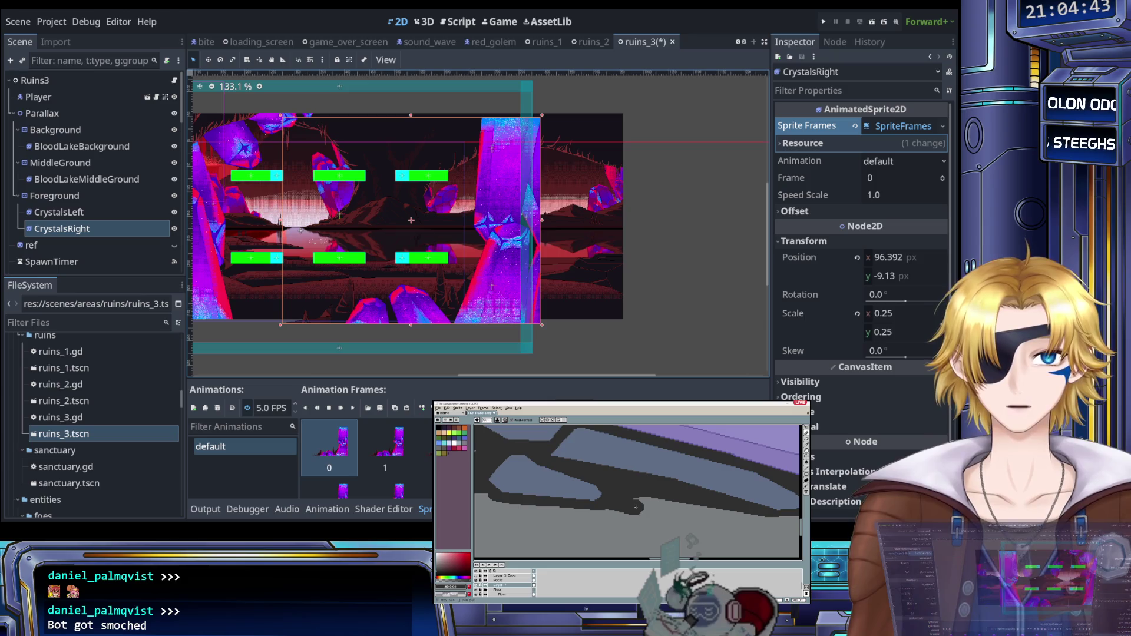
scroll(652, 499, "right", 3)
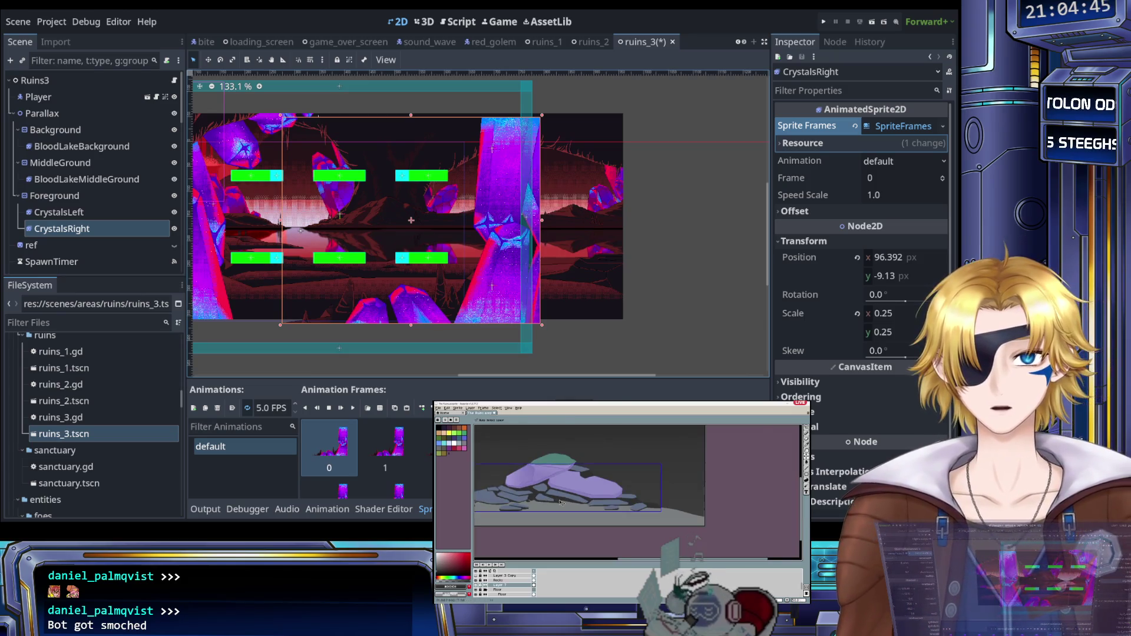
scroll(549, 499, "right", 3)
mouse_move(550, 499)
left_mouse_down()
mouse_move(580, 508)
mouse_move(557, 514)
mouse_move(586, 510)
left_mouse_up()
key("Return")
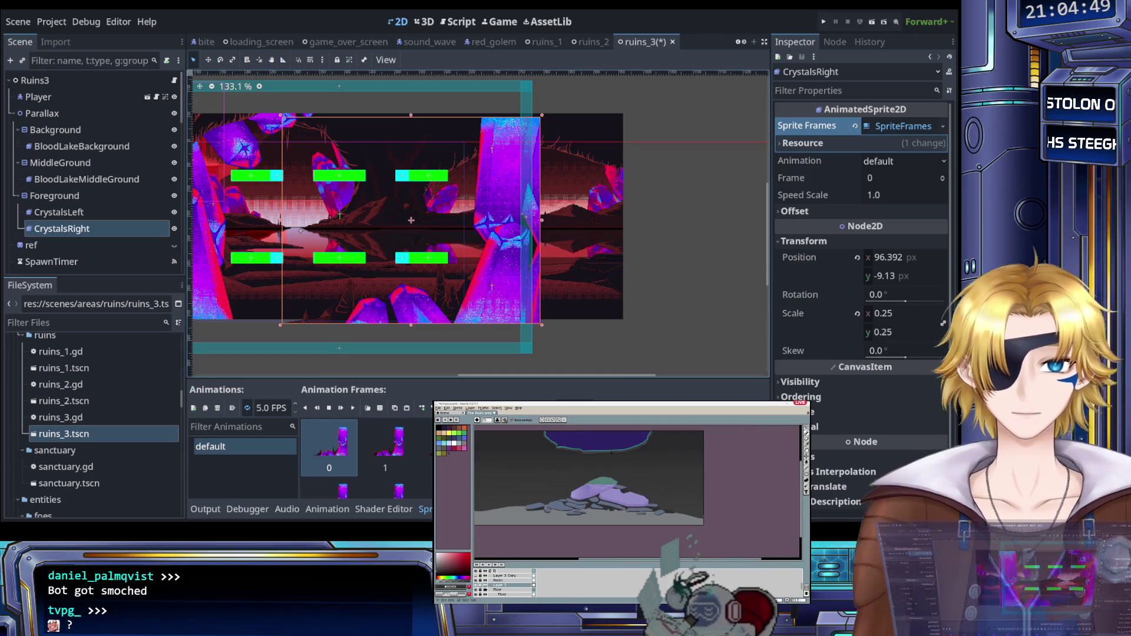
Step: Pick a grey from the rocks and draw thin lines along the upper and lower rock edges
scroll(627, 515, "down", 2)
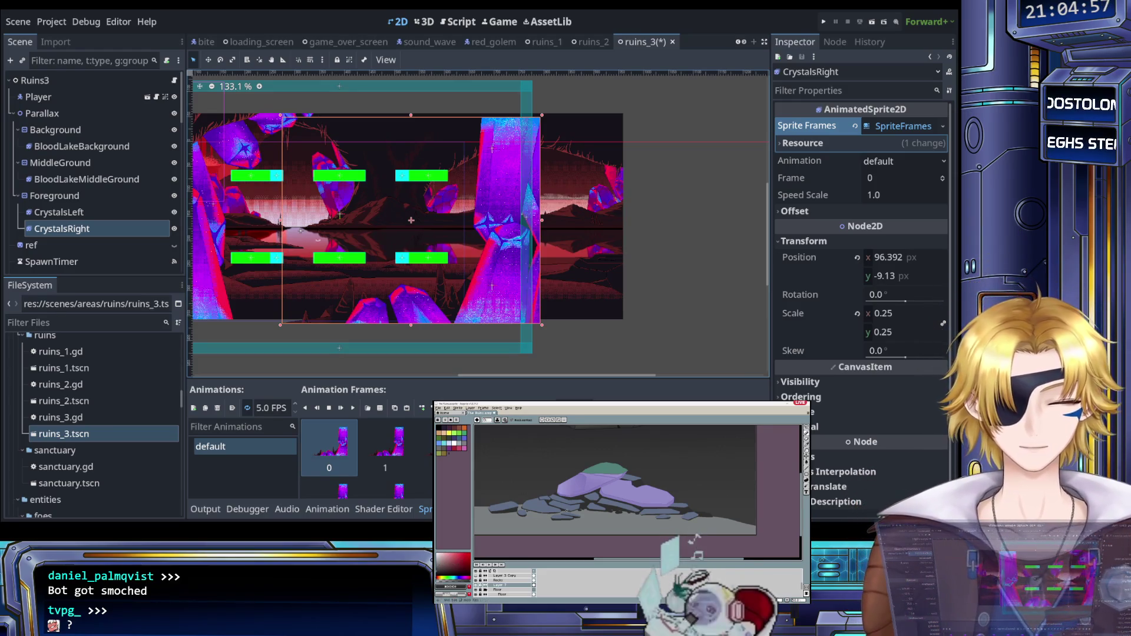
key("i")
scroll(560, 511, "up", 2)
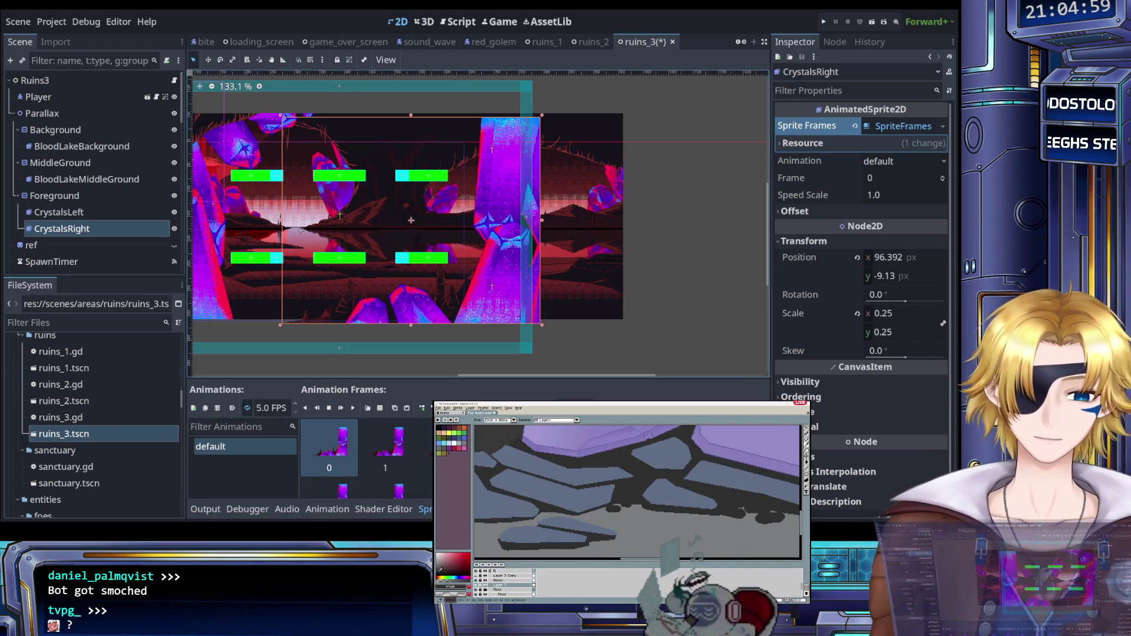
key("b")
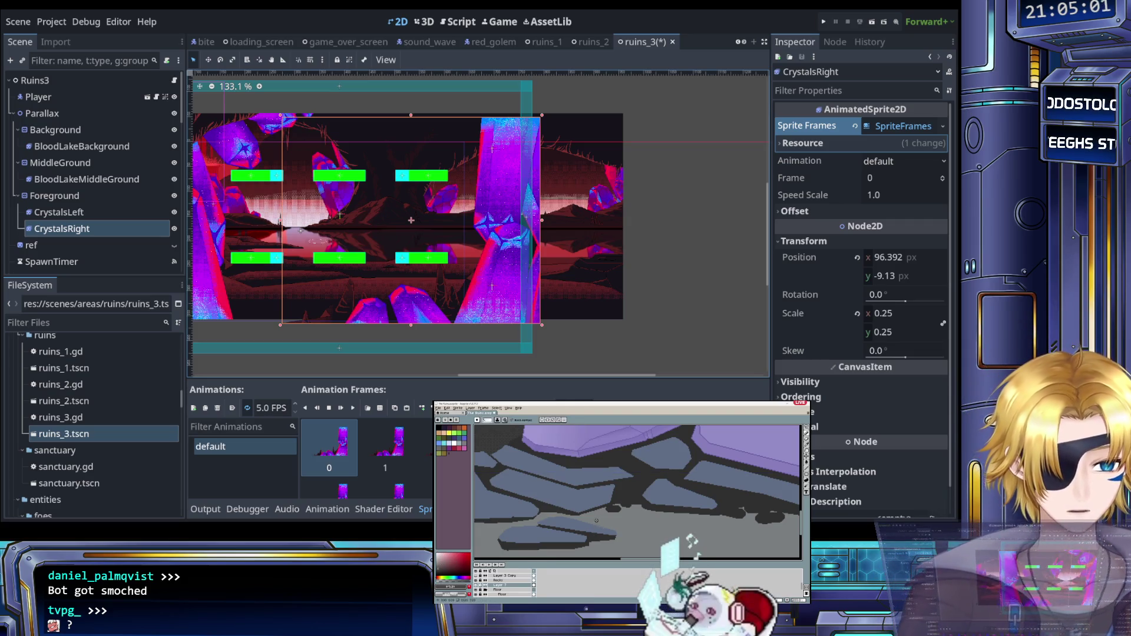
scroll(602, 514, "up", 2)
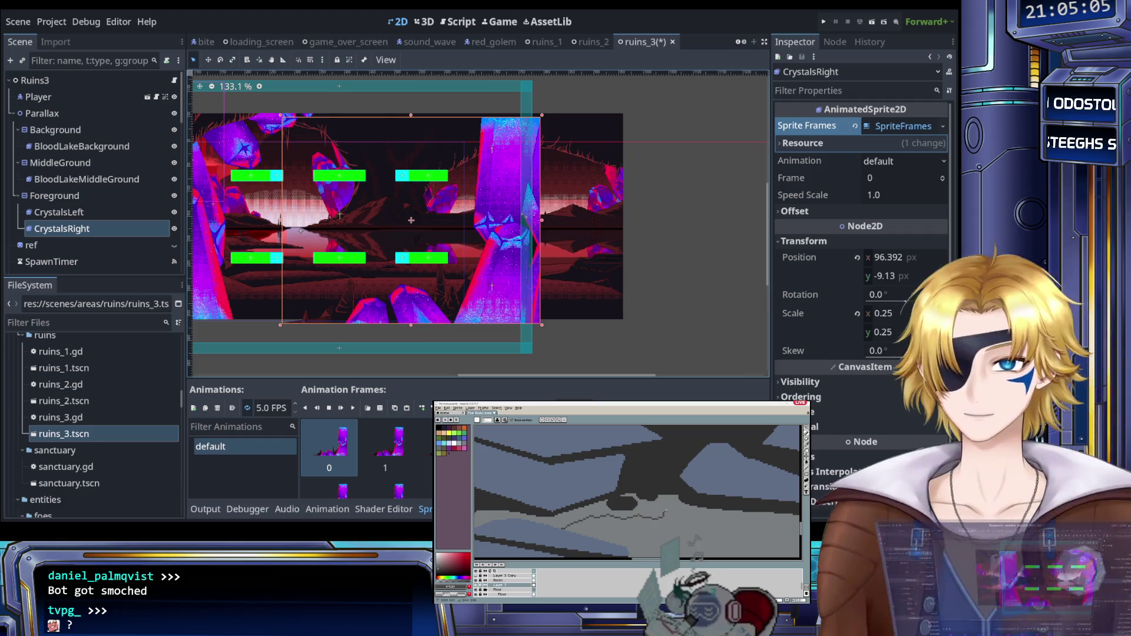
scroll(642, 518, "down", 2)
scroll(643, 519, "up", 2)
scroll(644, 520, "up", 3)
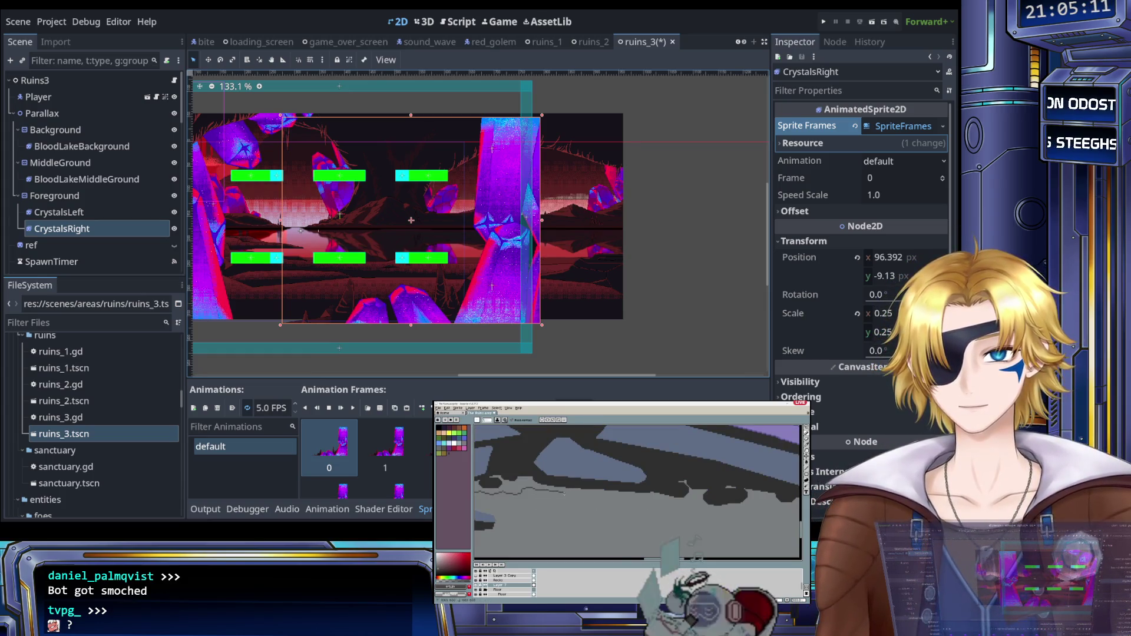
left_click_drag(616, 500, 636, 499)
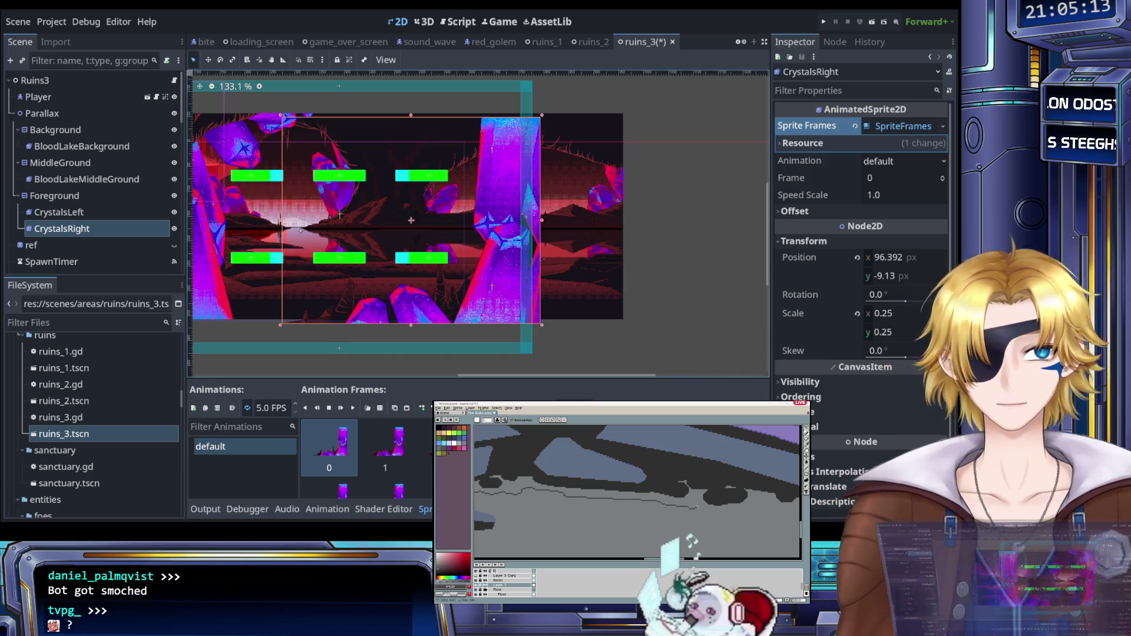
scroll(620, 510, "up", 2)
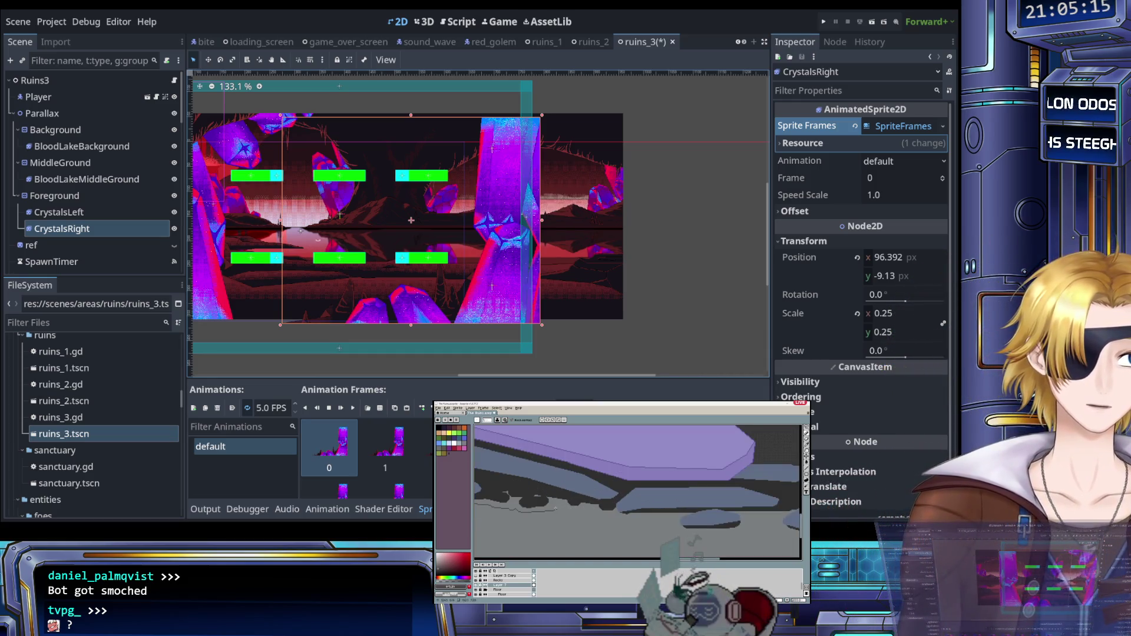
left_click_drag(623, 529, 671, 533)
scroll(726, 535, "up", 2)
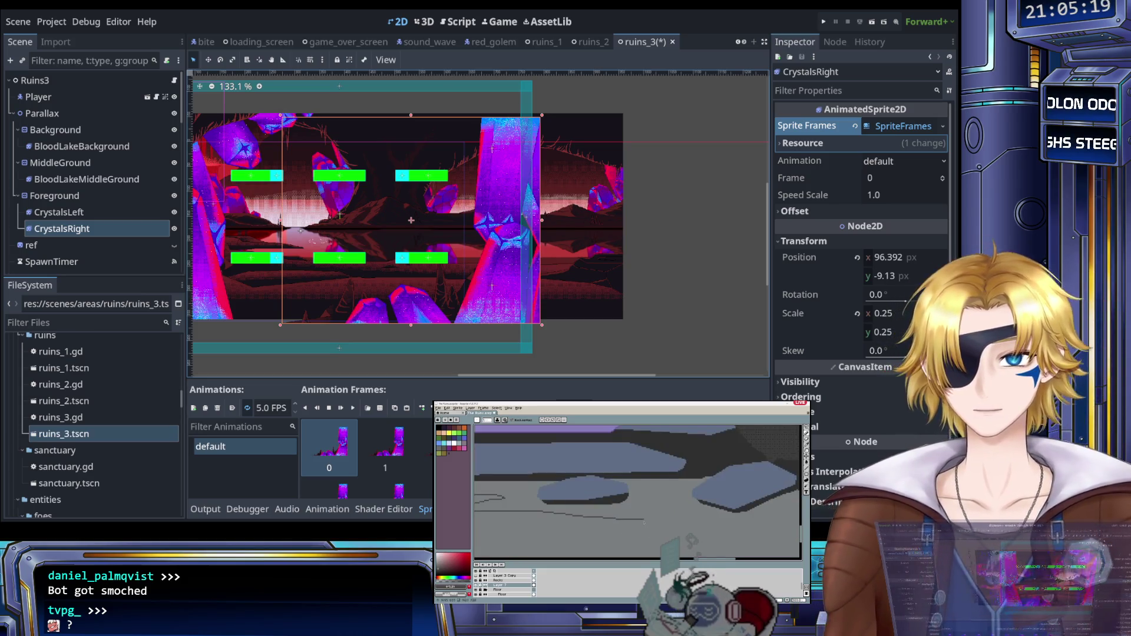
scroll(756, 520, "up", 3)
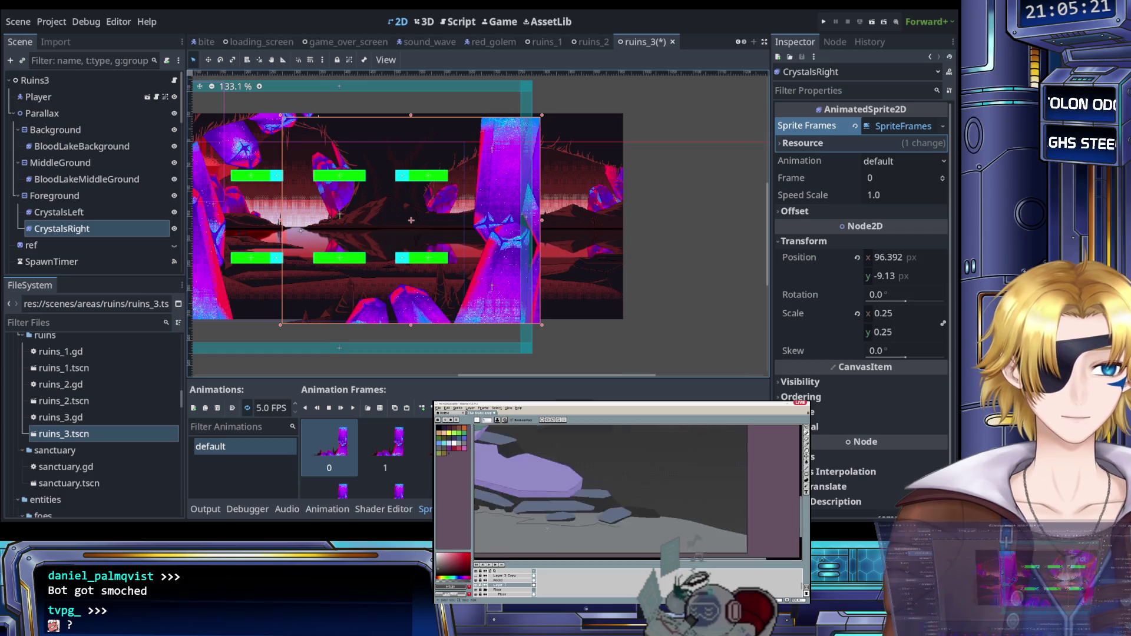
scroll(543, 530, "down", 3)
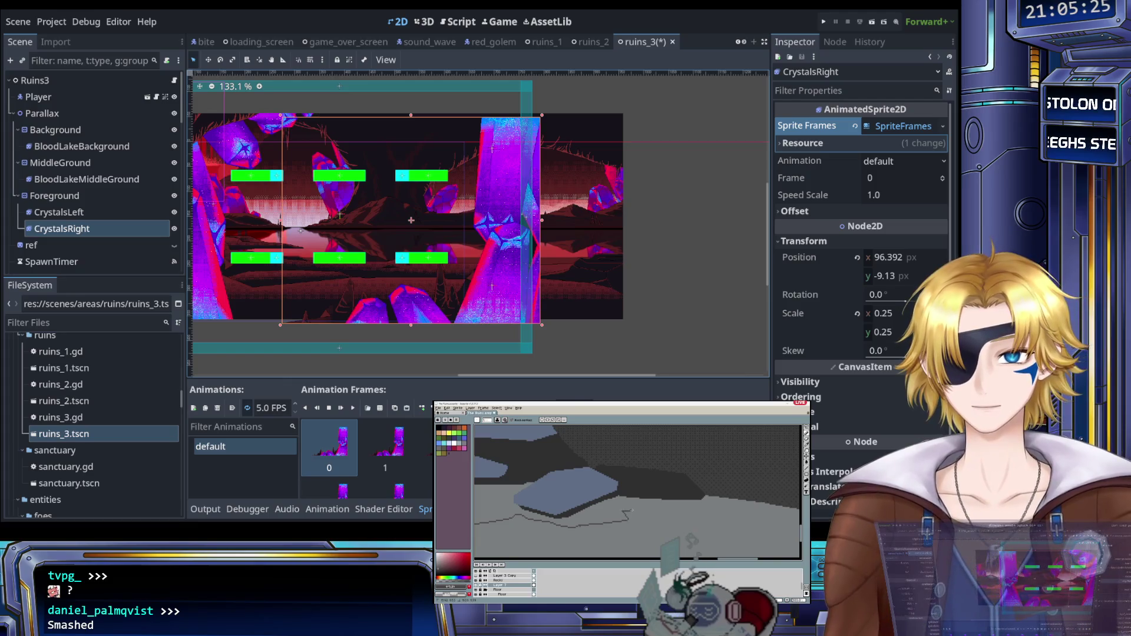
left_click_drag(628, 520, 777, 513)
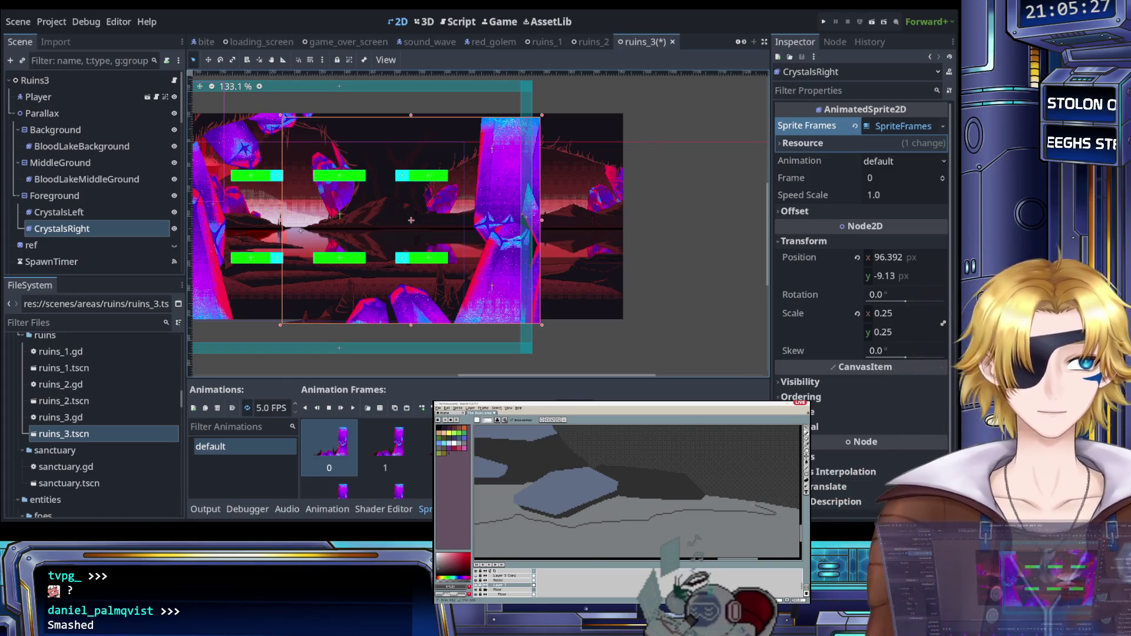
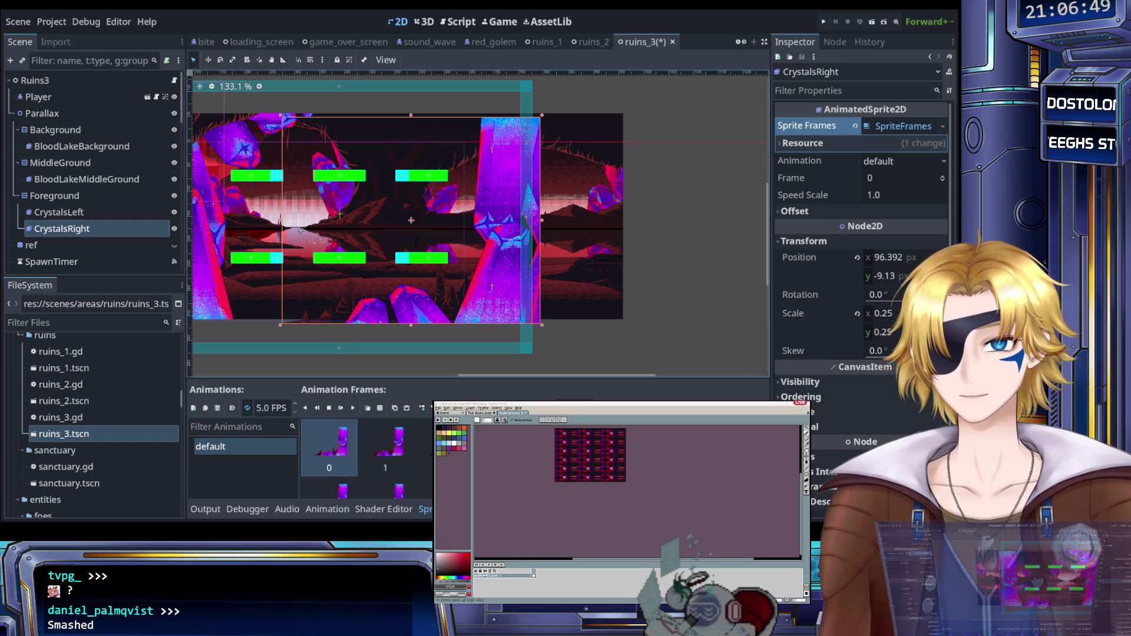
Step: Inspect the rocks artwork, switching between the fill and colour-picker tools
key("minus")
left_click(527, 415)
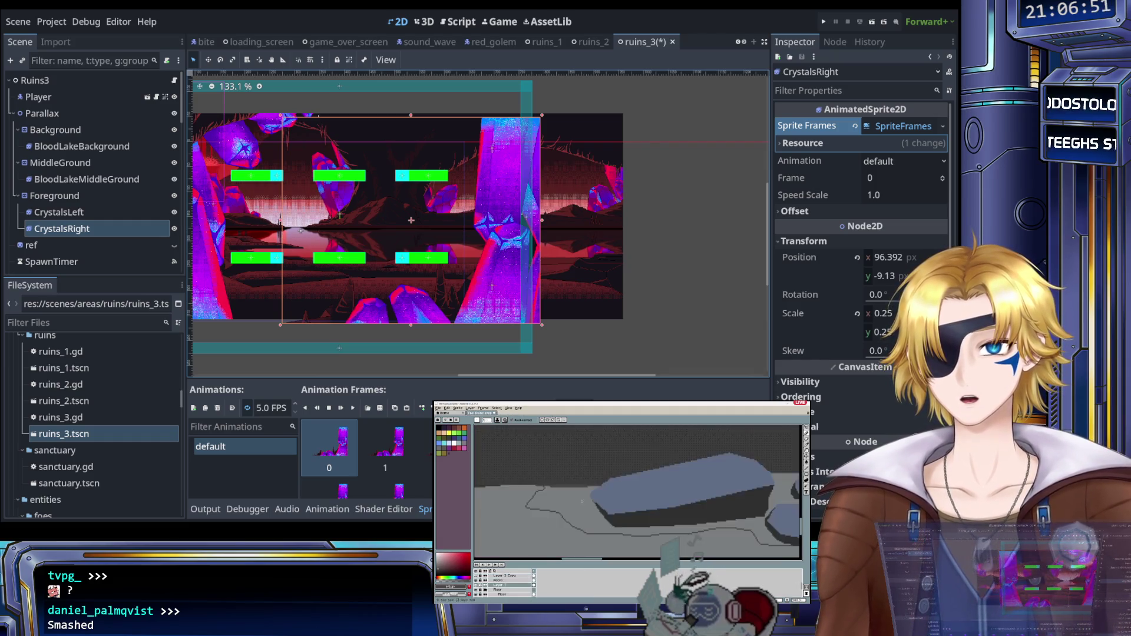
scroll(638, 489, "up", 3)
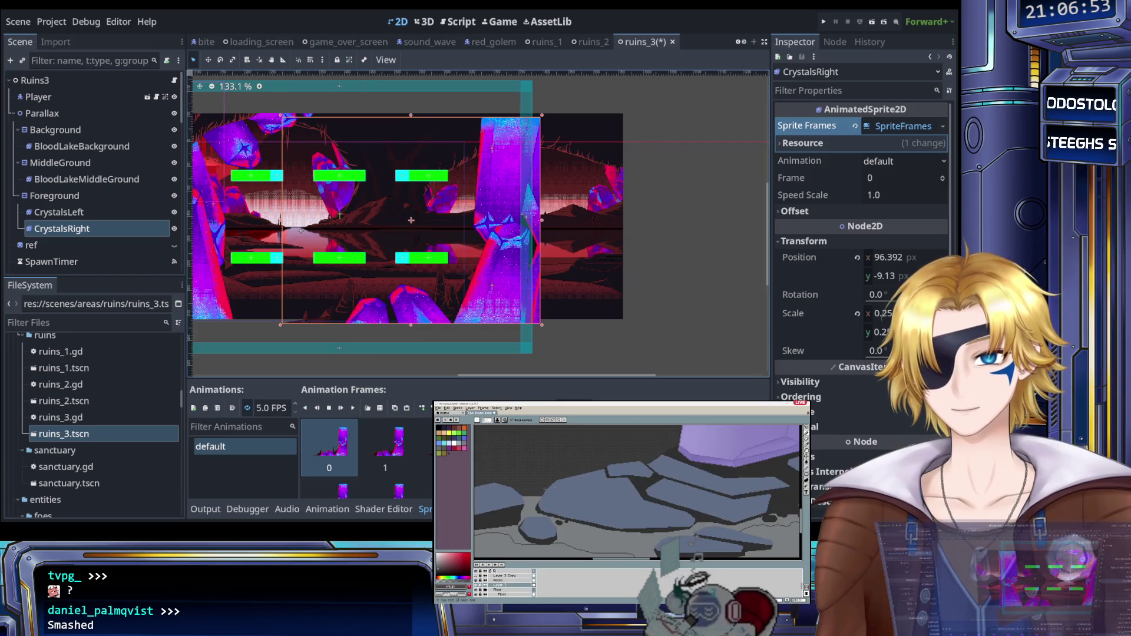
scroll(638, 489, "down", 3)
scroll(639, 489, "up", 2)
key("g")
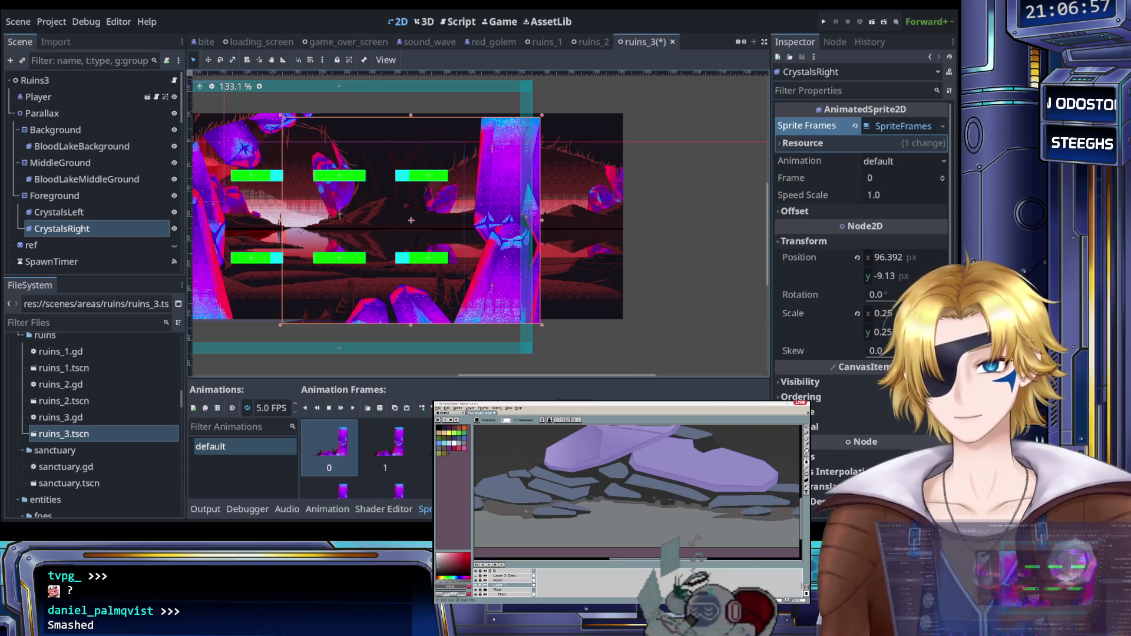
scroll(548, 498, "up", 4)
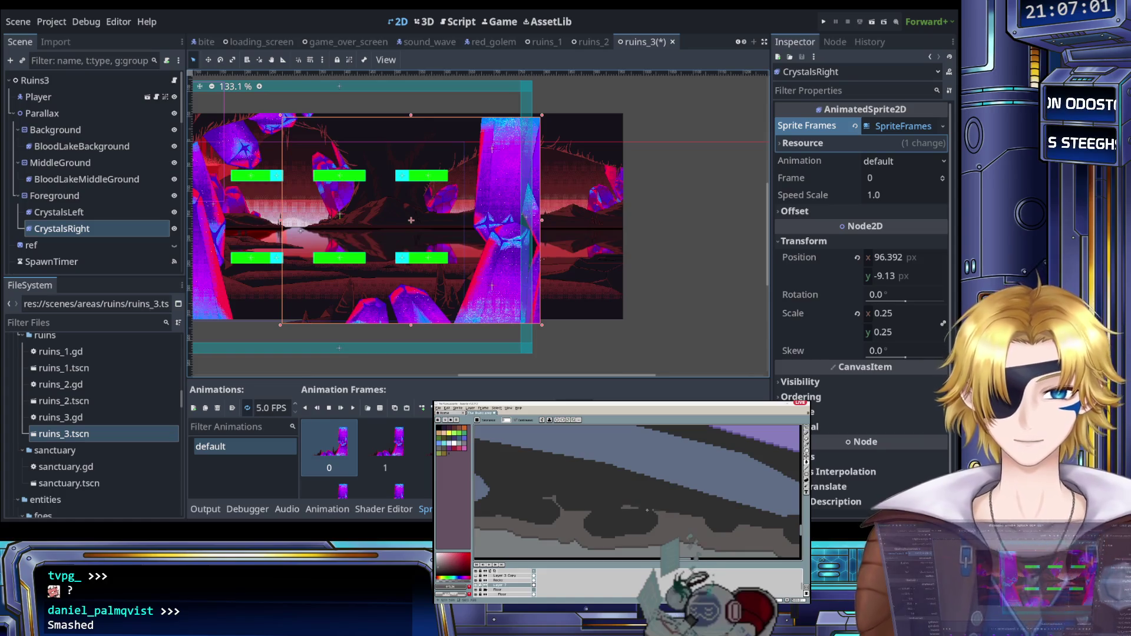
scroll(648, 510, "down", 3)
scroll(589, 513, "up", 3)
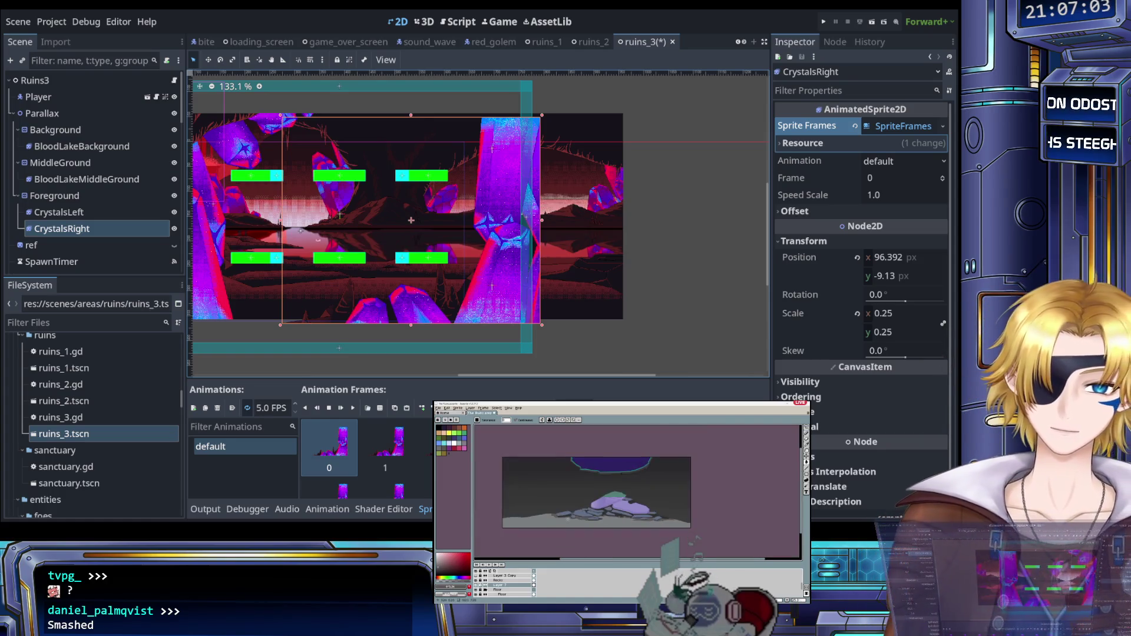
scroll(567, 512, "up", 2)
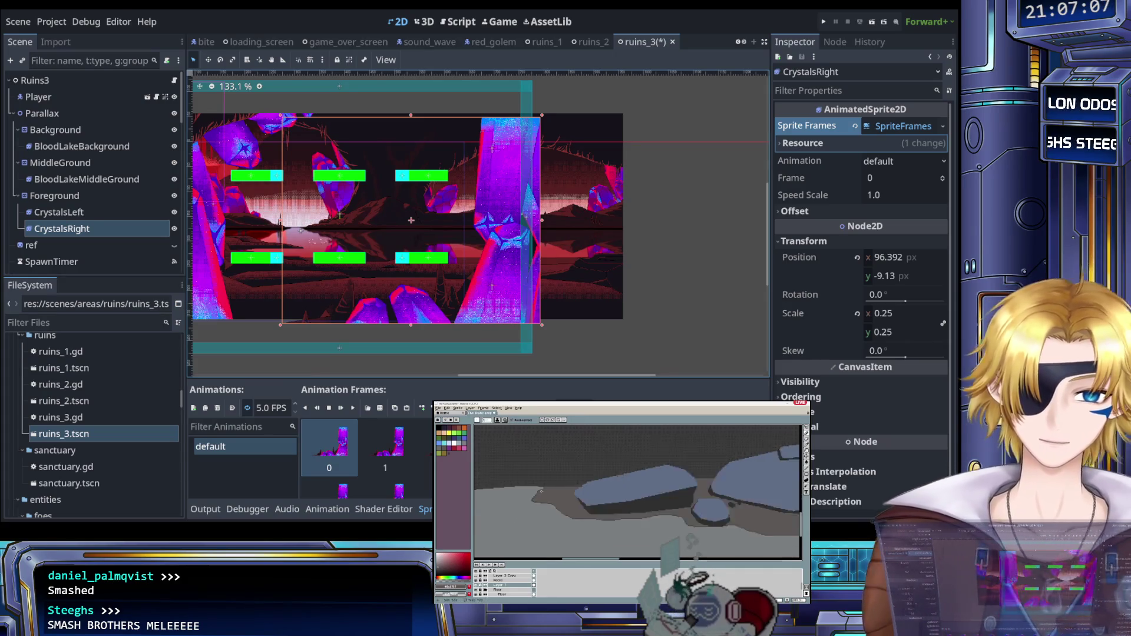
scroll(619, 480, "down", 2)
key("i")
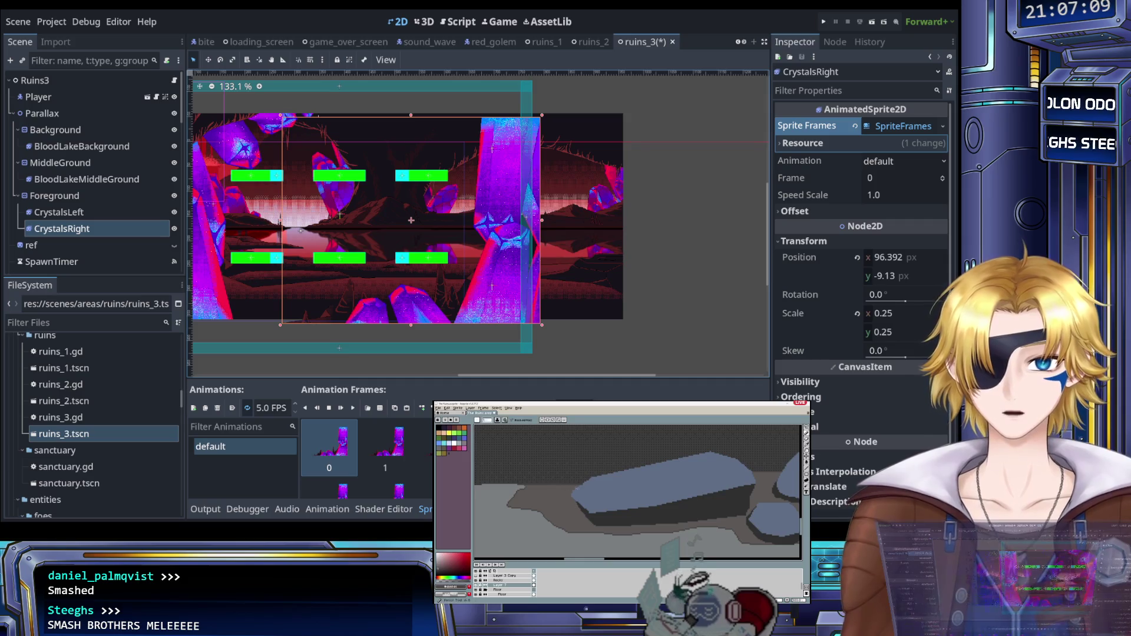
scroll(560, 483, "down", 3)
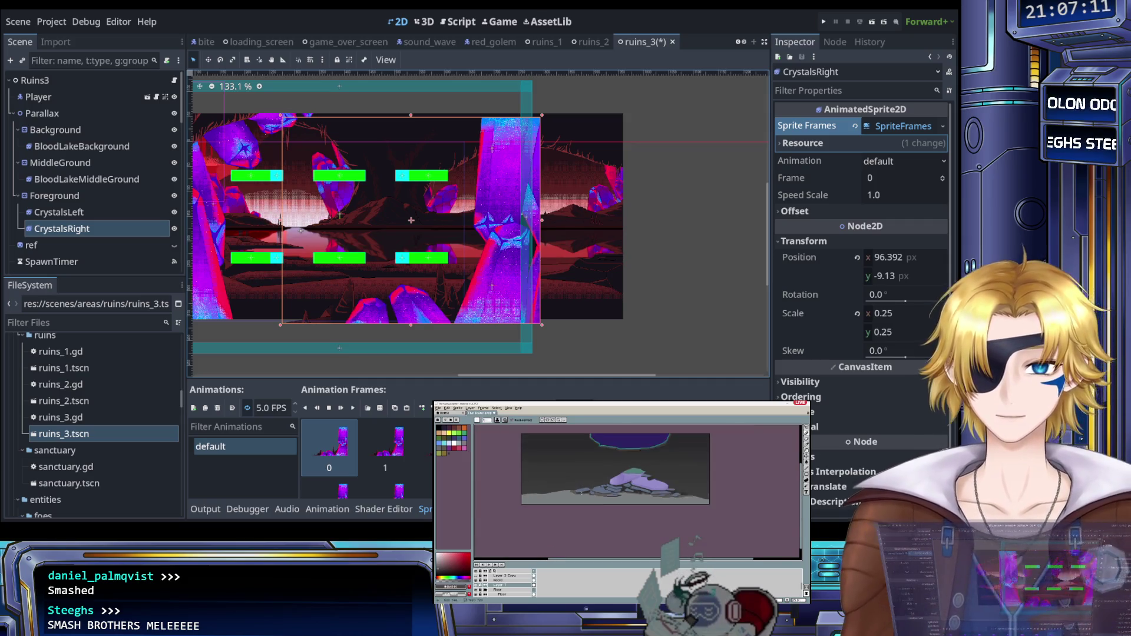
scroll(619, 480, "up", 3)
scroll(611, 473, "down", 3)
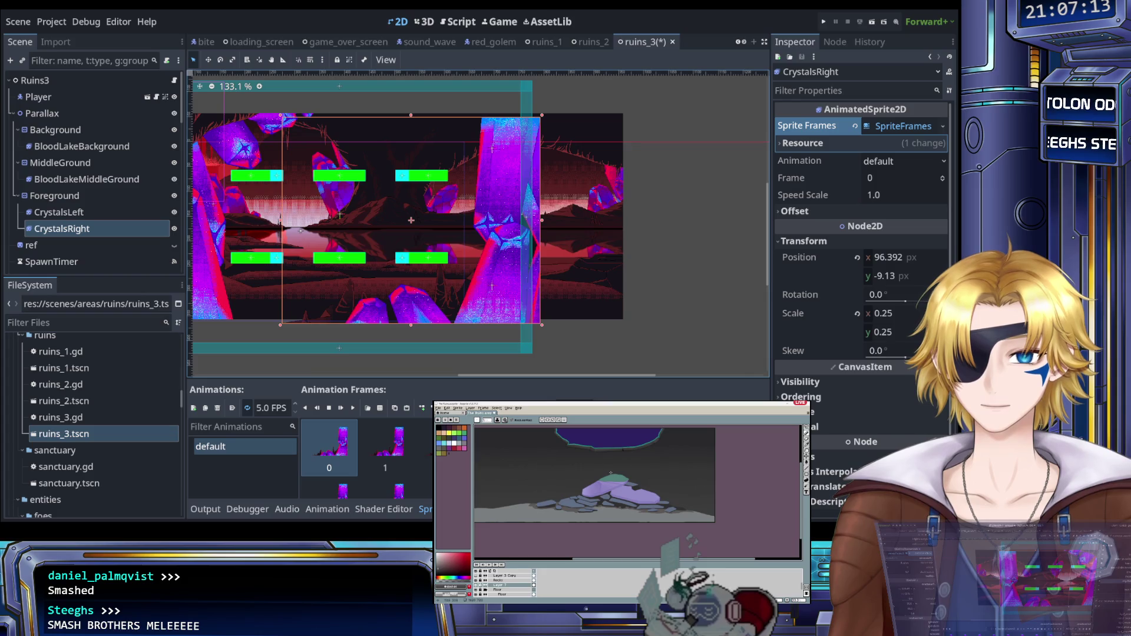
scroll(611, 474, "down", 1)
scroll(611, 474, "up", 1)
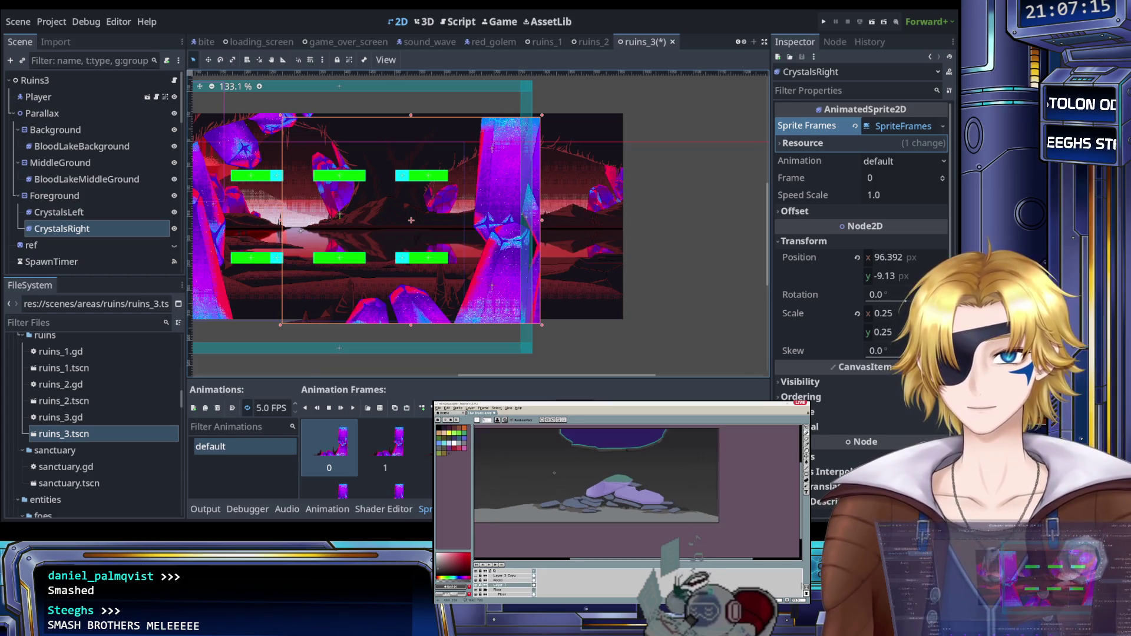
scroll(563, 476, "down", 1)
scroll(544, 446, "up", 1)
scroll(507, 585, "down", 3)
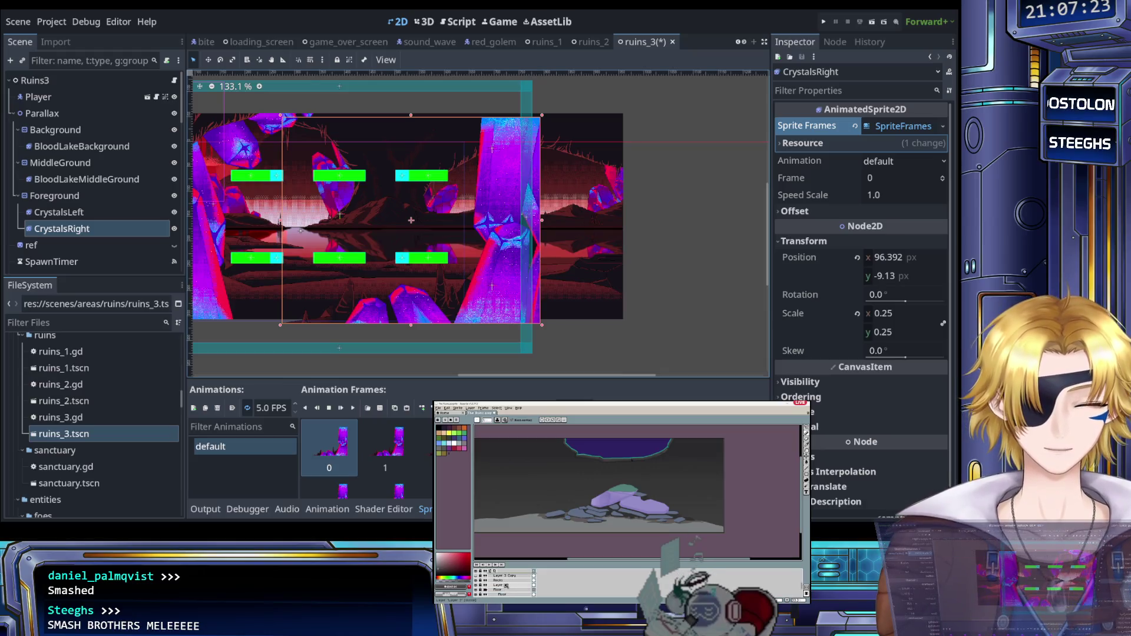
Step: Delete the moss from the rocks art, save it, and select BloodLakeBackground
key("Delete")
key("ctrl+s")
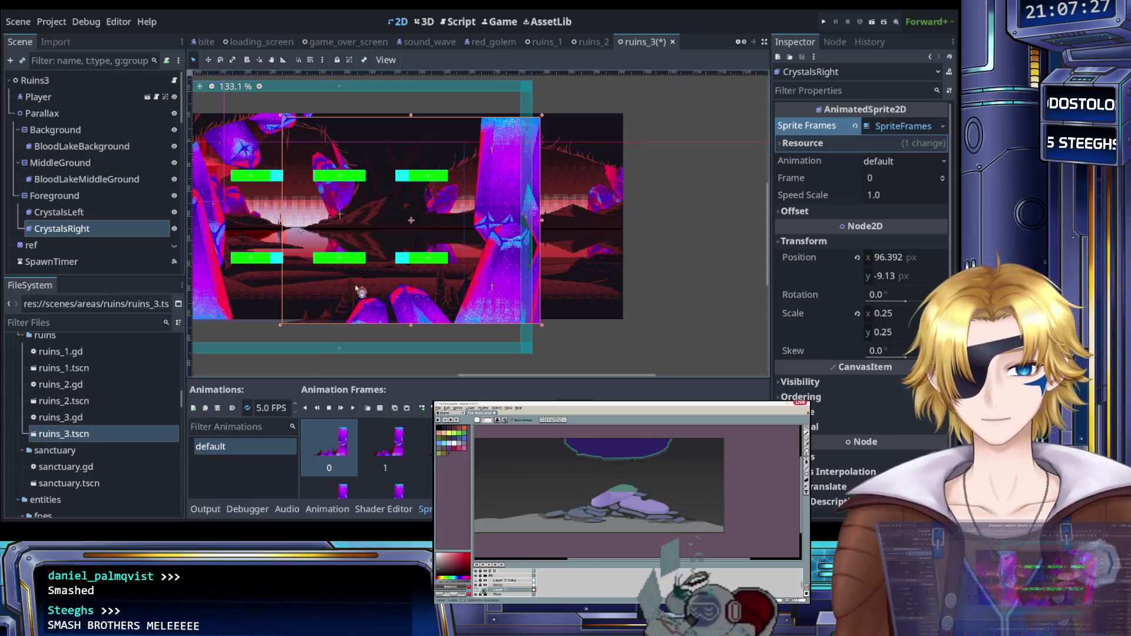
left_click(83, 145)
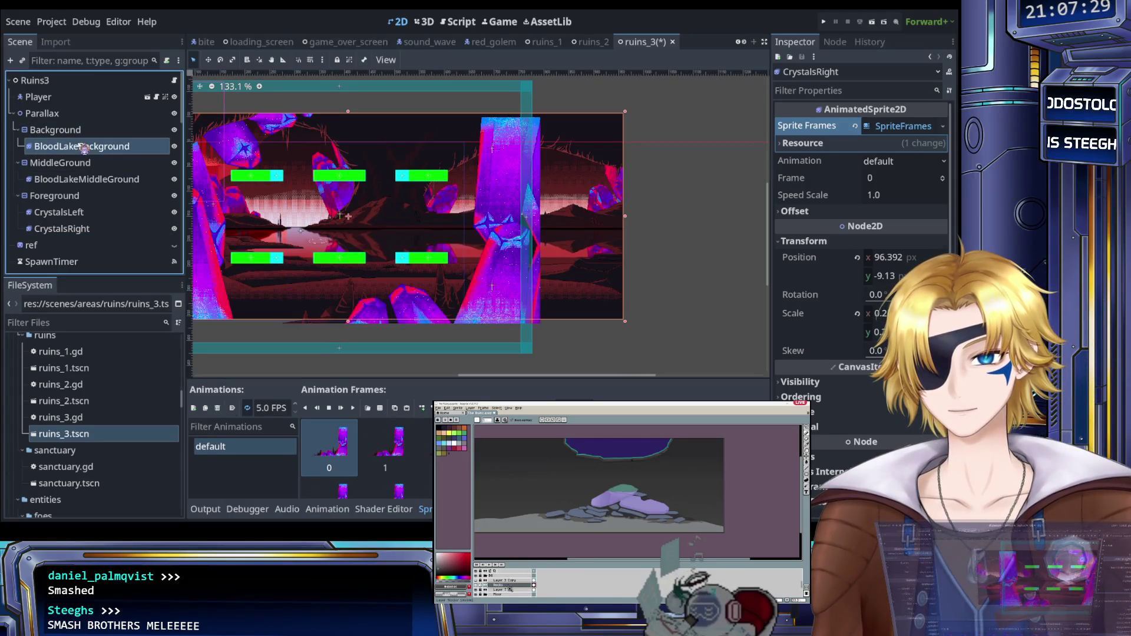
Step: Slice BloodLakeBackground's sprite sheet into 1920×720 cells and add all 18 frames
left_click(884, 126)
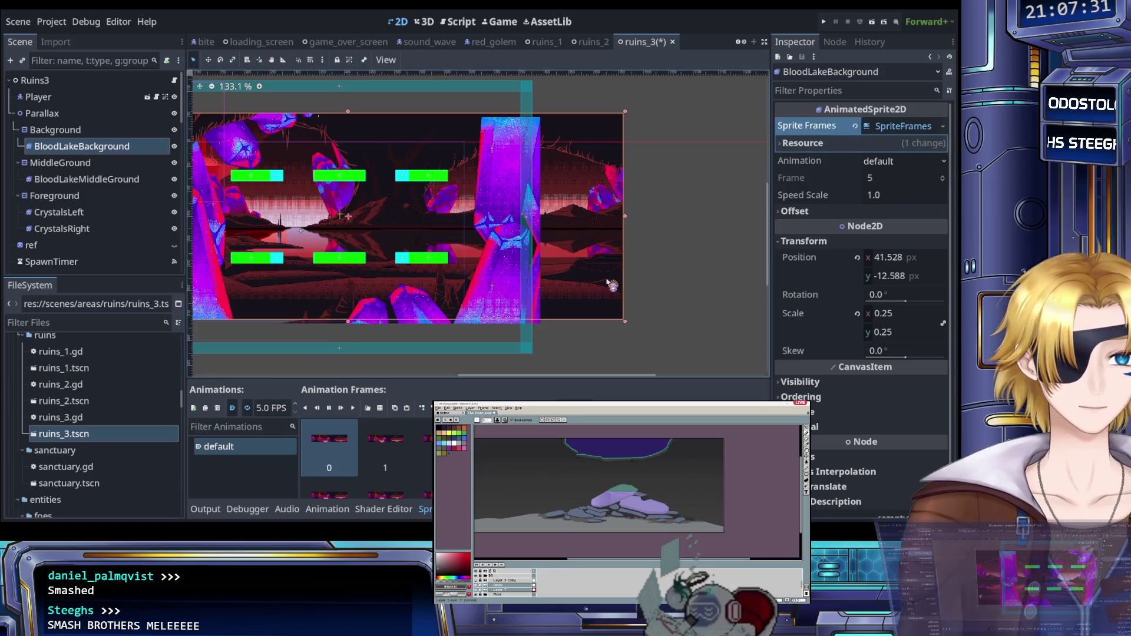
scroll(361, 460, "down", 3)
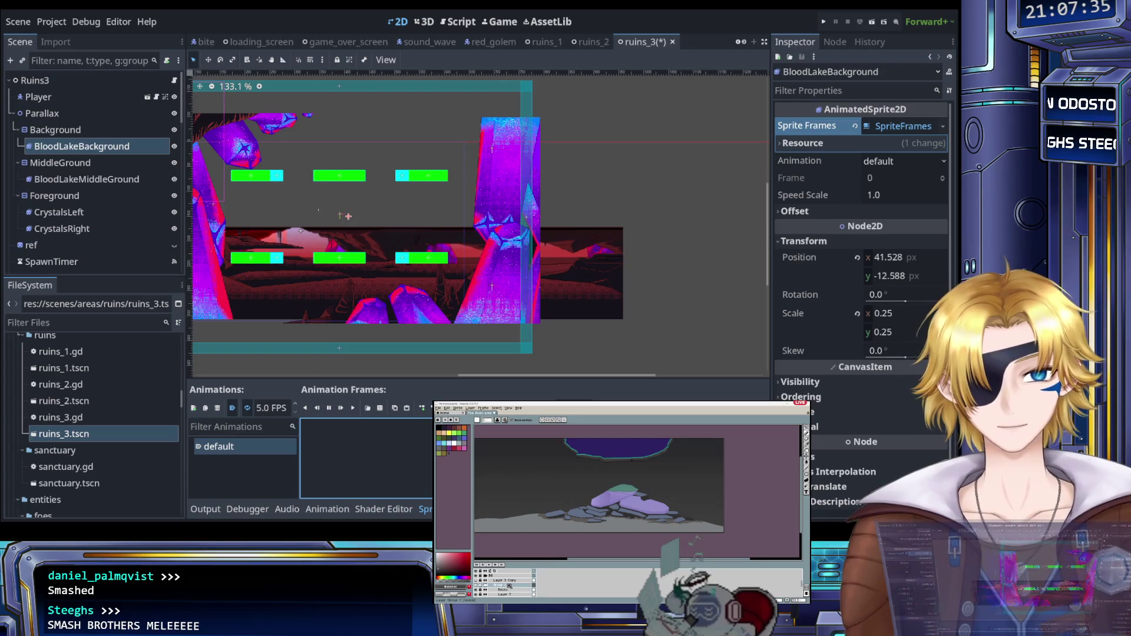
left_click(380, 408)
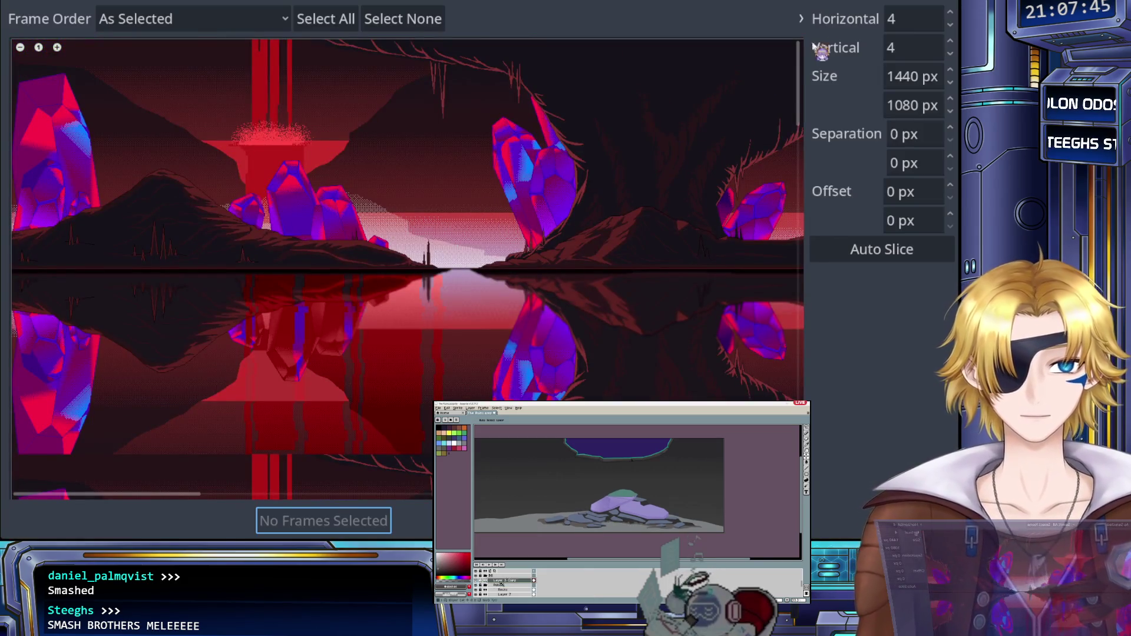
left_click(905, 79)
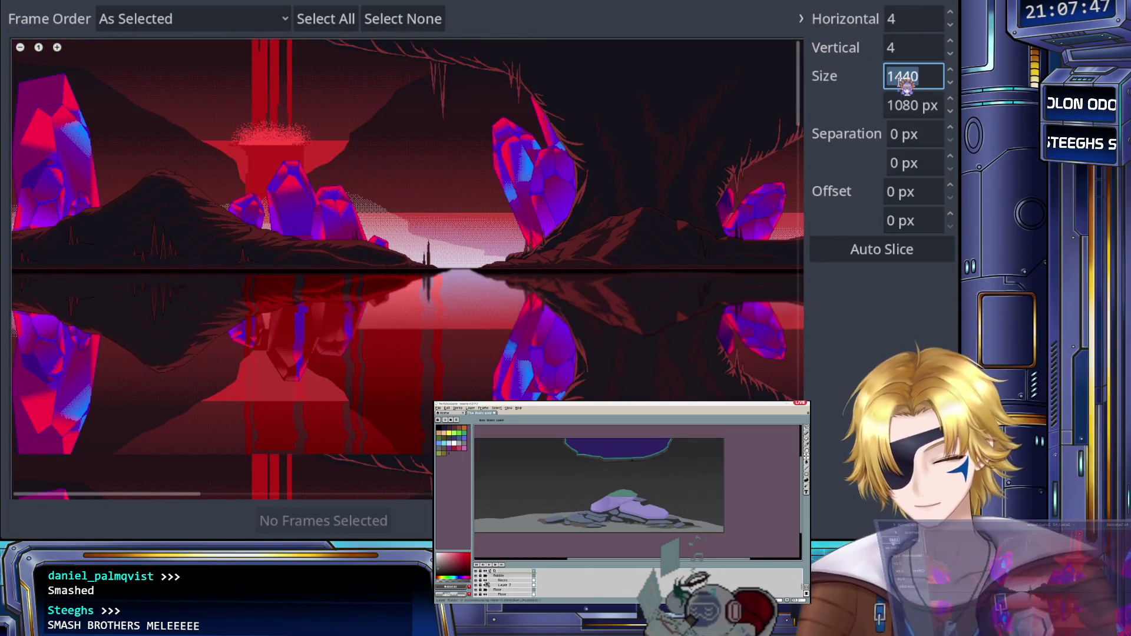
type("1920")
key("Tab")
type("720")
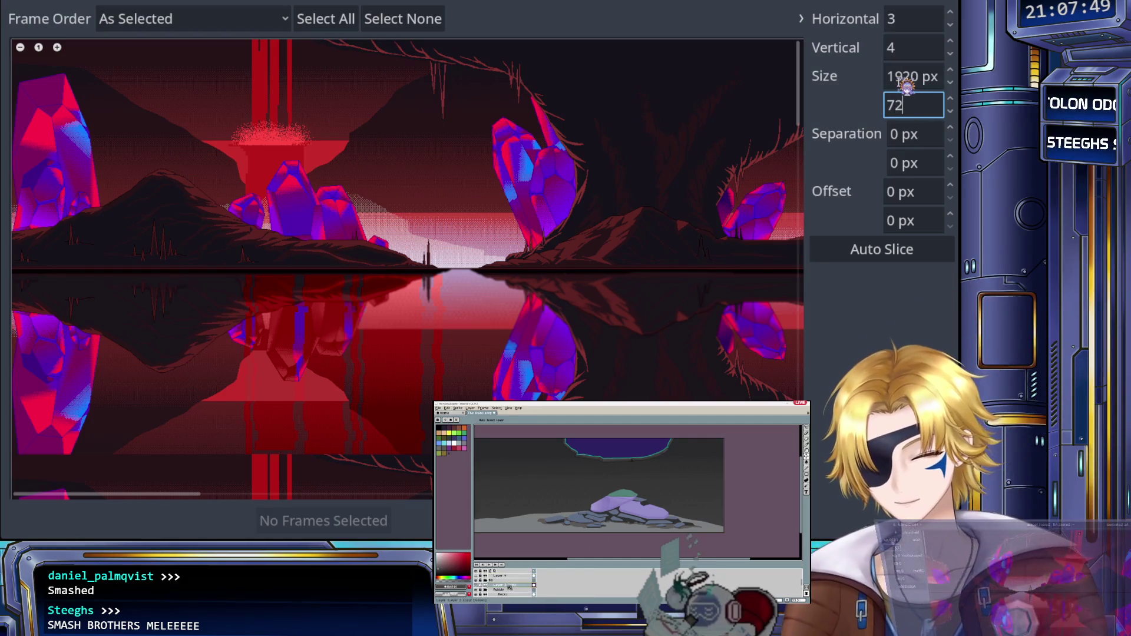
key("Return")
scroll(563, 215, "down", 4)
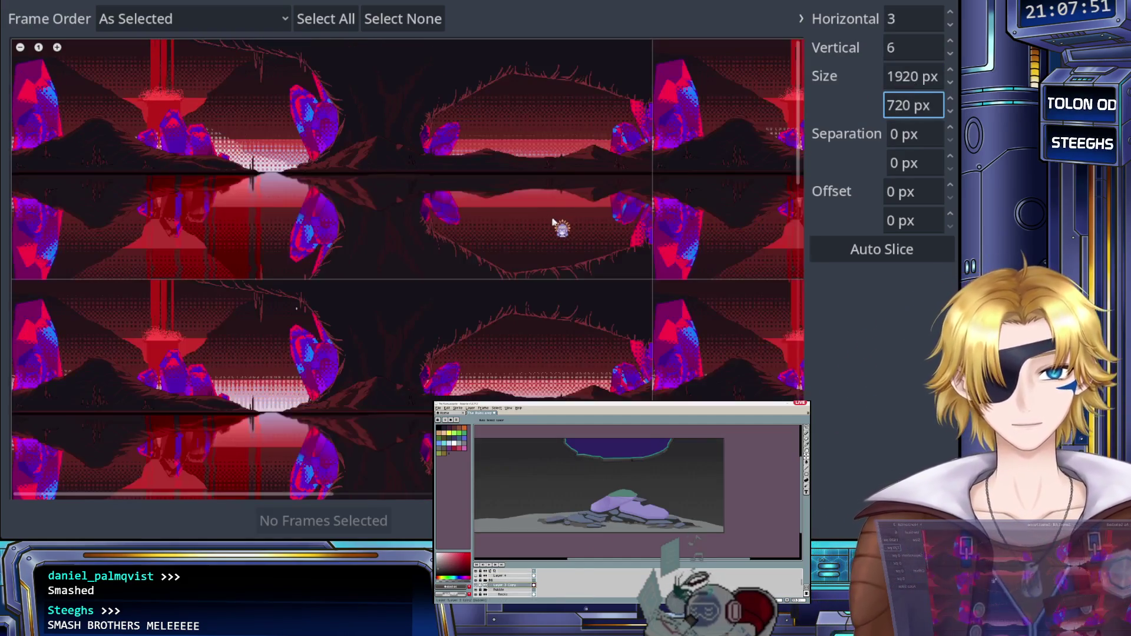
scroll(469, 193, "down", 1)
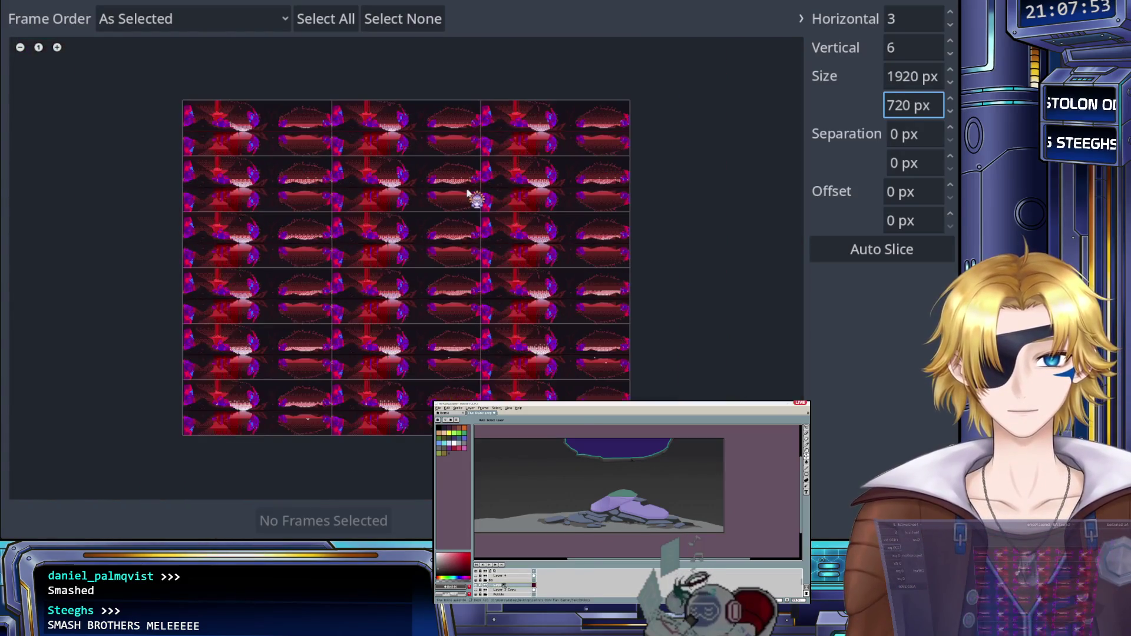
left_click(304, 137)
key("ctrl+a")
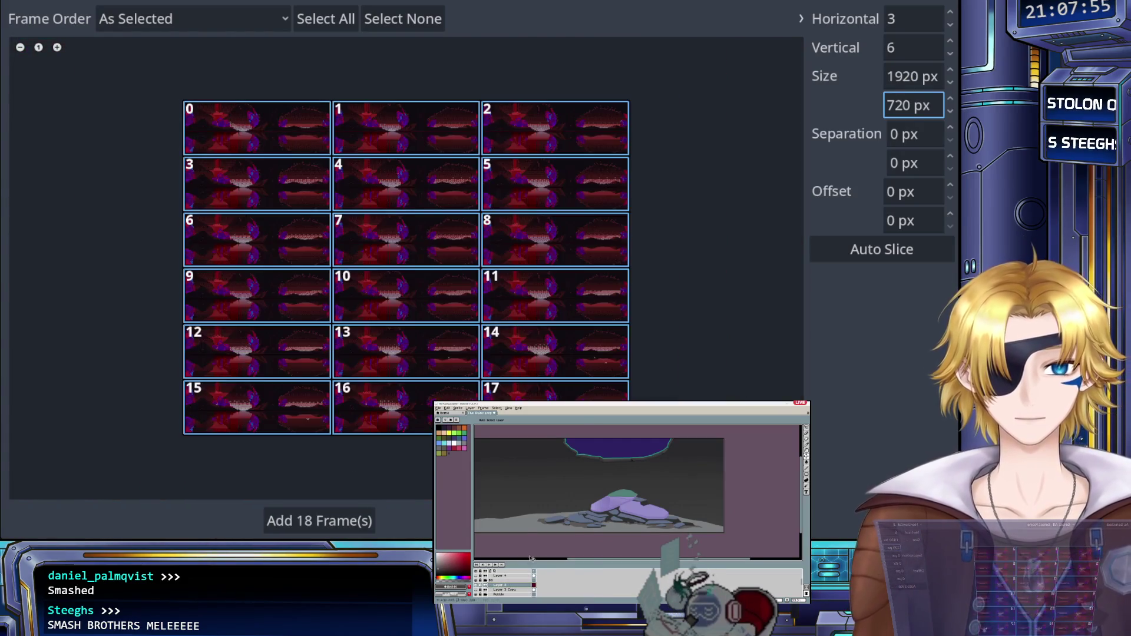
left_click(336, 522)
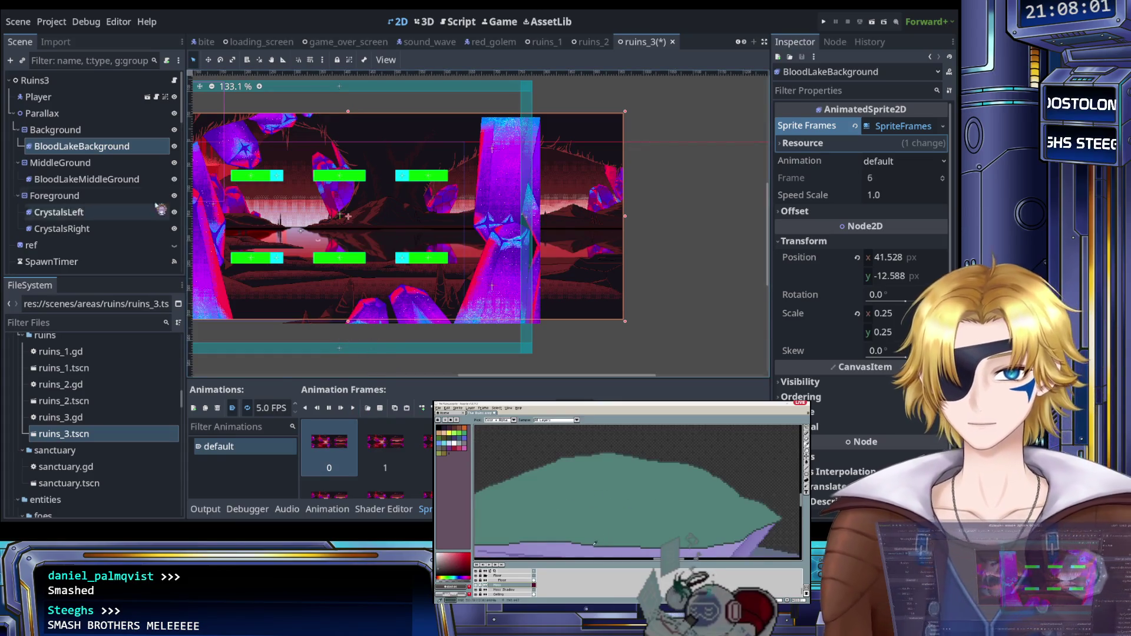
Step: Select BloodLakeMiddleGround, clear its old animation frames, and preview its red terrain sprite sheet
left_click(89, 179)
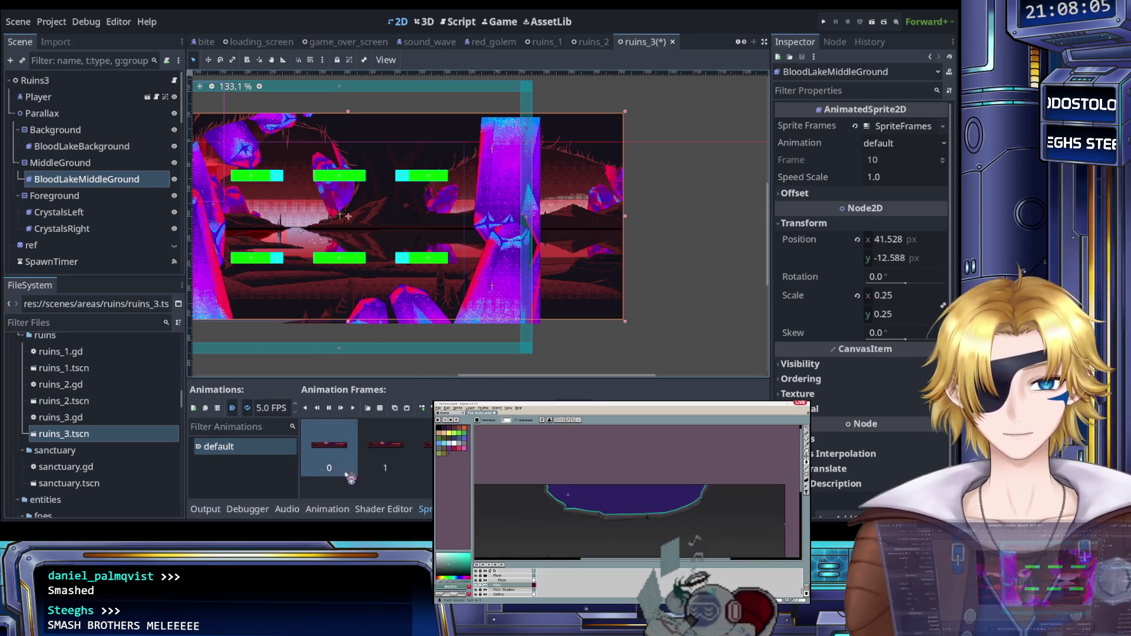
scroll(381, 460, "down", 3)
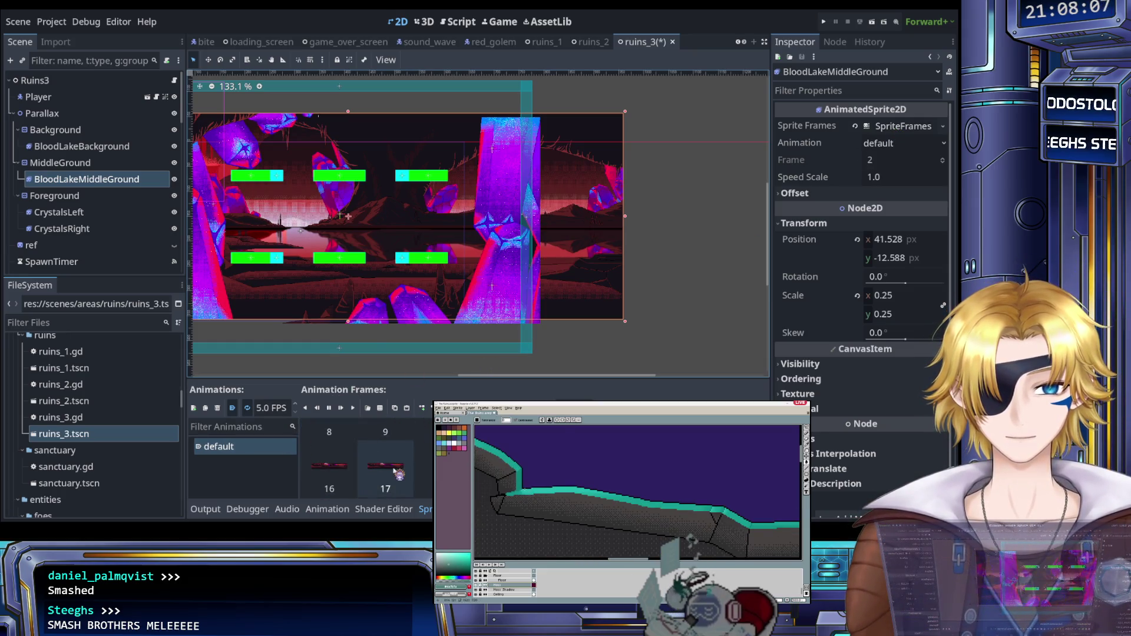
left_click(380, 459)
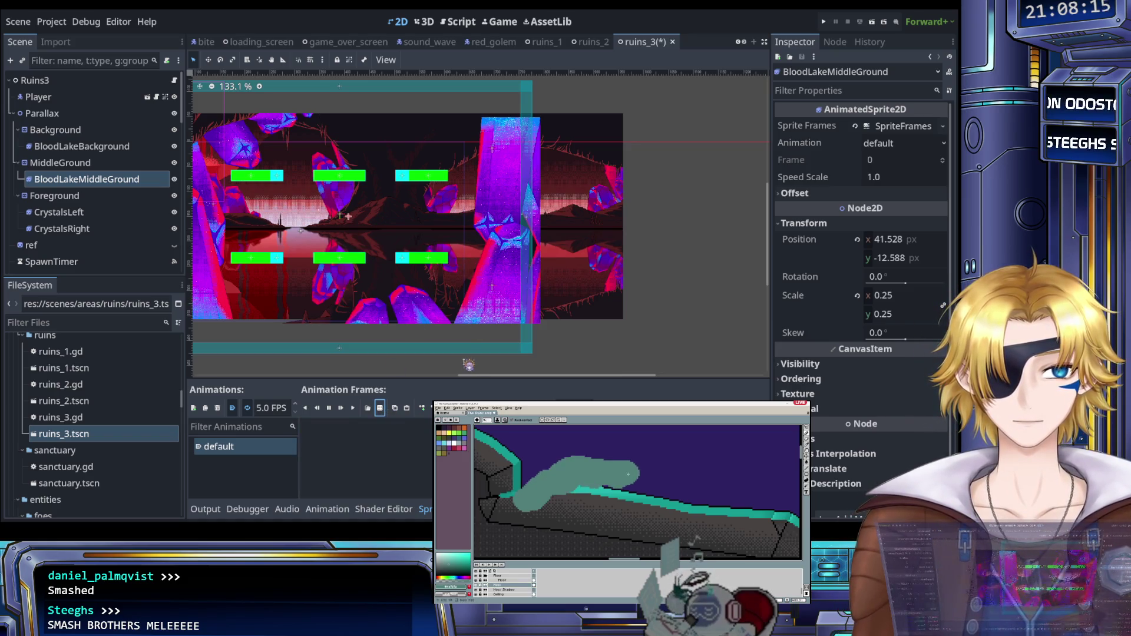
left_click(380, 408)
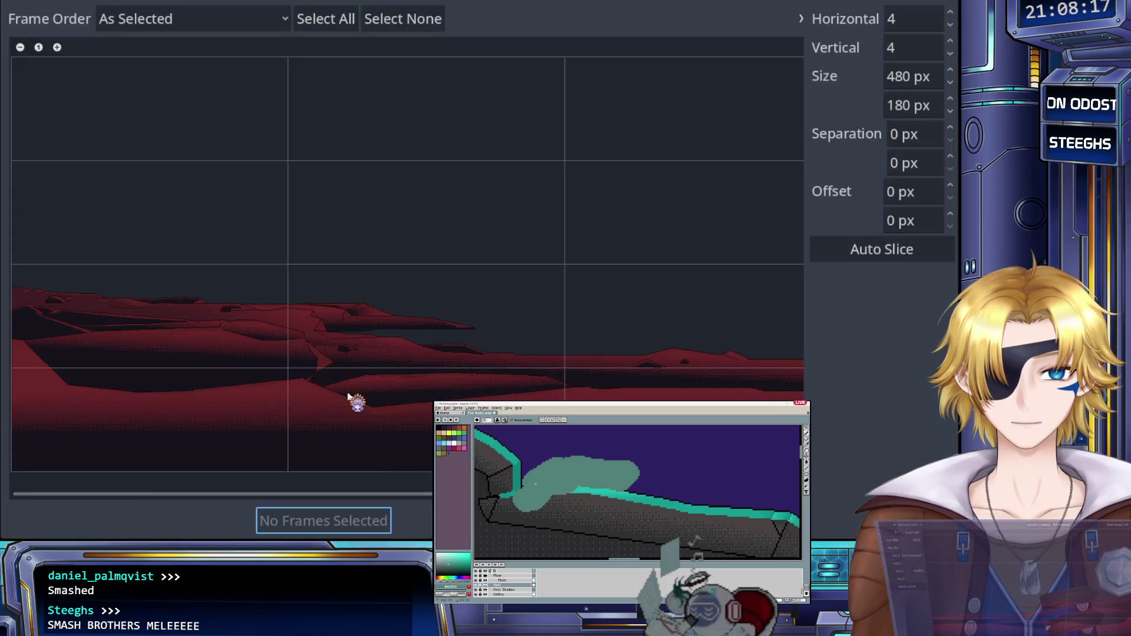
scroll(353, 382, "down", 2)
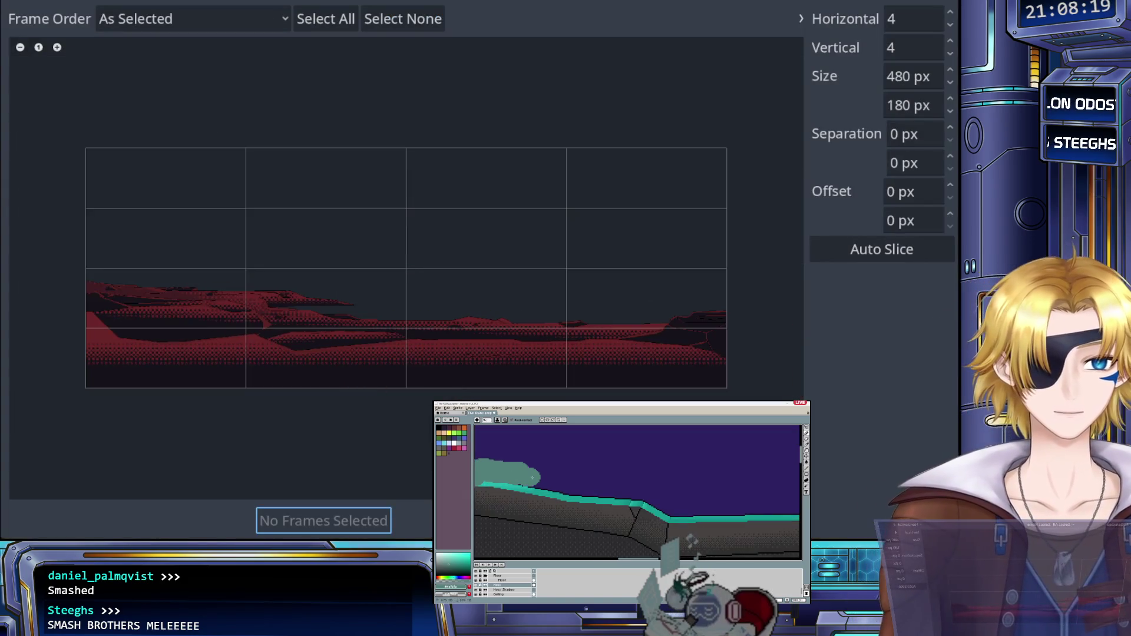
key("Escape")
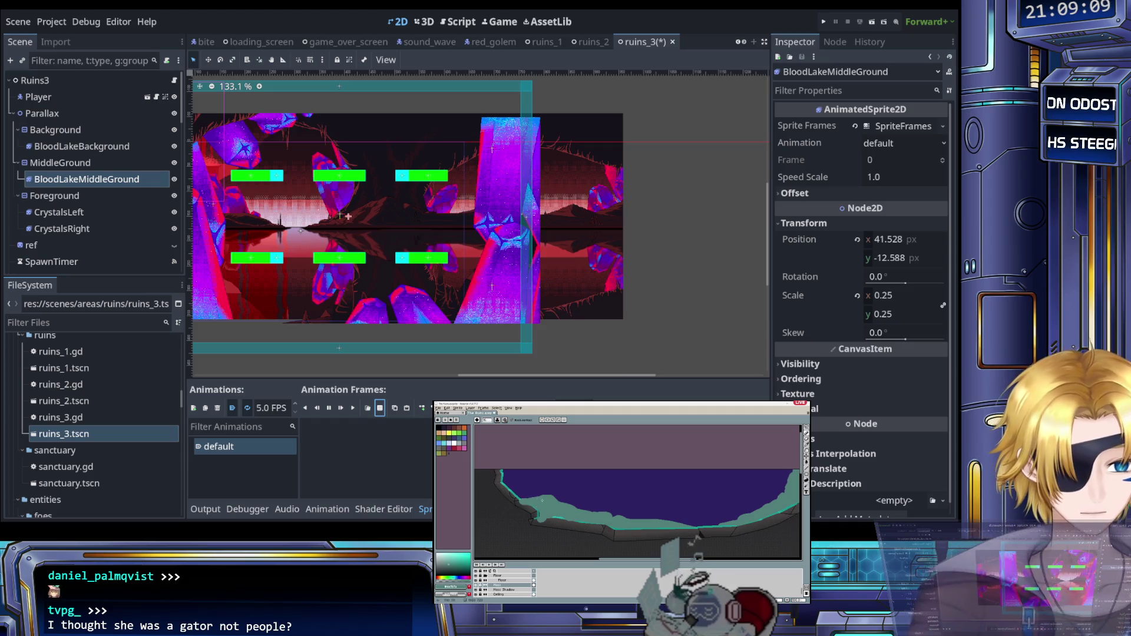
Step: Slice the middle-ground sheet at 1920×720 and add its single frame 0
scroll(531, 500, "up", 2)
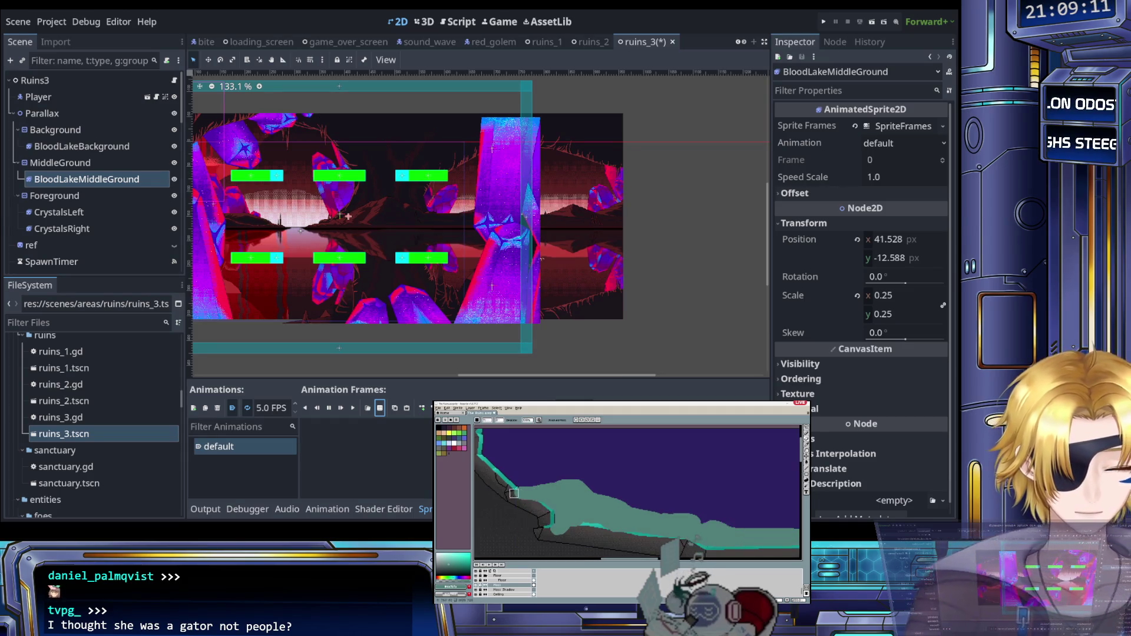
left_click(550, 512, "shift")
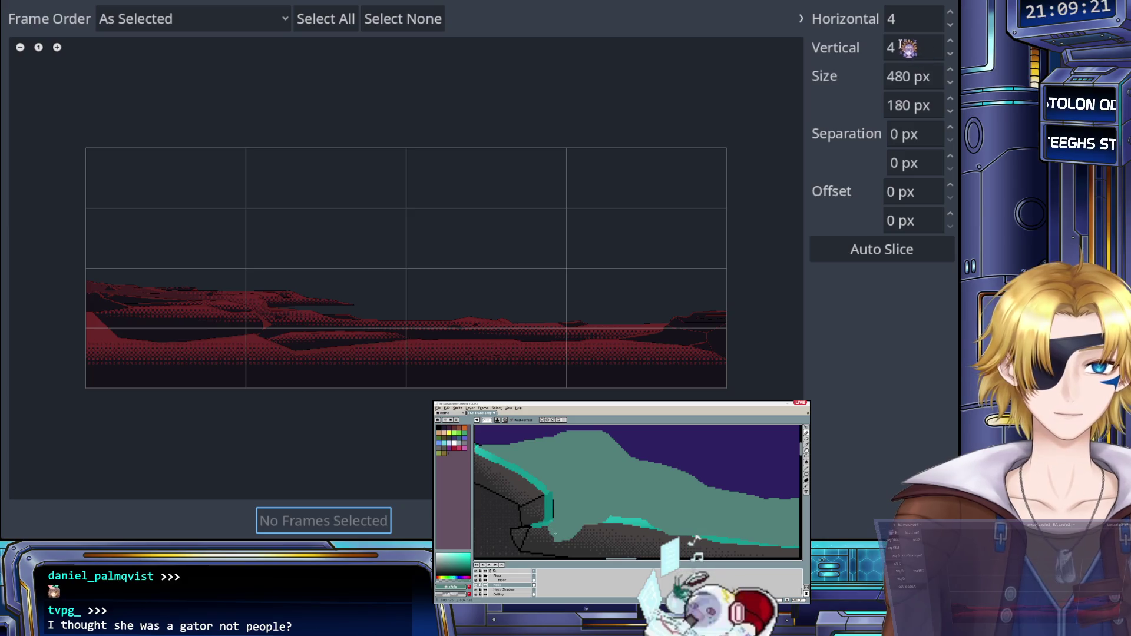
double_click(902, 78)
type("1920")
key("Tab")
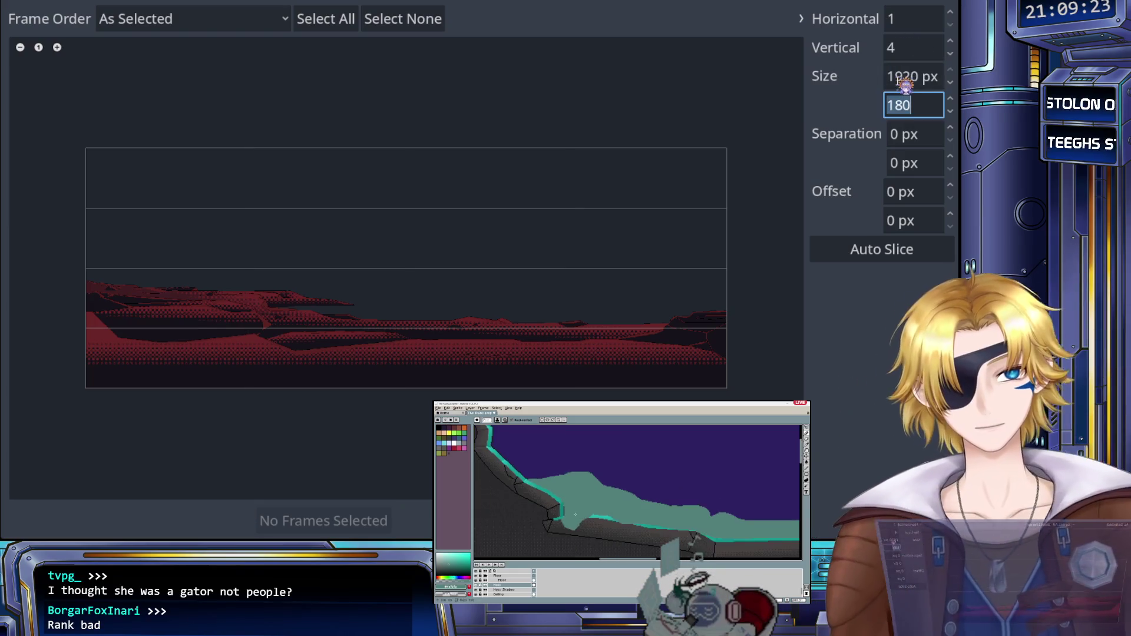
type("720")
key("Return")
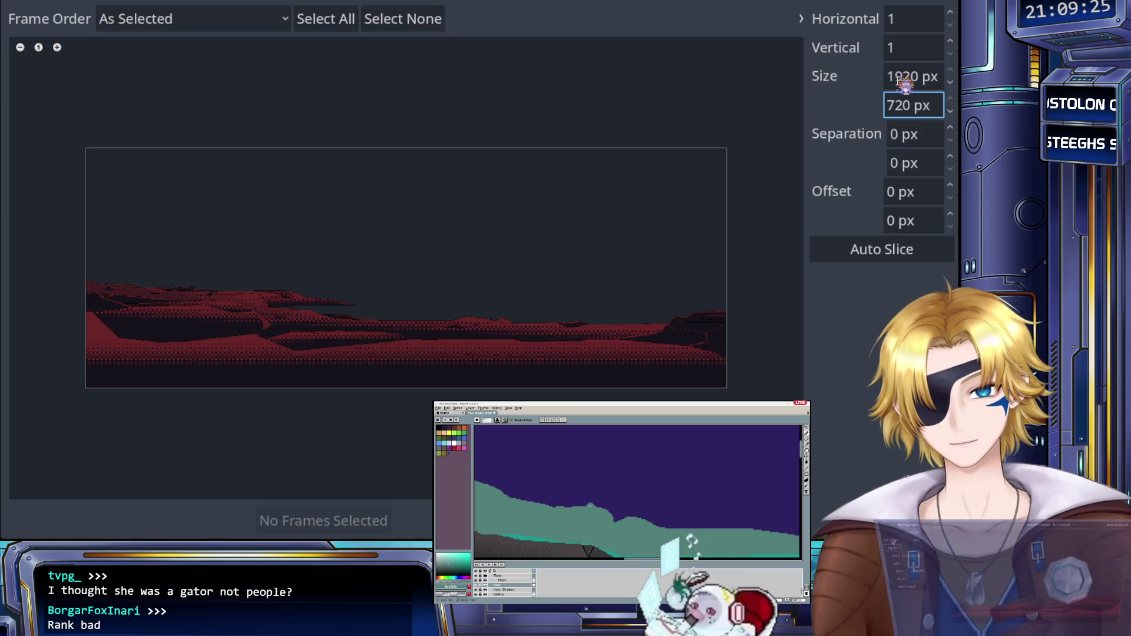
left_click(391, 348)
left_click(360, 521)
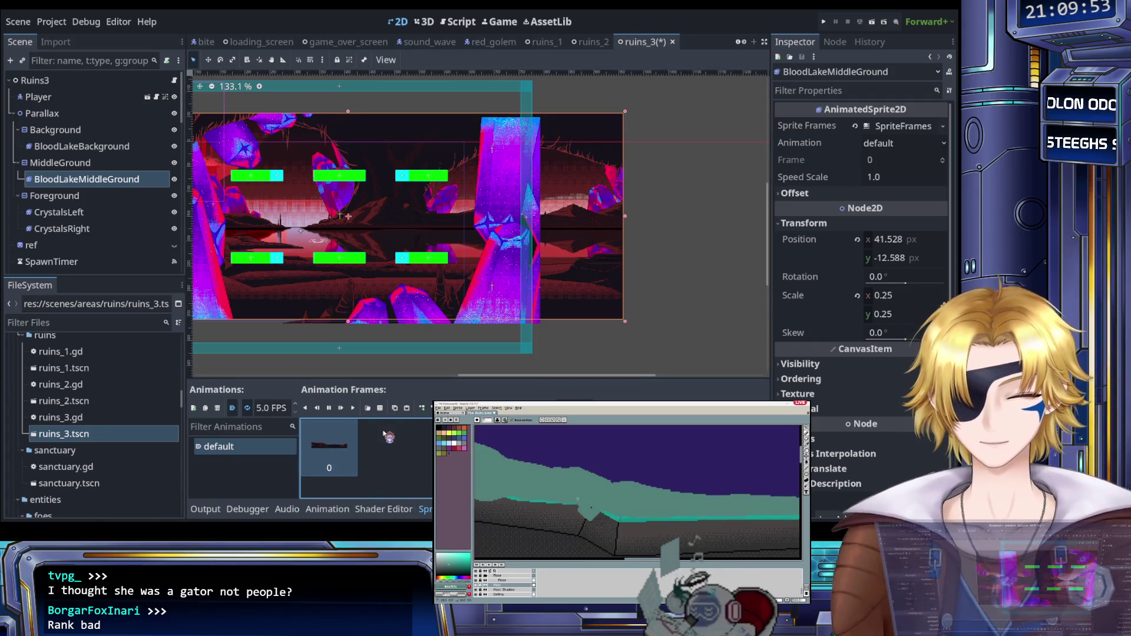
scroll(319, 331, "down", 5)
scroll(281, 349, "up", 10)
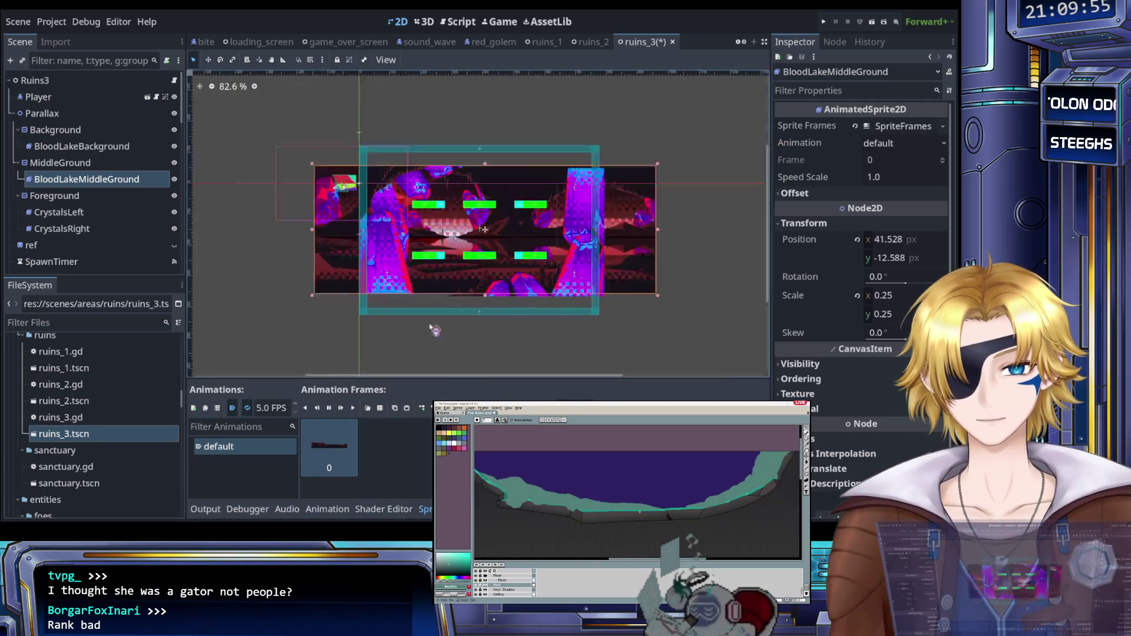
left_click(353, 407)
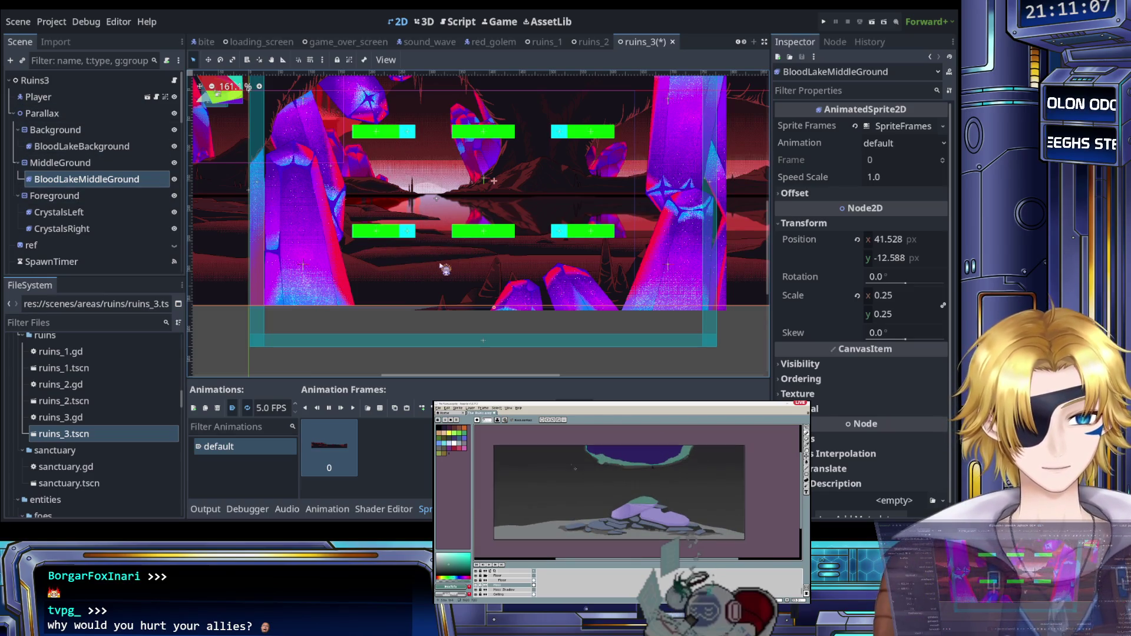
Step: Review the Parallax, Background and MiddleGround scroll settings, then edit MiddleGround's Scroll Scale x
left_click_drag(445, 276, 452, 314)
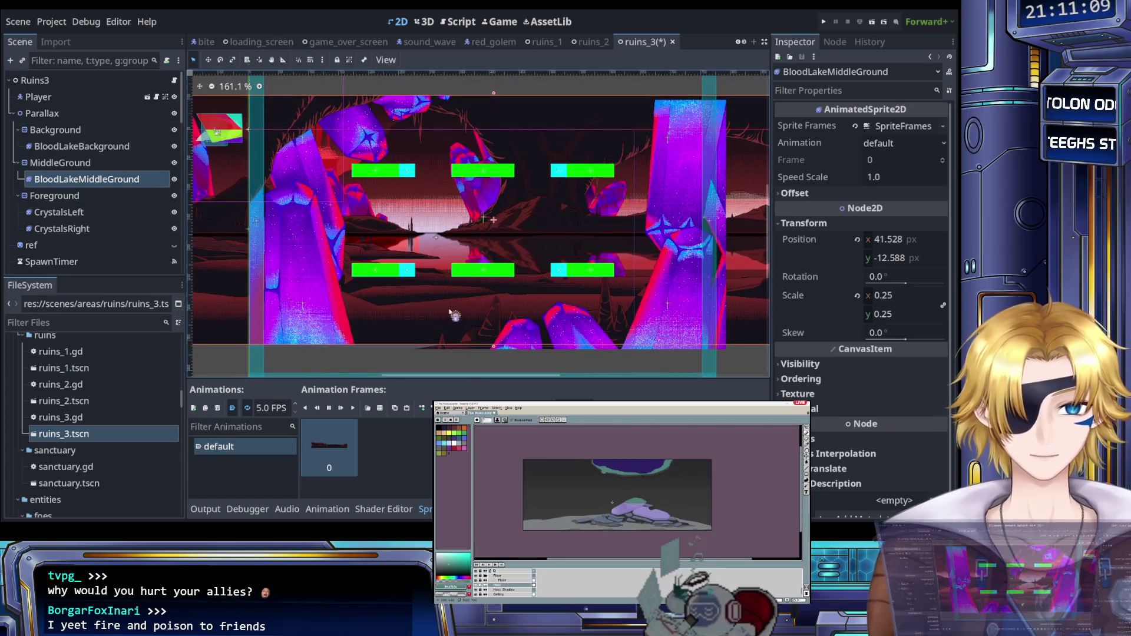
scroll(450, 312, "up", 2)
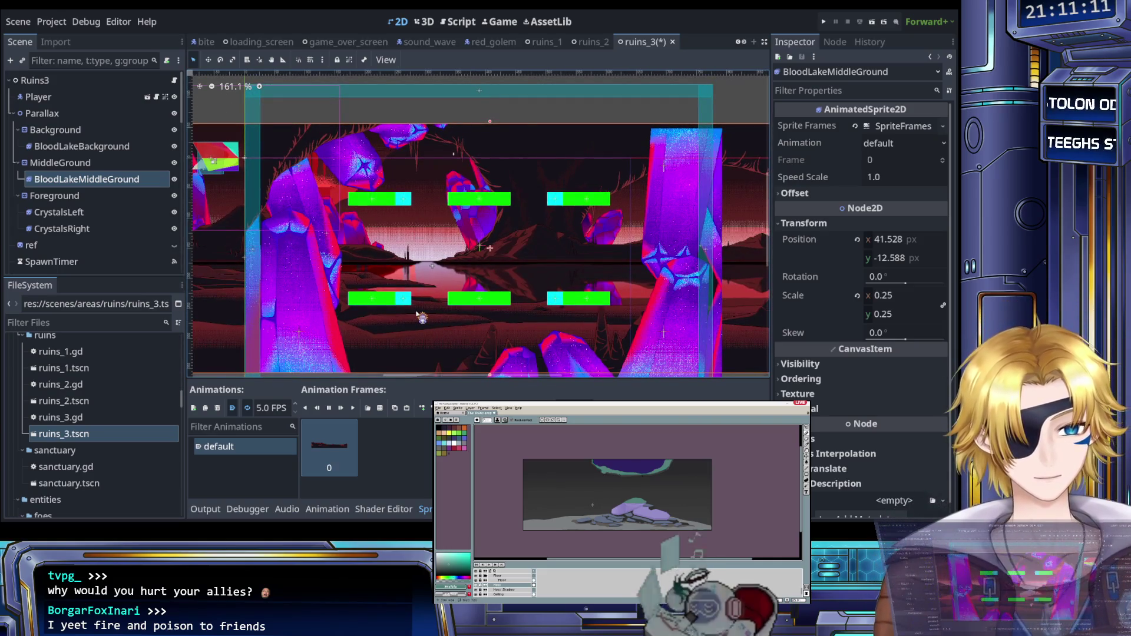
scroll(451, 318, "up", 2)
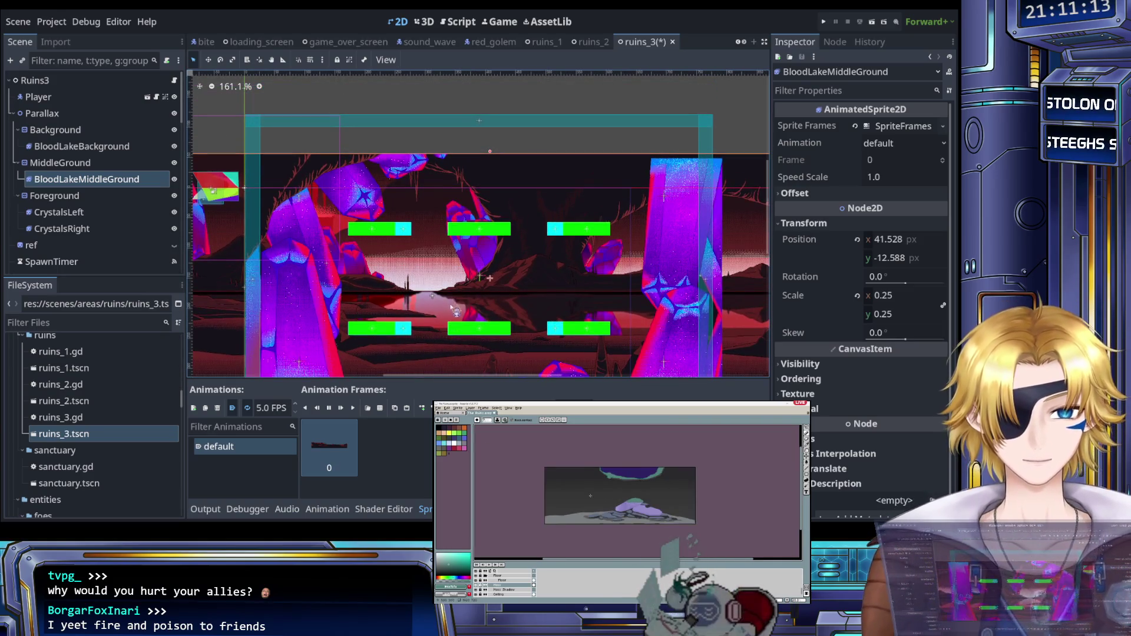
scroll(455, 322, "down", 3)
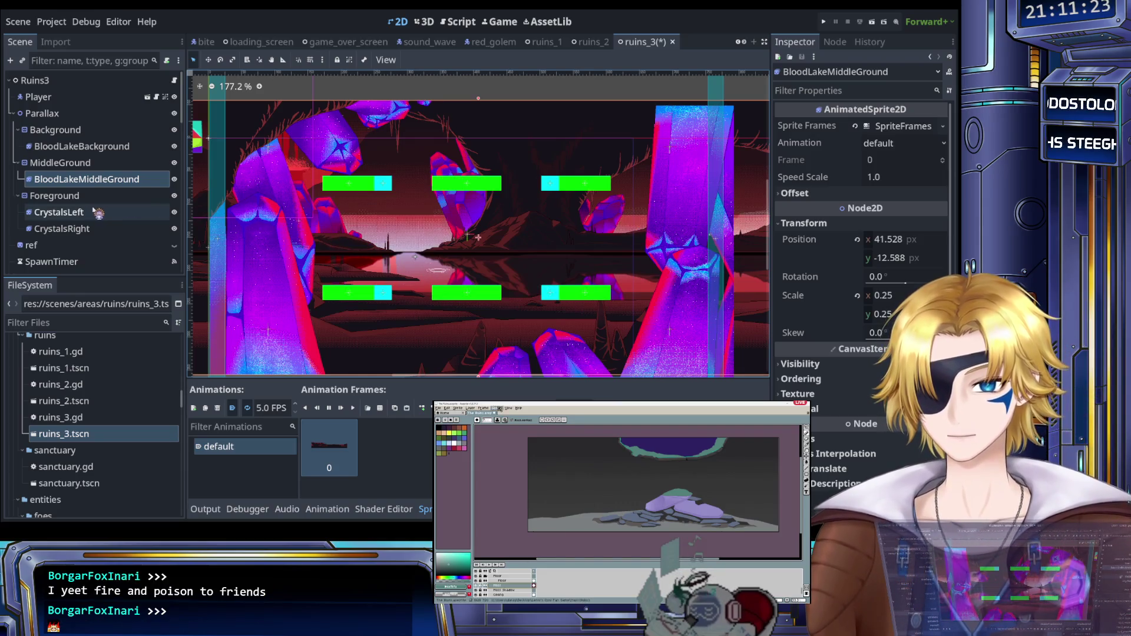
left_click(88, 166)
left_click(71, 115)
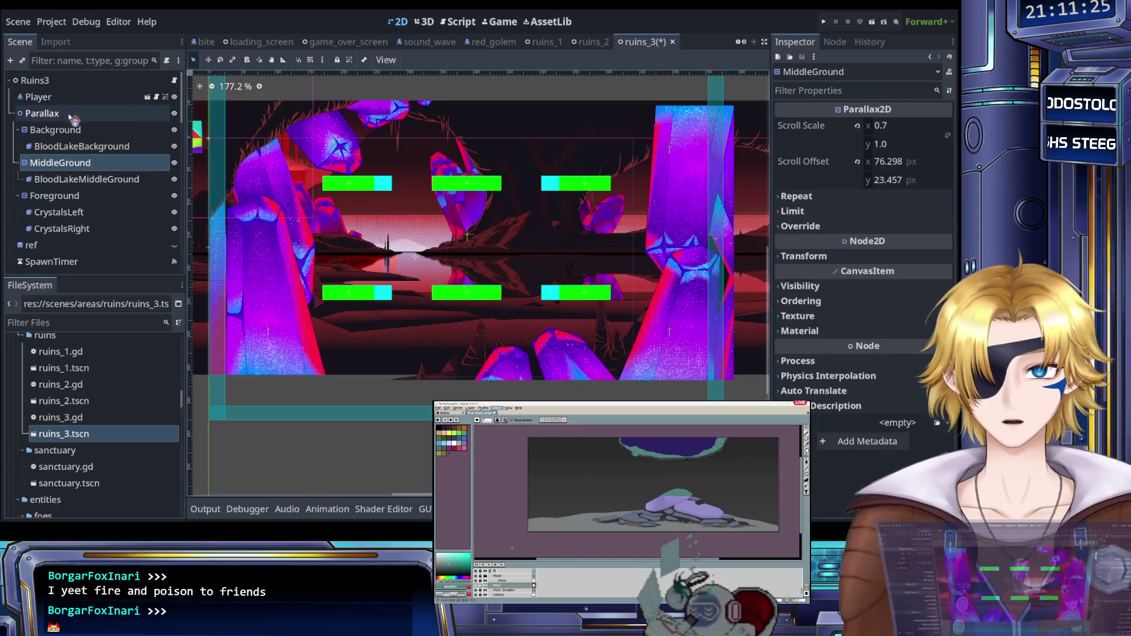
left_click(74, 131)
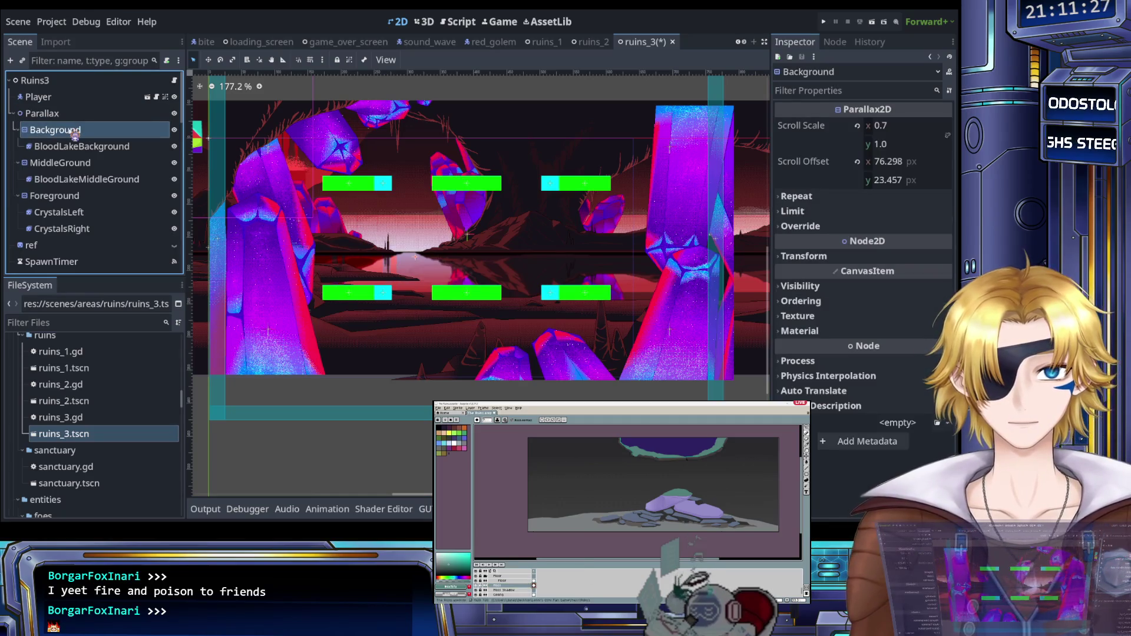
left_click(74, 165)
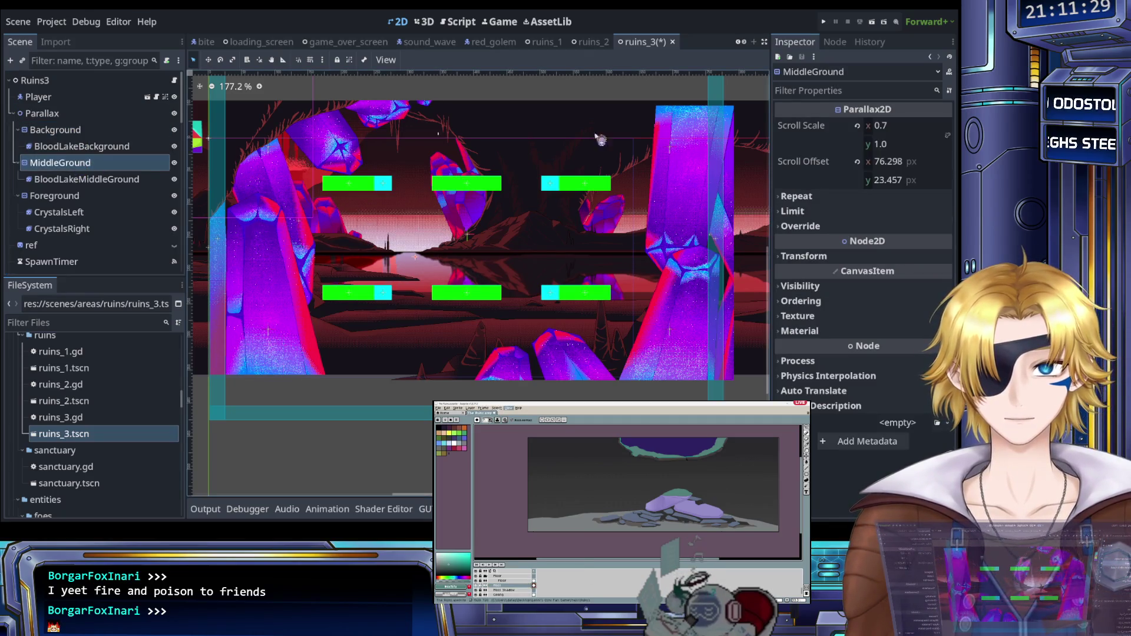
left_click(901, 126)
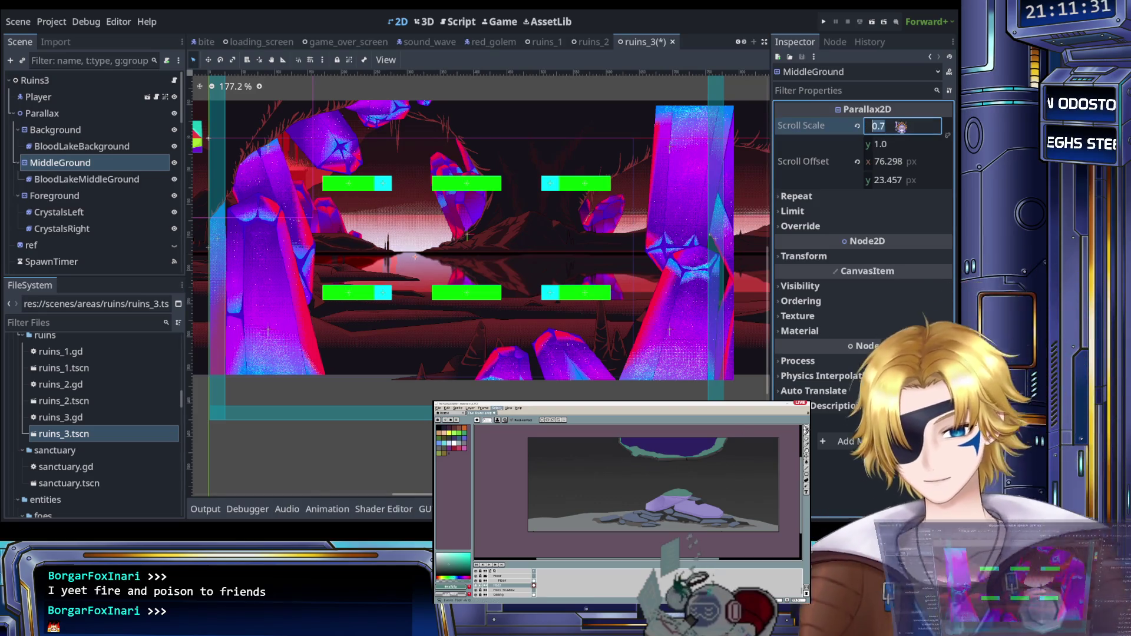
Step: Set MiddleGround's Scroll Scale x to 0.8, preview the parallax, and run the game
type("0.")
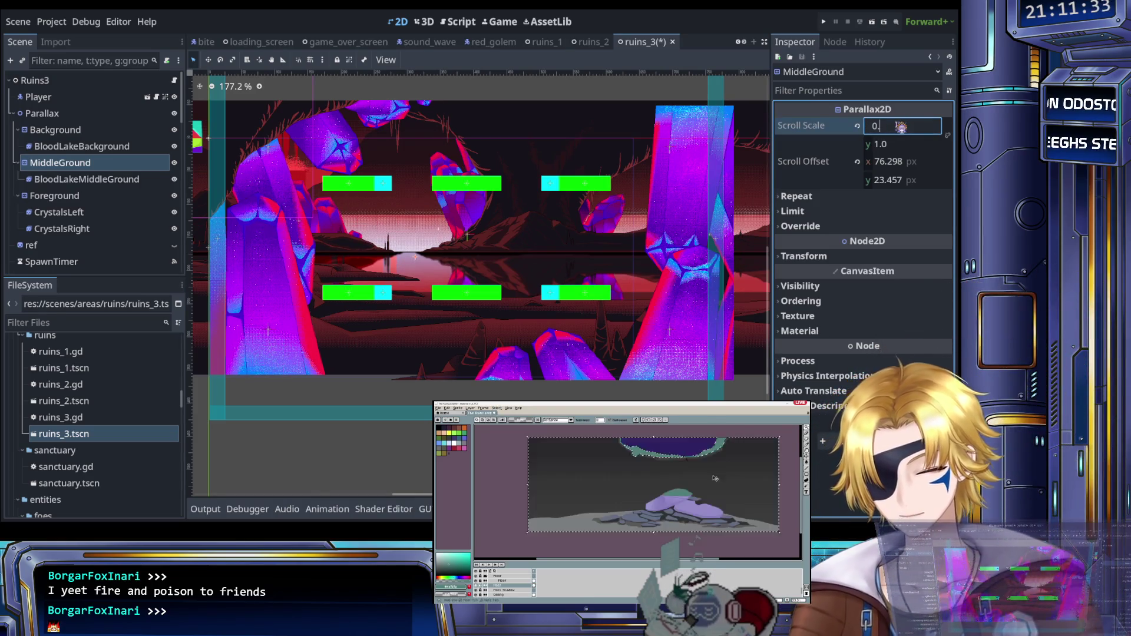
type("8")
key("Return")
left_click_drag(583, 219, 576, 185)
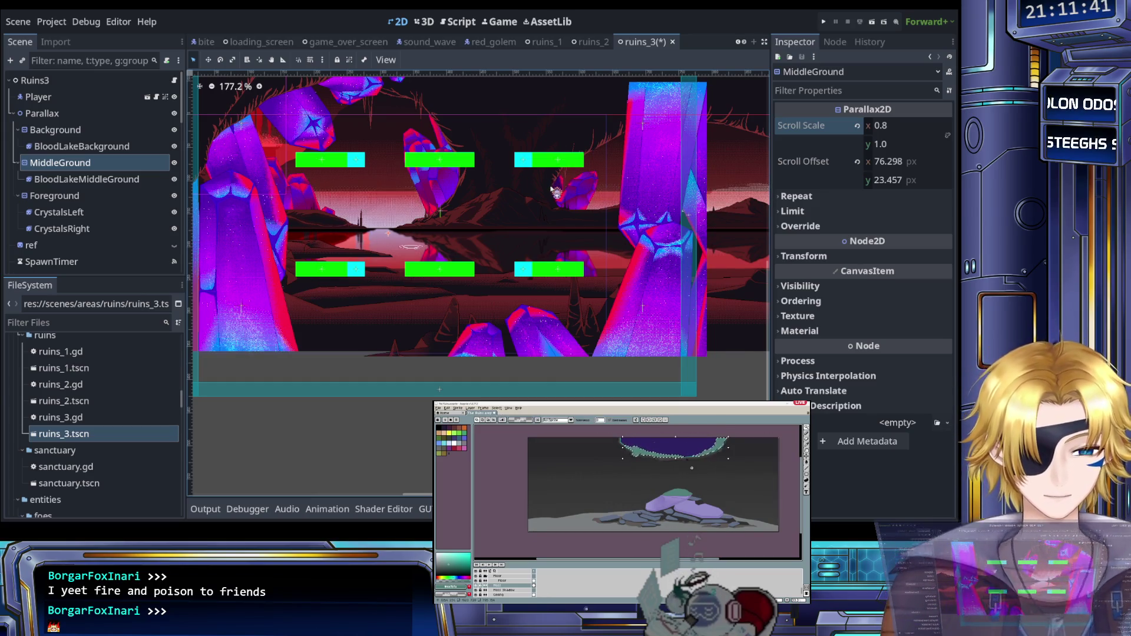
scroll(540, 198, "down", 3)
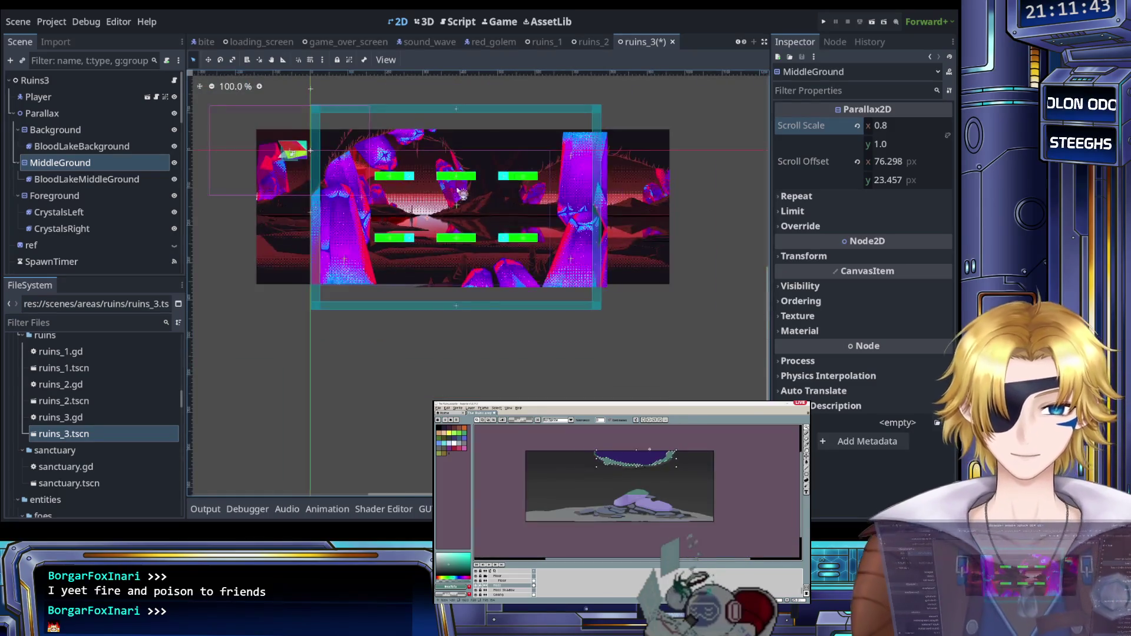
scroll(448, 192, "up", 5)
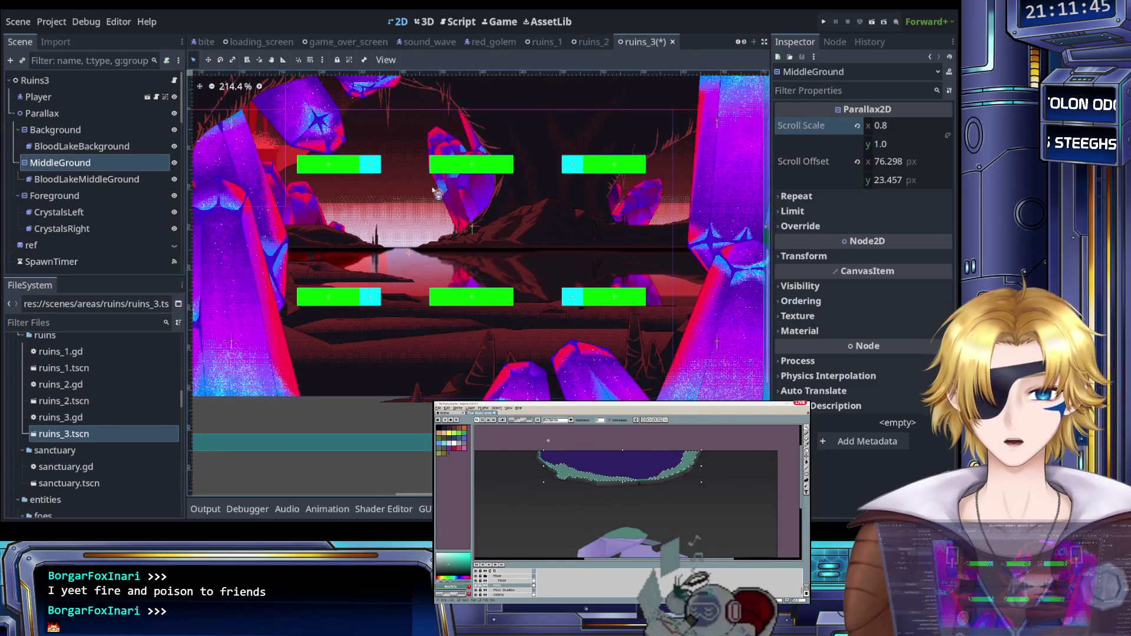
key("F5")
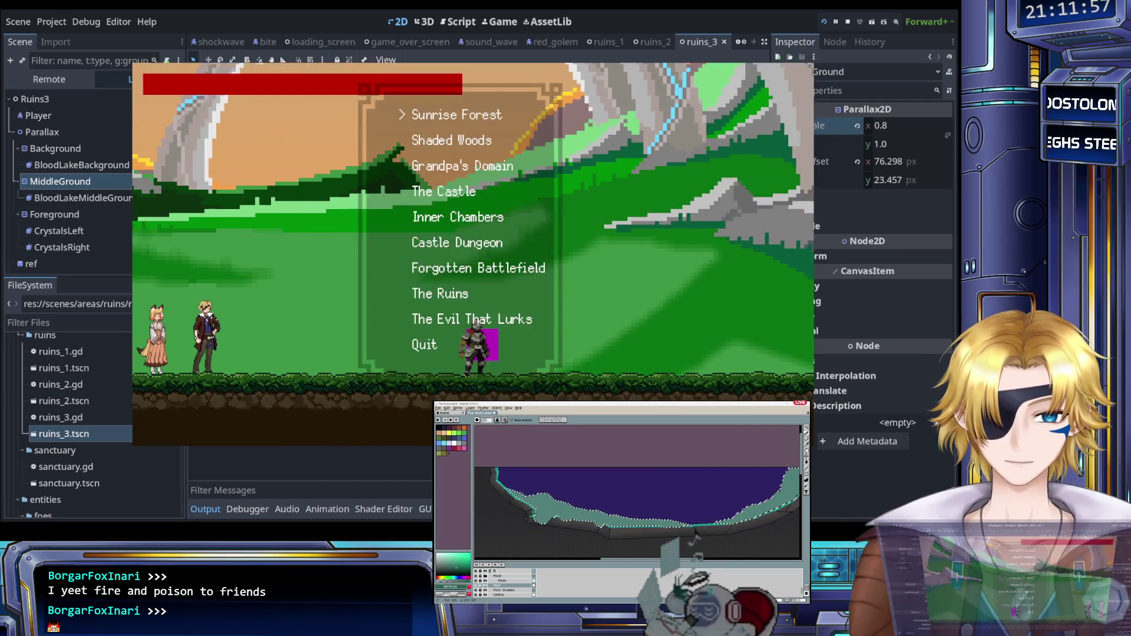
Step: Start The Evil That Lurks and run and jump around the arena to test the camera
key("Return")
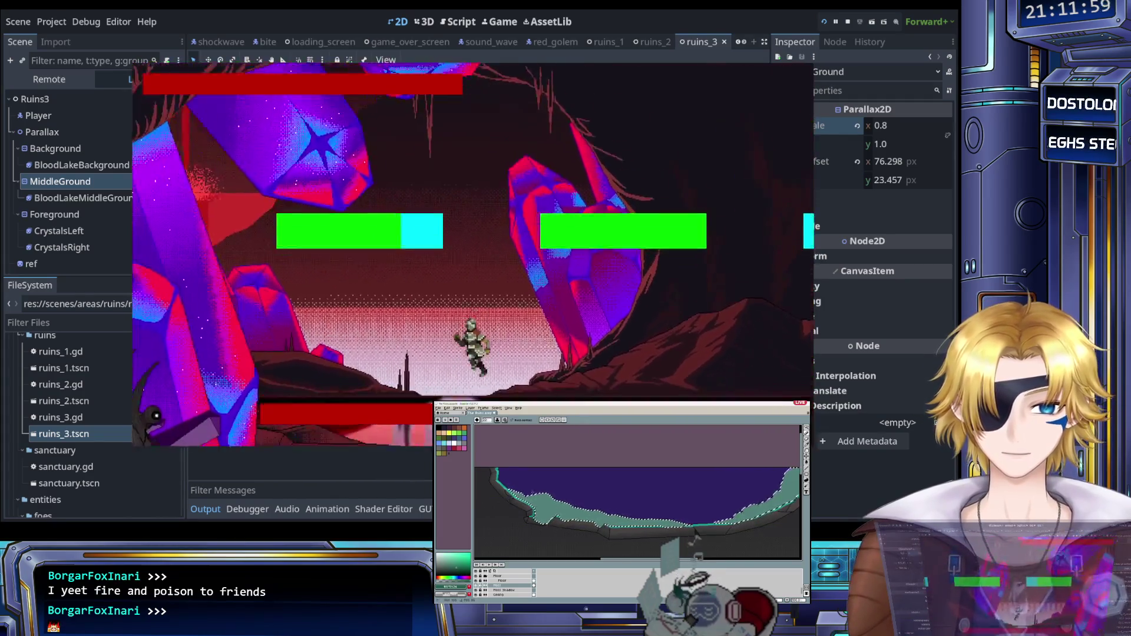
key("Right")
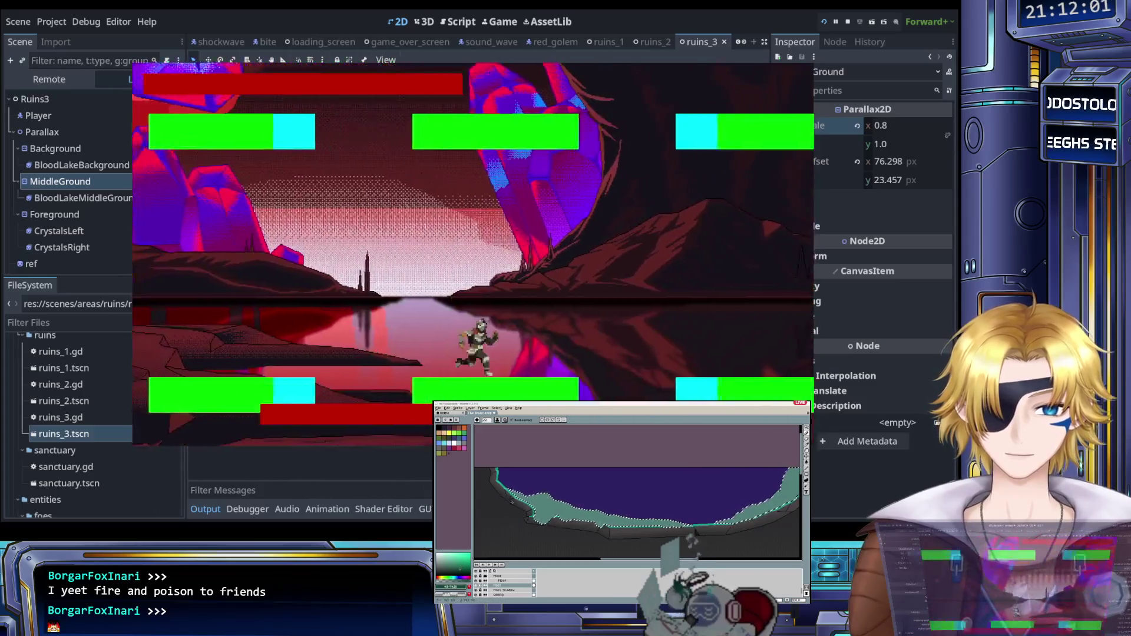
key("Left")
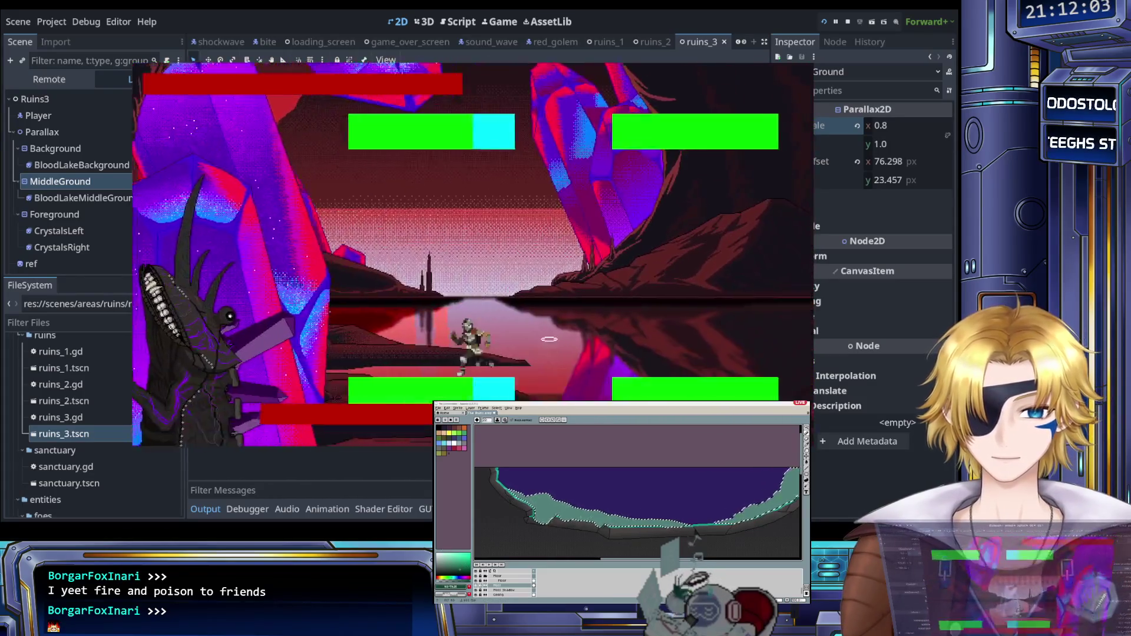
key("Right")
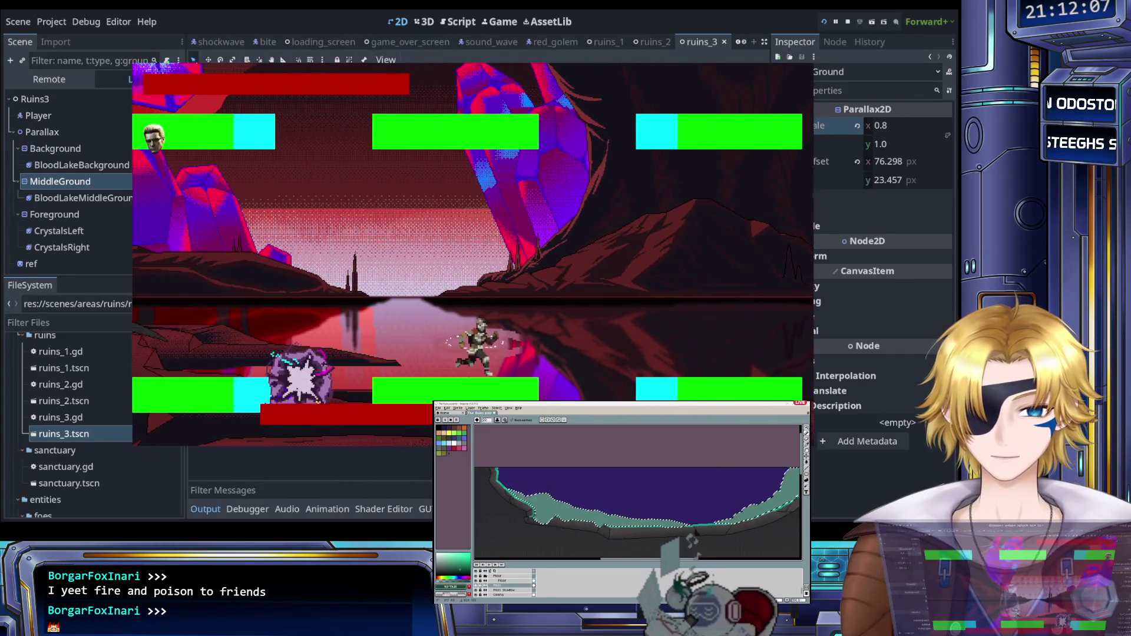
key("space")
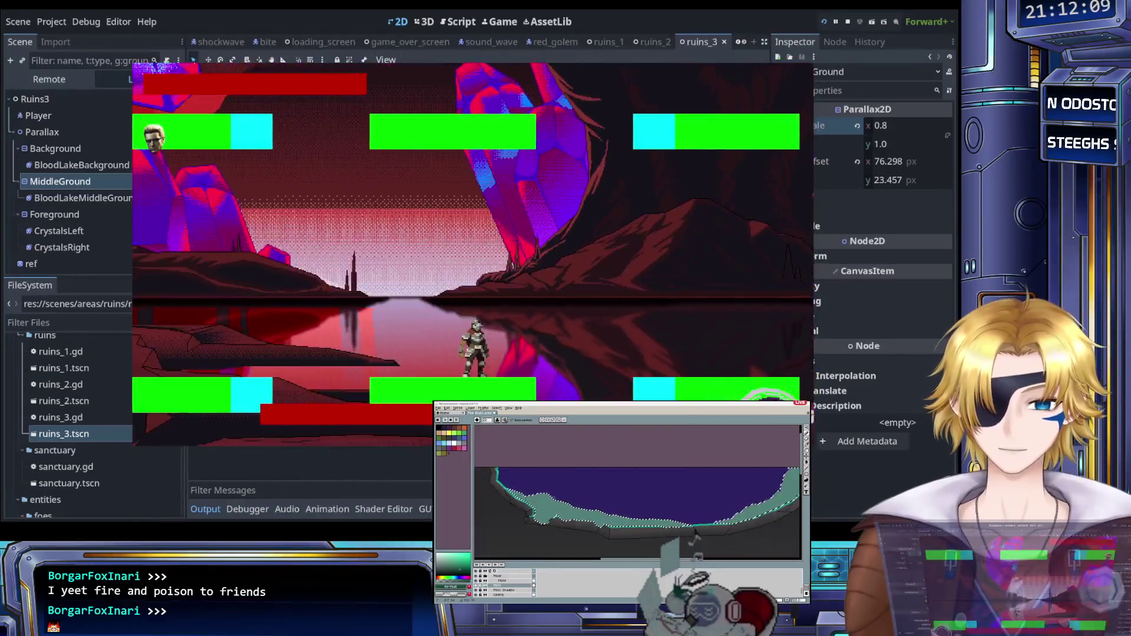
key("Right")
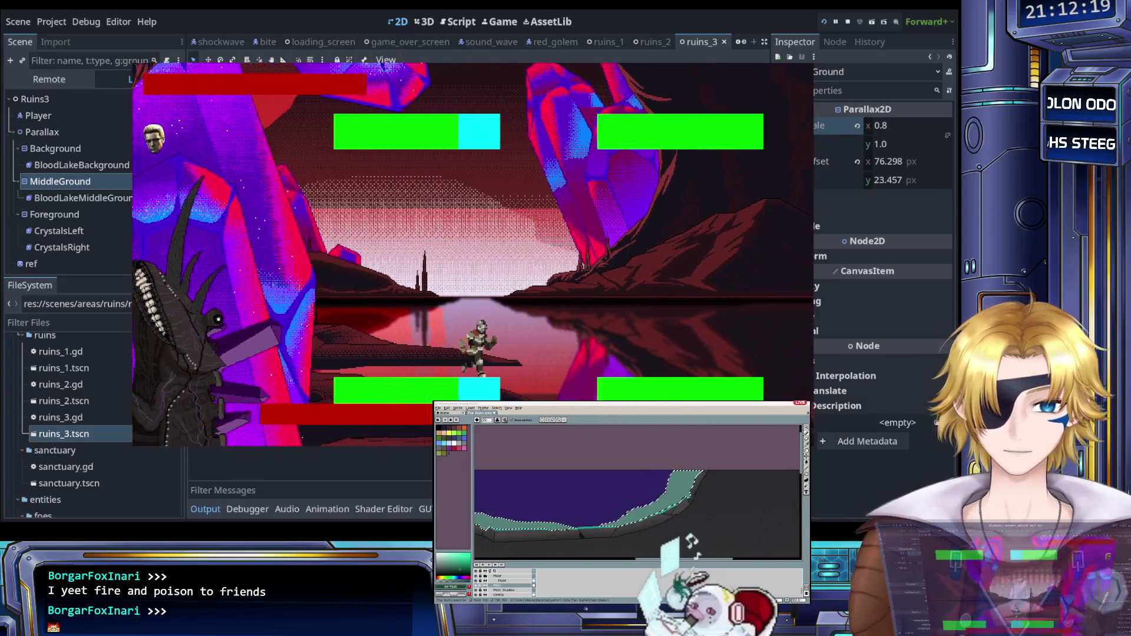
key("space")
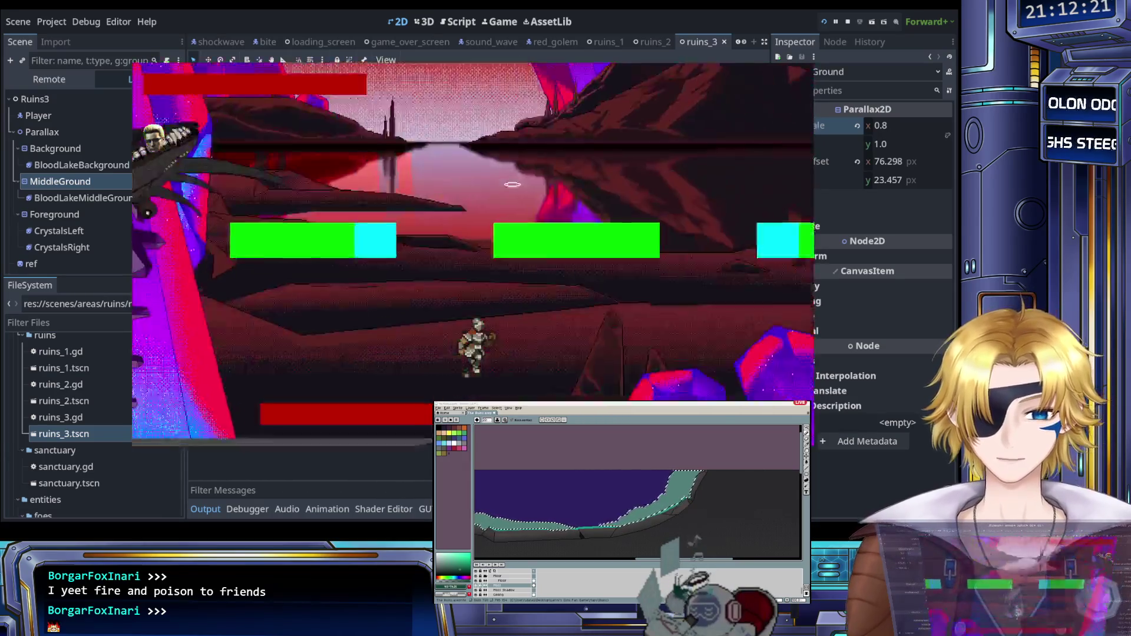
key("Left")
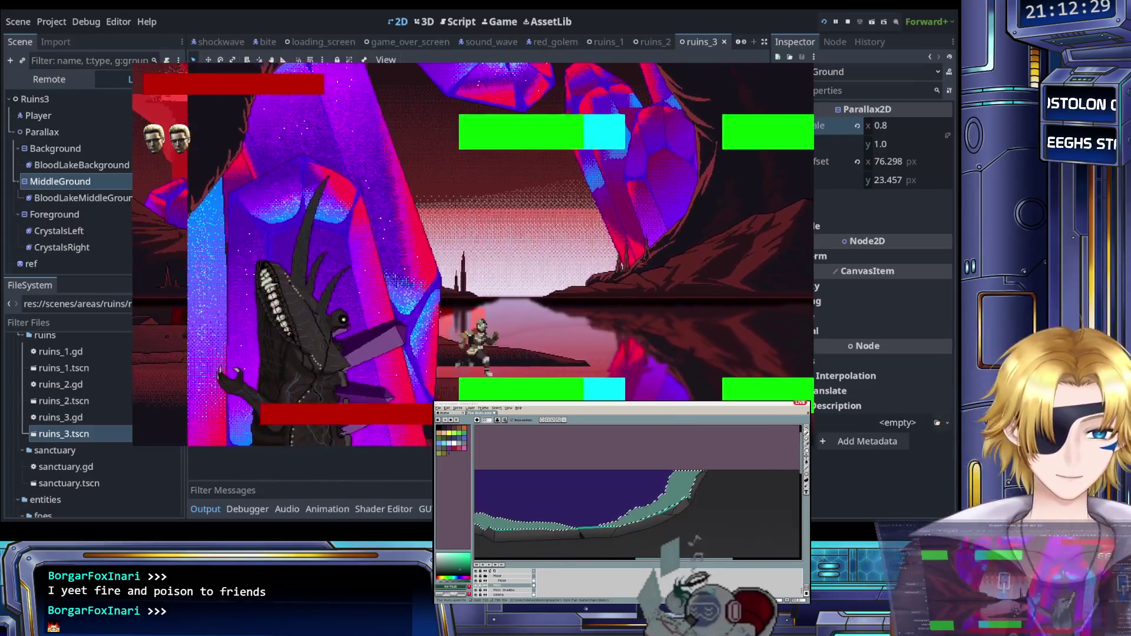
key("space")
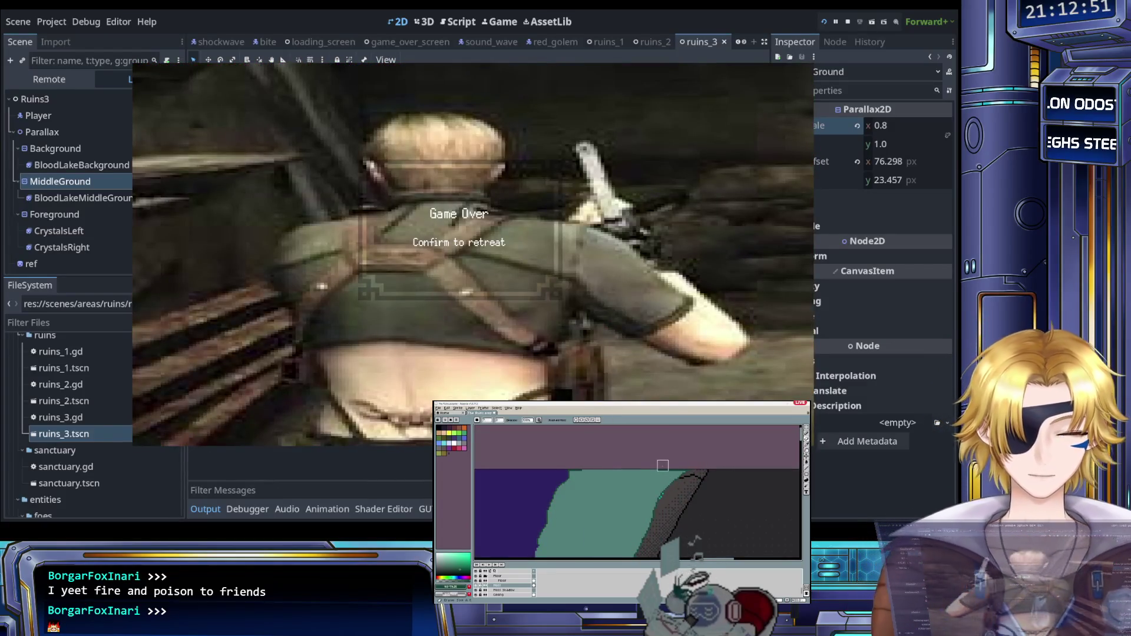
Step: Retreat after Game Over, quit to the main menu, and close the game
key("Return")
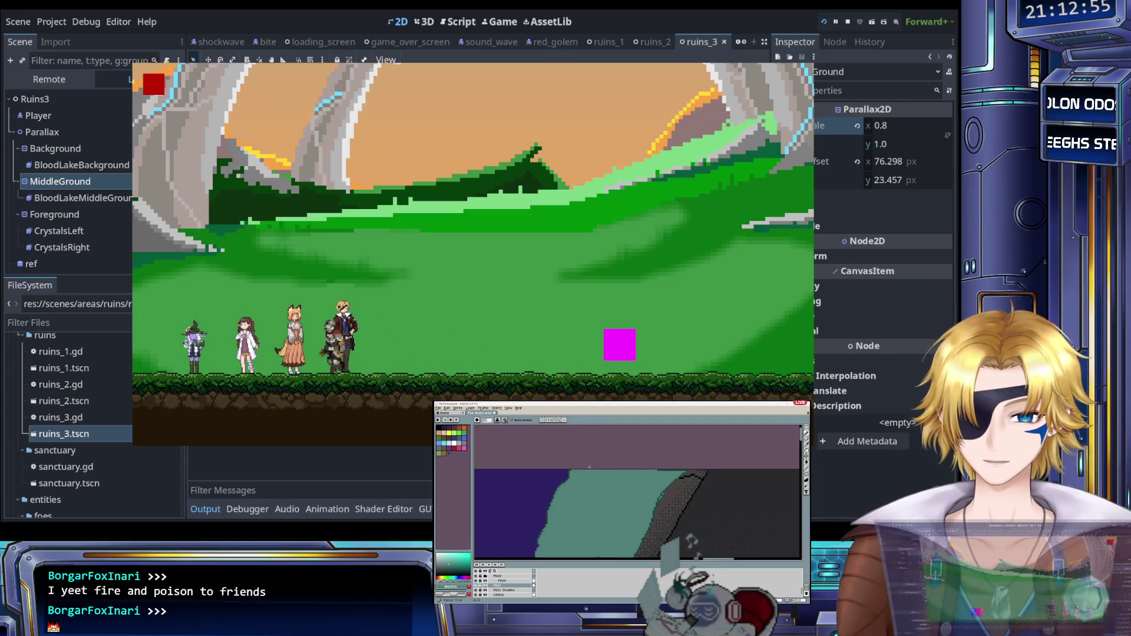
key("Right")
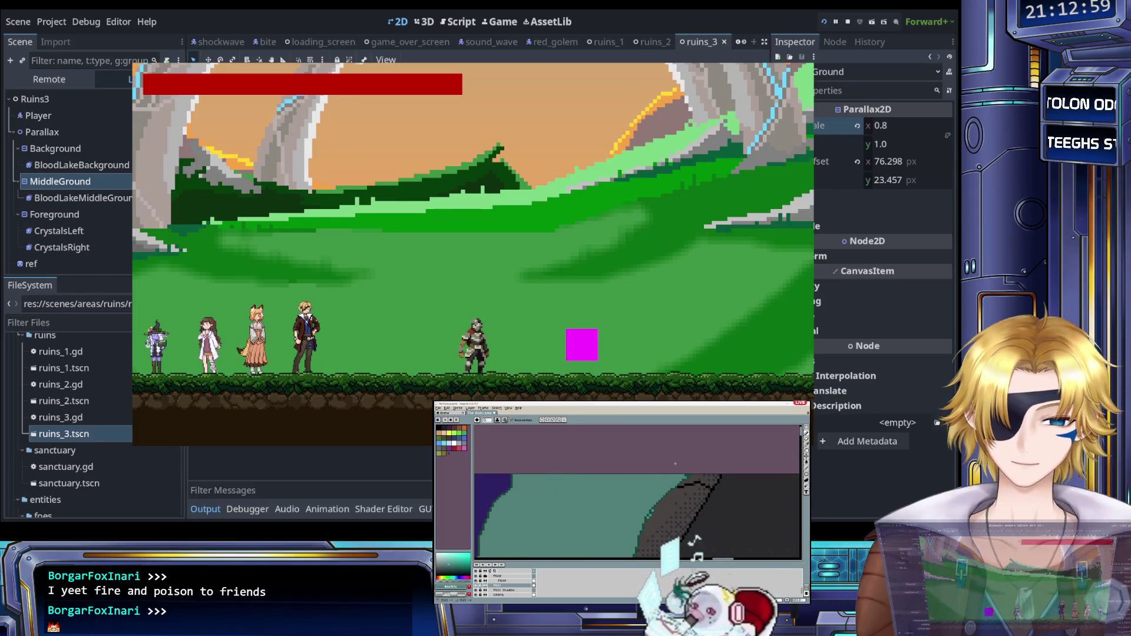
key("Escape")
key("Return")
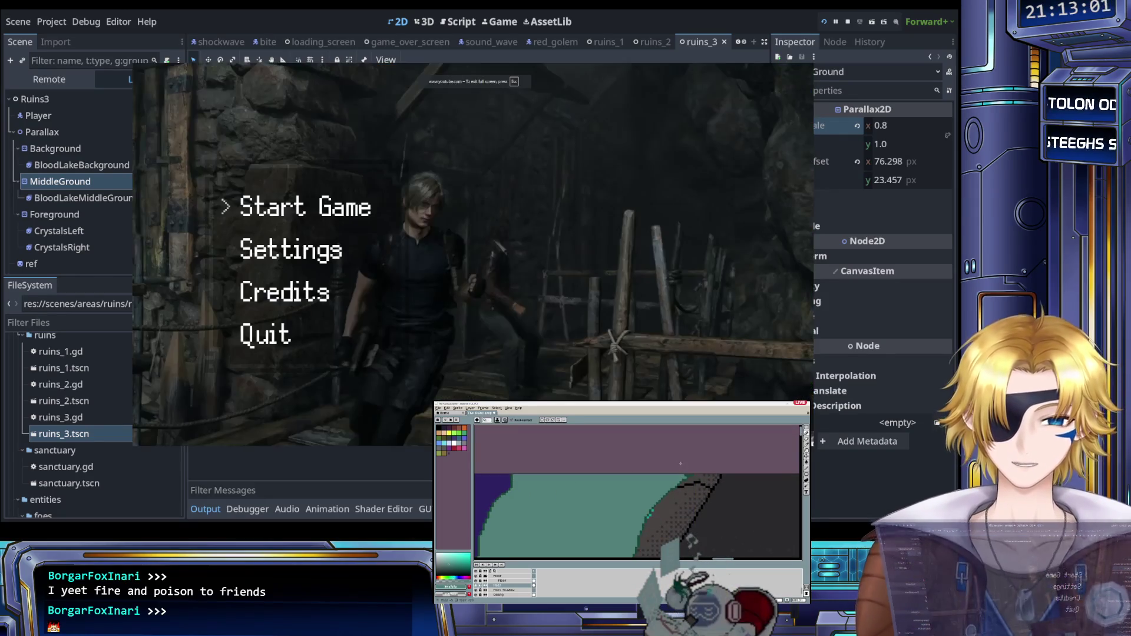
key("F8")
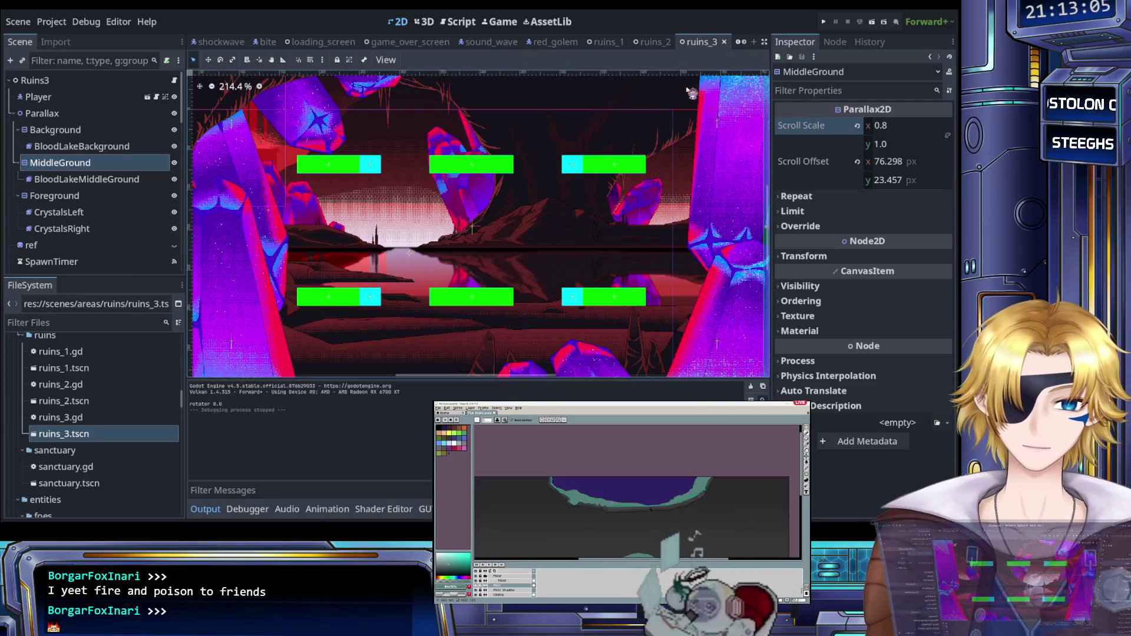
scroll(534, 225, "down", 2)
scroll(534, 229, "down", 2)
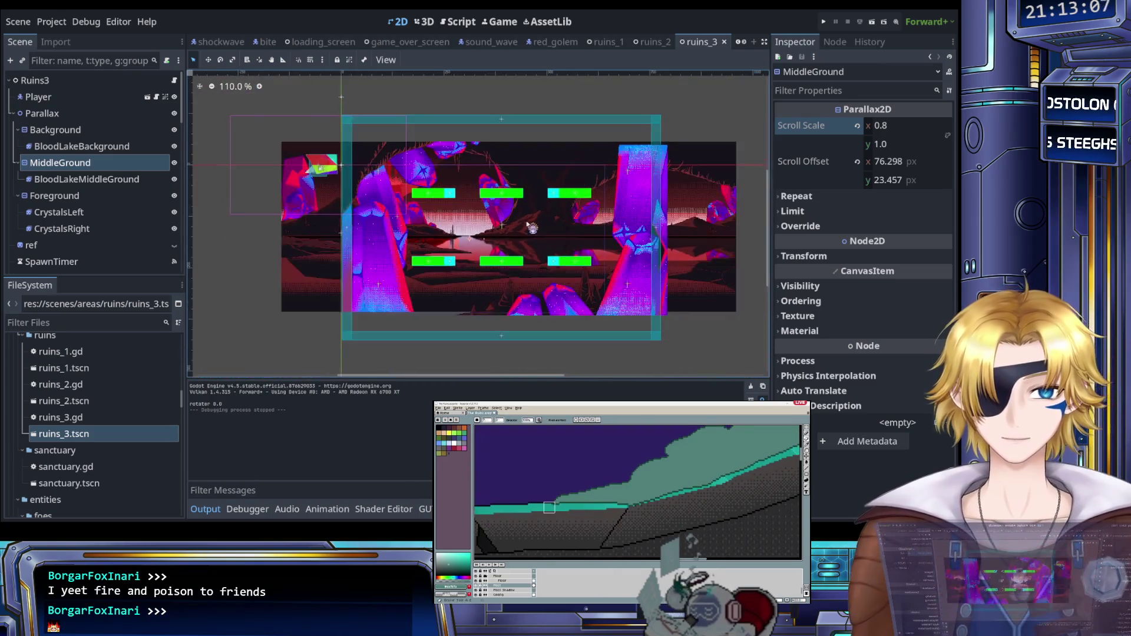
scroll(470, 226, "down", 1)
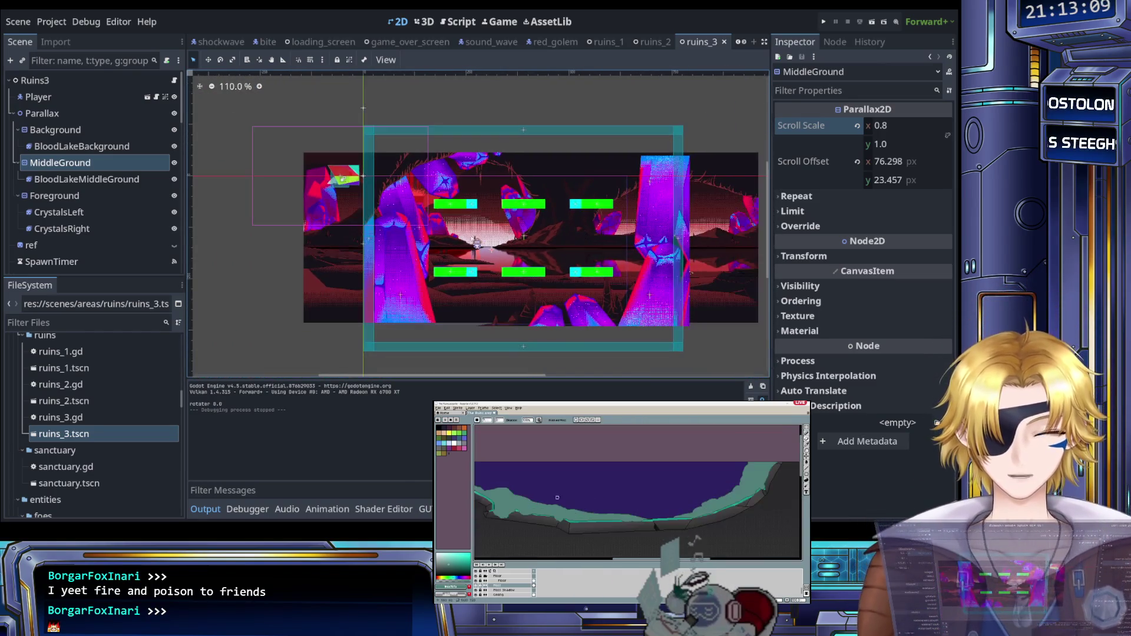
scroll(530, 156, "up", 4)
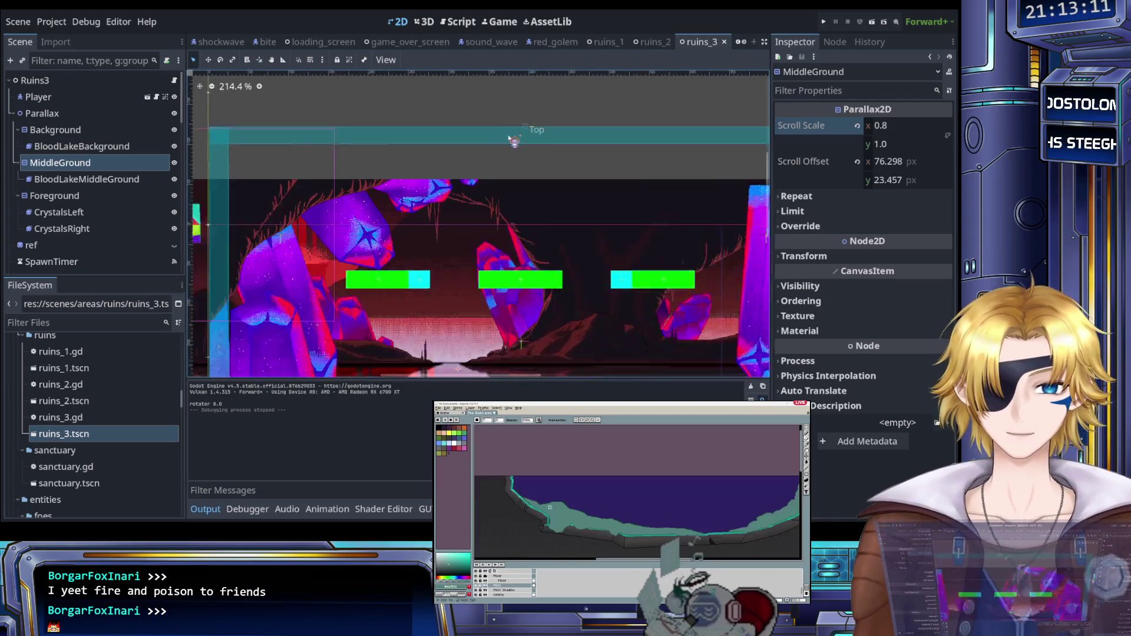
scroll(59, 177, "down", 3)
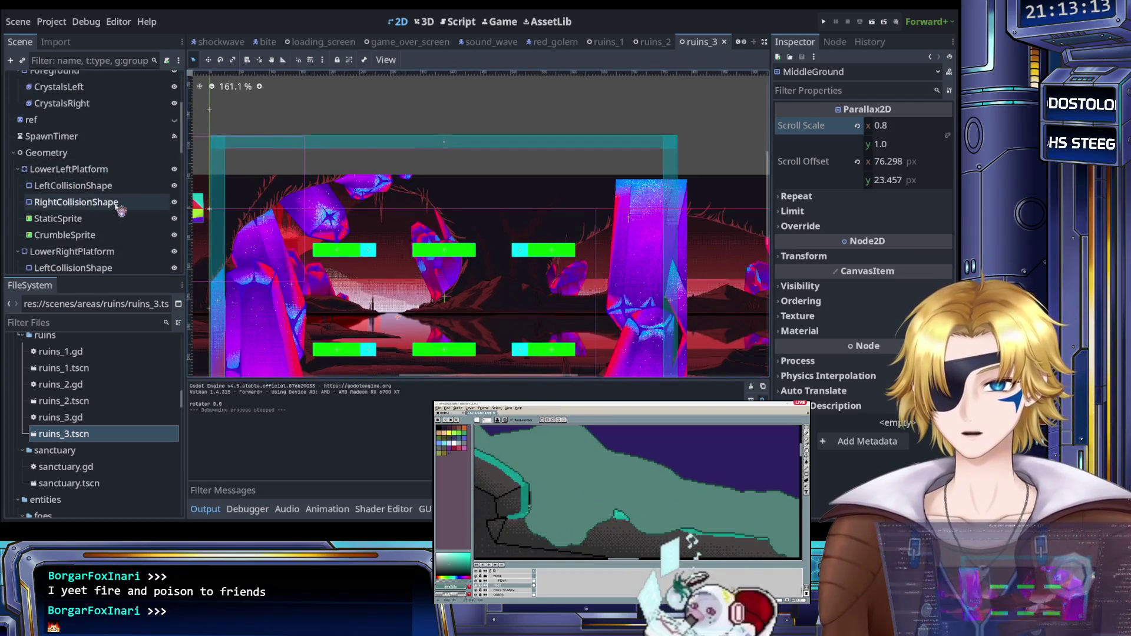
scroll(248, 258, "down", 3)
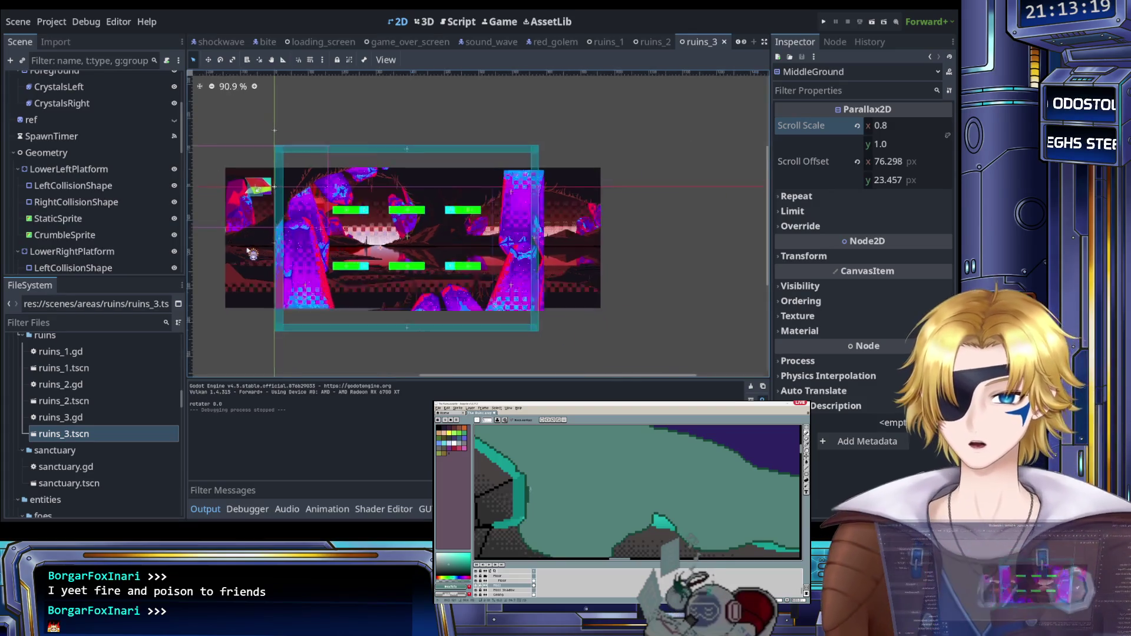
scroll(87, 159, "up", 5)
left_click(85, 146)
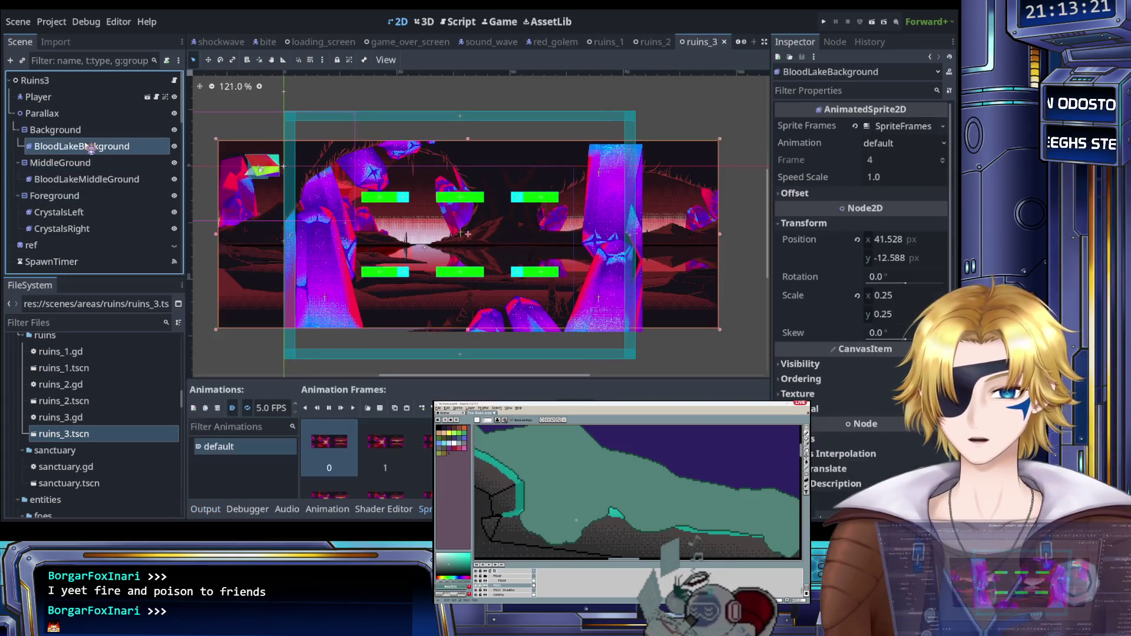
left_click(84, 131)
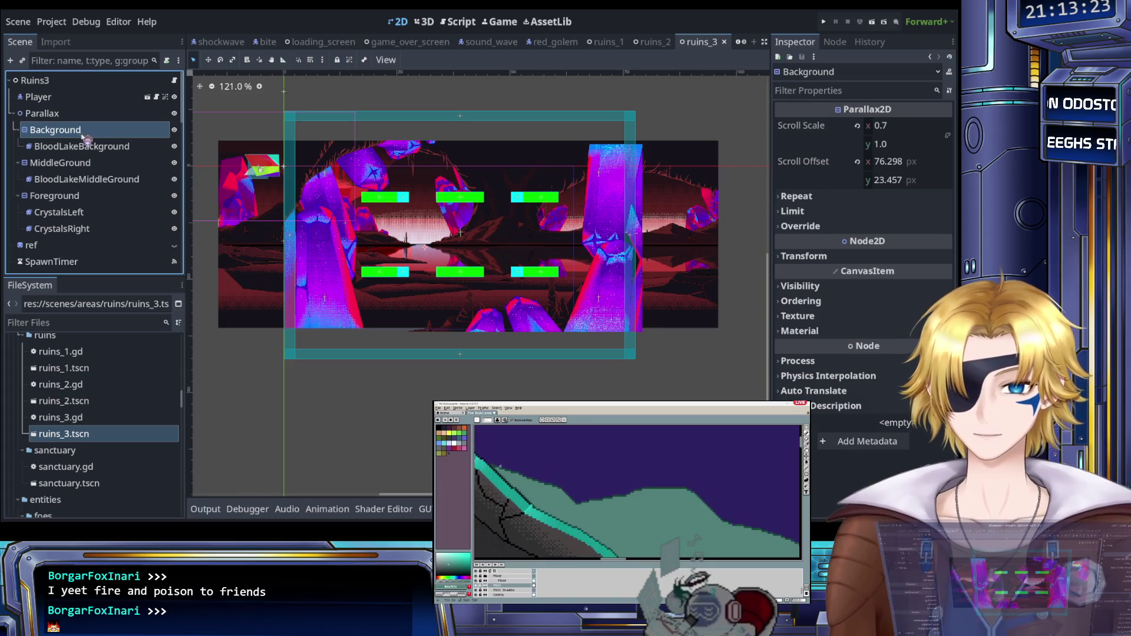
scroll(88, 177, "down", 8)
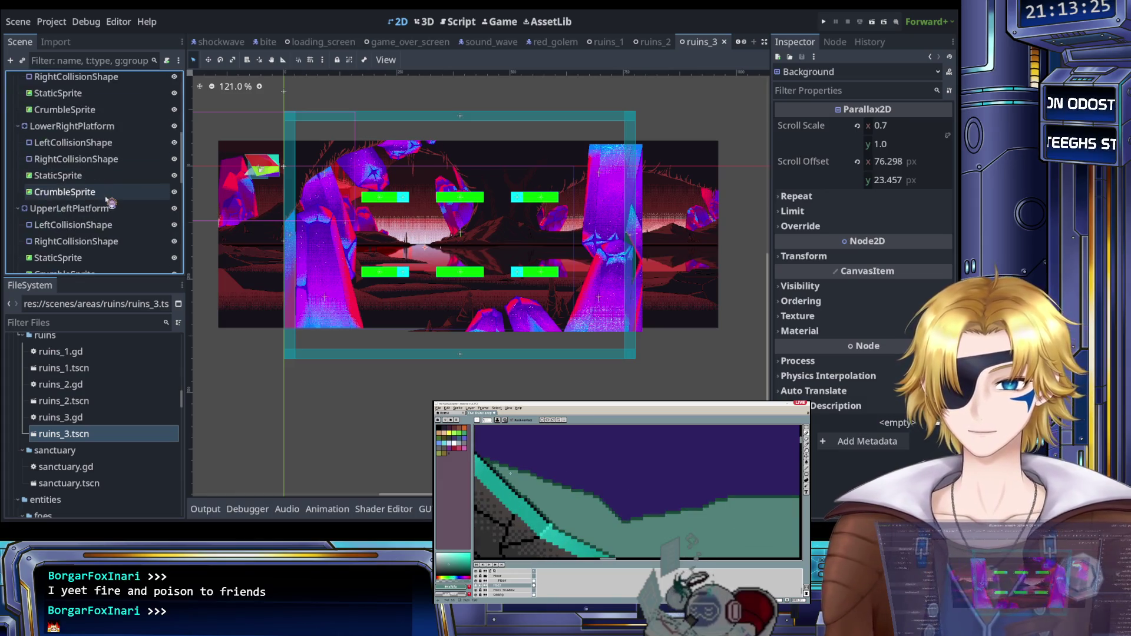
scroll(97, 223, "down", 5)
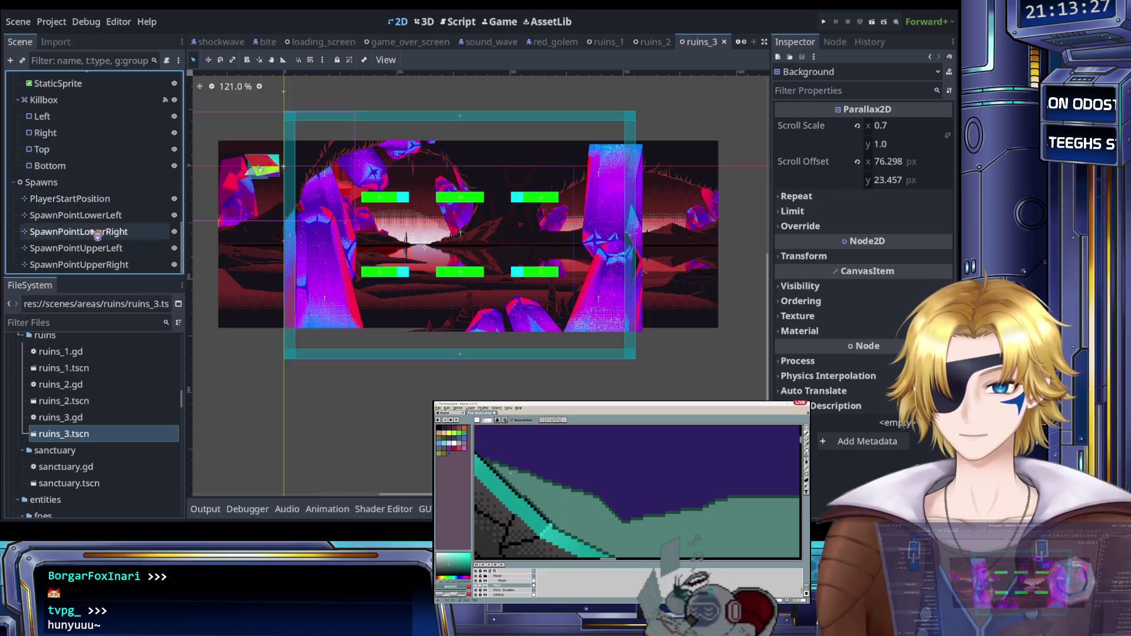
scroll(99, 235, "up", 3)
left_click(70, 191)
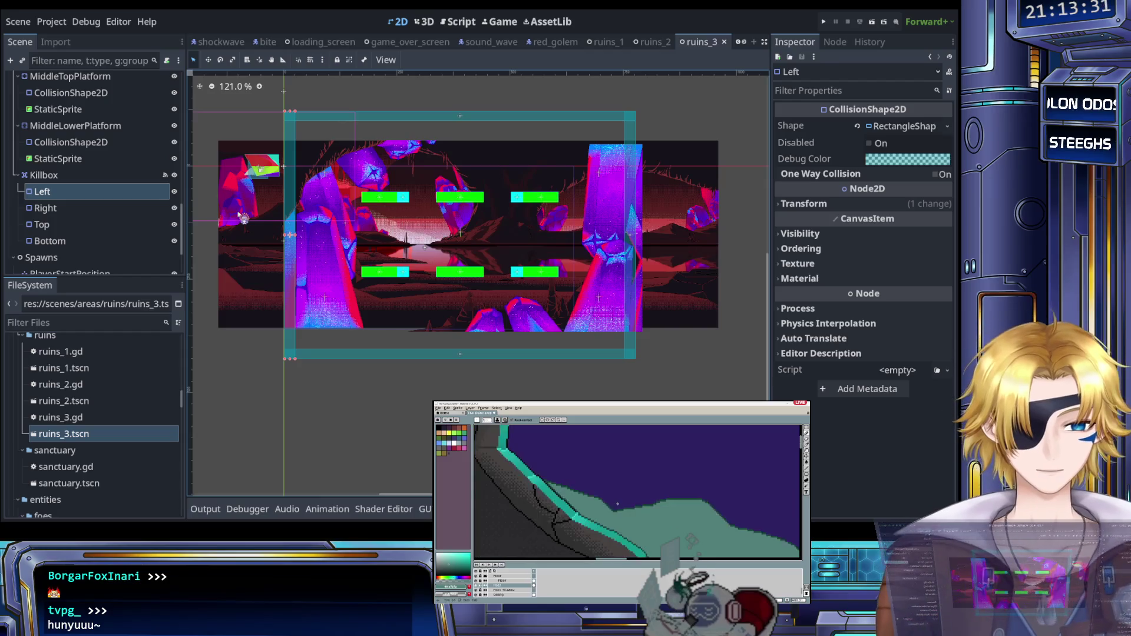
Step: Shorten the Killbox Left bar so its ends match the art's top and bottom
scroll(270, 136, "up", 4)
scroll(311, 93, "up", 4)
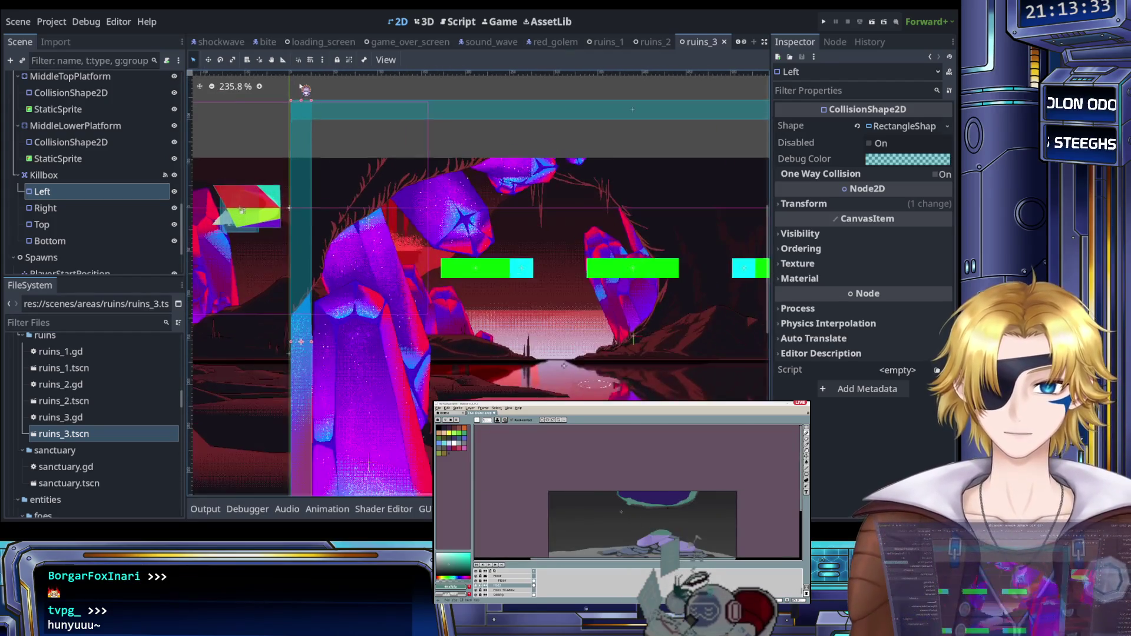
left_click_drag(312, 136, 312, 165)
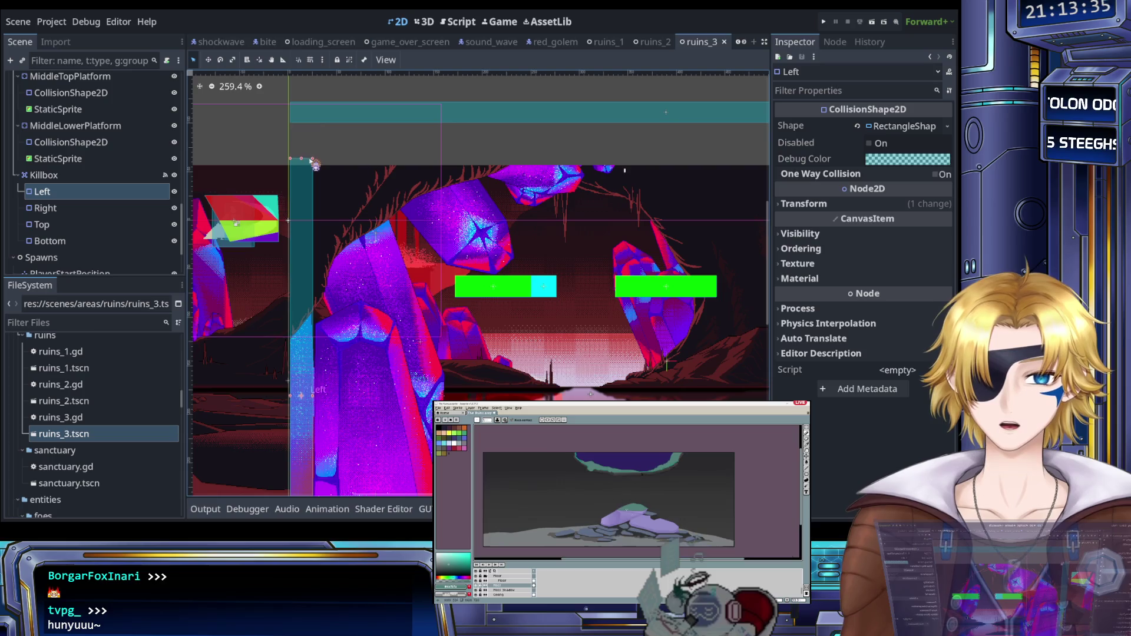
scroll(301, 162, "up", 6)
scroll(301, 162, "down", 17)
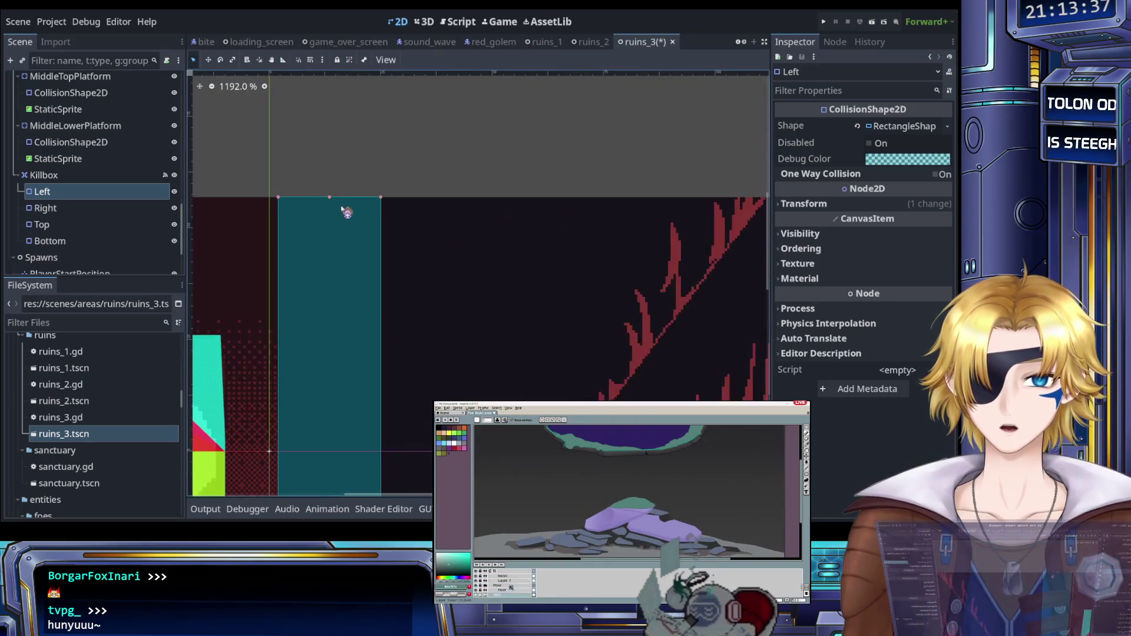
scroll(342, 281, "up", 5)
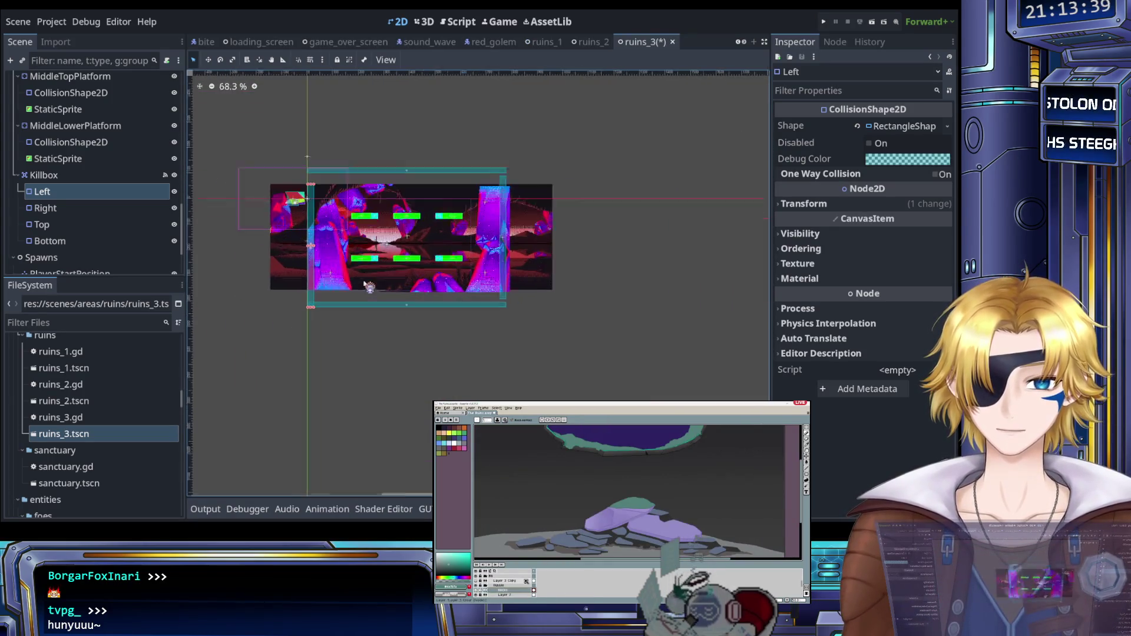
scroll(266, 340, "up", 14)
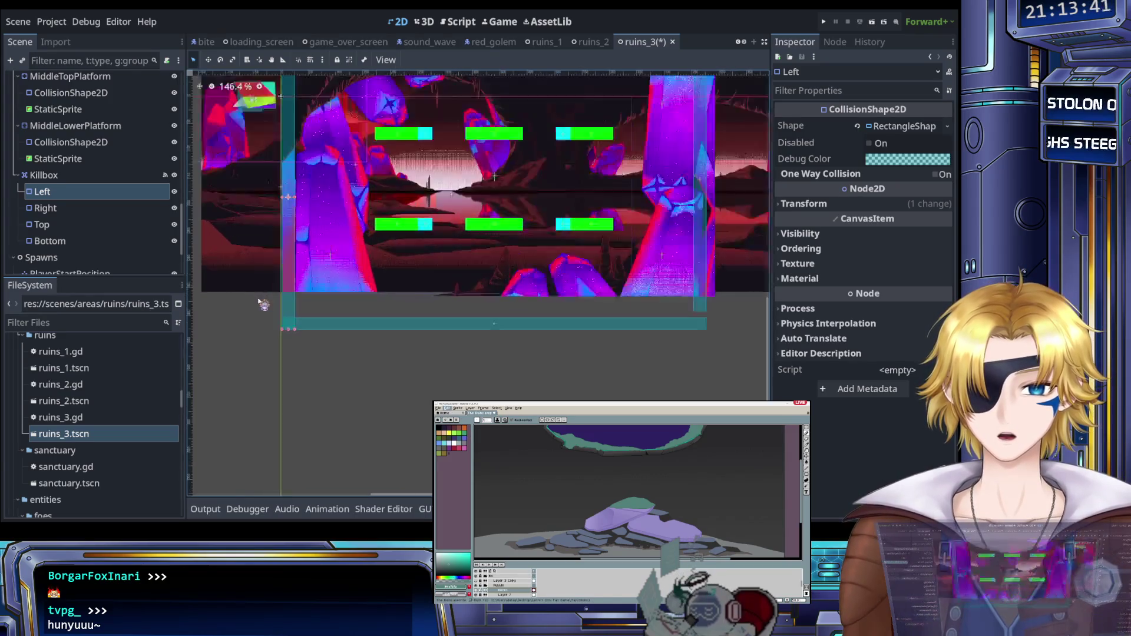
left_click_drag(267, 332, 308, 199)
scroll(307, 232, "down", 15)
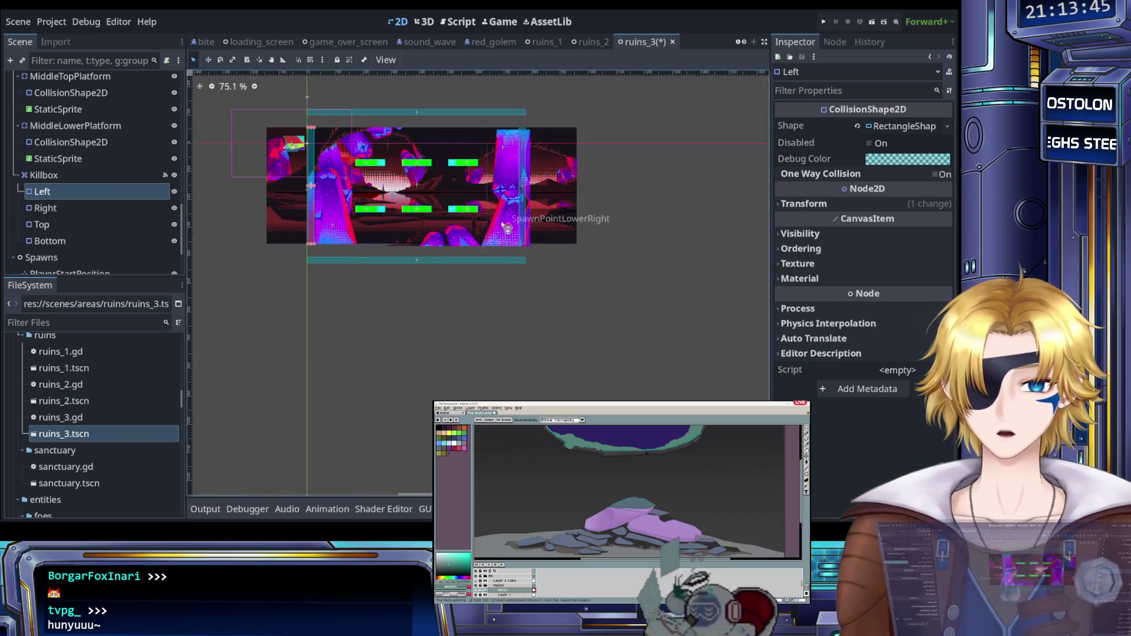
Step: Move the Killbox Bottom bar up to the background's bottom edge, nudging it into place
left_click_drag(389, 276, 541, 312)
scroll(594, 255, "up", 7)
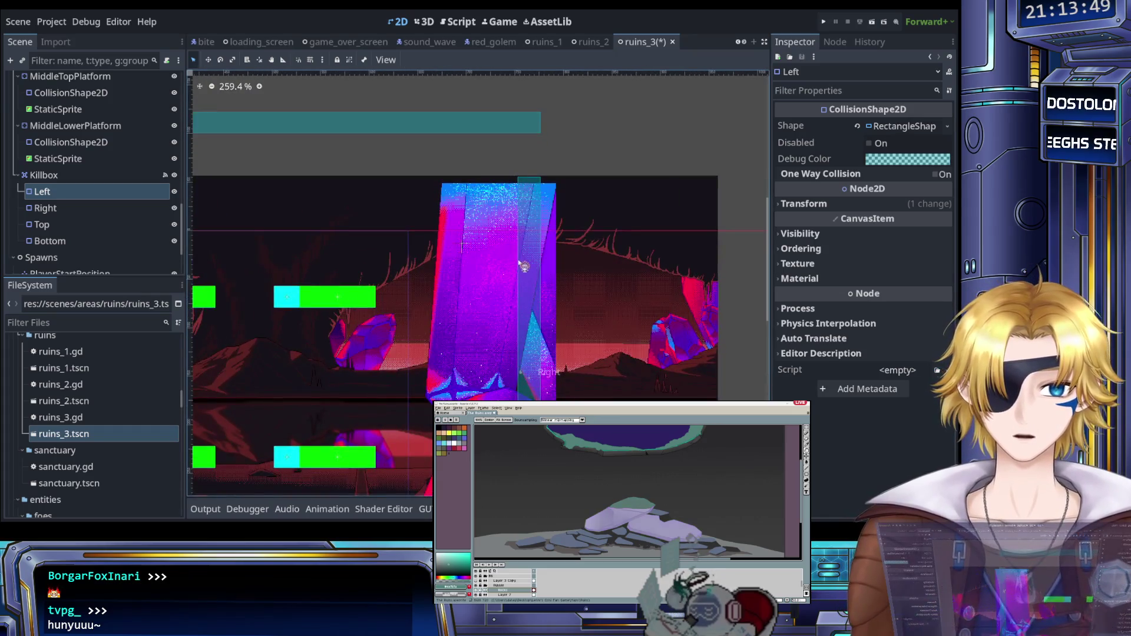
scroll(524, 265, "down", 10)
scroll(457, 362, "up", 3)
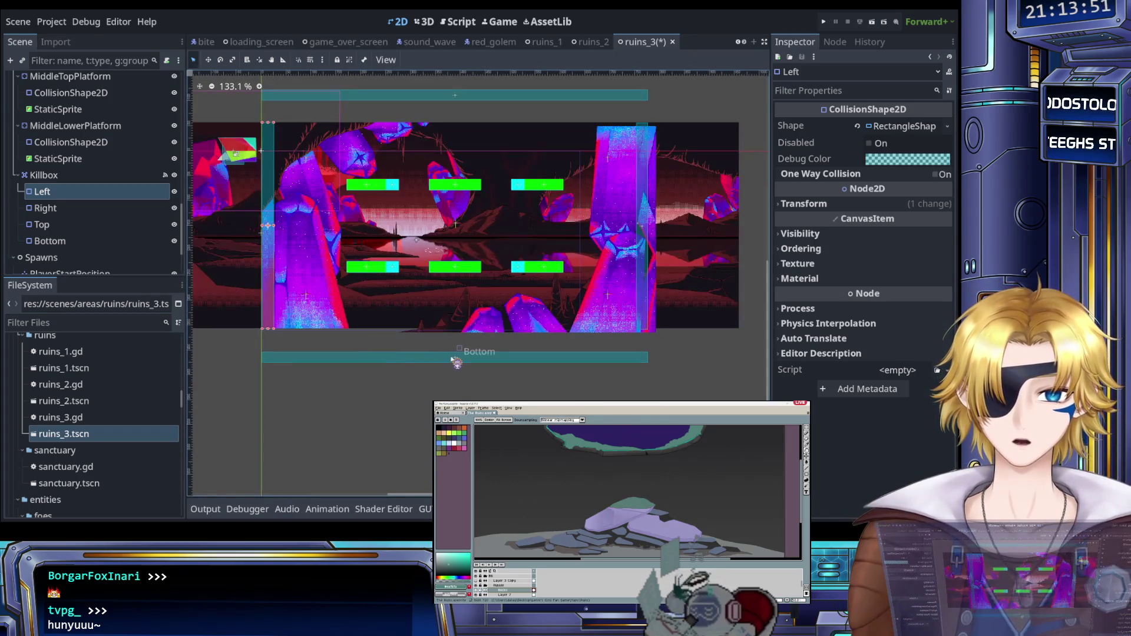
left_click(457, 359)
left_click_drag(457, 358, 457, 329)
scroll(495, 342, "up", 6)
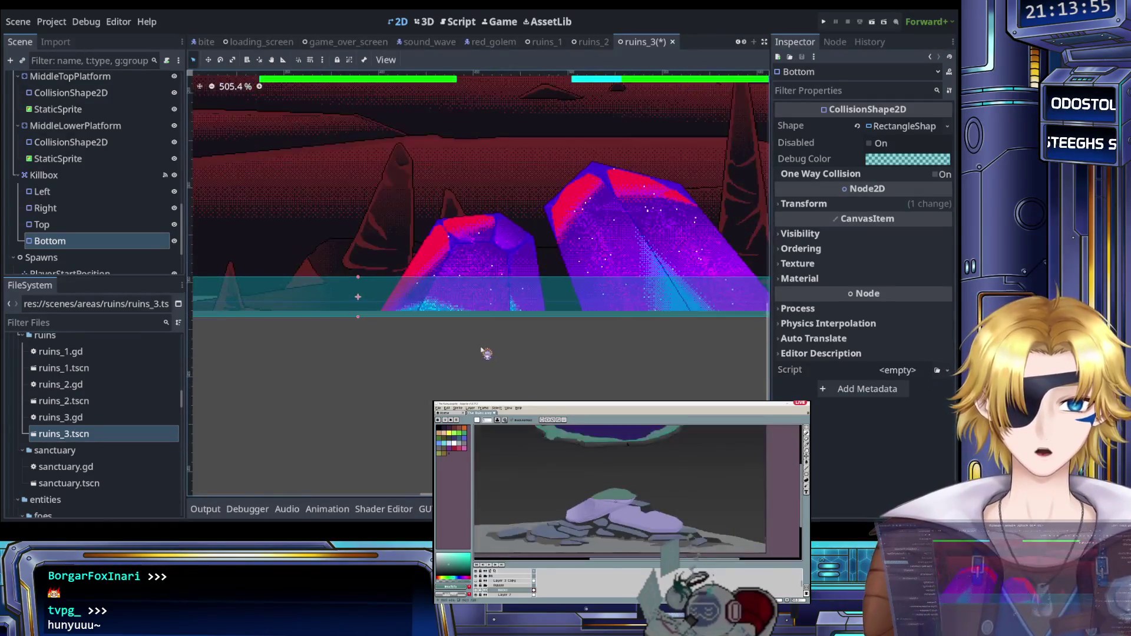
scroll(483, 352, "down", 3)
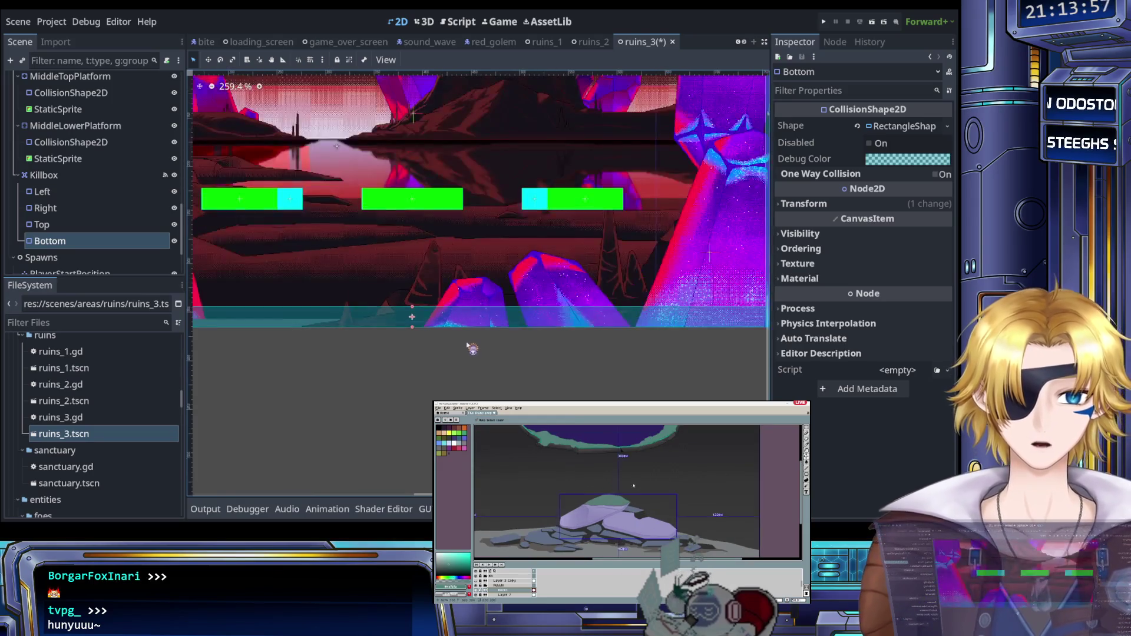
key("shift+Down")
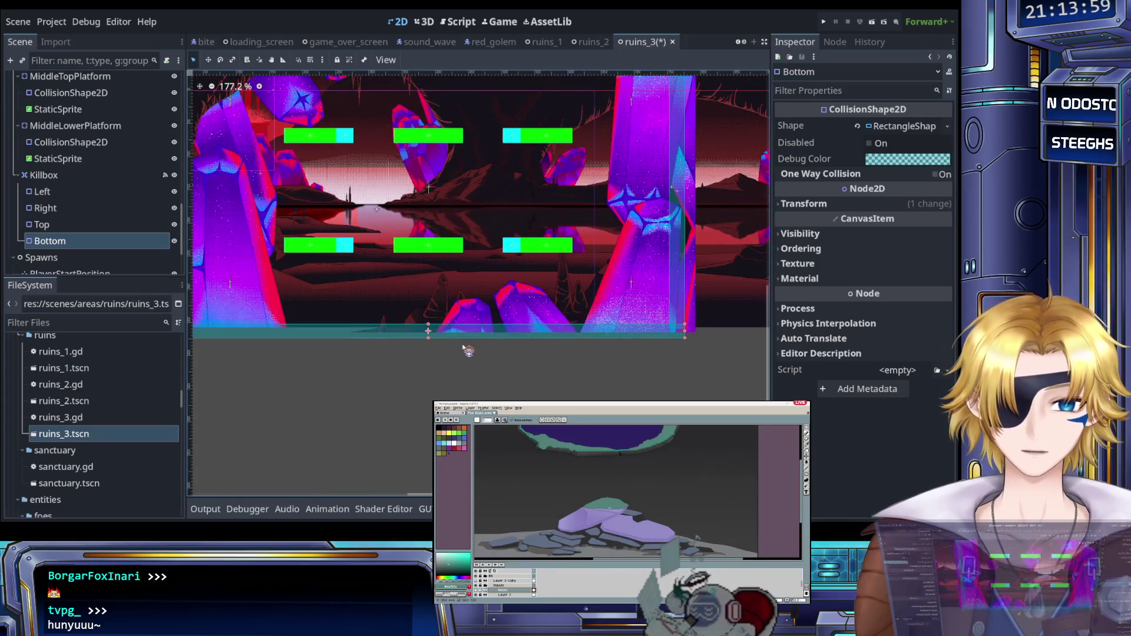
key("Down")
key("Down")
key("Down")
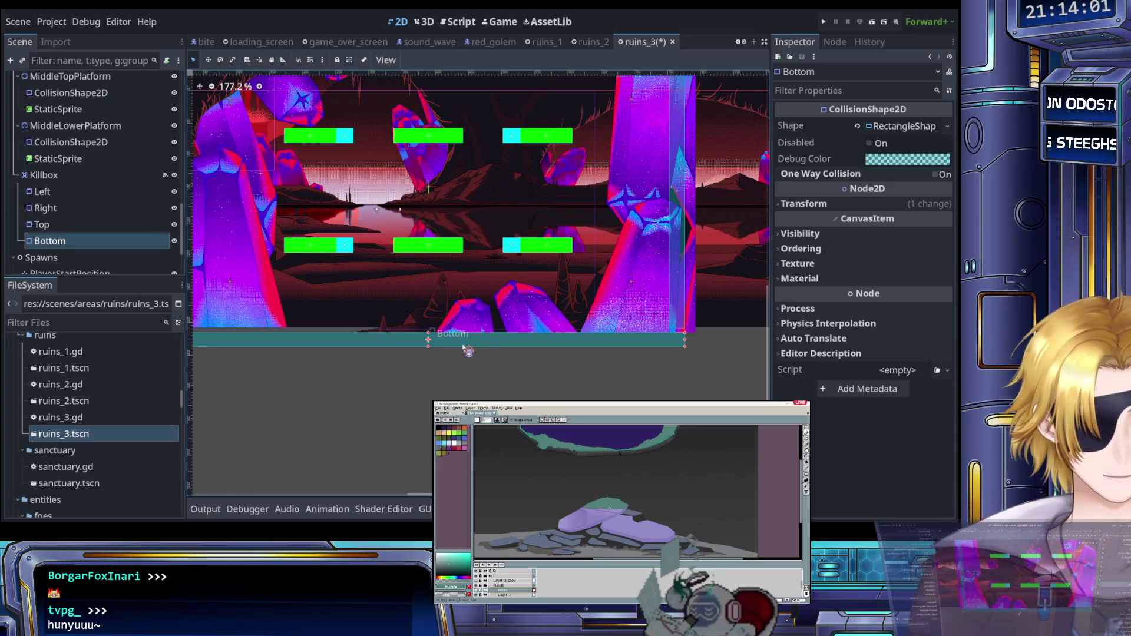
mouse_move(384, 361)
left_mouse_down()
mouse_move(511, 317)
mouse_move(484, 331)
left_mouse_up()
scroll(511, 317, "down", 1)
scroll(500, 208, "up", 1)
Step: Nudge the Killbox Top bar to sit at the art's top edge
left_click(499, 207)
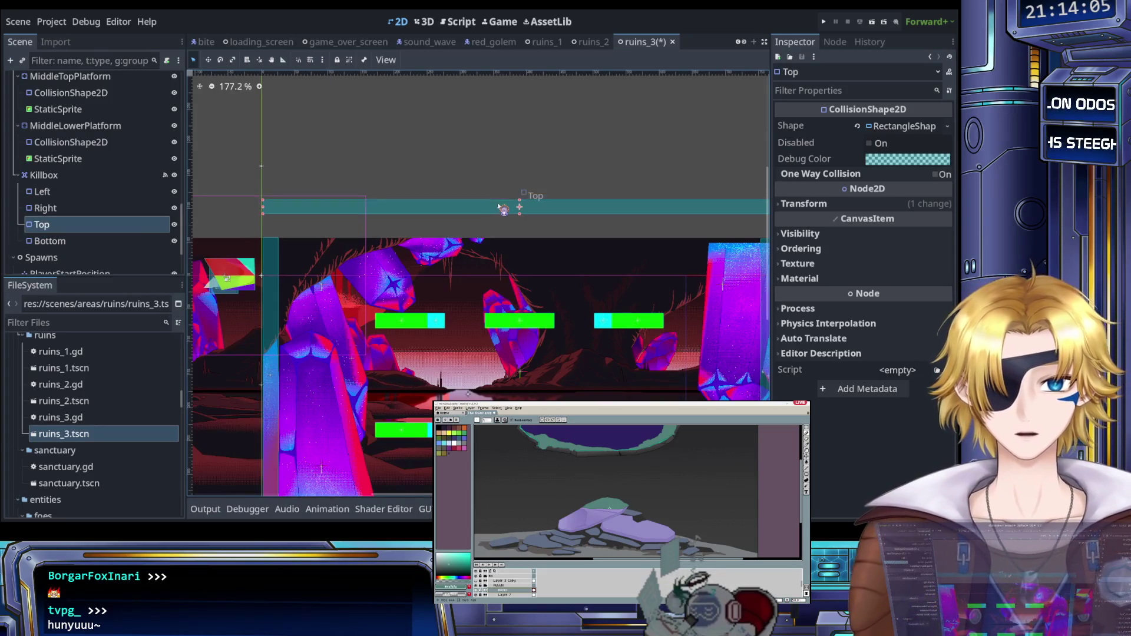
key("Down")
key("Down")
key("Down")
scroll(493, 206, "up", 4)
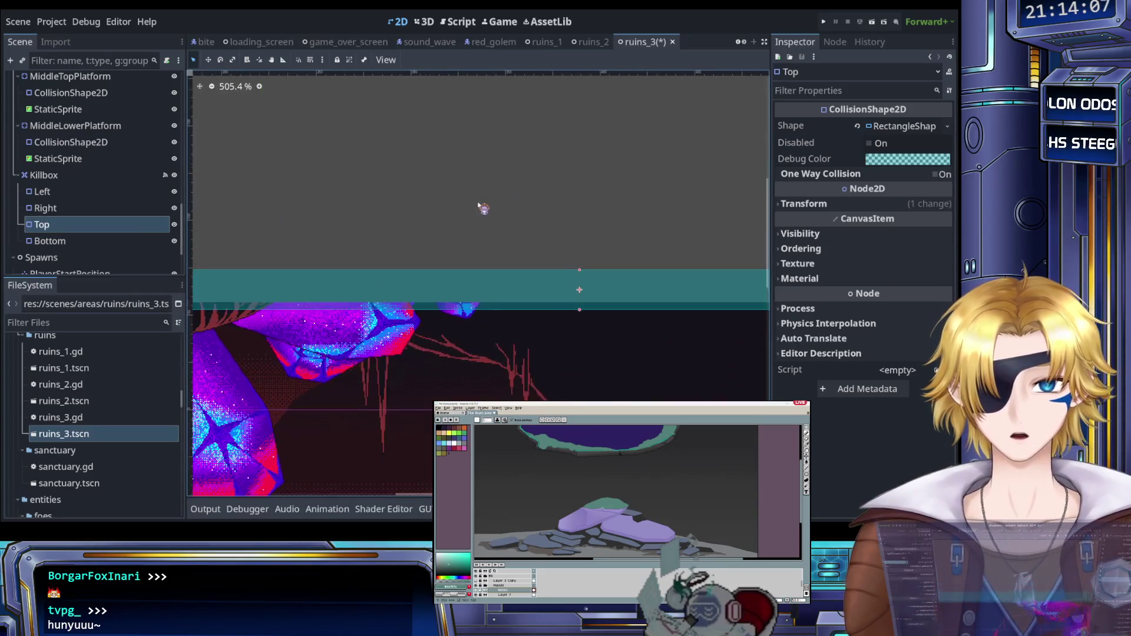
key("Up")
key("Up")
scroll(484, 209, "down", 5)
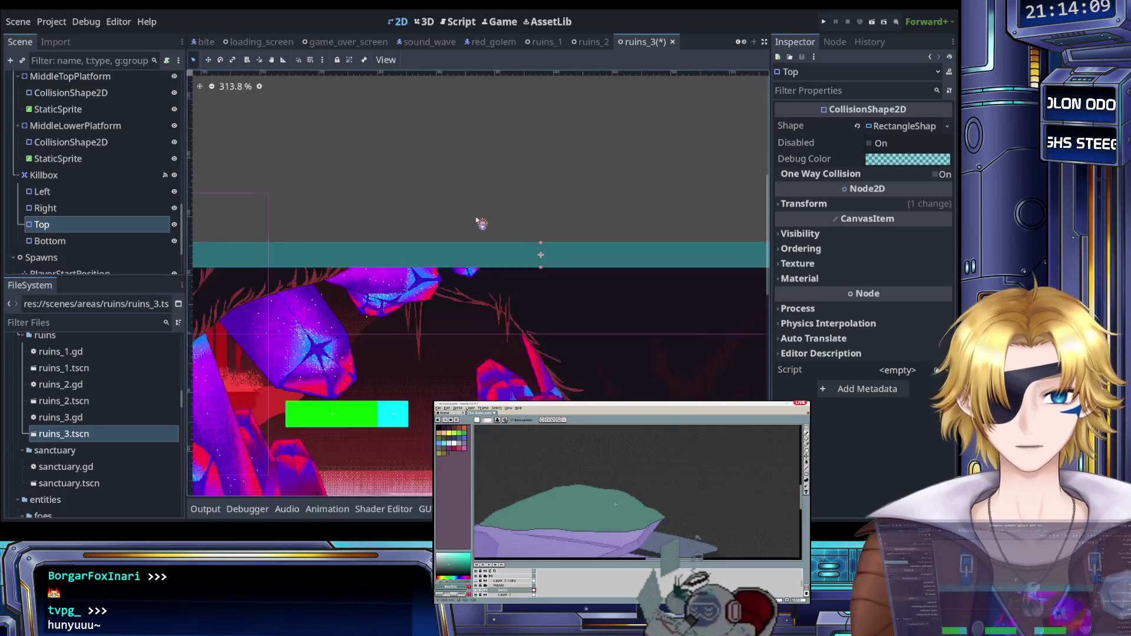
scroll(459, 237, "down", 2)
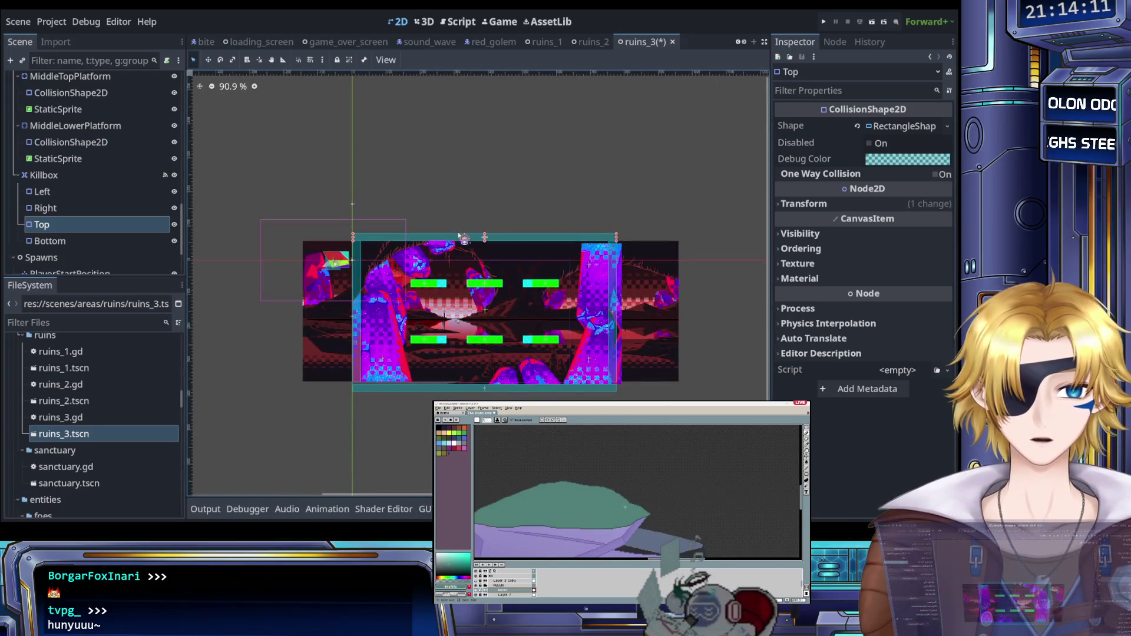
scroll(479, 363, "up", 4)
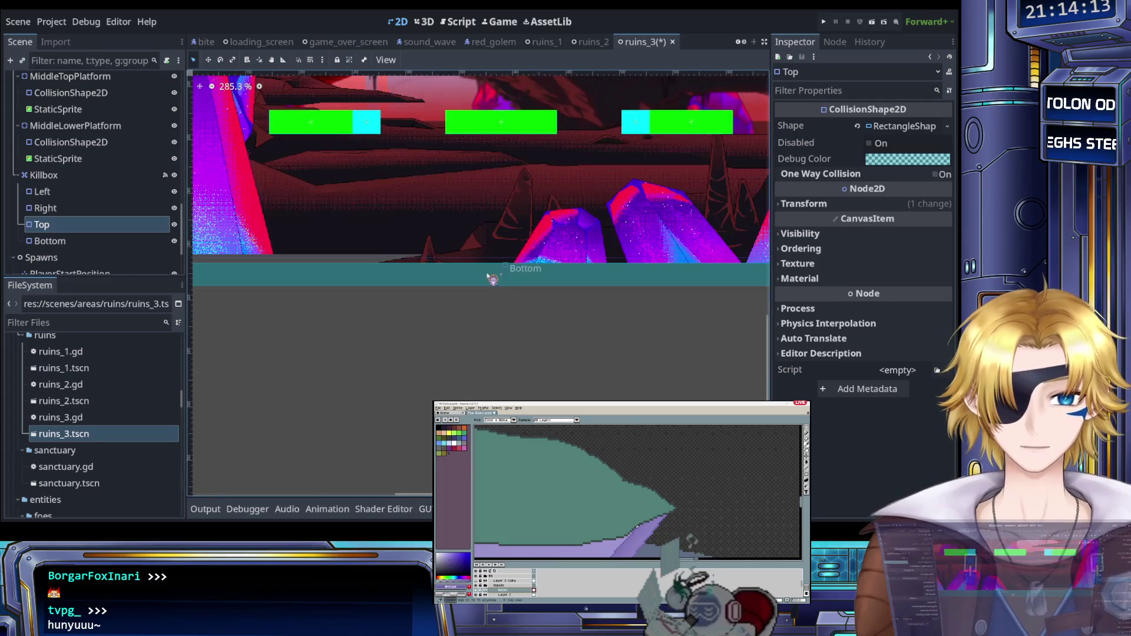
Step: Recheck the Bottom bar across the level, then deselect and select the Ruins3 root
left_click(456, 282)
scroll(457, 281, "up", 3)
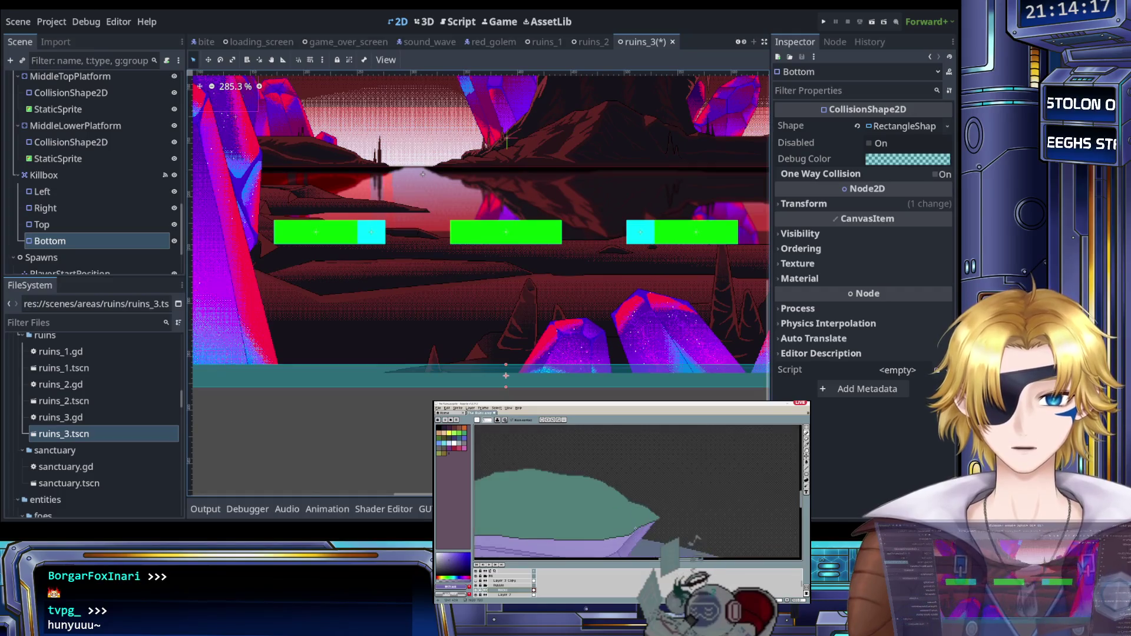
scroll(550, 434, "down", 2)
left_click_drag(569, 411, 463, 399)
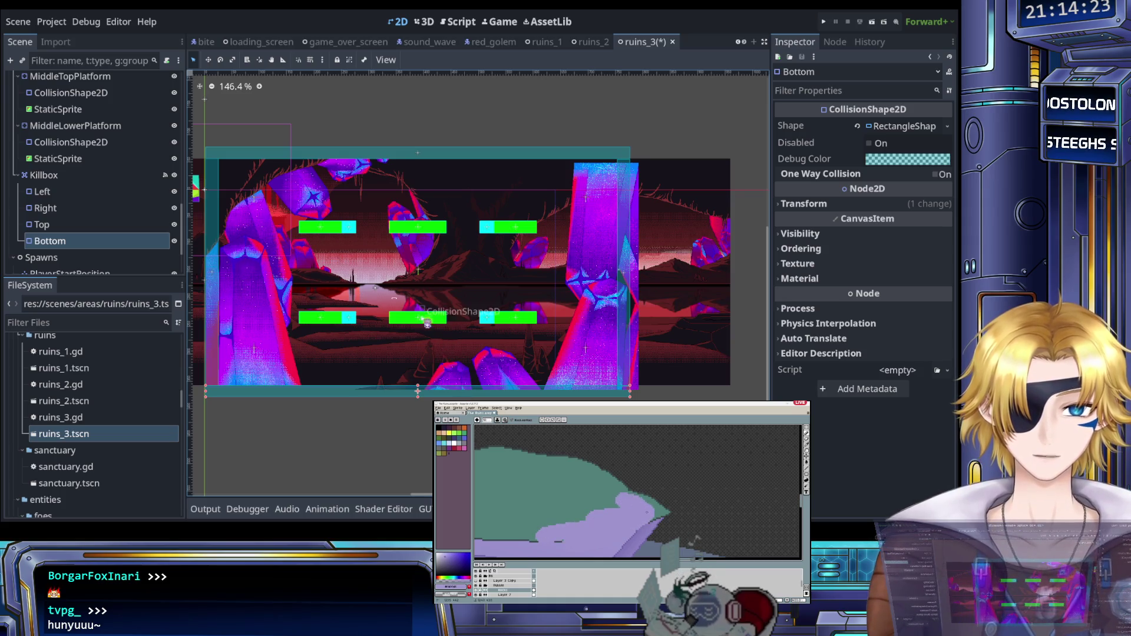
scroll(444, 280, "up", 3)
scroll(446, 280, "down", 2)
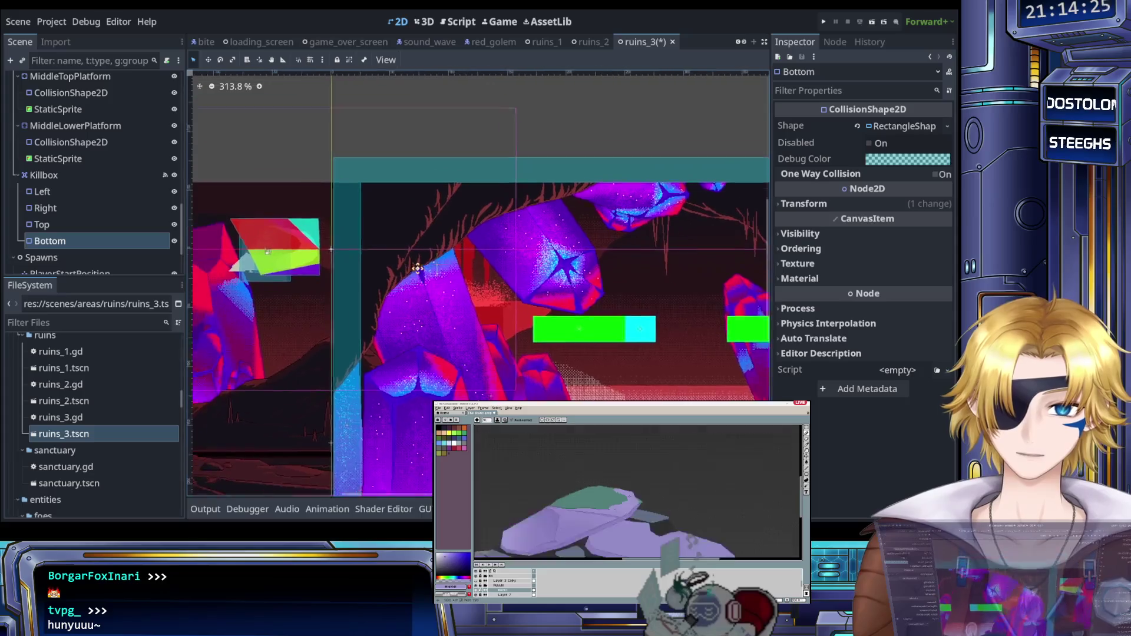
scroll(439, 295, "up", 3)
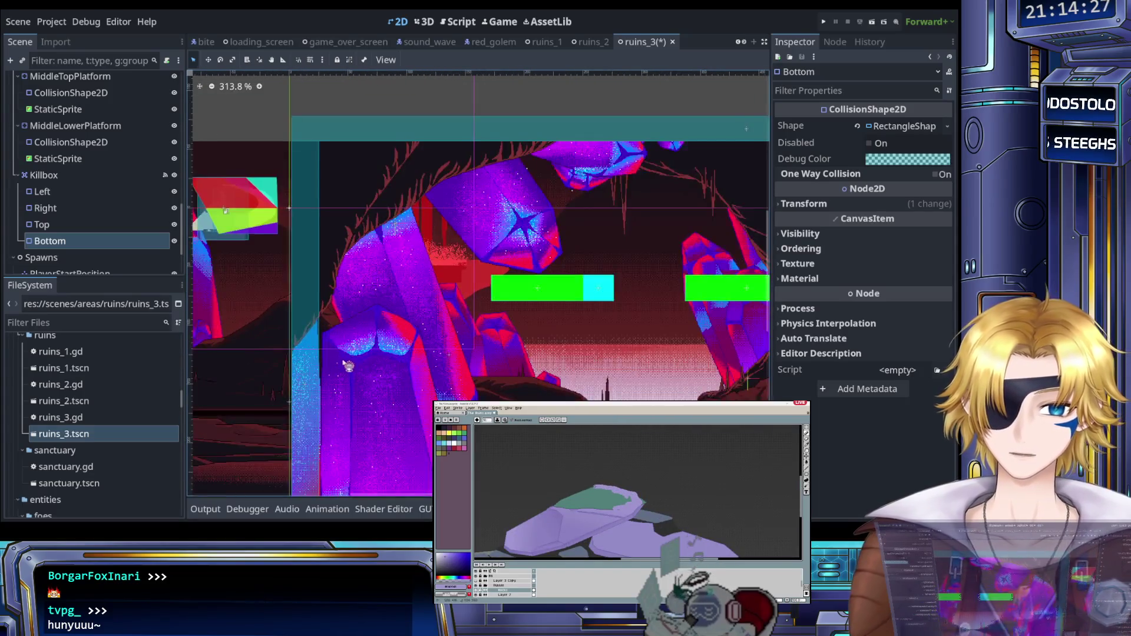
scroll(384, 251, "down", 2)
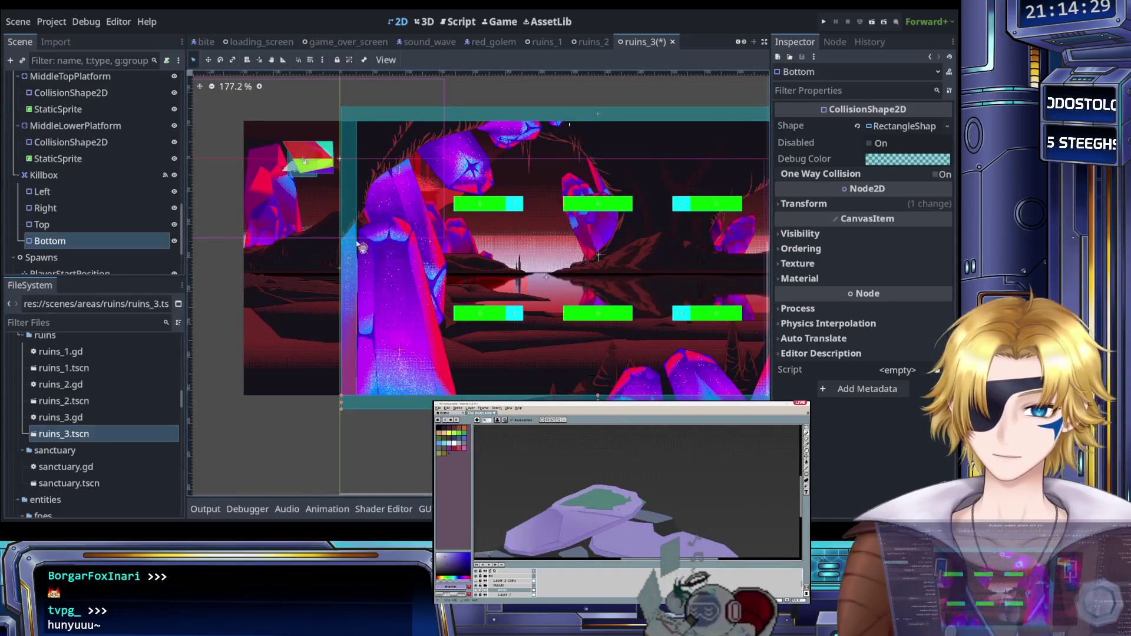
left_click(313, 443)
scroll(77, 177, "up", 5)
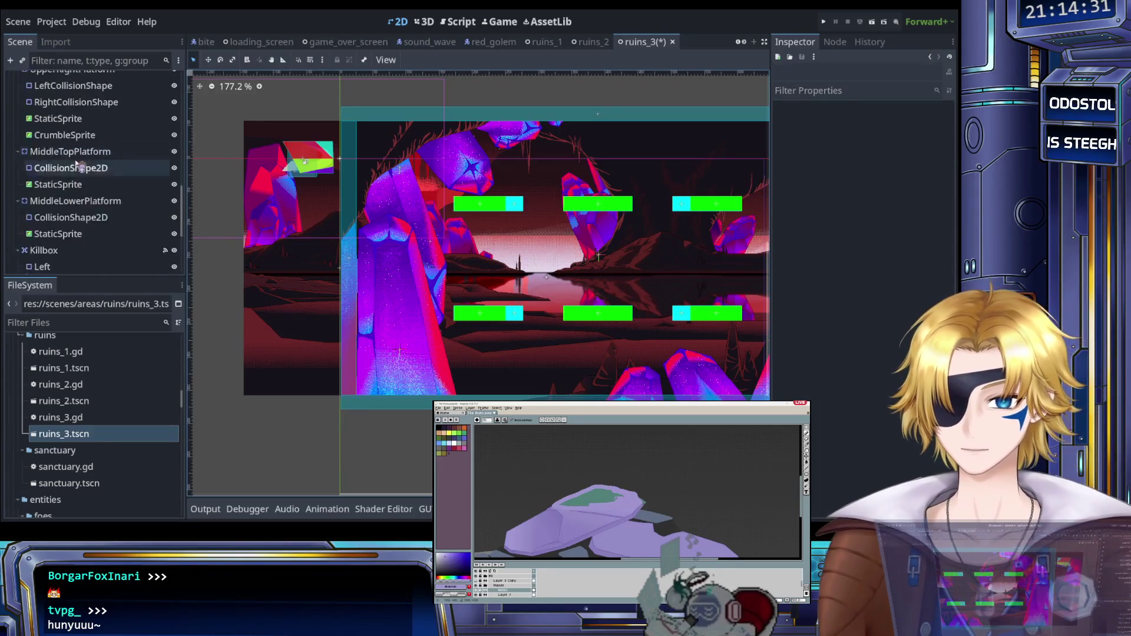
scroll(76, 88, "up", 5)
left_click(78, 81)
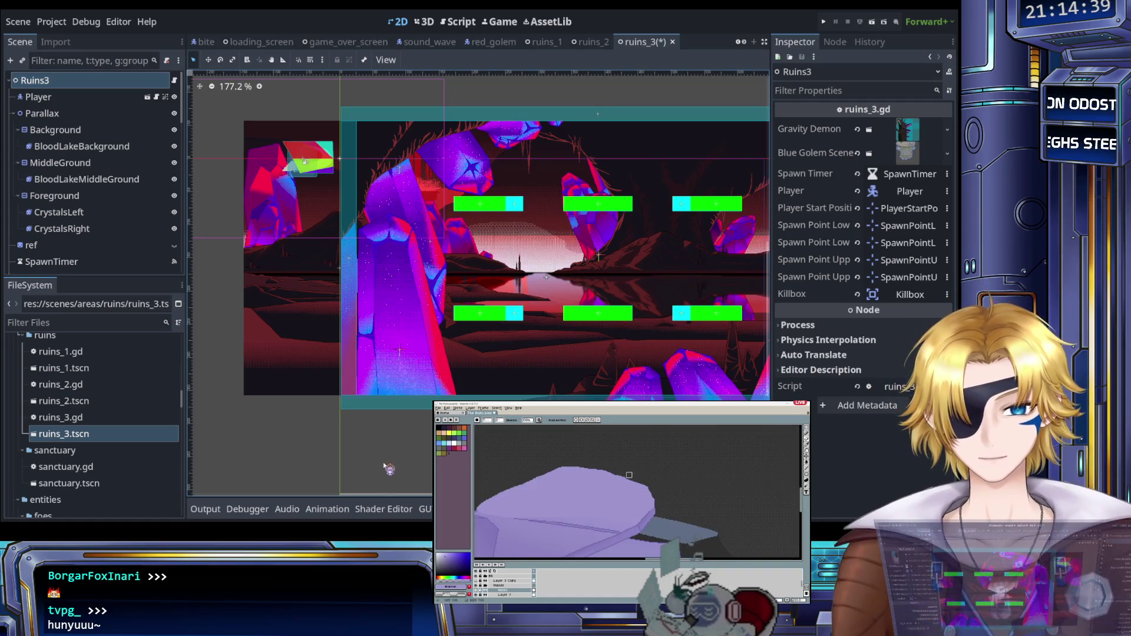
Step: Paste a Marker2D into the scene and rename it TEMPO
key("ctrl+v")
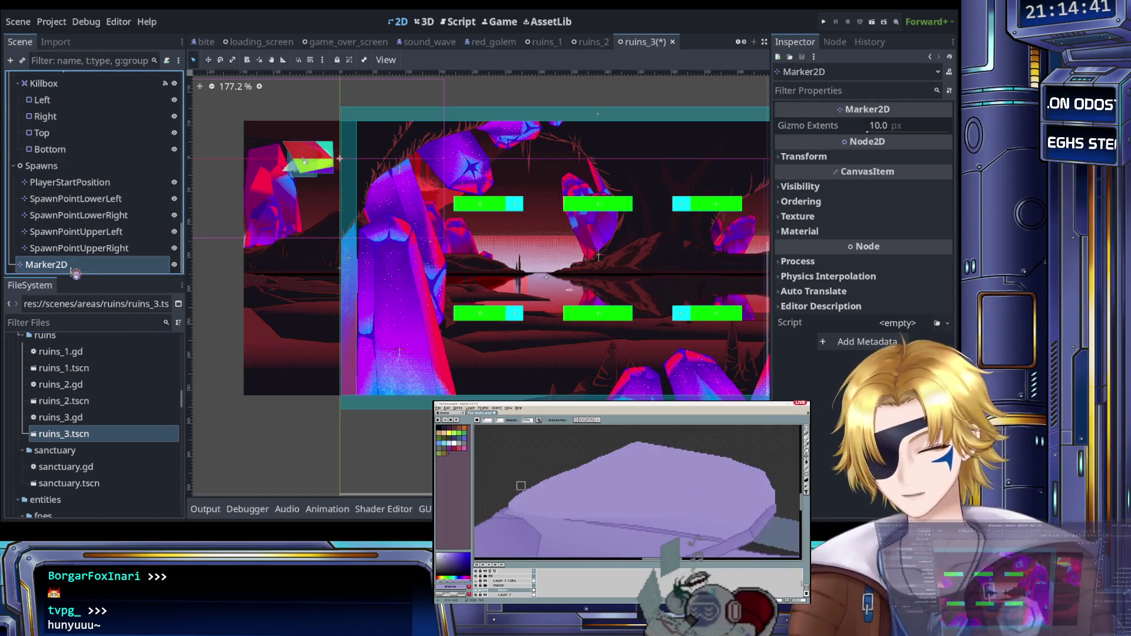
key("F2")
type("TEMPO")
key("Return")
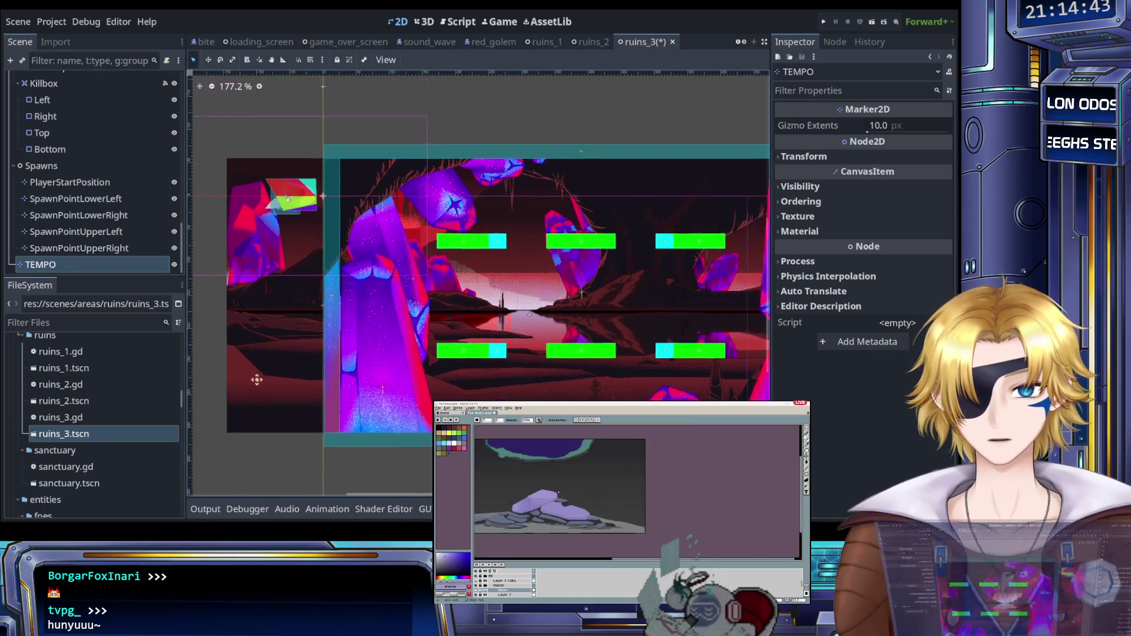
Step: Check that TEMPO's Transform position reads (2, -57) at the level's top-left corner
scroll(321, 371, "down", 5)
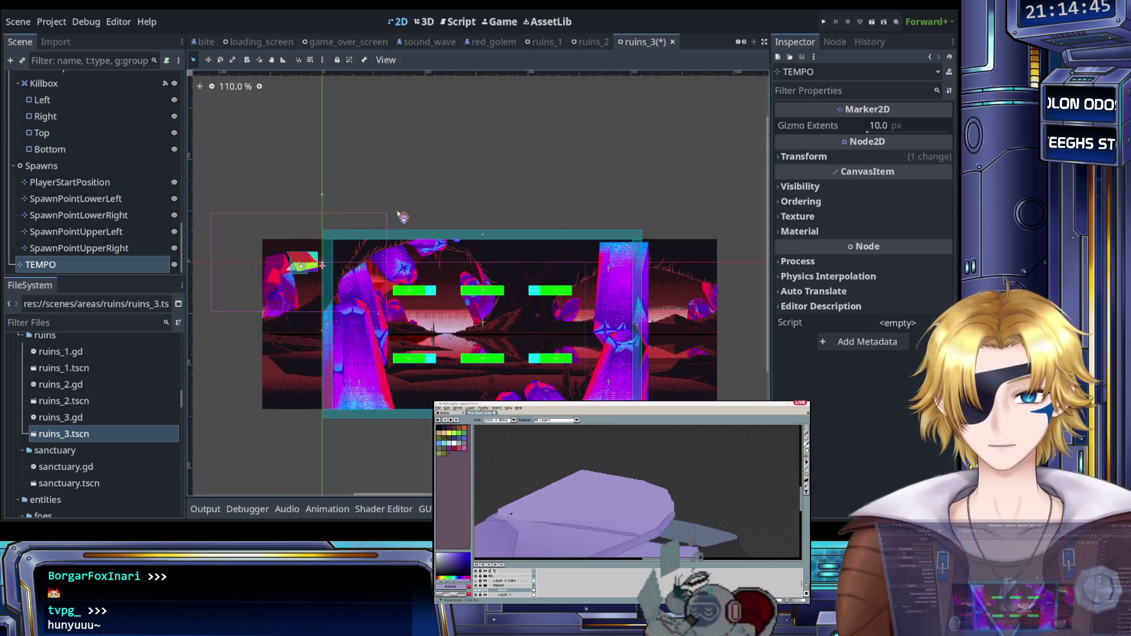
scroll(298, 221, "up", 12)
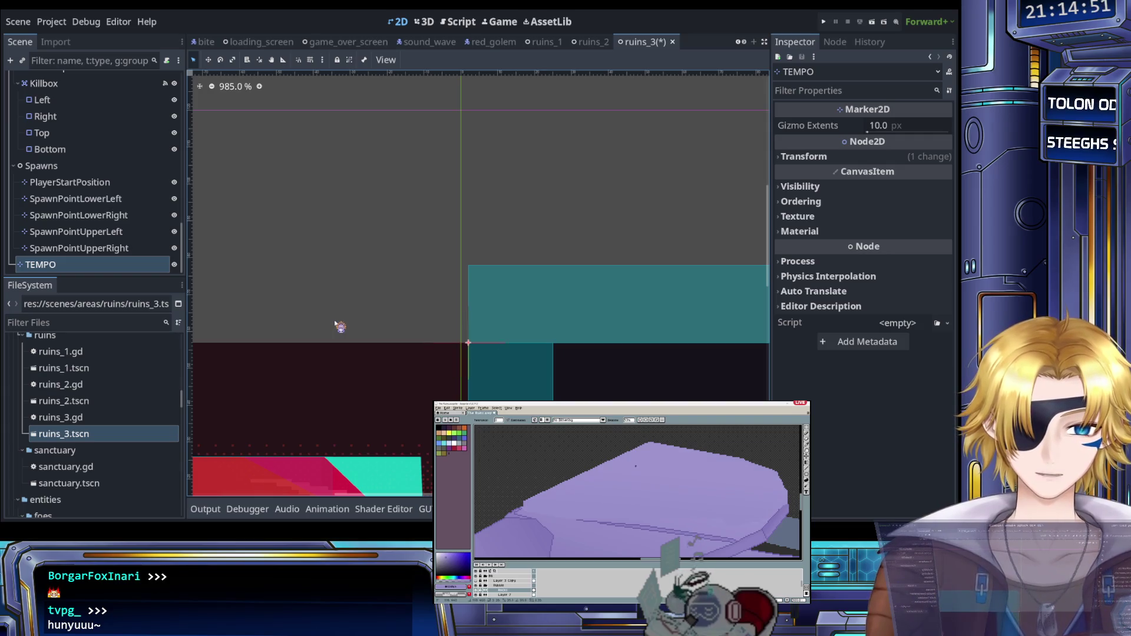
scroll(299, 263, "down", 5)
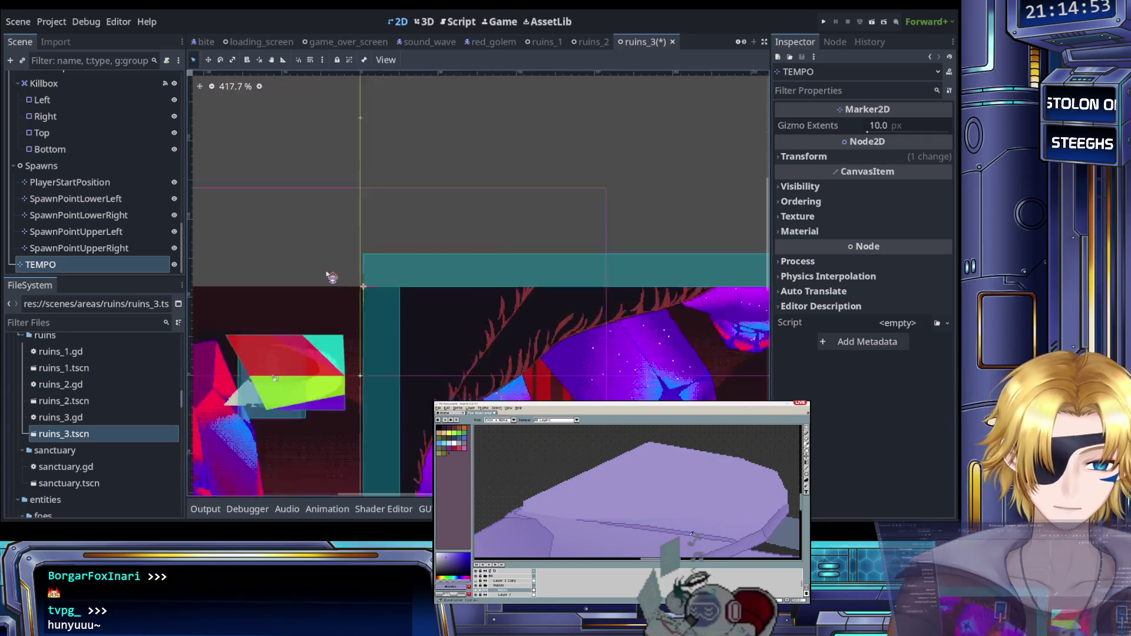
scroll(364, 457, "up", 2)
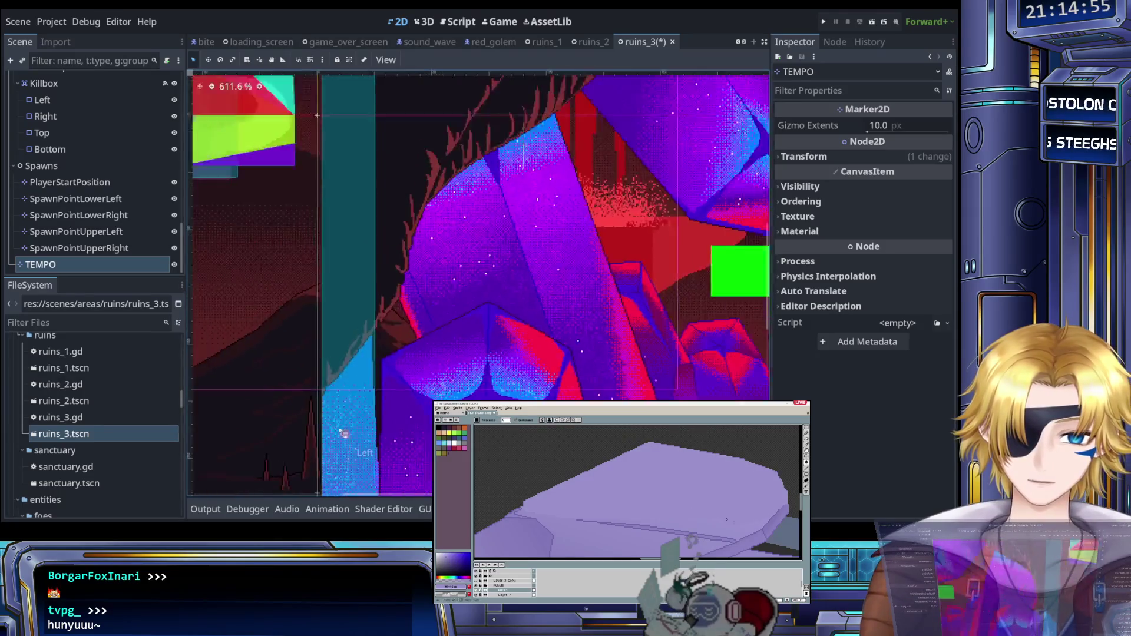
scroll(284, 188, "down", 3)
mouse_move(284, 187)
left_mouse_down()
mouse_move(263, 167)
mouse_move(331, 336)
mouse_move(364, 294)
left_mouse_up()
scroll(363, 295, "up", 10)
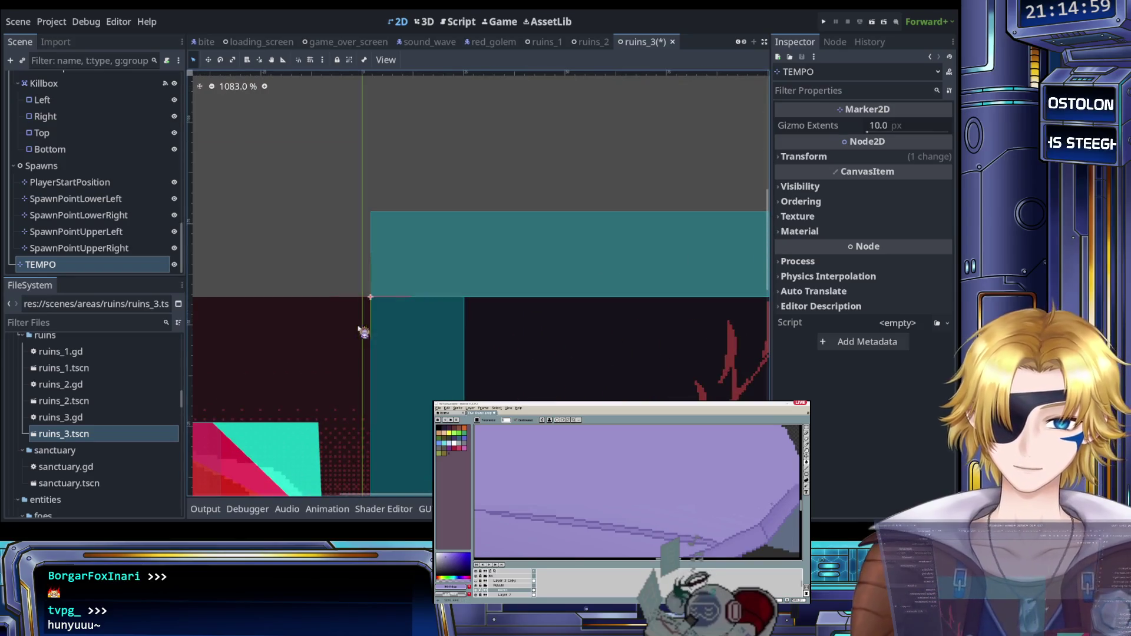
left_click(837, 156)
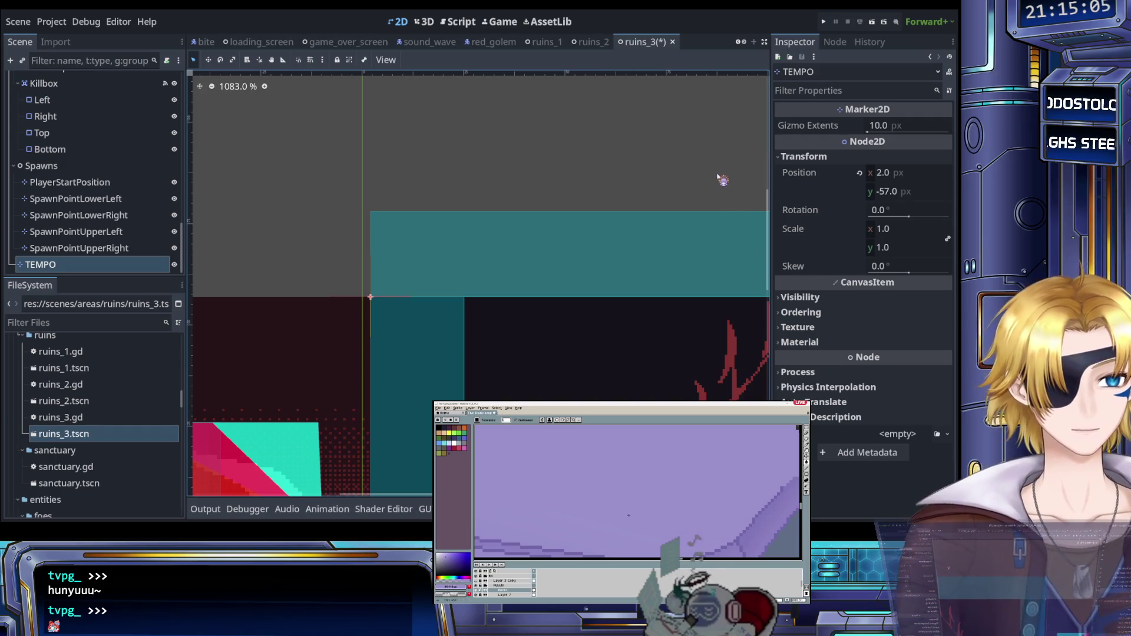
scroll(695, 184, "down", 4)
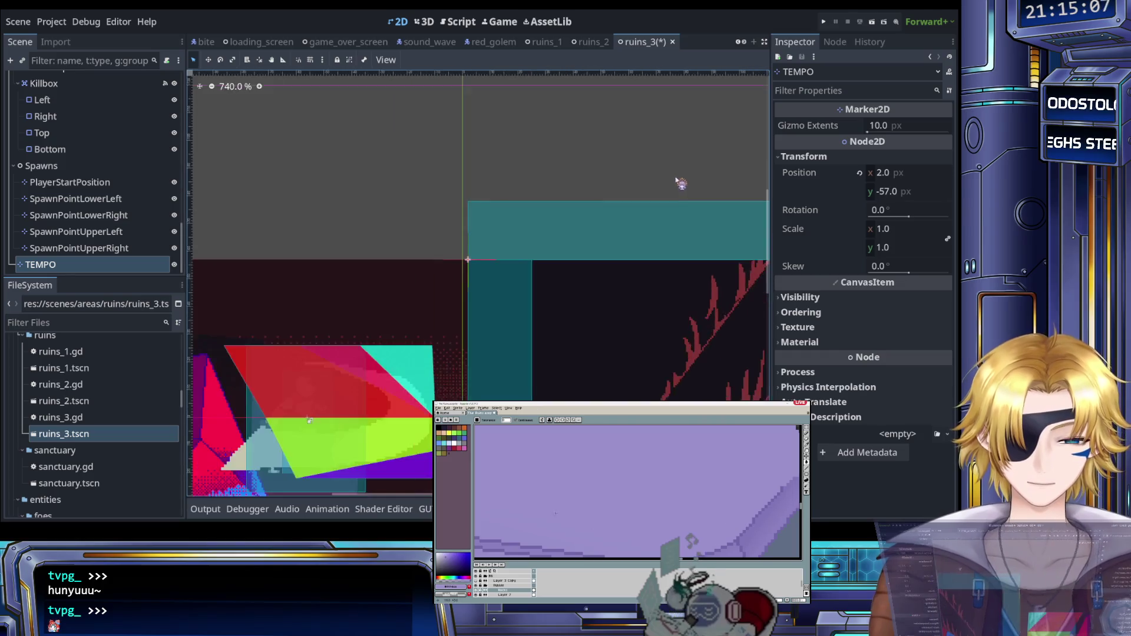
left_click_drag(588, 179, 544, 201)
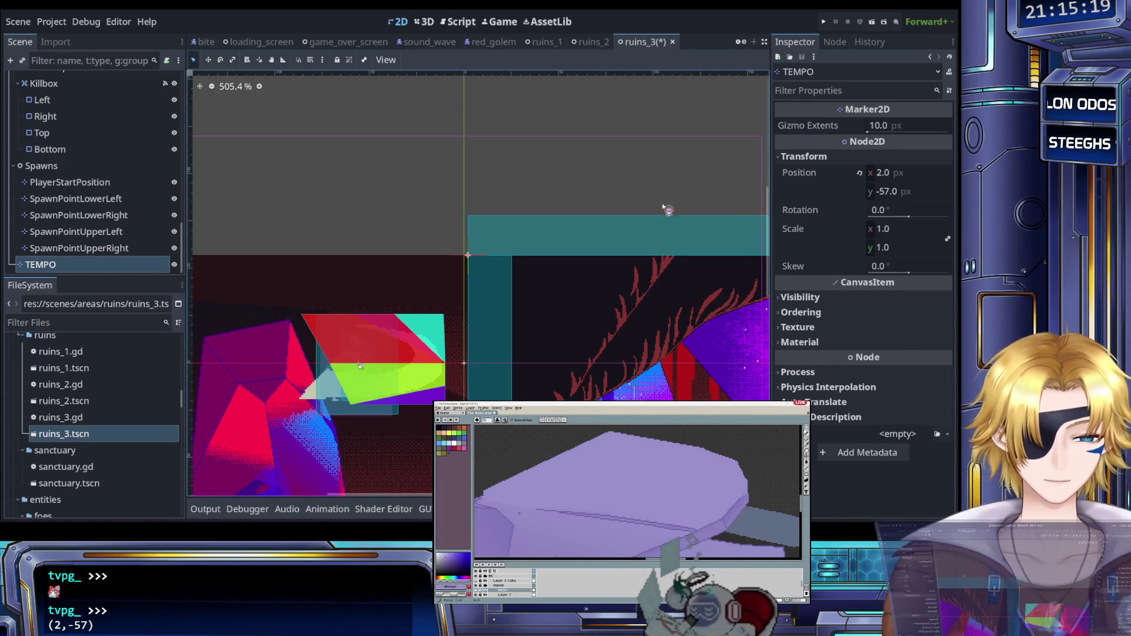
scroll(391, 177, "down", 5)
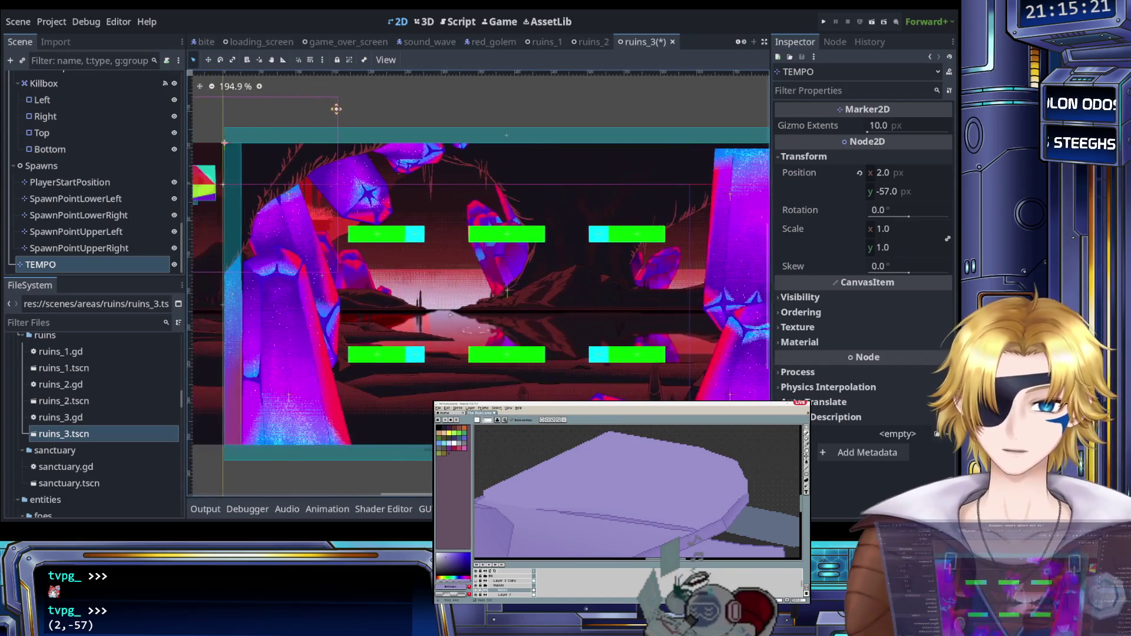
Step: Move the TEMPO marker to the level's bottom-right corner at (776, 357)
left_click_drag(336, 109, 373, 121)
type("586")
key("Return")
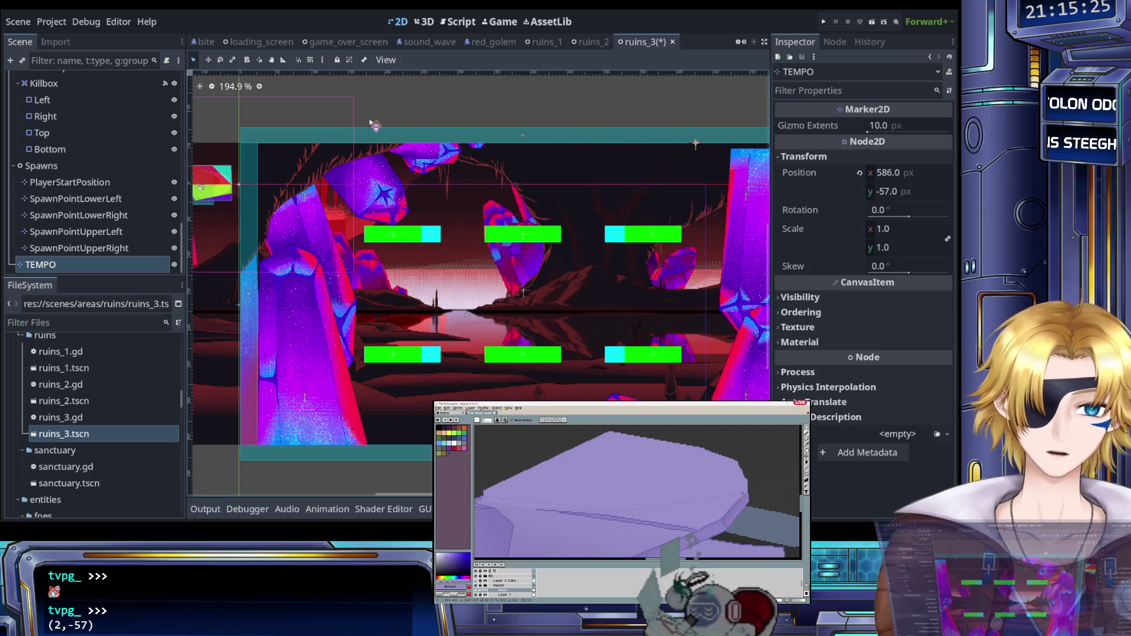
scroll(592, 114, "right", 5)
left_click_drag(355, 138, 439, 255)
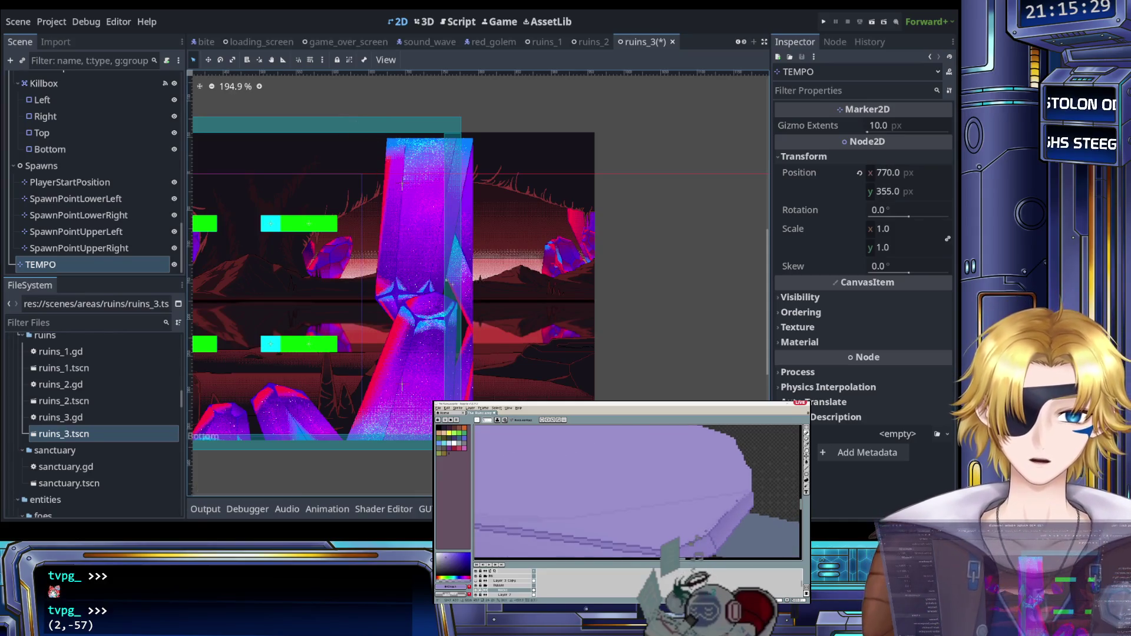
scroll(412, 394, "up", 3)
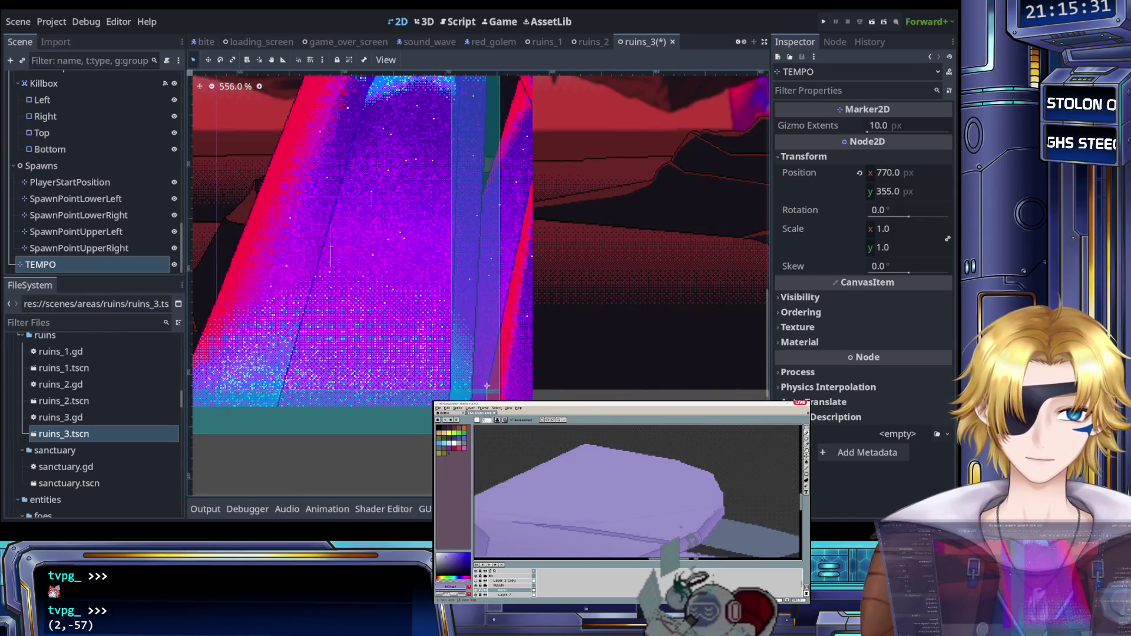
key("Right")
key("Right")
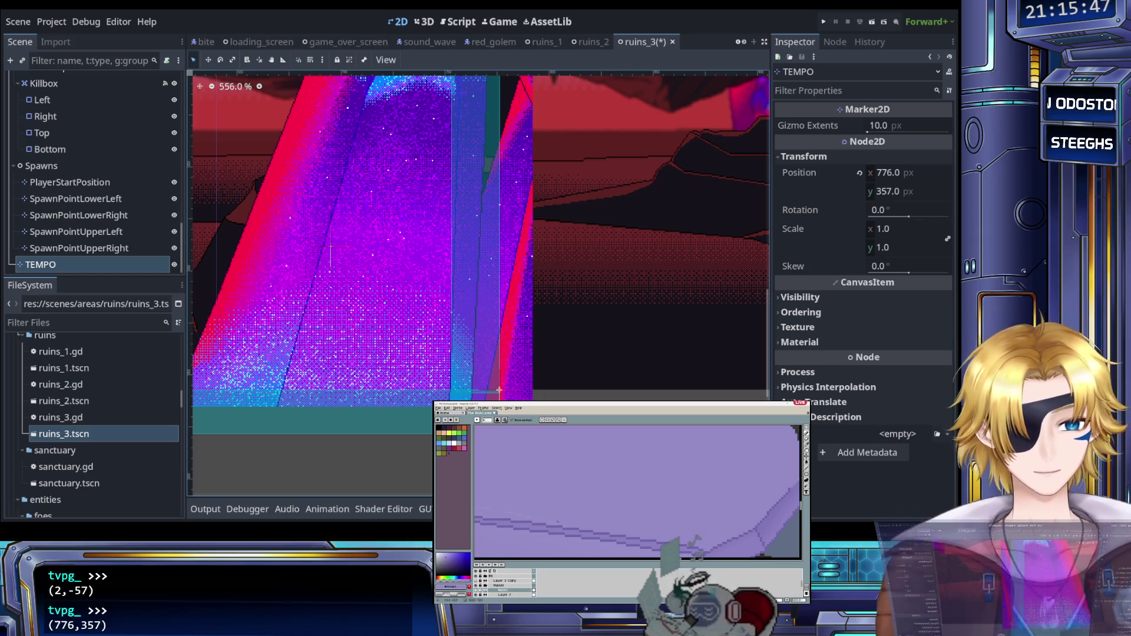
Step: Delete the TEMPO marker node from the scene tree
scroll(353, 247, "down", 8)
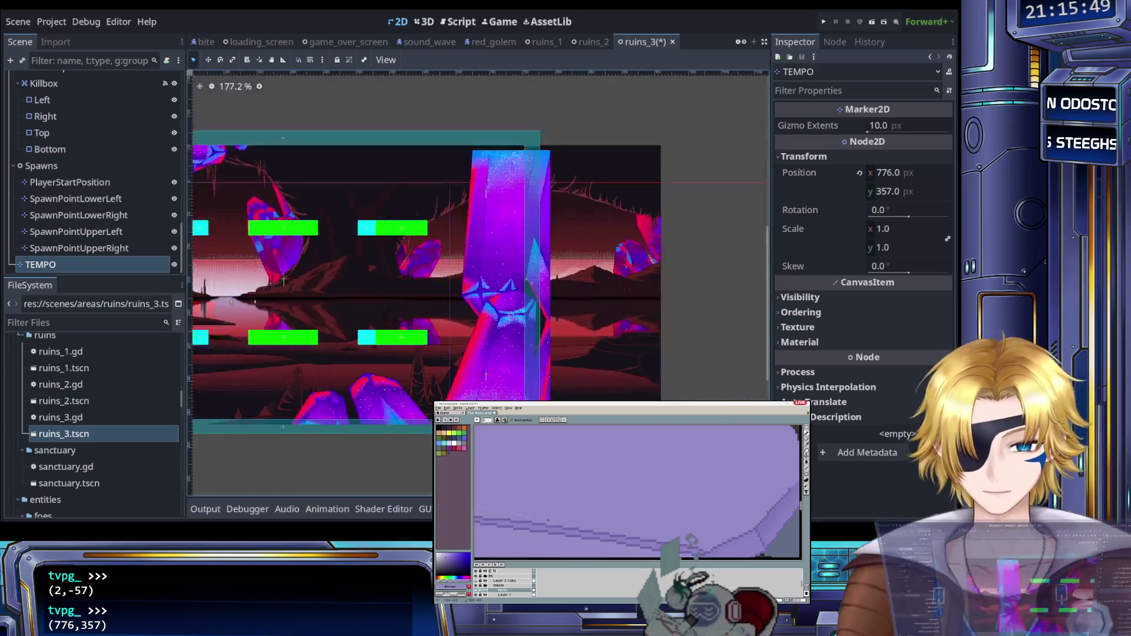
left_click(118, 265)
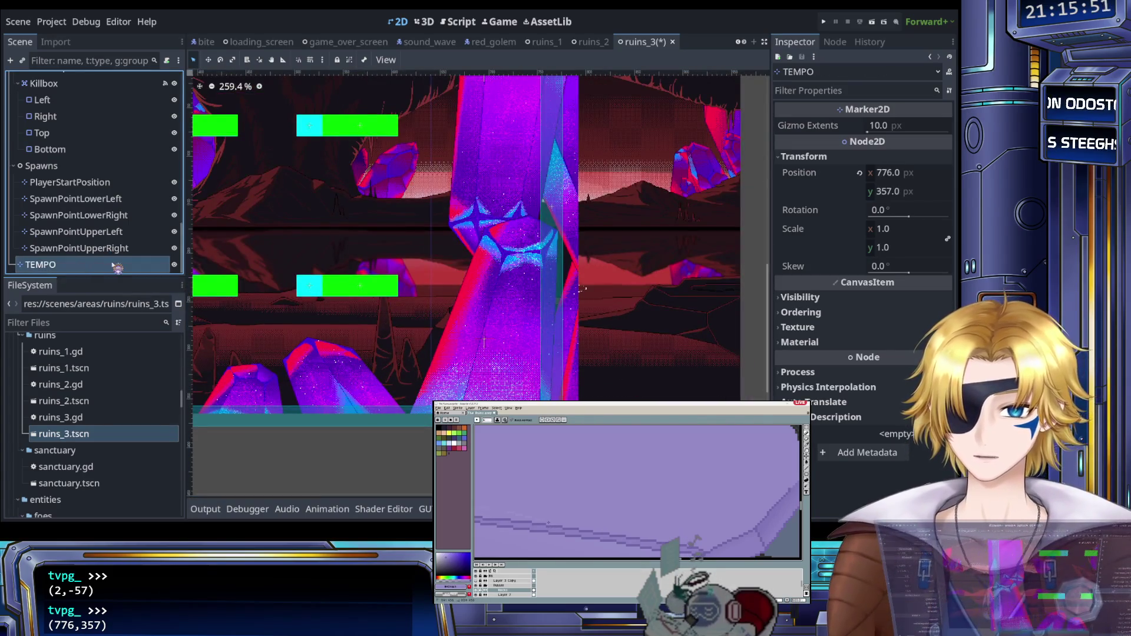
key("Delete")
scroll(307, 260, "down", 6)
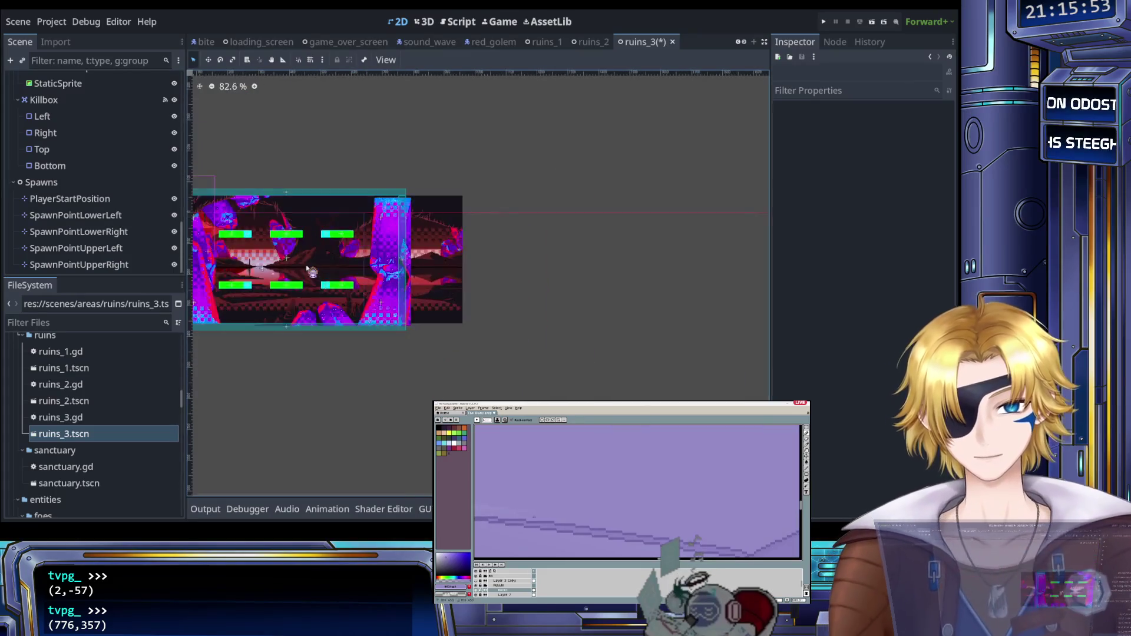
Step: Save the ruins_3 scene
scroll(428, 287, "up", 5)
key("ctrl+s")
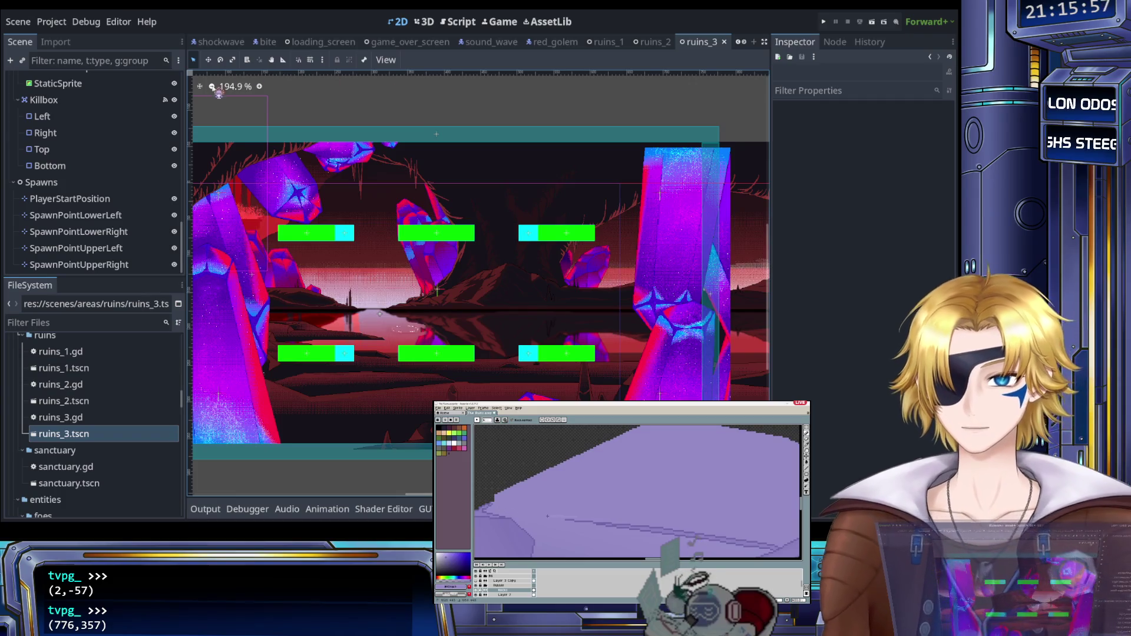
scroll(88, 177, "up", 3)
Step: Switch to the main scene tab showing the Main node
scroll(242, 49, "up", 6)
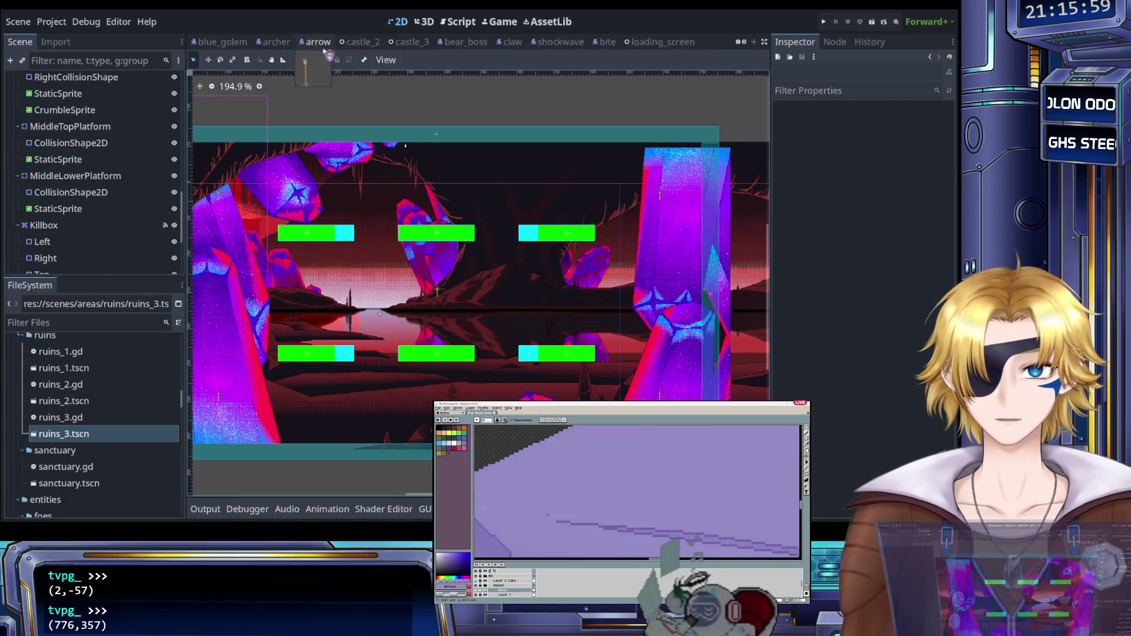
scroll(332, 49, "up", 6)
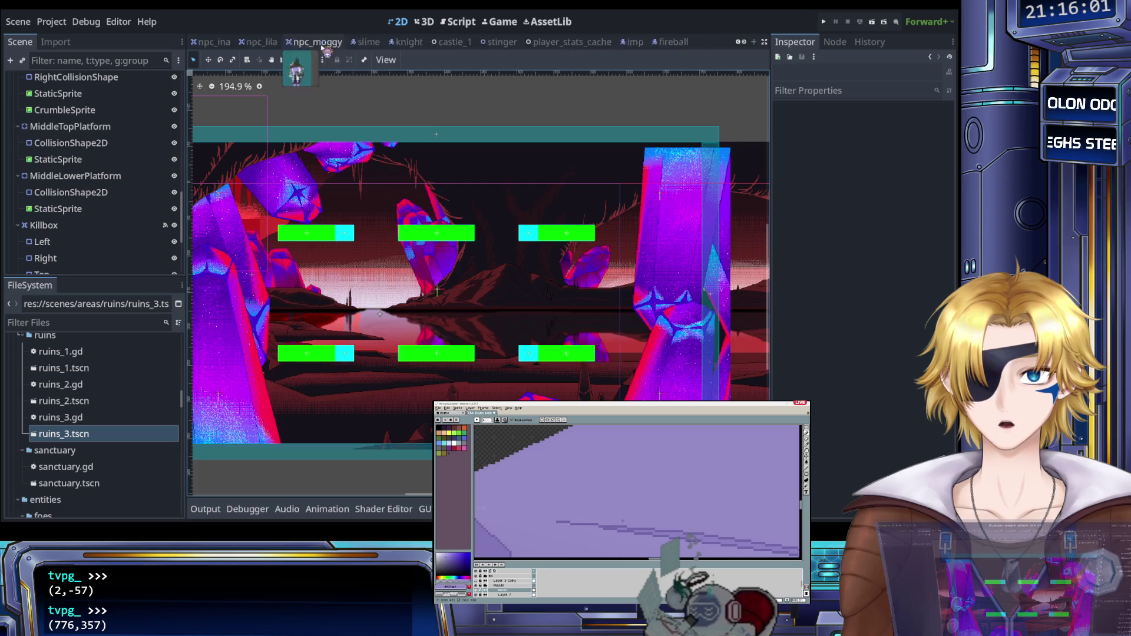
scroll(318, 49, "up", 6)
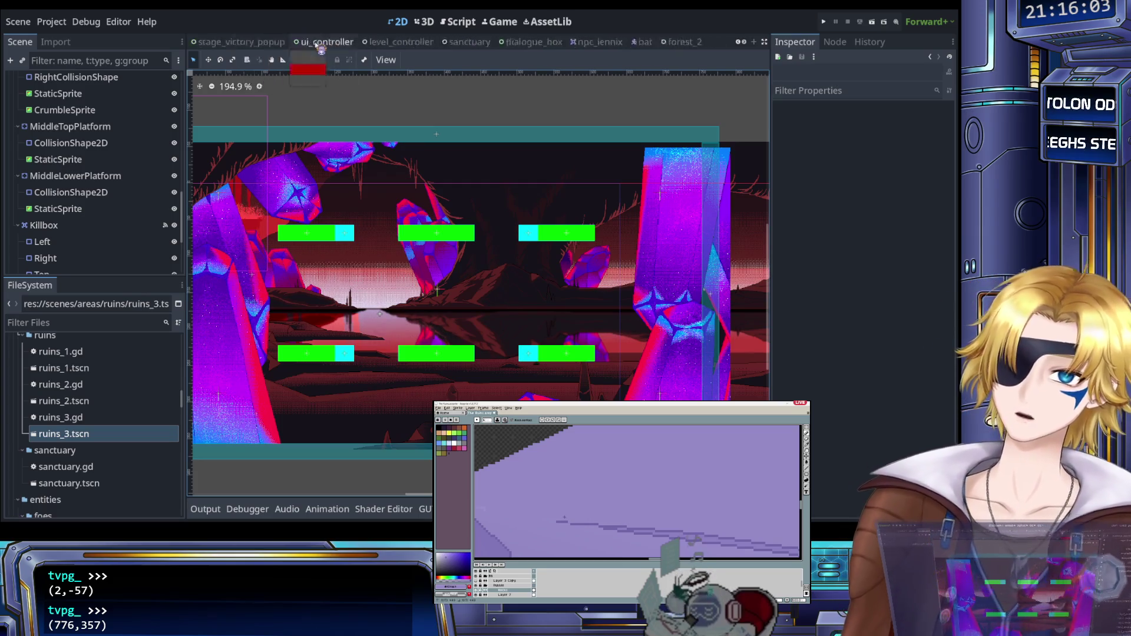
left_click(317, 43)
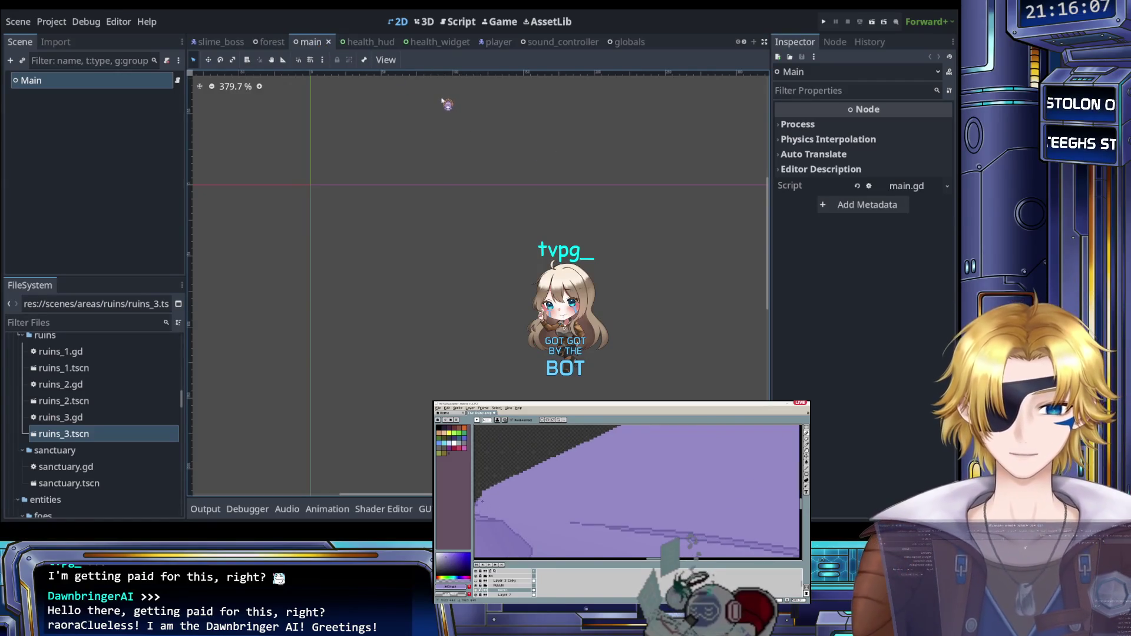
scroll(421, 47, "down", 4)
scroll(420, 47, "down", 2)
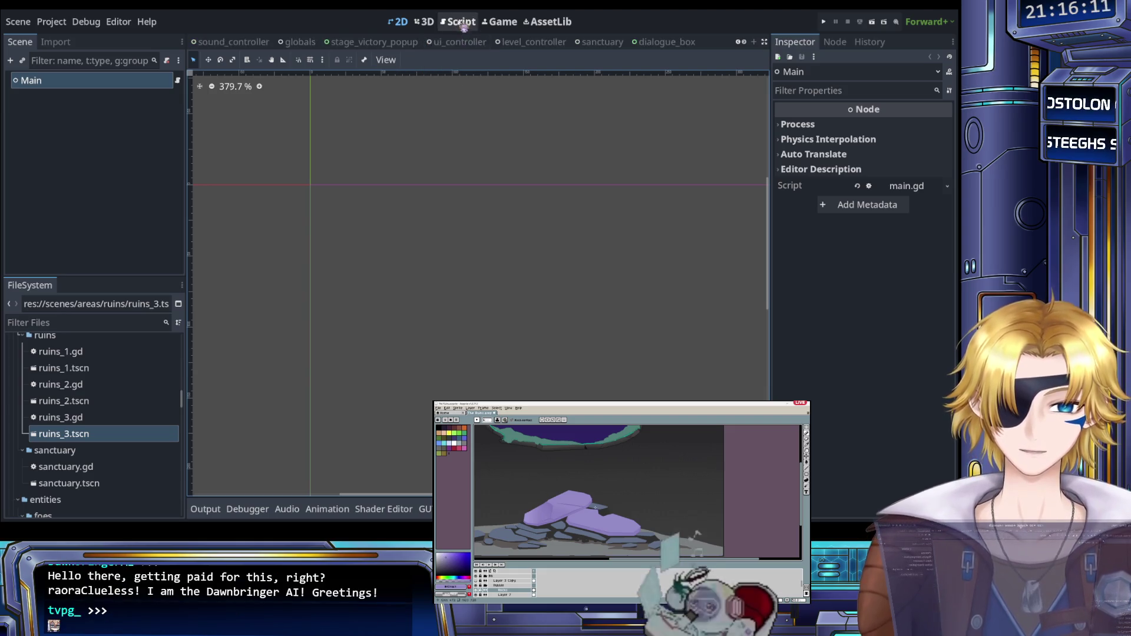
left_click(459, 22)
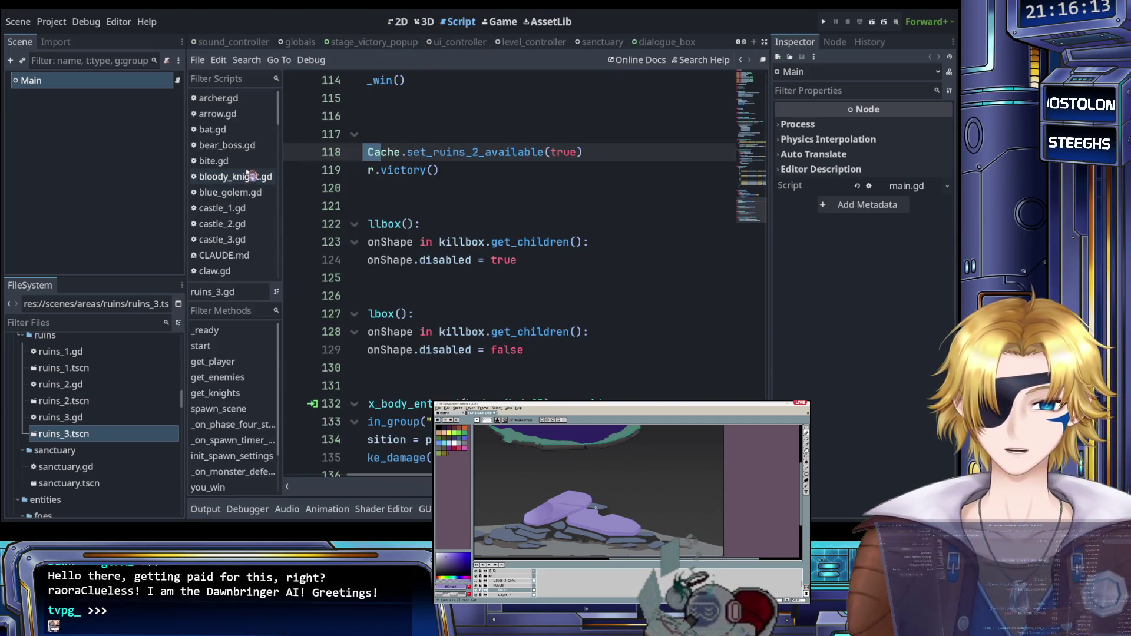
scroll(250, 171, "down", 3)
scroll(590, 43, "up", 5)
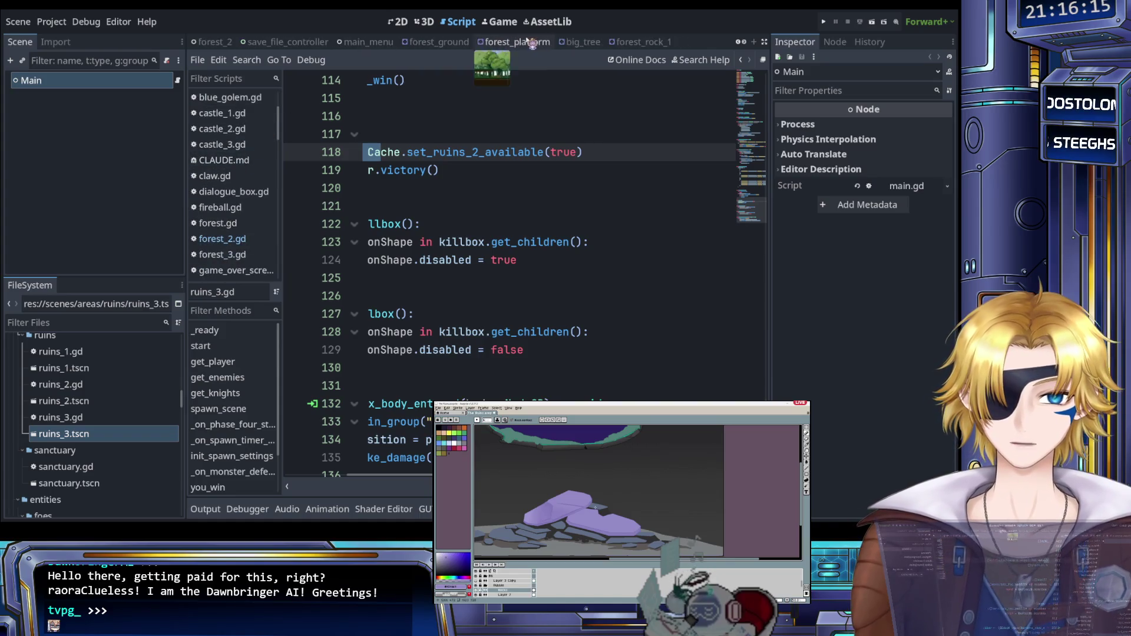
scroll(625, 42, "down", 8)
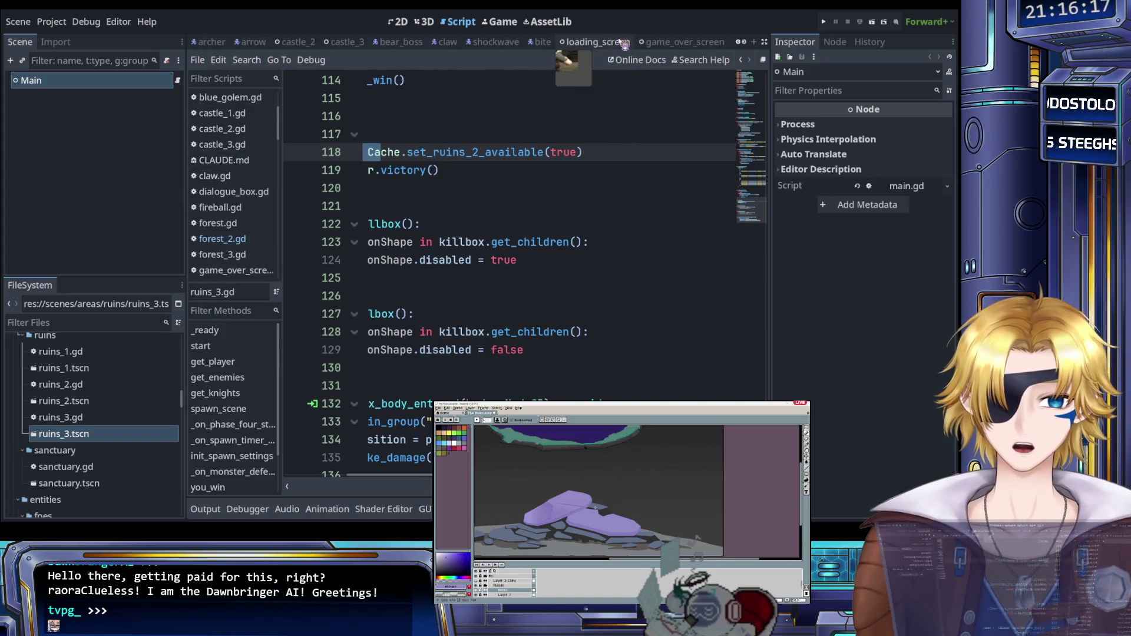
left_click(526, 42)
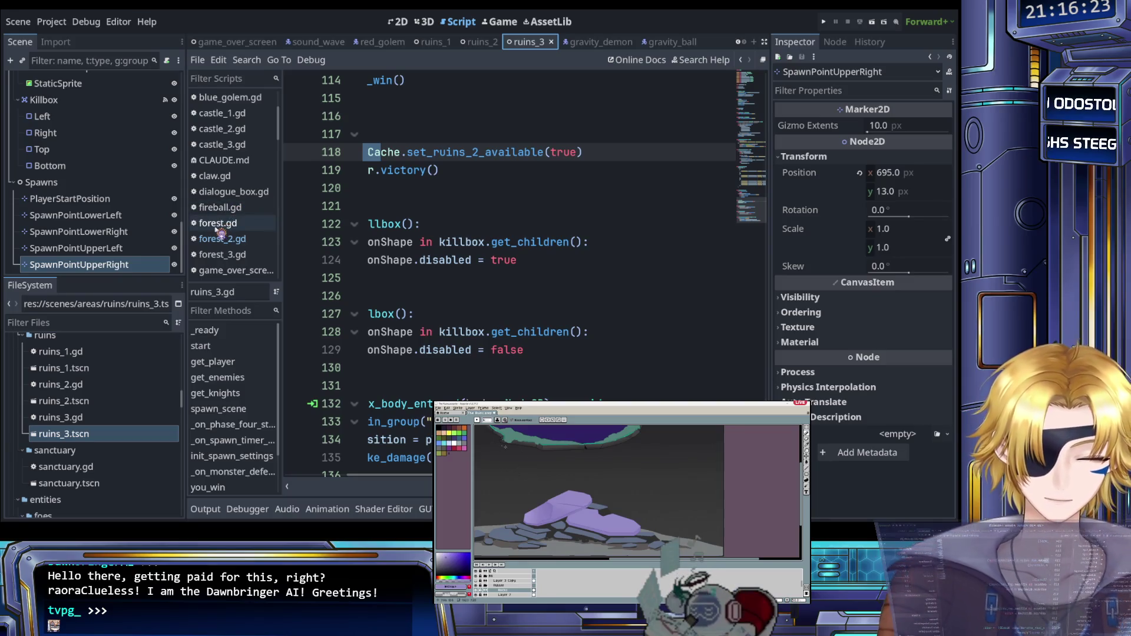
scroll(232, 241, "down", 5)
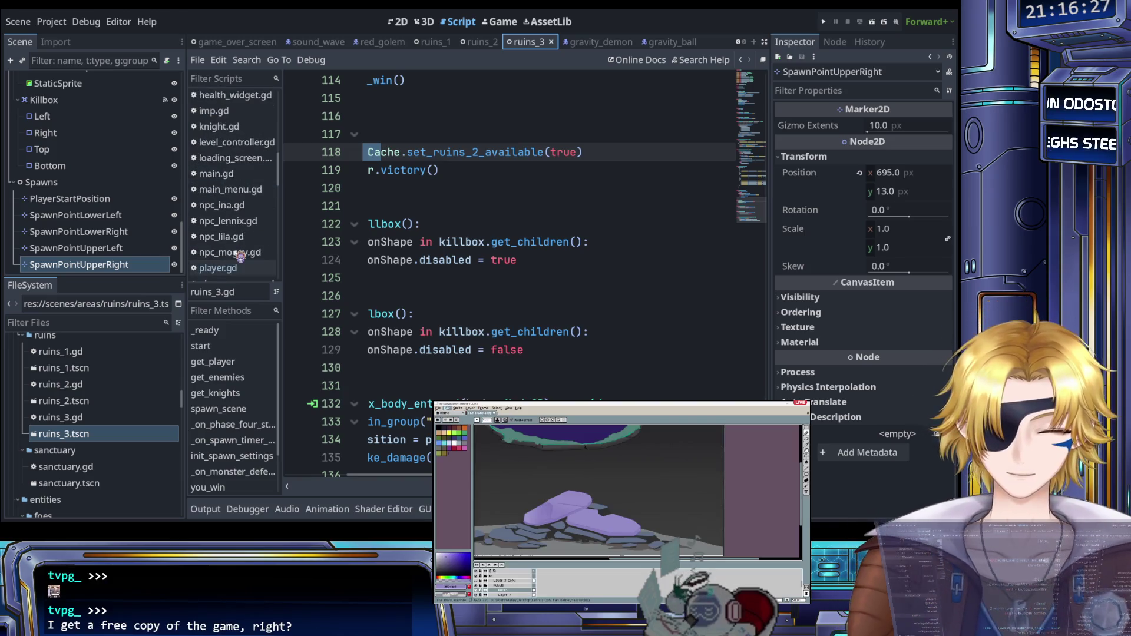
scroll(240, 257, "down", 3)
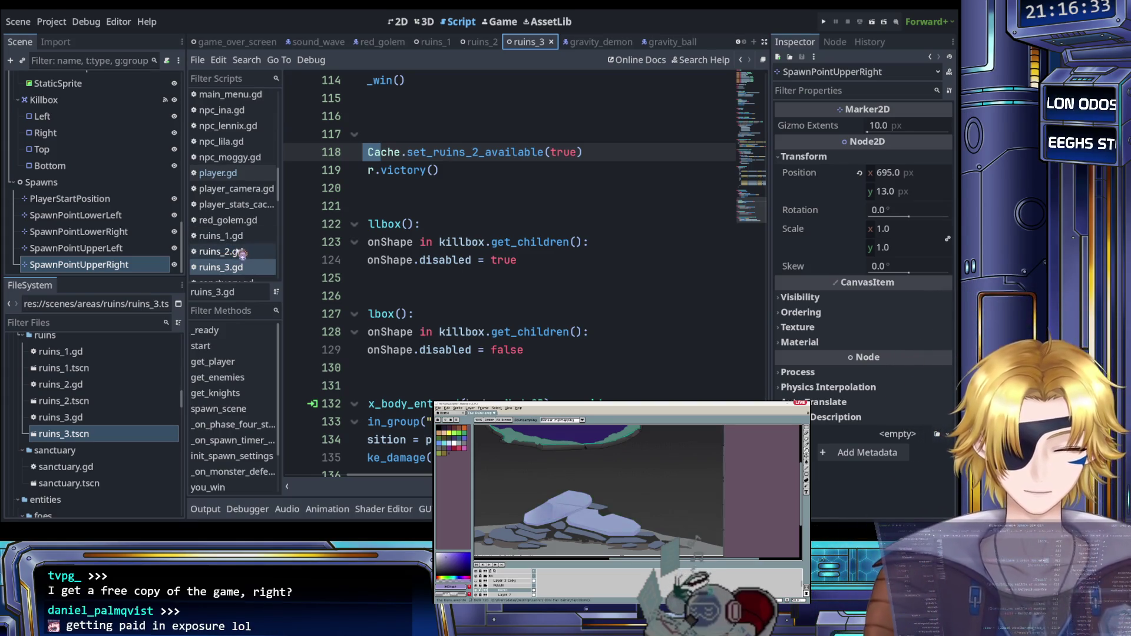
scroll(237, 239, "down", 1)
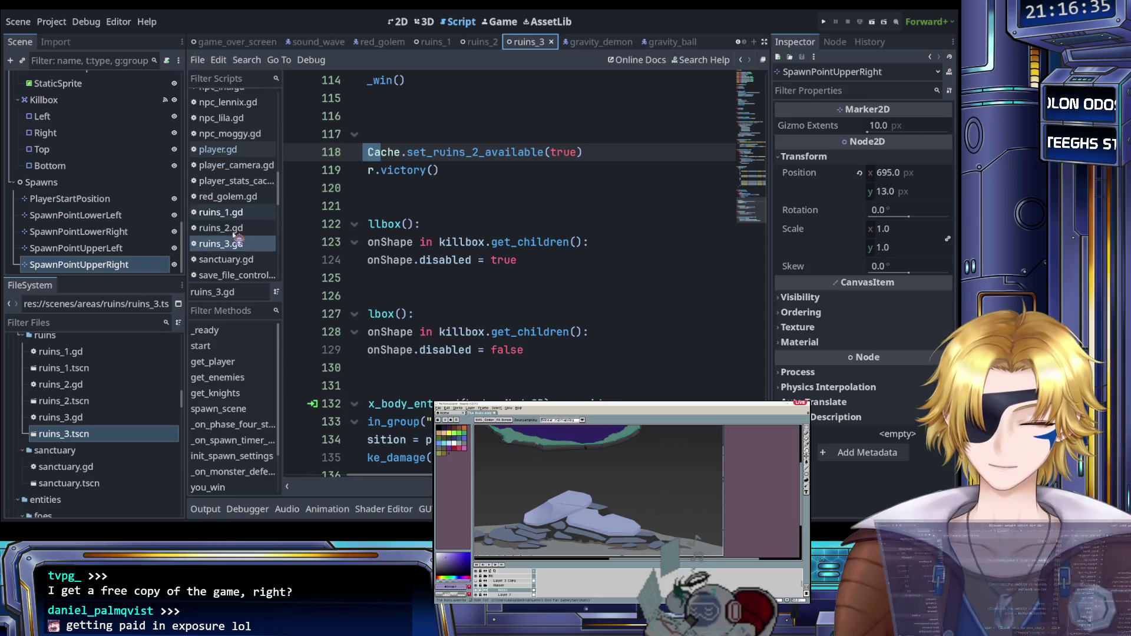
scroll(237, 239, "down", 2)
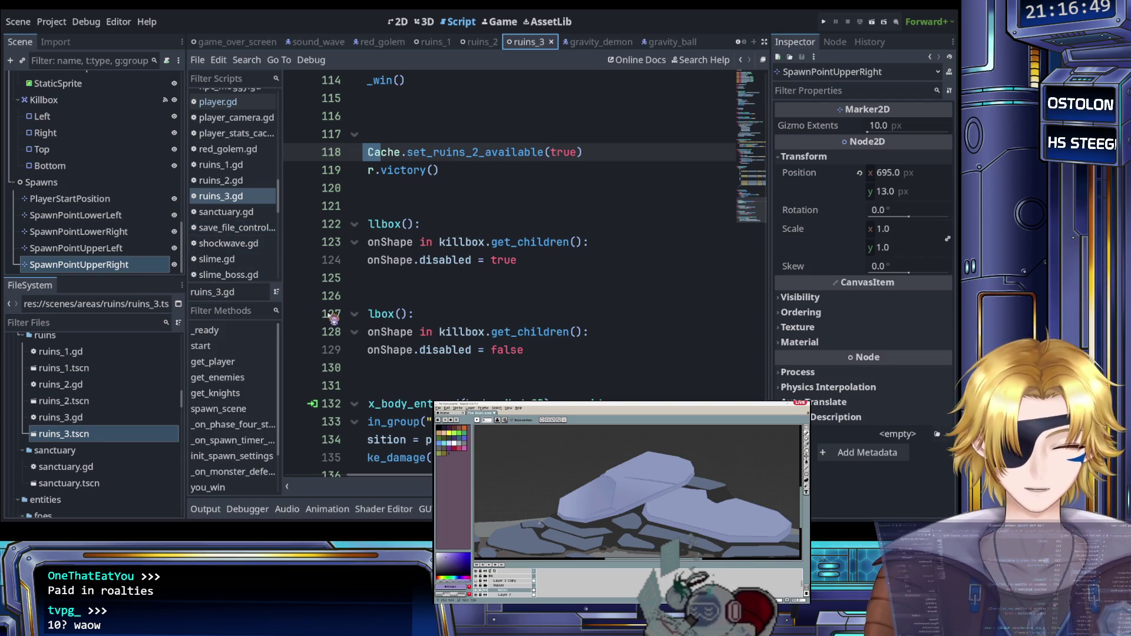
scroll(250, 252, "down", 3)
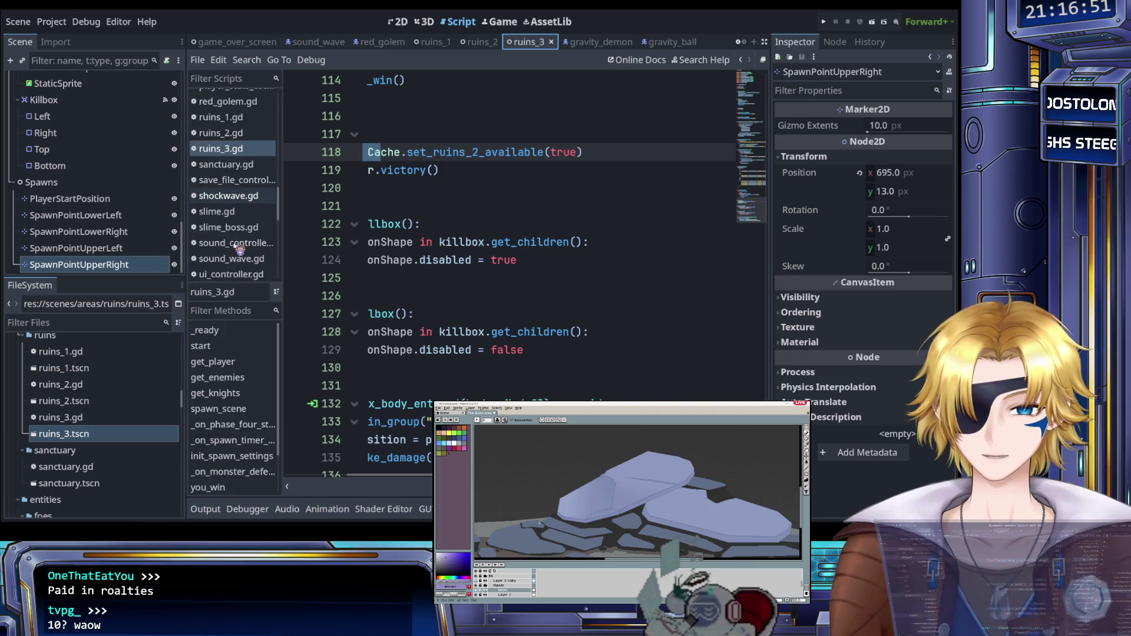
scroll(250, 252, "down", 3)
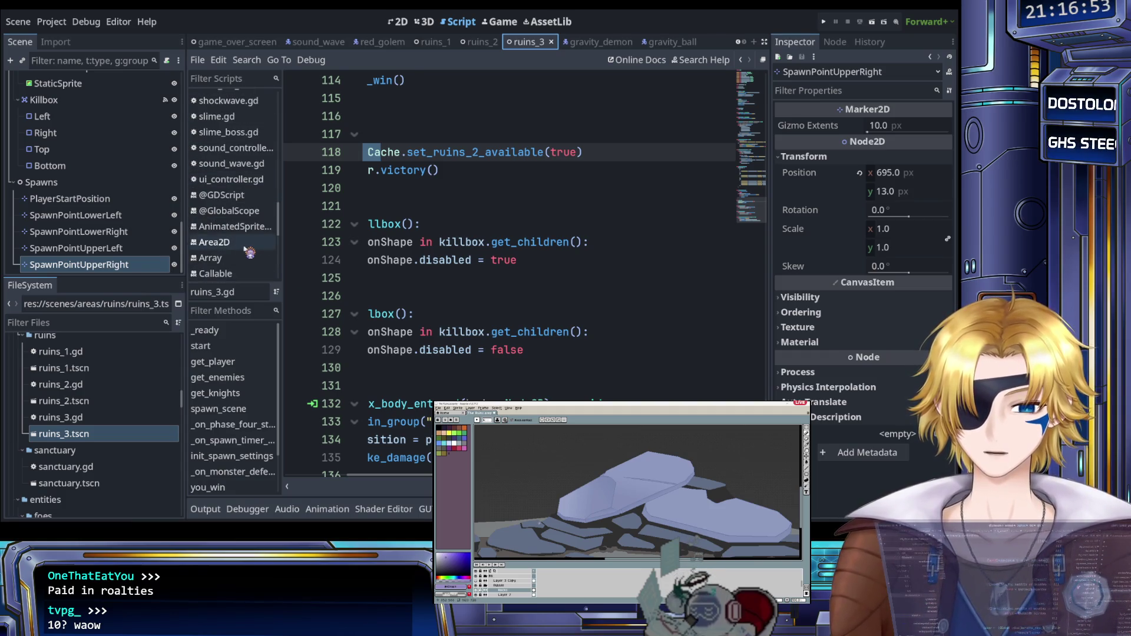
scroll(247, 255, "down", 3)
scroll(247, 255, "up", 15)
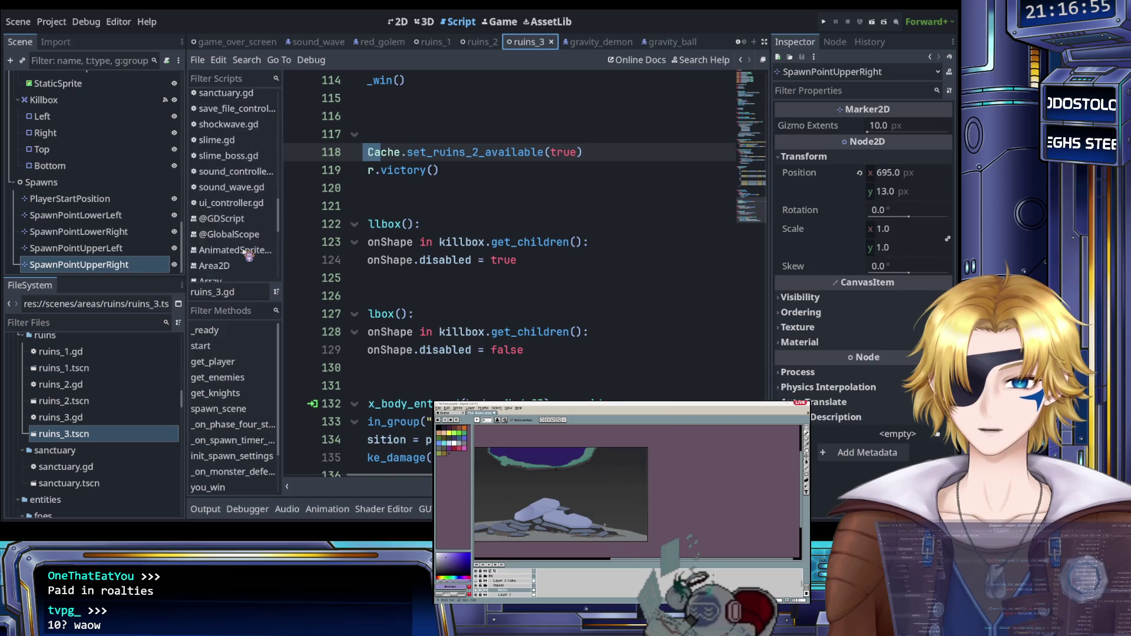
scroll(247, 255, "up", 5)
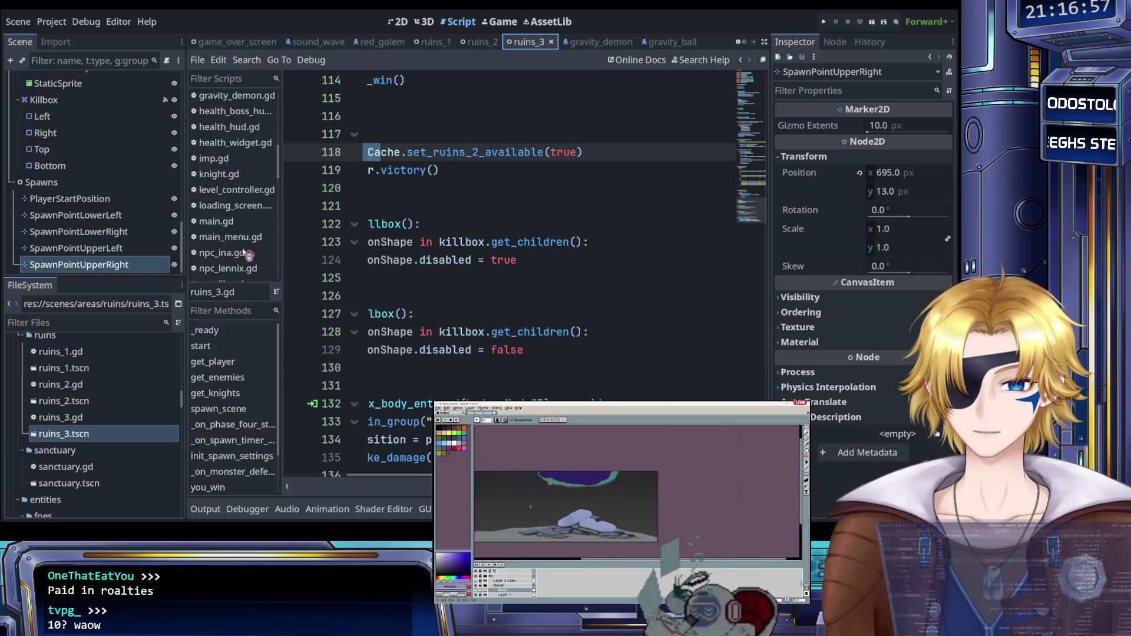
scroll(246, 253, "up", 5)
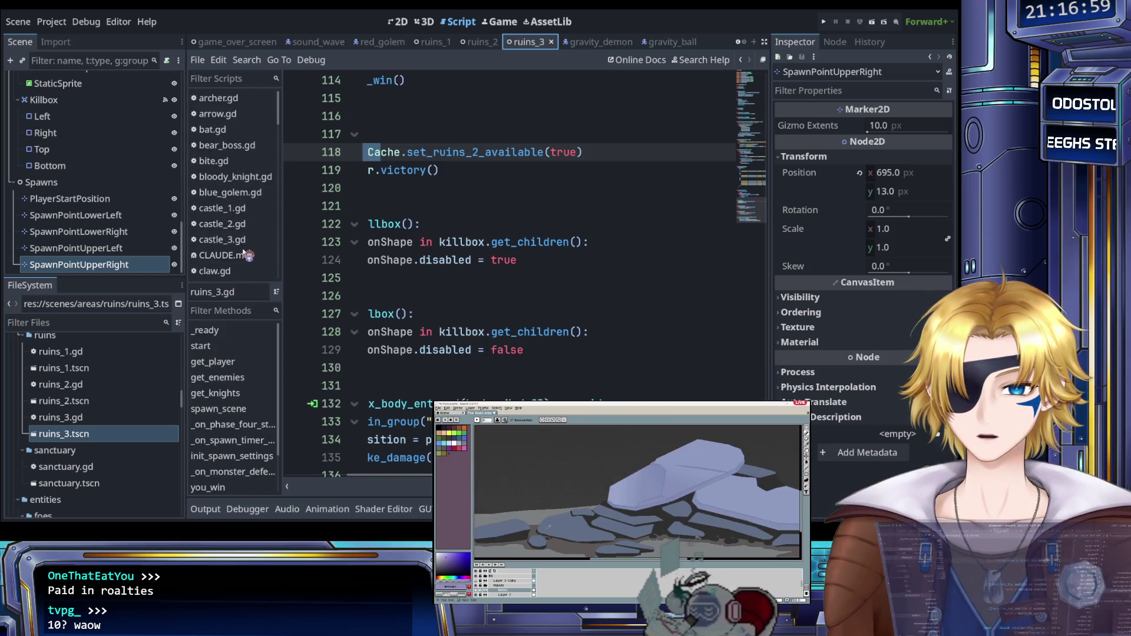
scroll(247, 255, "down", 10)
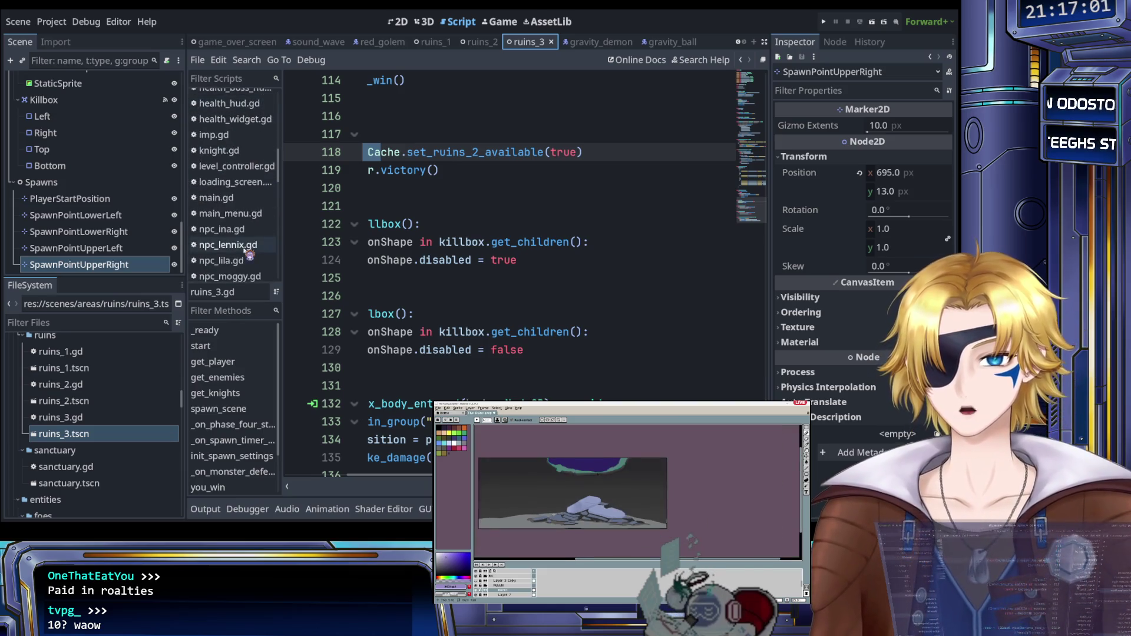
left_click(232, 221)
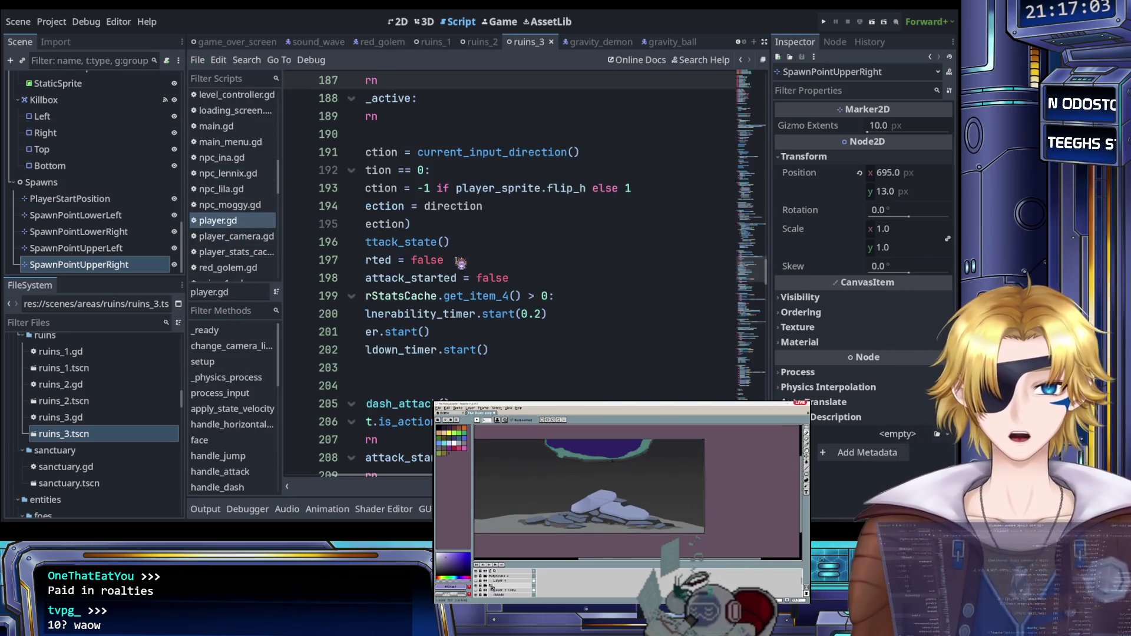
Step: Scroll to change_camera_limit in player.gd and add a blank line after its limit_left assignment
scroll(489, 261, "up", 9)
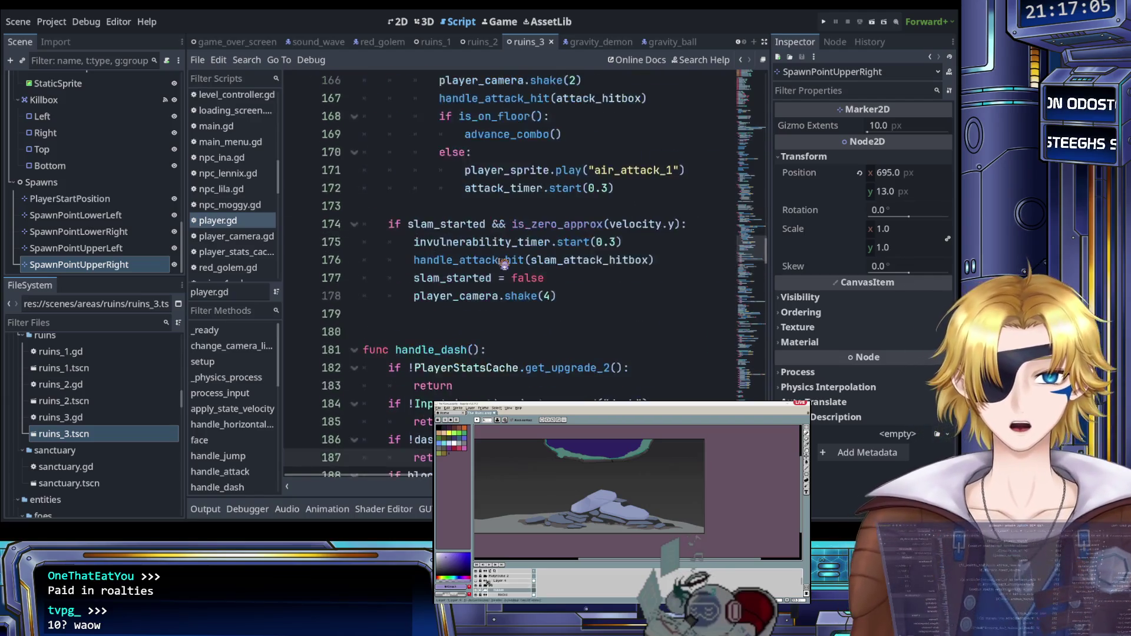
scroll(502, 263, "up", 20)
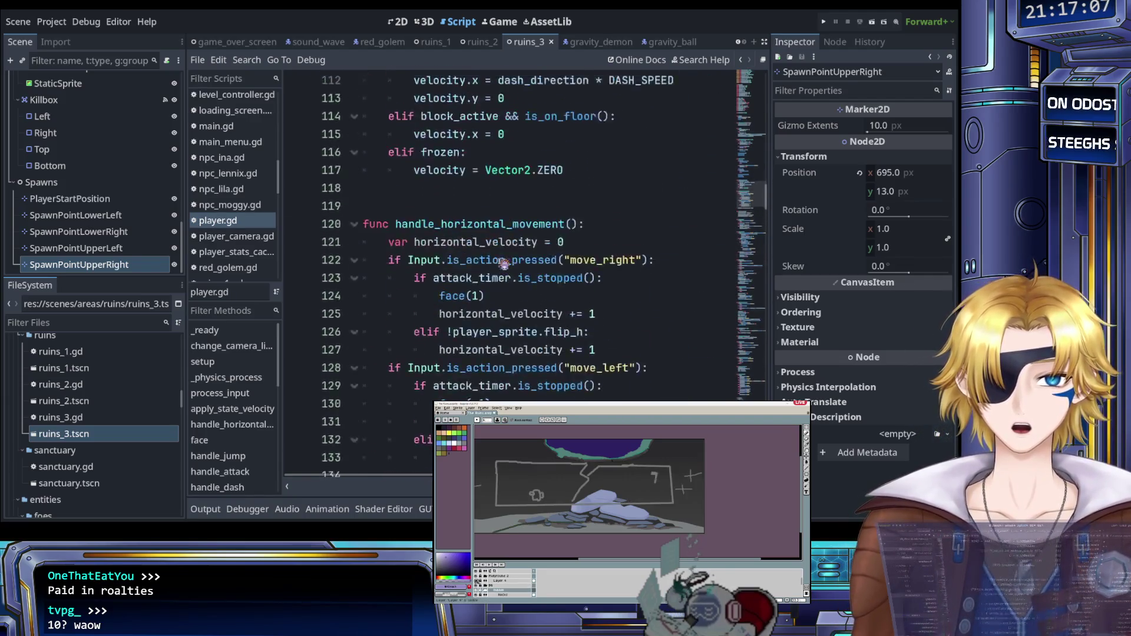
scroll(503, 264, "up", 10)
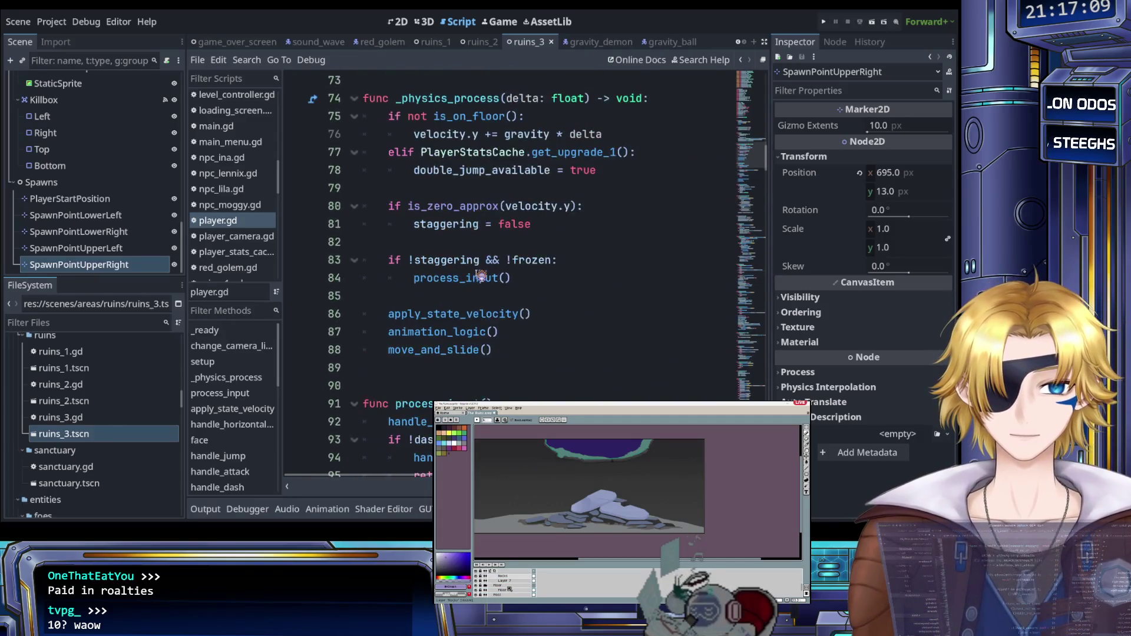
scroll(481, 276, "up", 5)
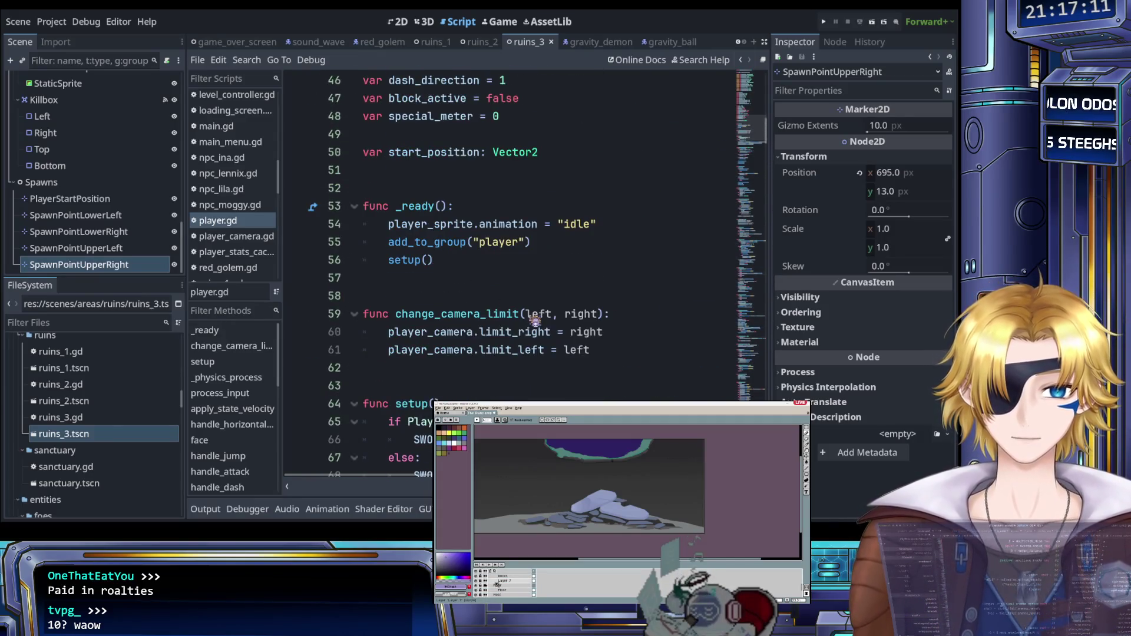
left_click(598, 349)
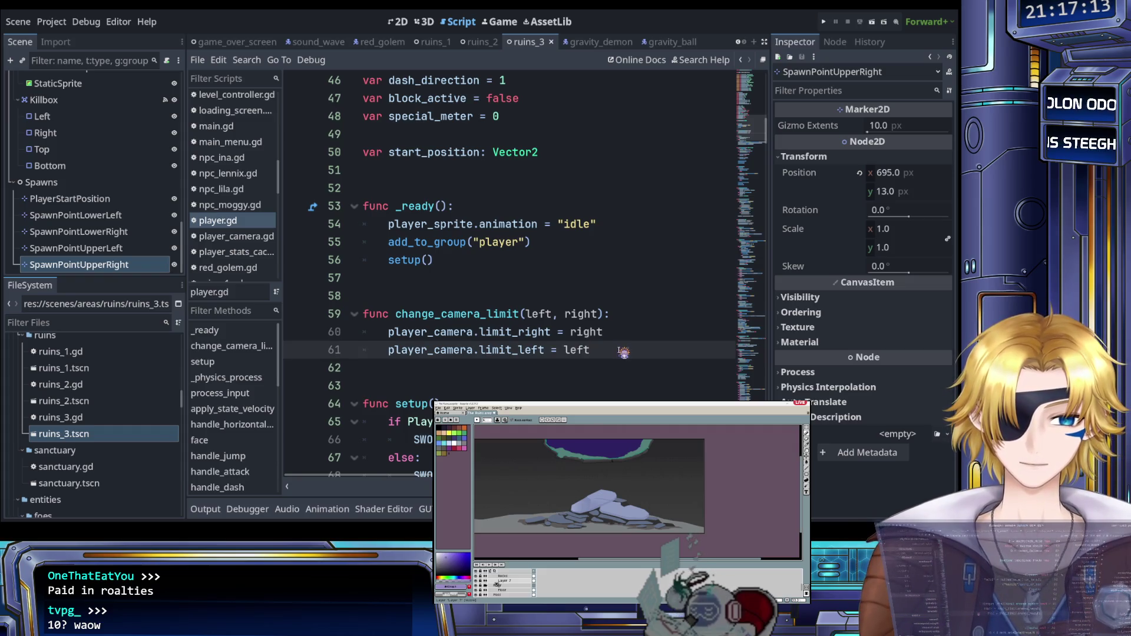
key("Return")
left_click(595, 314)
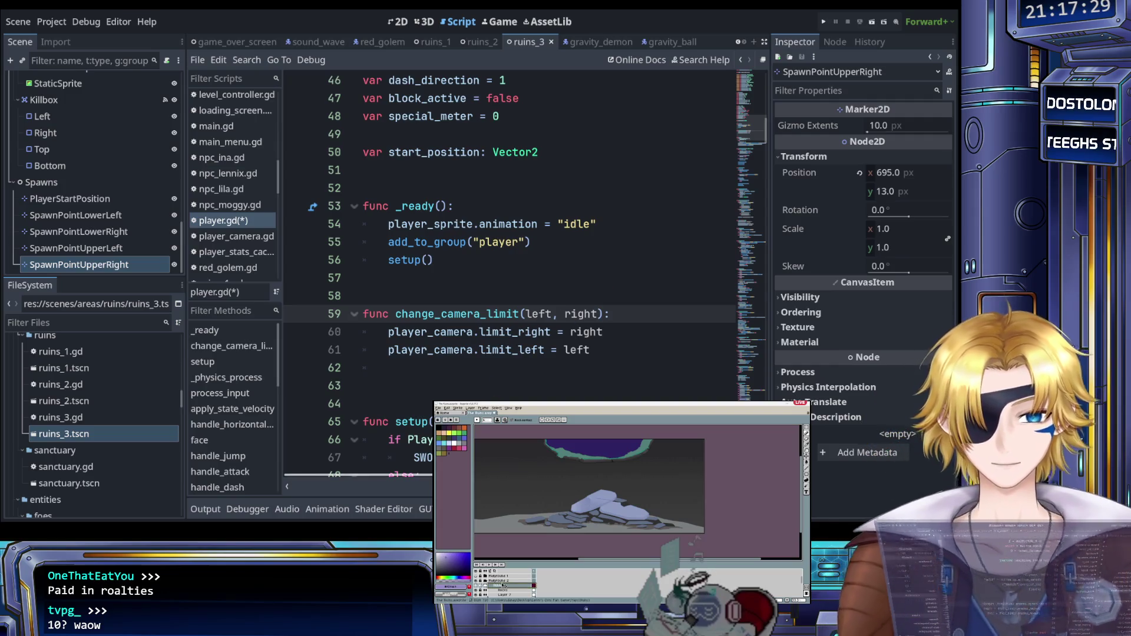
scroll(506, 265, "down", 4)
scroll(506, 265, "up", 3)
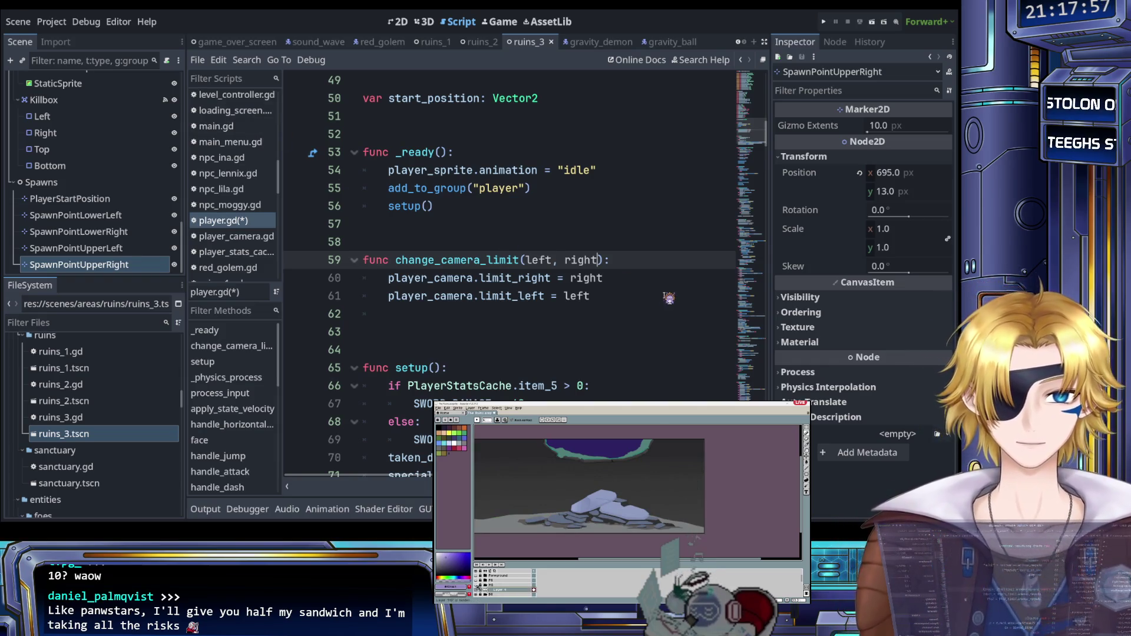
Step: Append ', top = null, bottom = null' to the change_camera_limit signature and start a new body line
type(", top =")
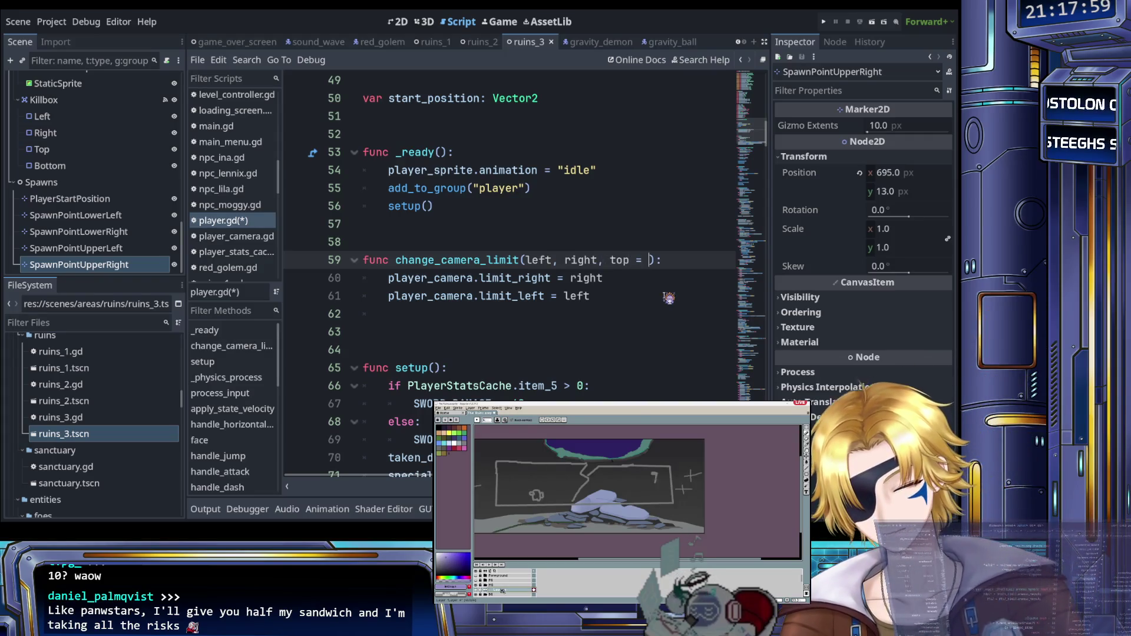
type(" null, ")
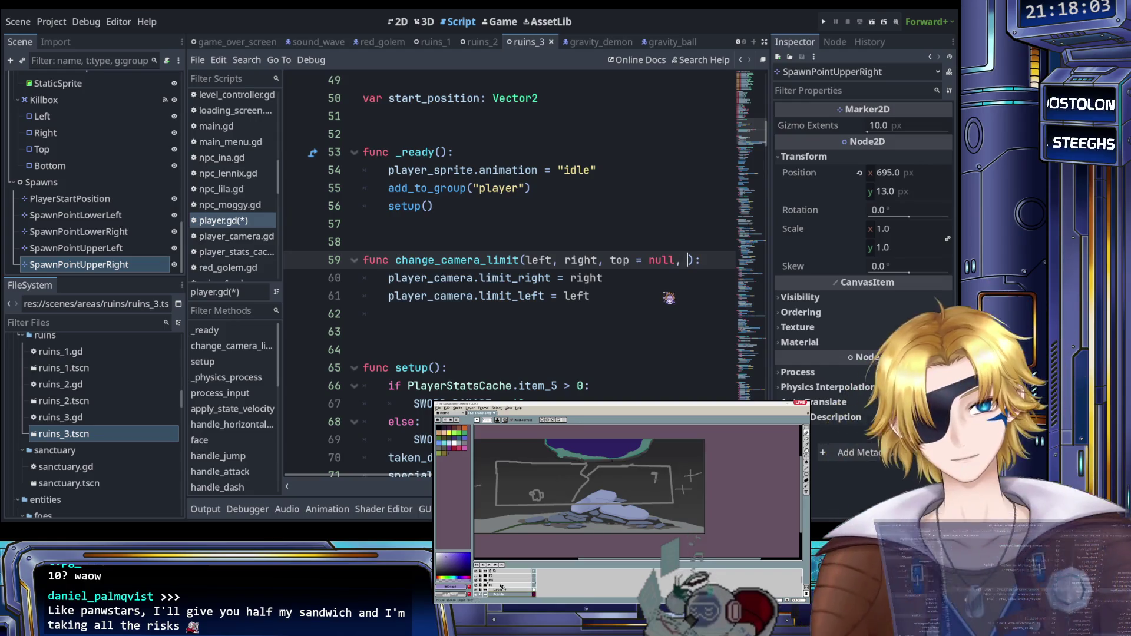
type("bottom = ")
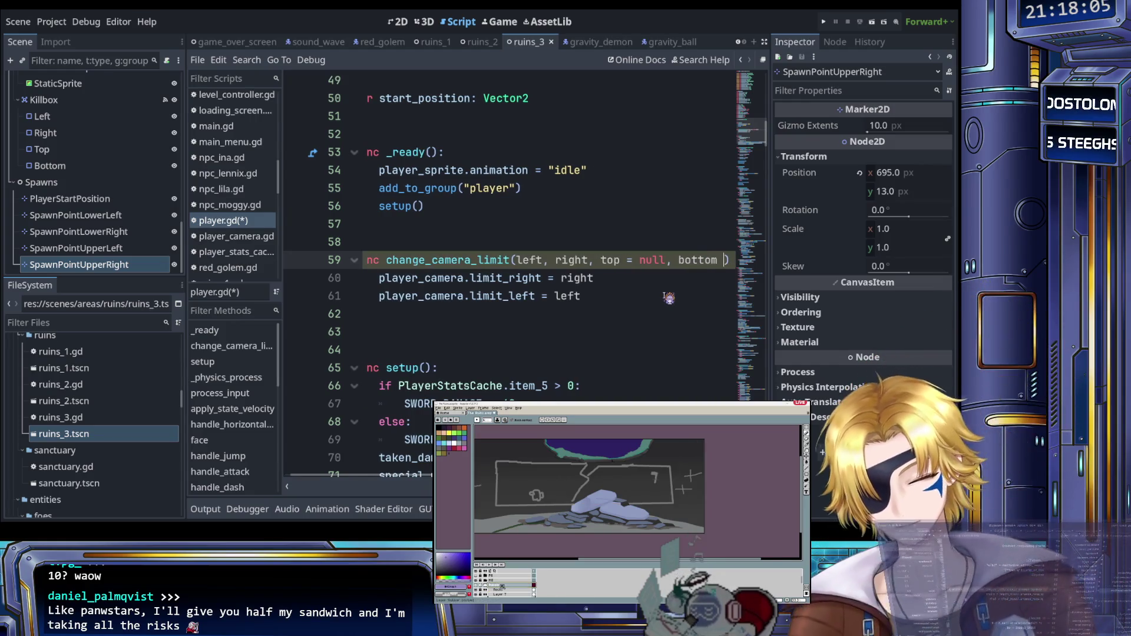
type("null")
left_click(580, 305)
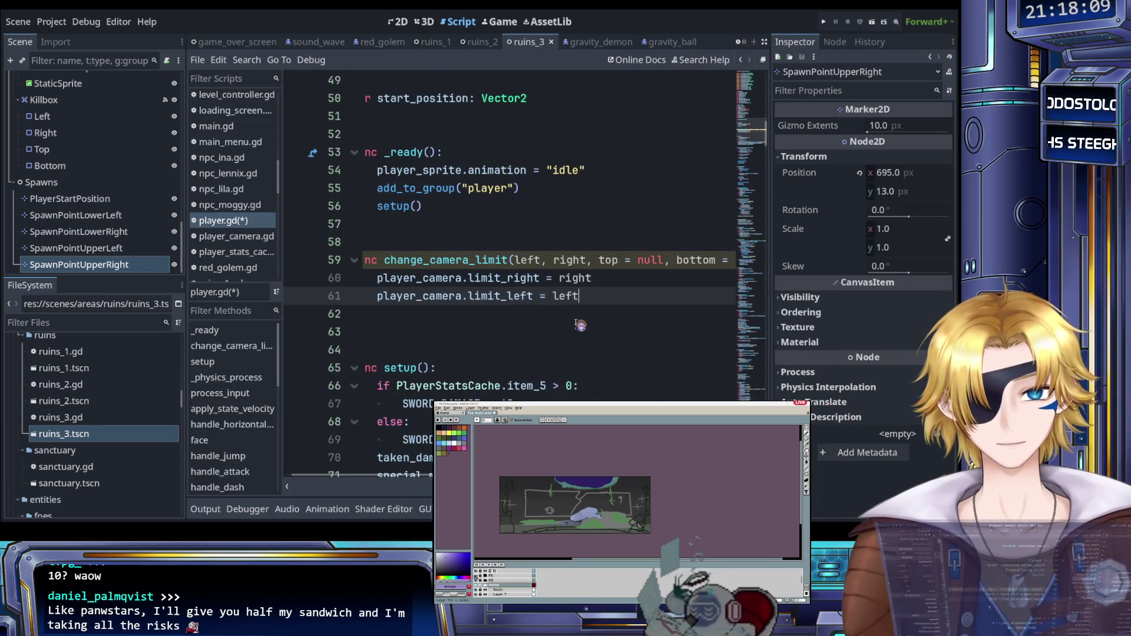
key("Return")
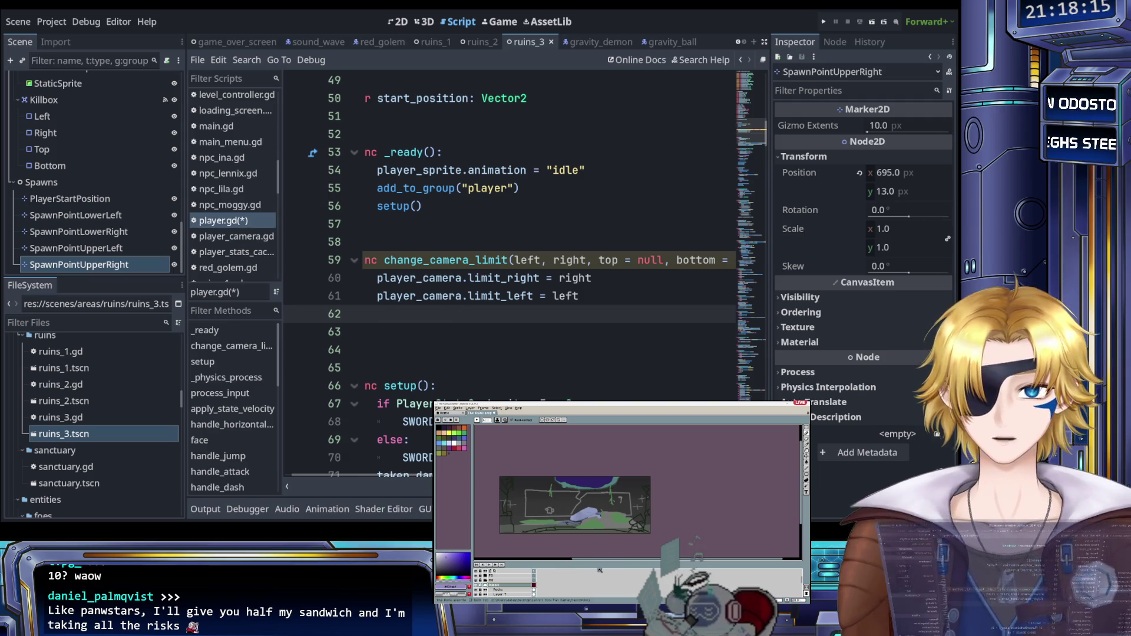
scroll(546, 513, "up", 3)
scroll(546, 512, "down", 2)
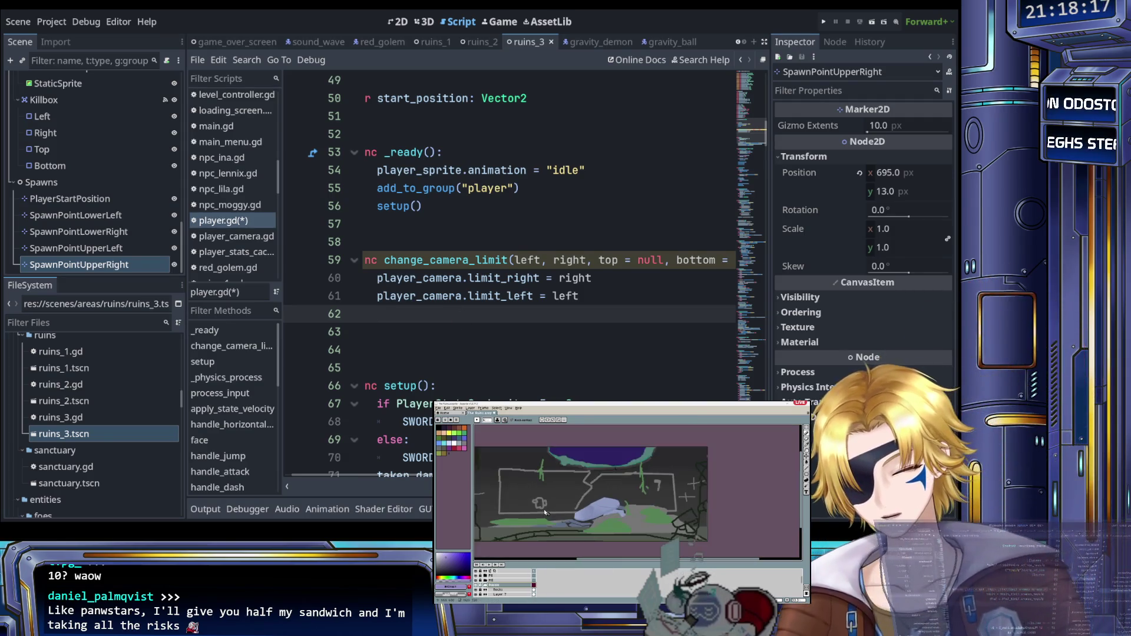
scroll(559, 514, "down", 2)
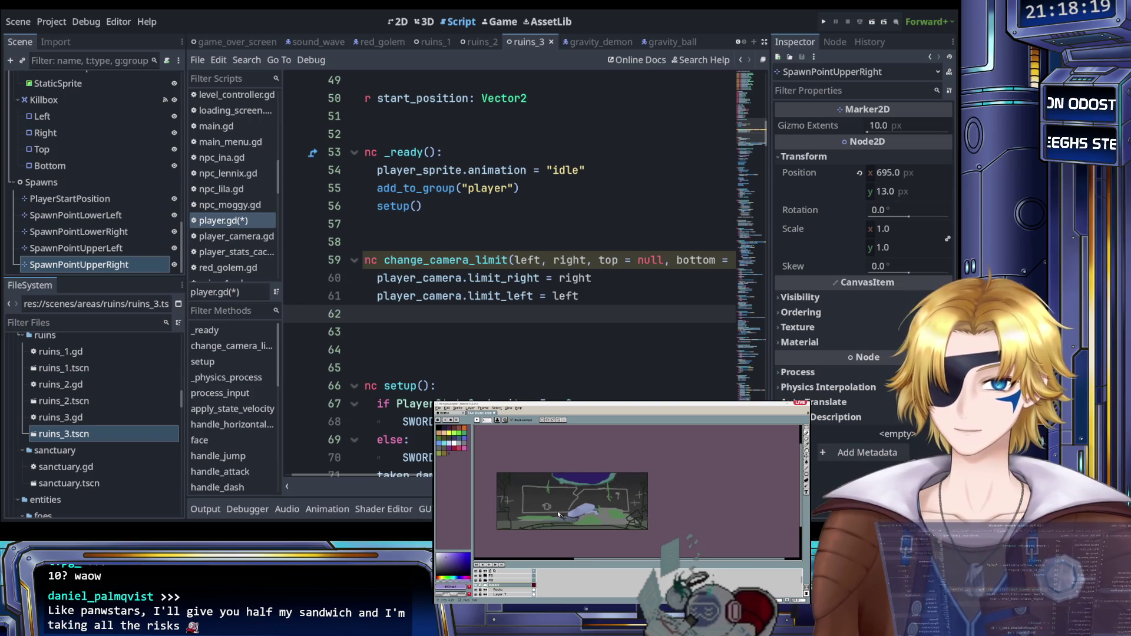
scroll(558, 514, "up", 1)
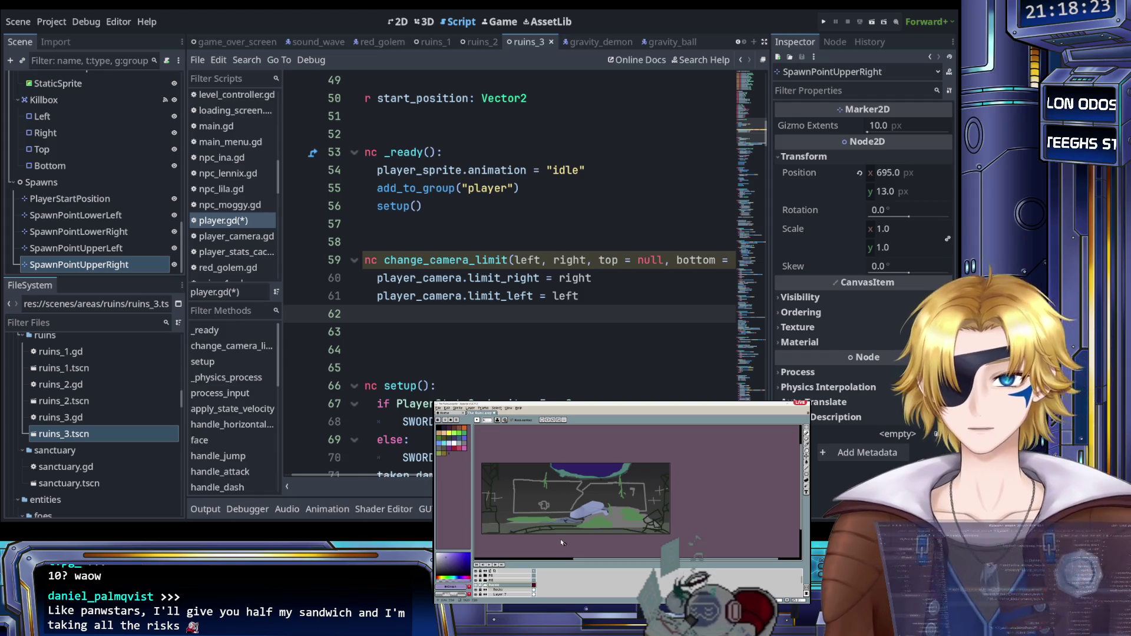
left_click(478, 581)
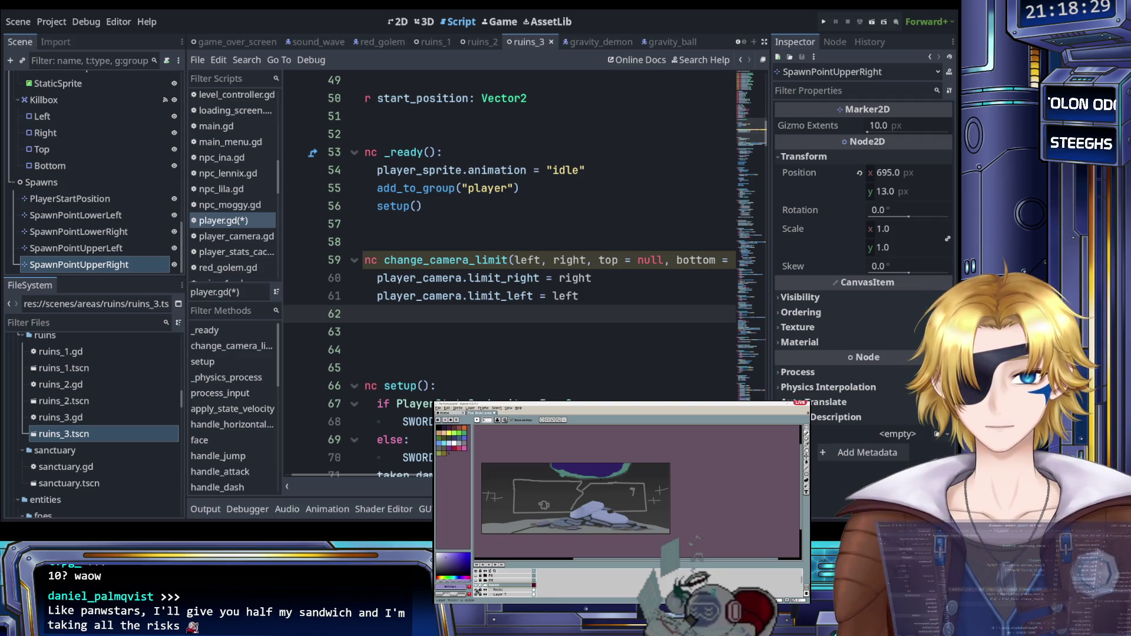
left_click(477, 589)
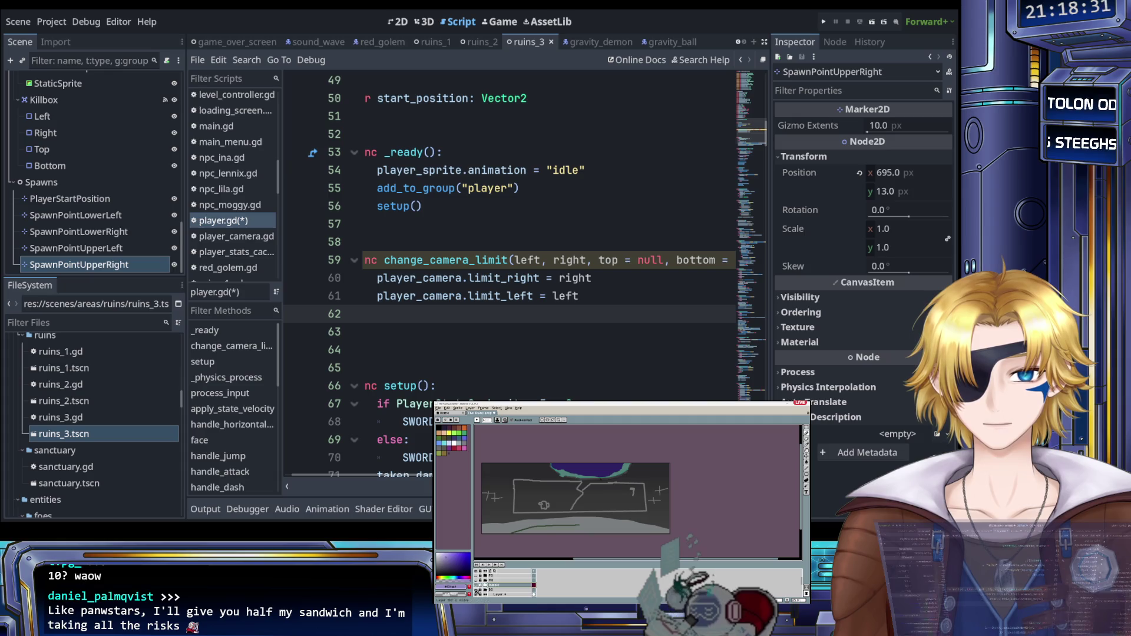
left_click(477, 592)
left_click(477, 592)
scroll(495, 586, "down", 1)
left_click(501, 585)
scroll(504, 585, "up", 2)
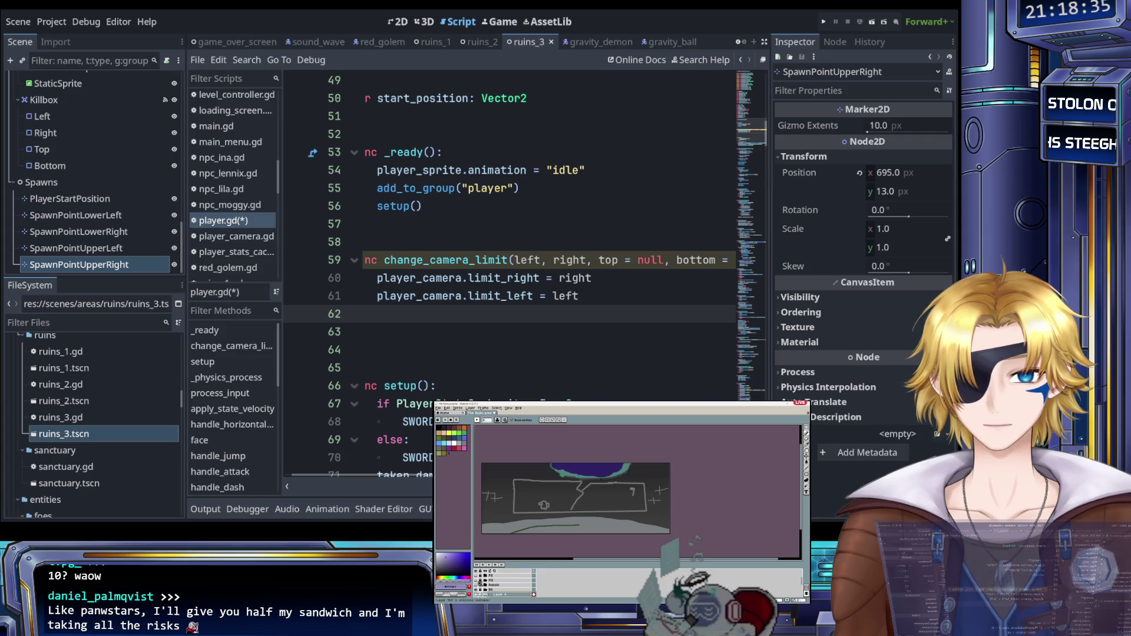
left_click(477, 584)
left_click(498, 585)
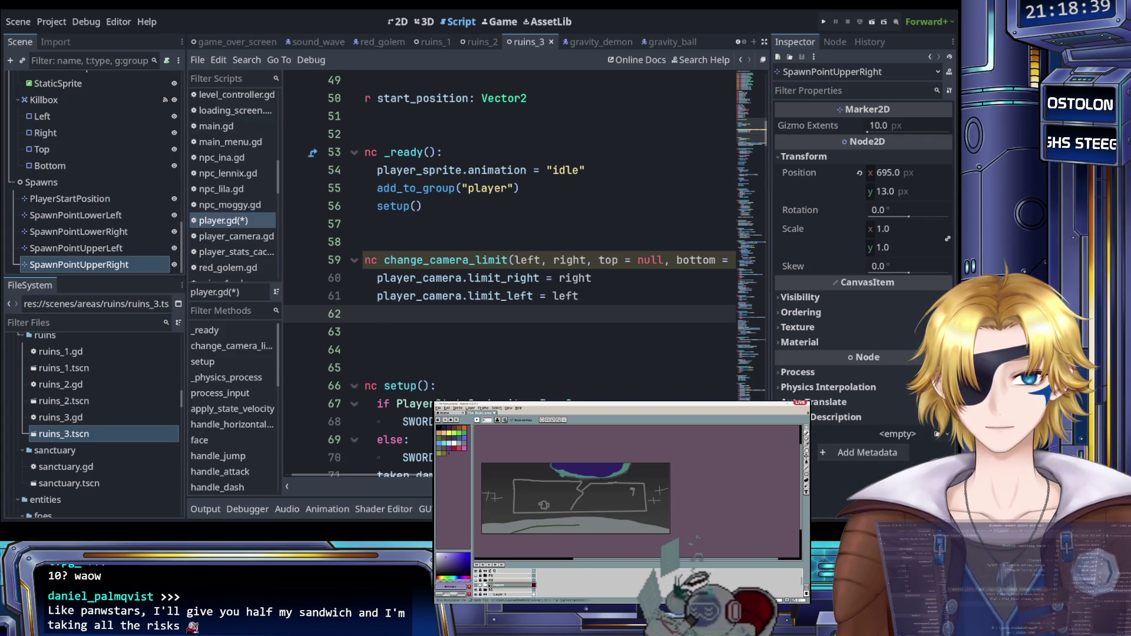
scroll(504, 585, "down", 2)
left_click(479, 582)
scroll(504, 583, "up", 2)
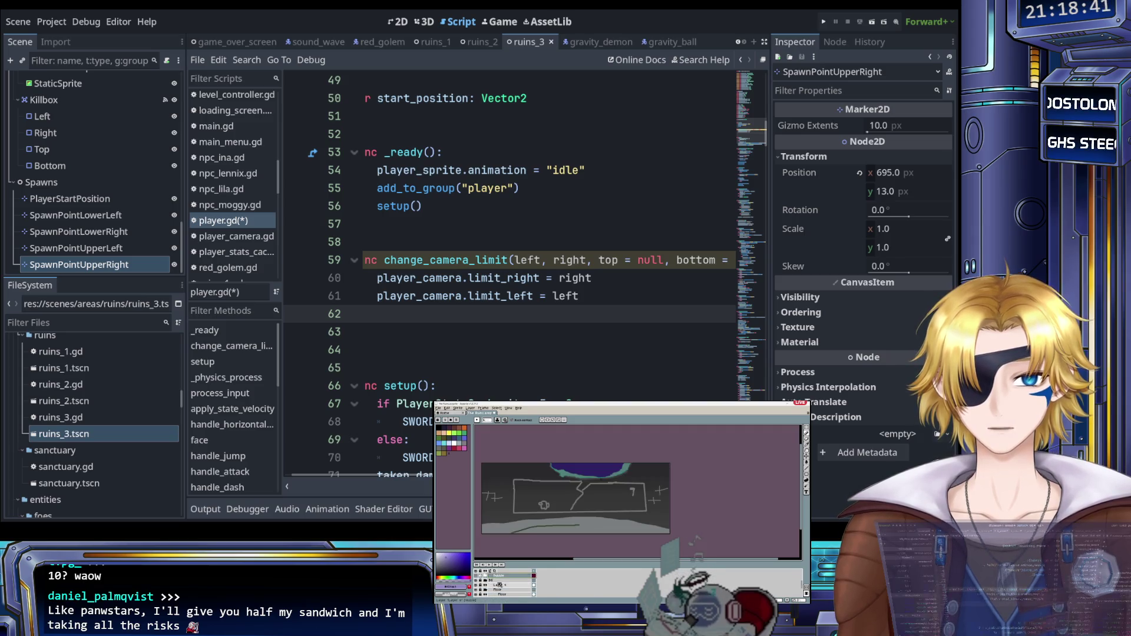
left_click(478, 581)
left_click(478, 580)
left_click(477, 580)
left_click(477, 580)
left_click(476, 581)
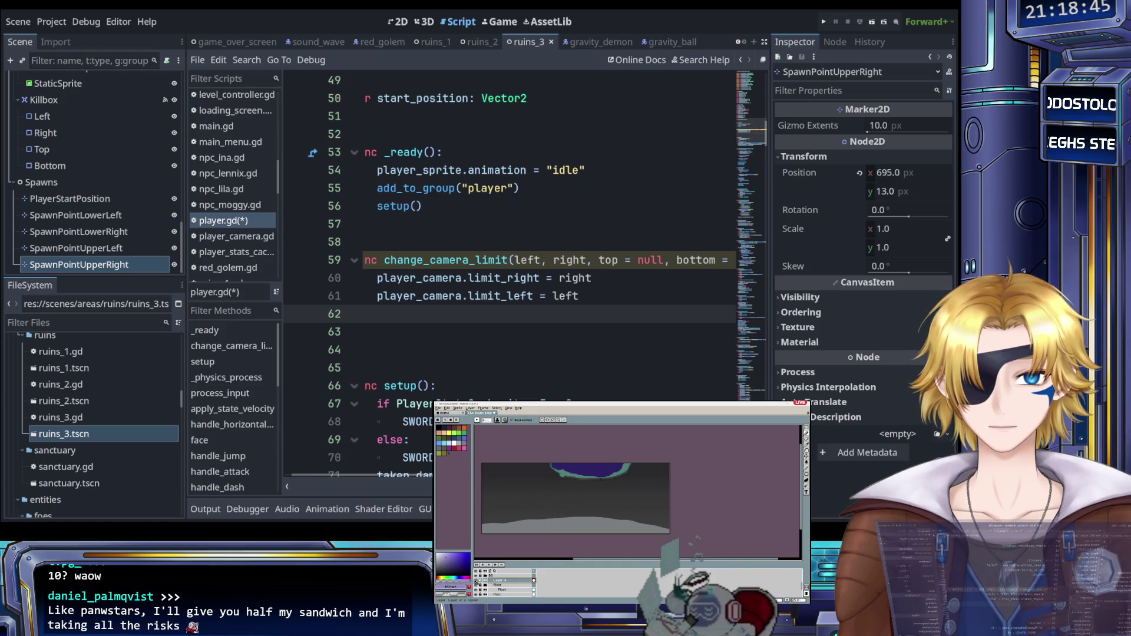
scroll(504, 584, "down", 2)
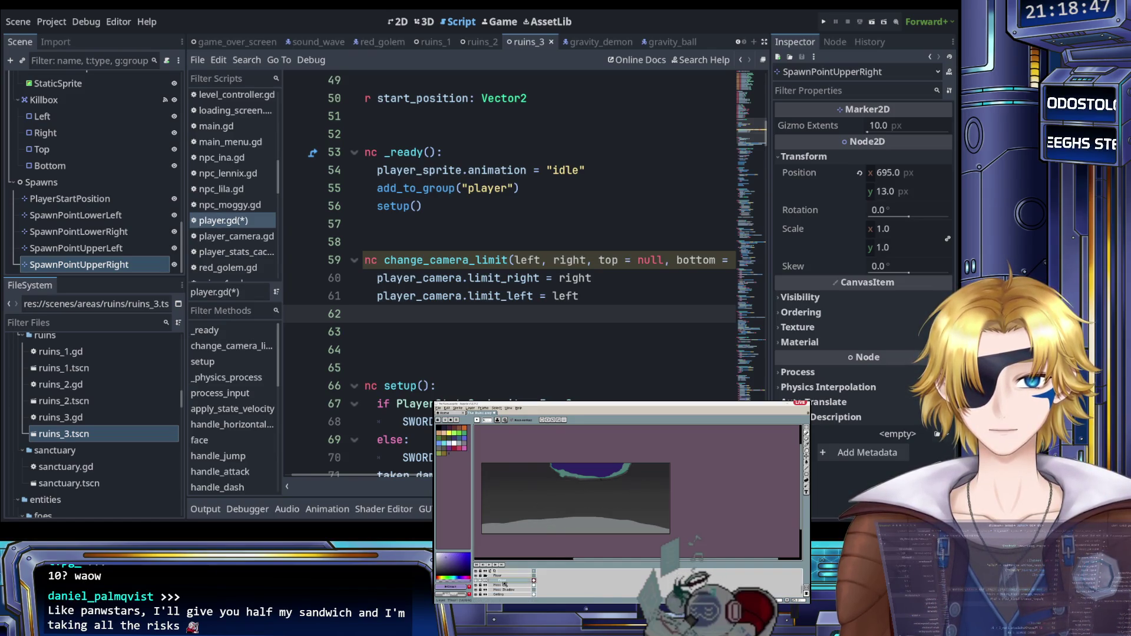
left_click(476, 581)
left_click(476, 582)
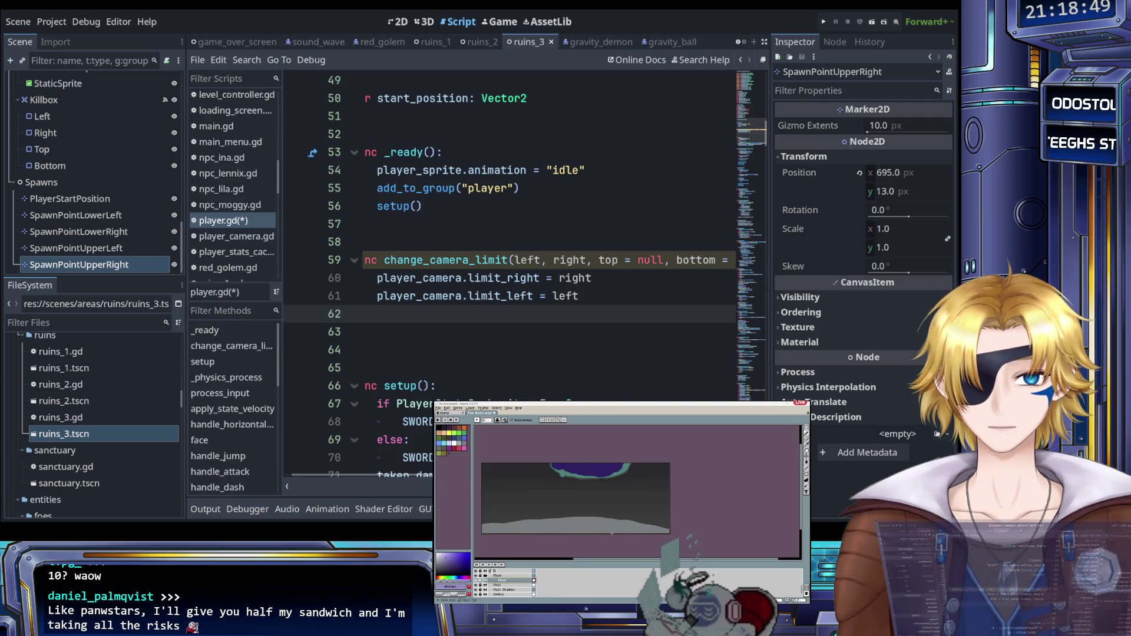
scroll(561, 534, "up", 2)
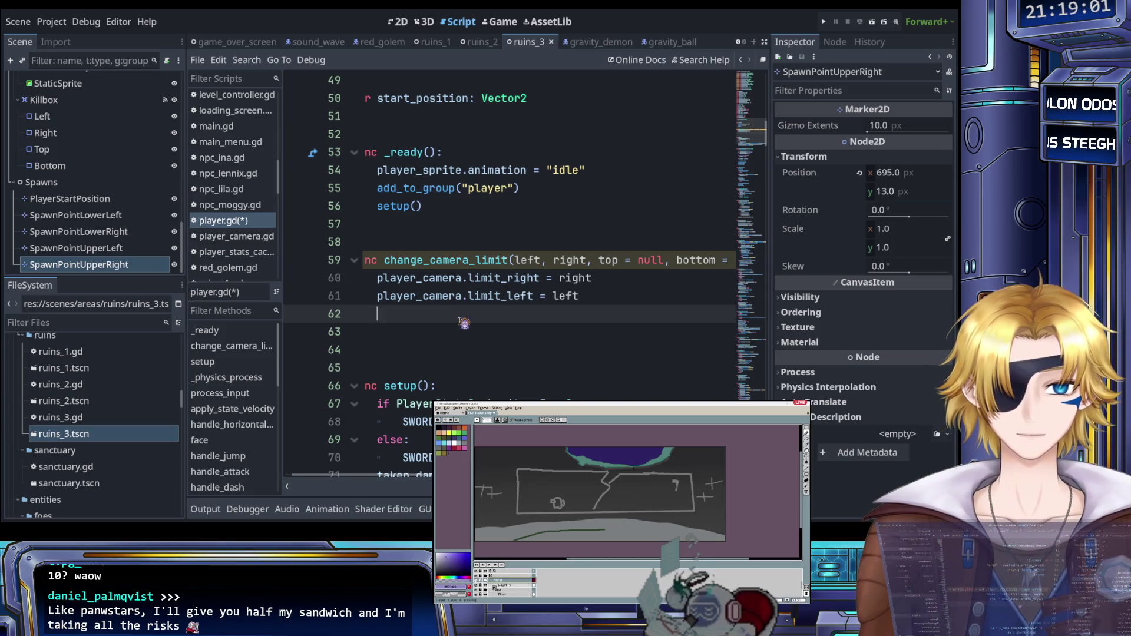
left_click_drag(580, 296, 382, 295)
Step: Duplicate the player_camera.limit_left line twice below itself
key("ctrl+c")
key("End")
key("Return")
key("ctrl+v")
key("Return")
key("ctrl+v")
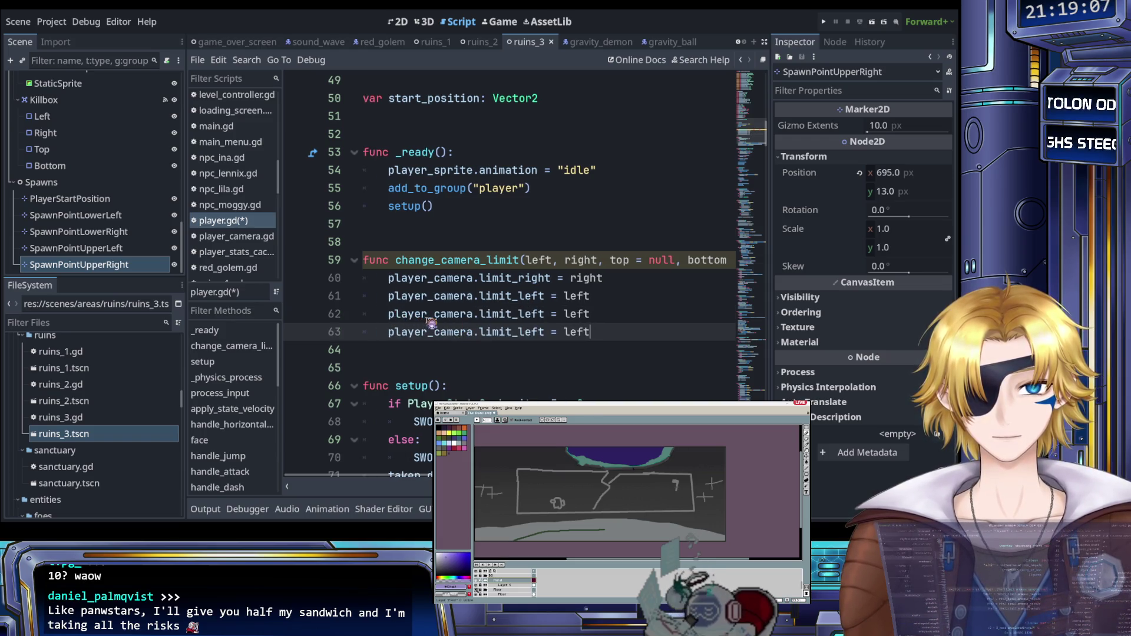
Step: Rename the copied properties on lines 62 and 63 to limit_top and limit_bottom
left_click_drag(519, 315, 546, 316)
type("t")
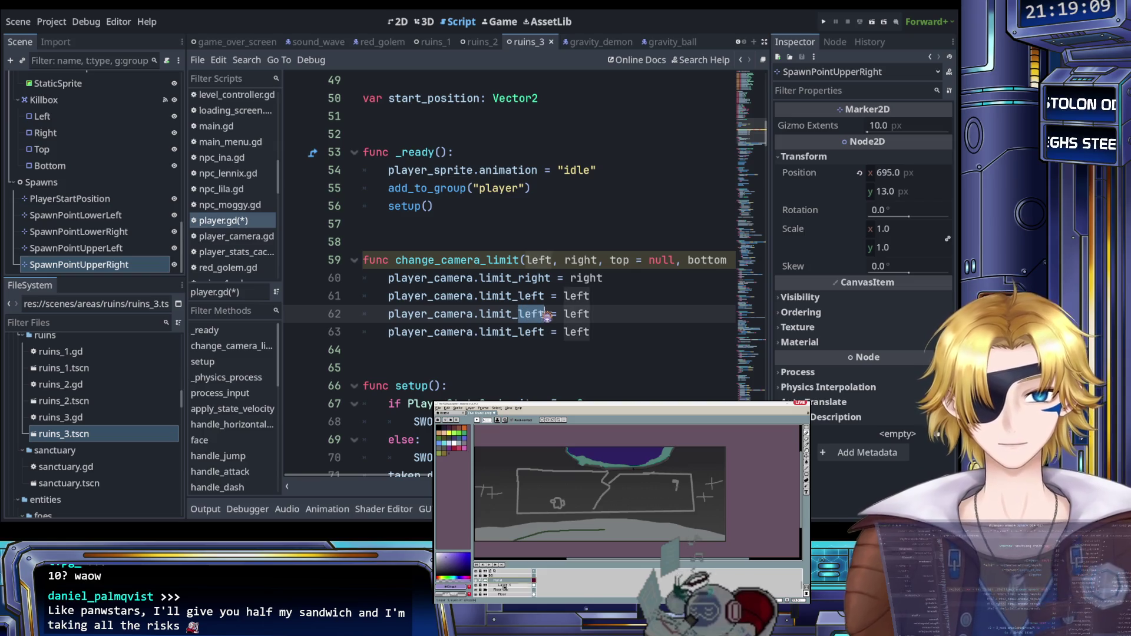
type("op")
key("Return")
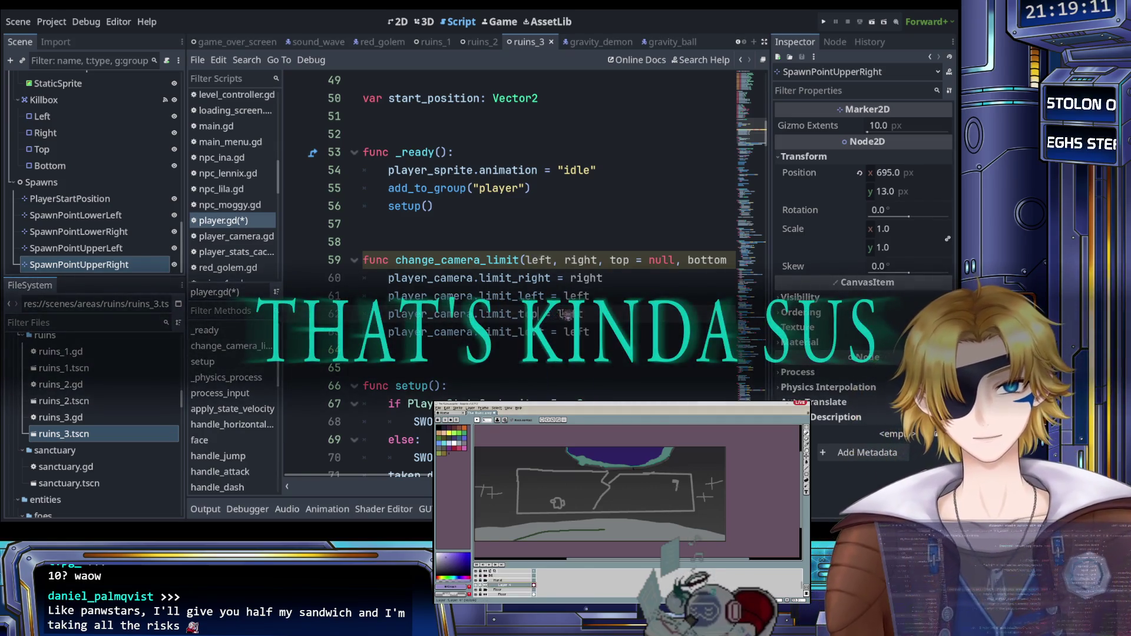
left_click_drag(519, 332, 547, 334)
type("bottom")
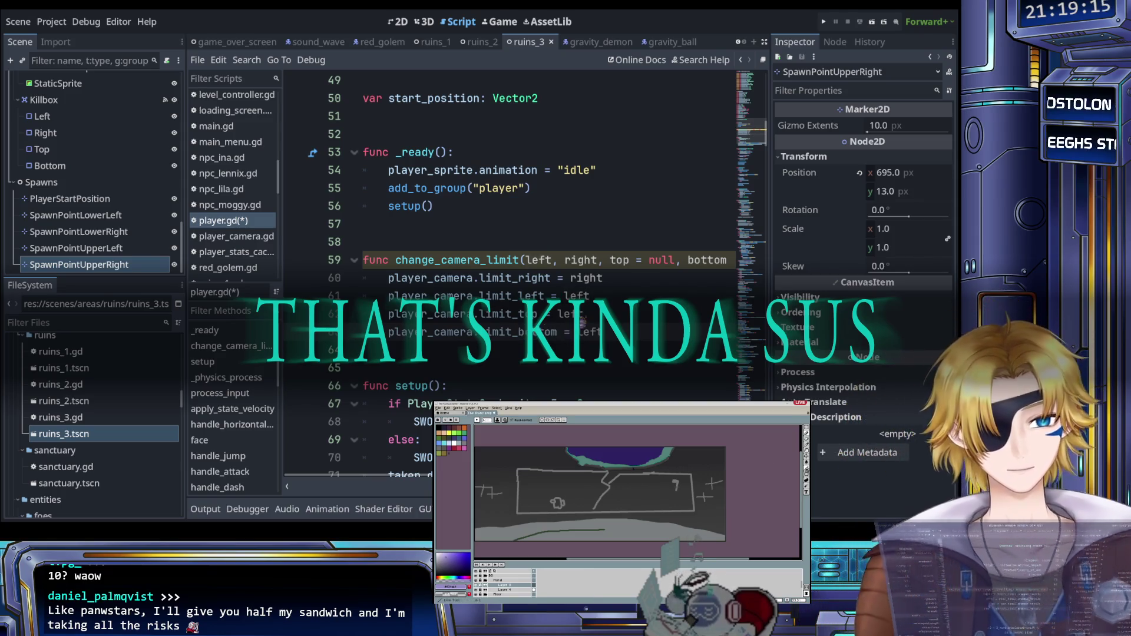
left_click(581, 321)
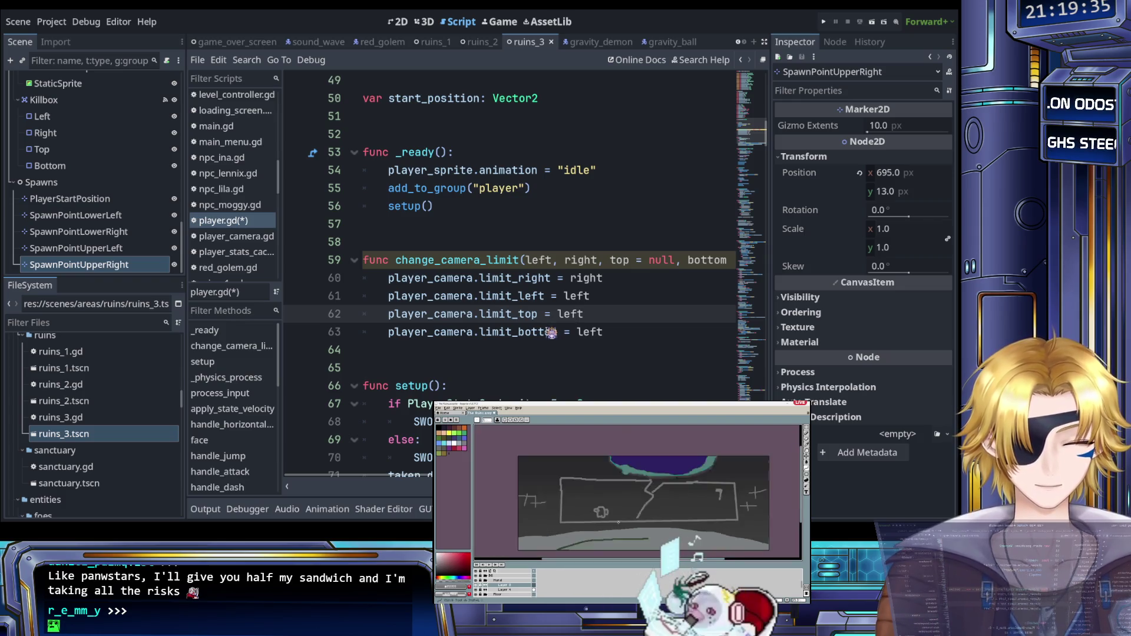
scroll(530, 321, "right", 3)
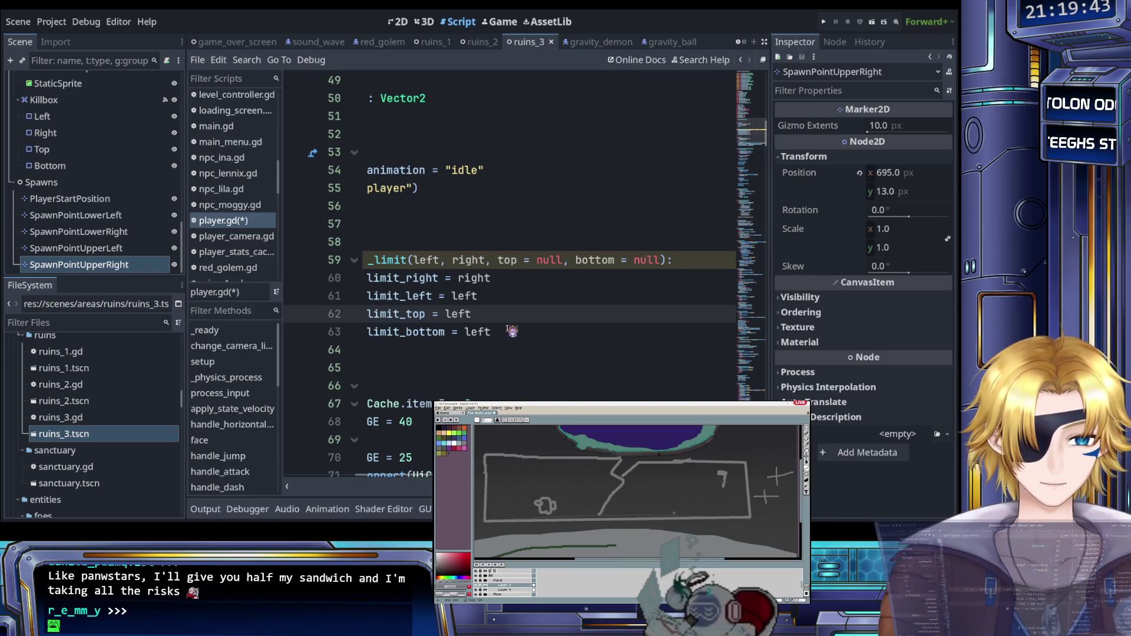
Step: Change the assigned values on lines 62 and 63 from left to top and bottom
double_click(452, 317)
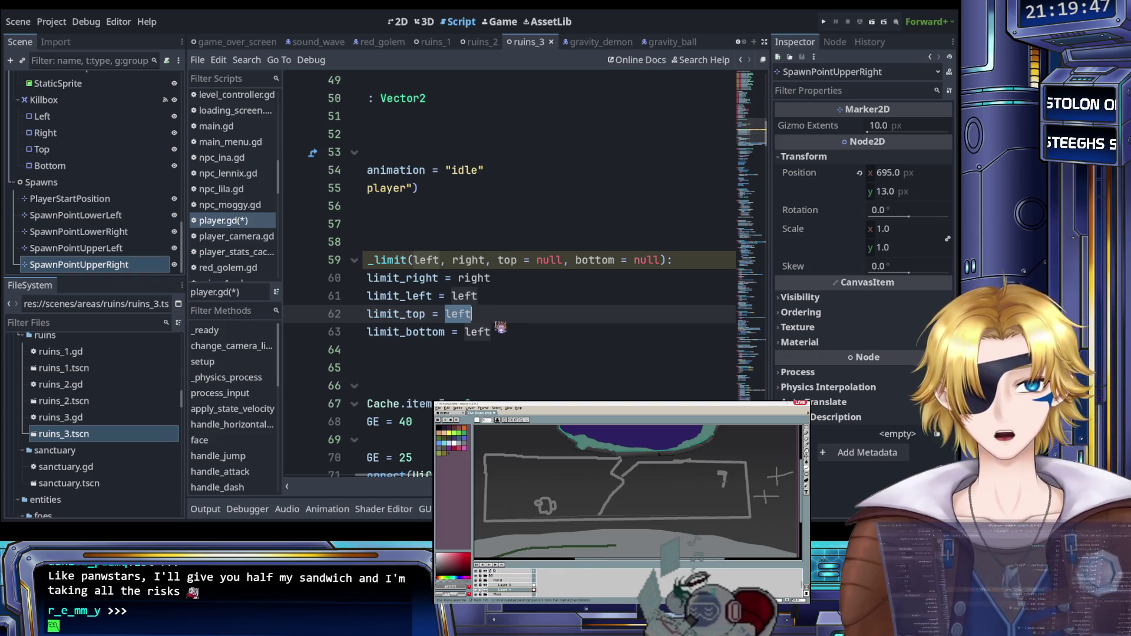
type("top")
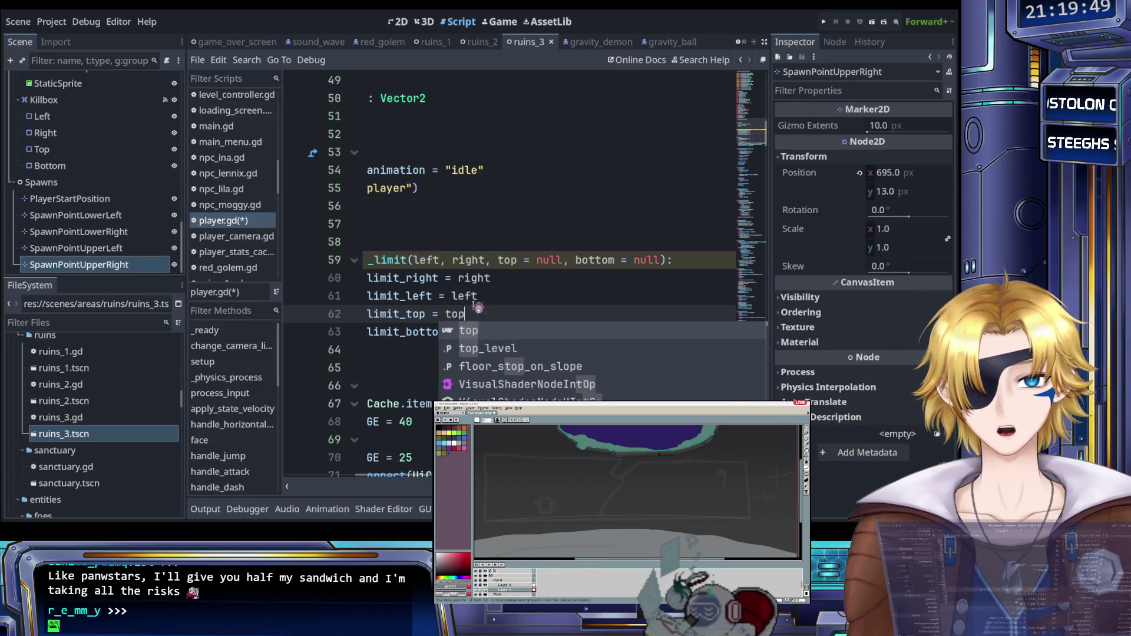
key("Escape")
double_click(487, 333)
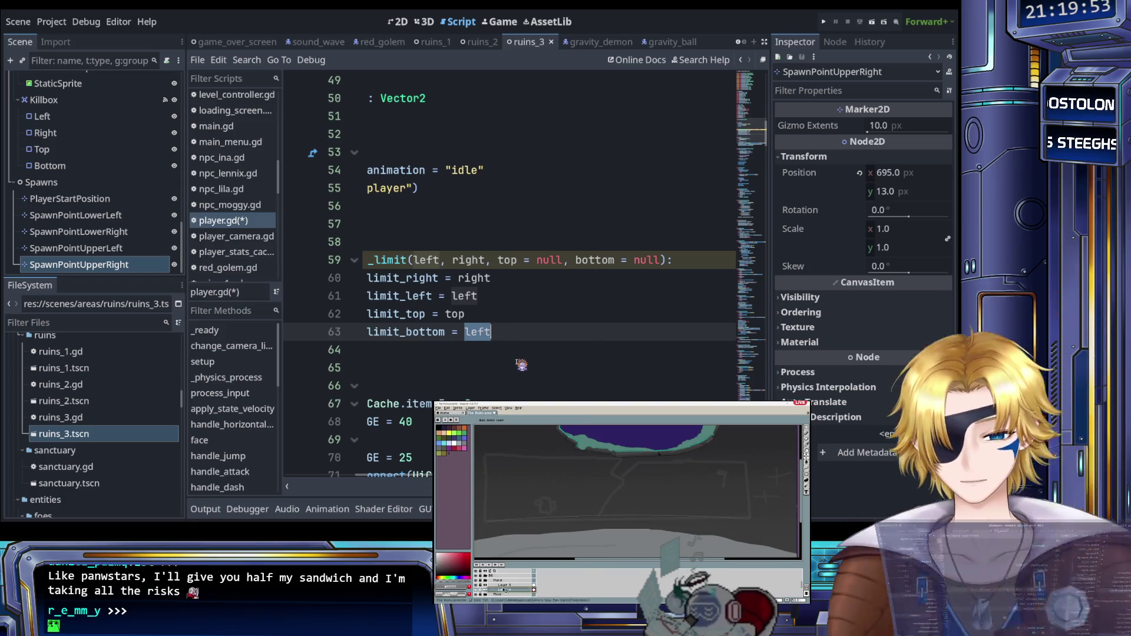
type("bottom")
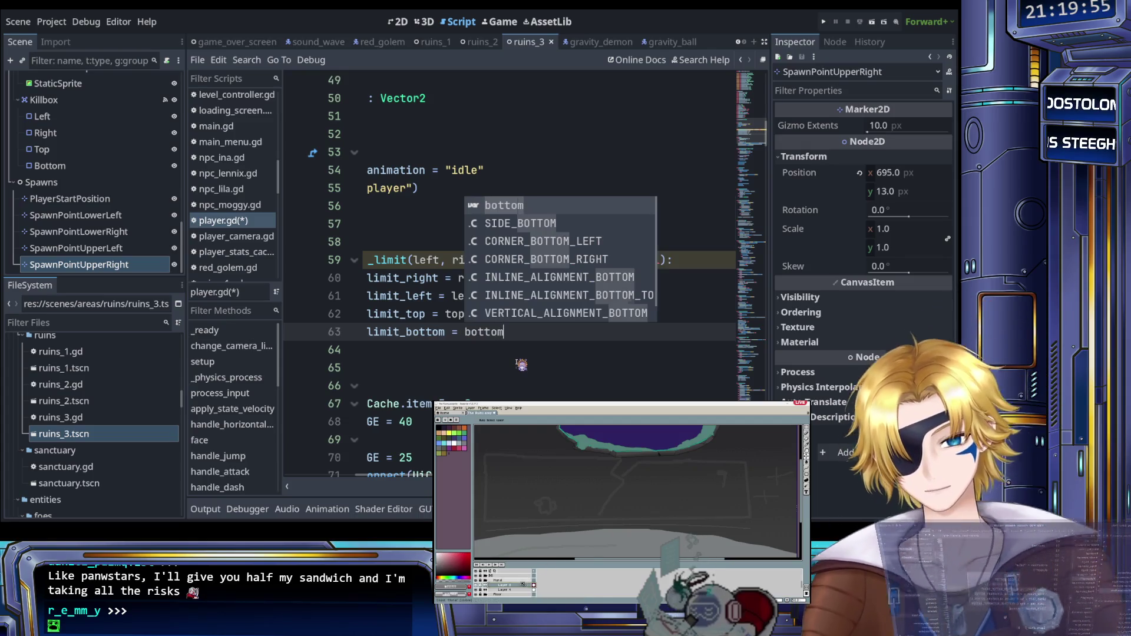
key("Return")
Step: Append 'if top != null else: pass' to the limit_top line
left_click(466, 316)
type("if")
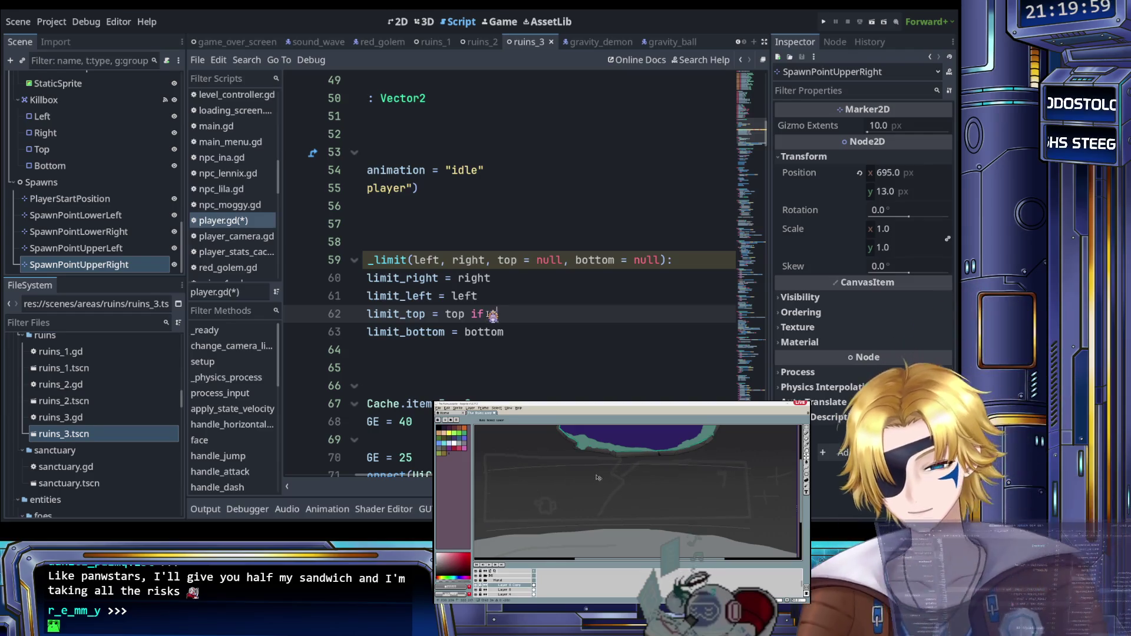
type(" top != null")
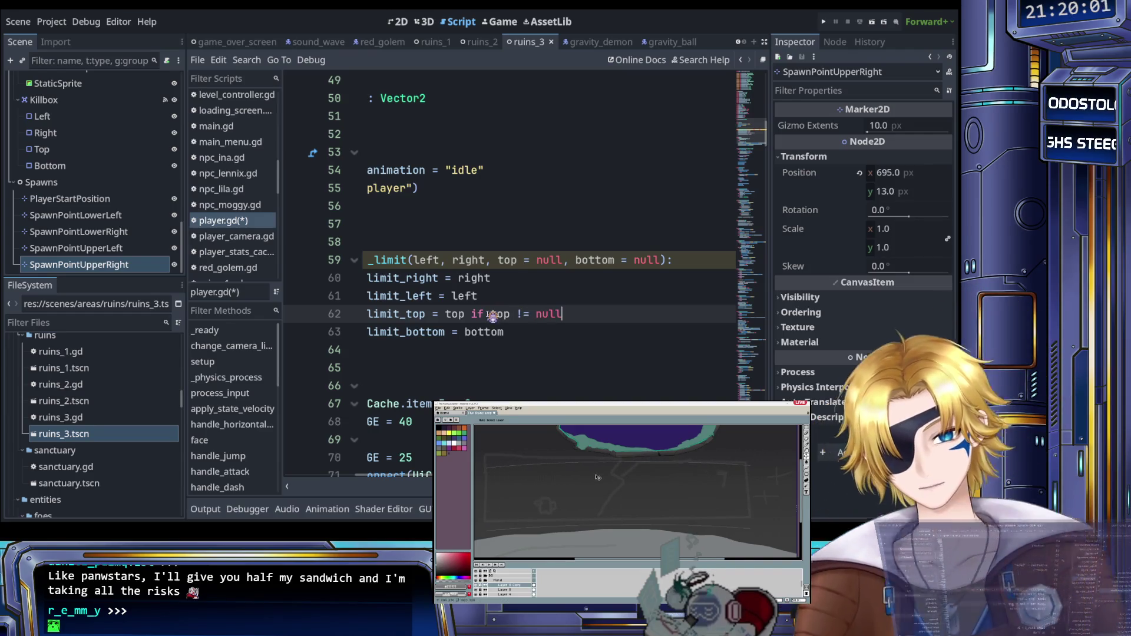
type("n")
key("Return")
left_click(535, 341)
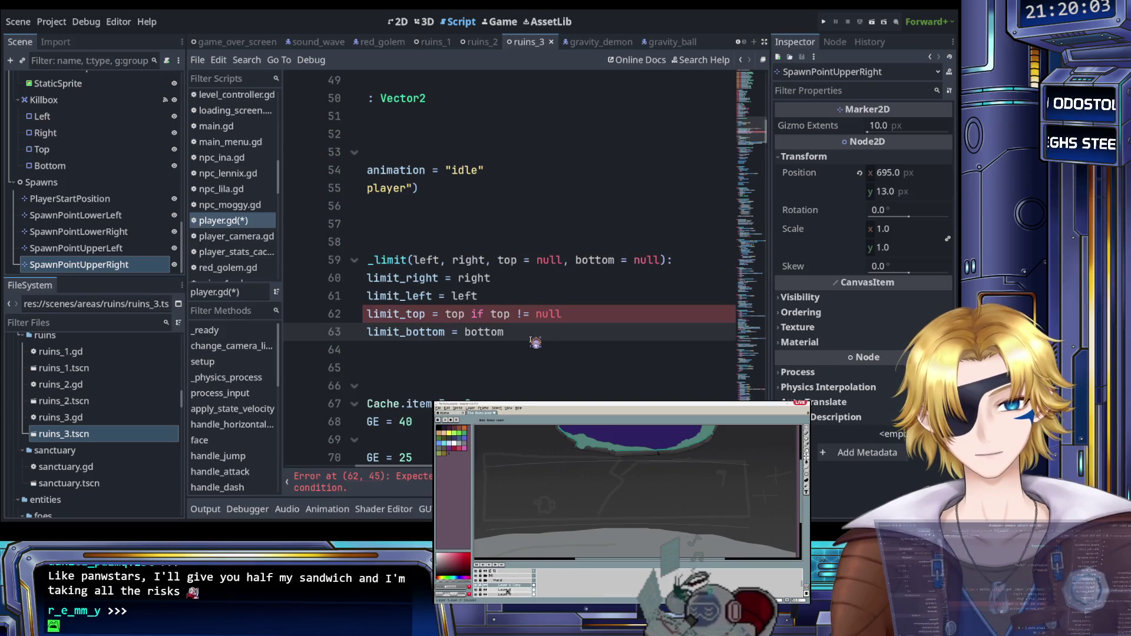
left_click(574, 314)
type("e")
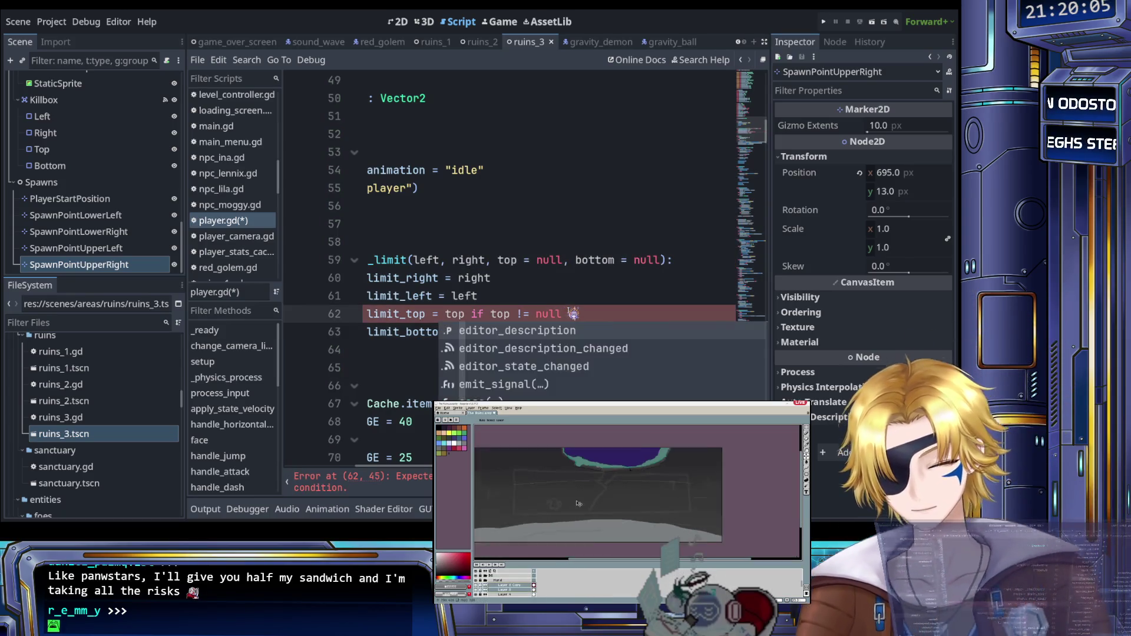
key("BackSpace")
type("else pass")
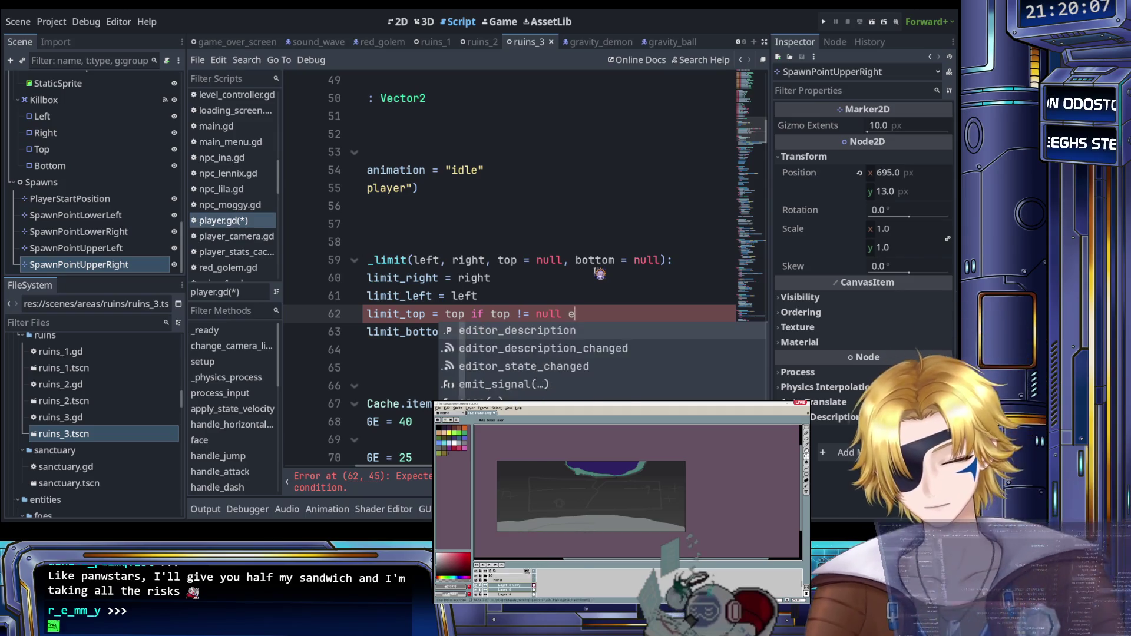
left_click(597, 285)
left_click(596, 313)
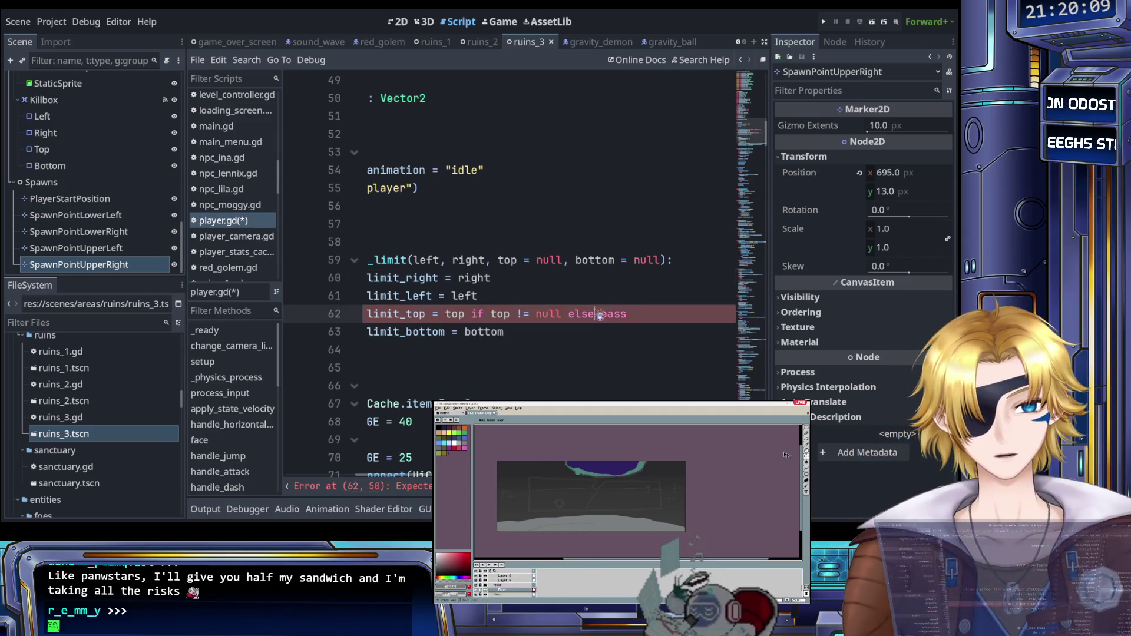
type(":")
left_click(557, 334)
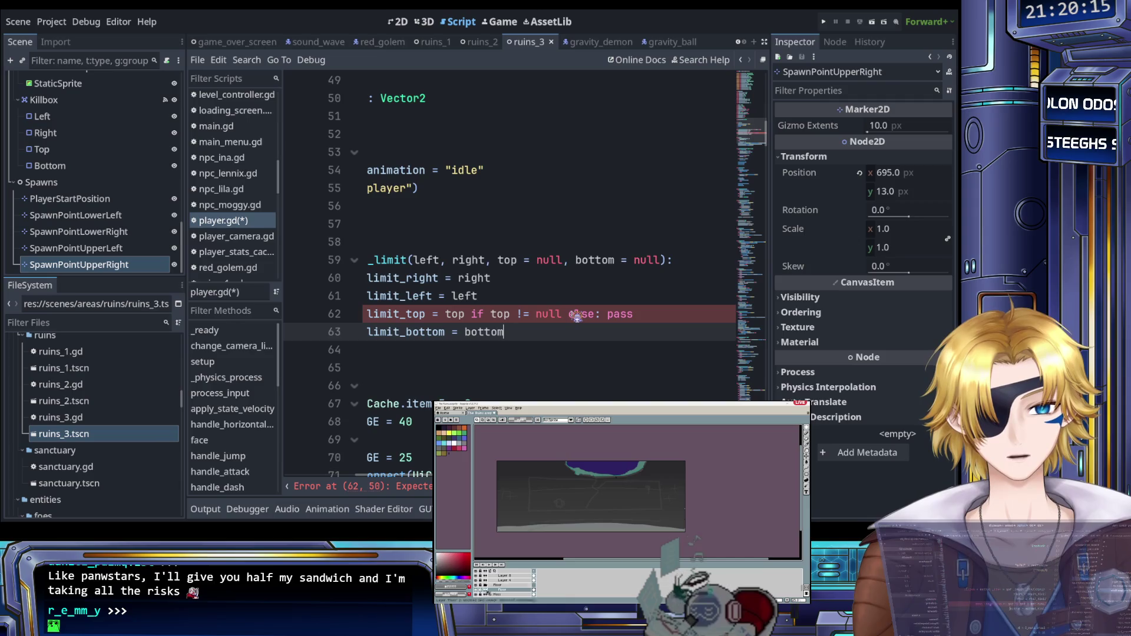
Step: Select player_camera.limit_top on line 62 for copying, then select the trailing pass
scroll(570, 328, "right", 2)
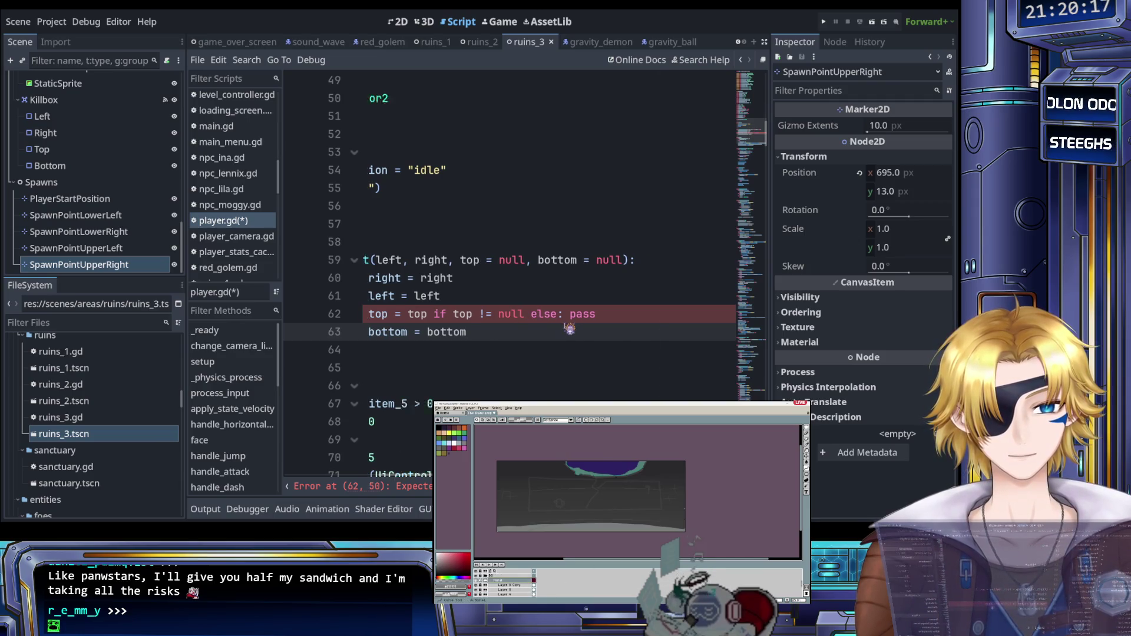
scroll(570, 328, "left", 5)
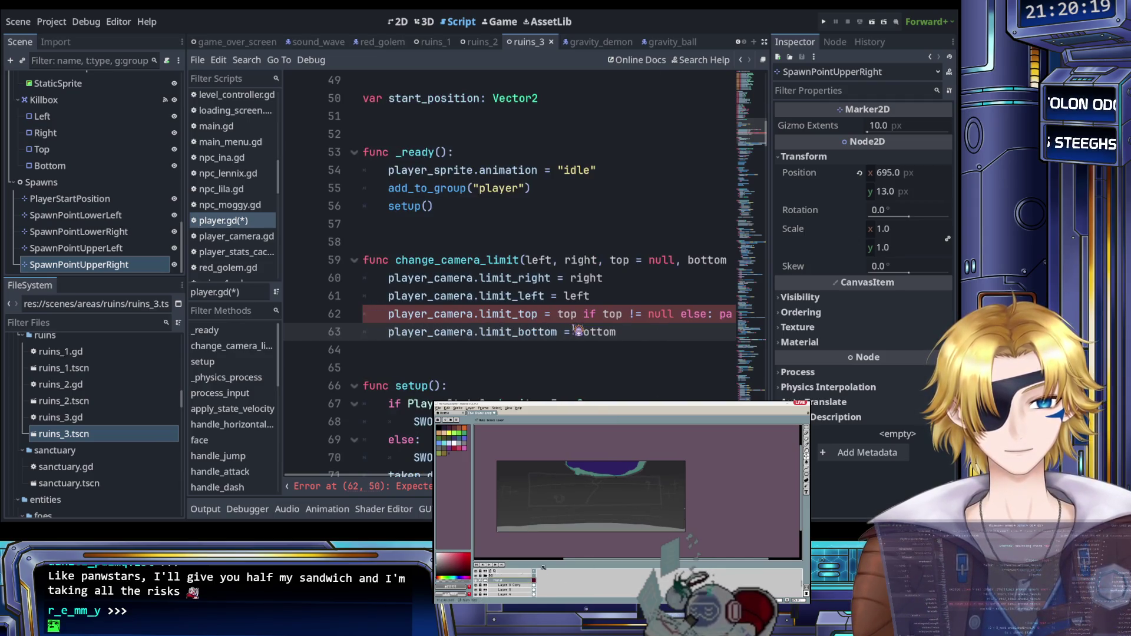
scroll(581, 330, "right", 6)
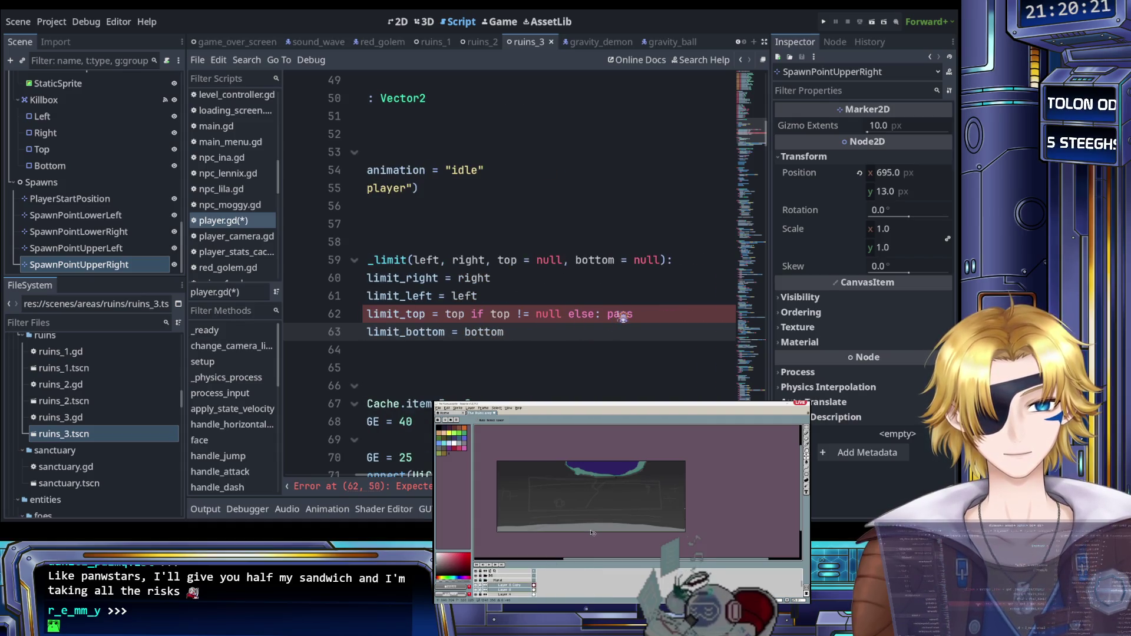
scroll(592, 532, "up", 2)
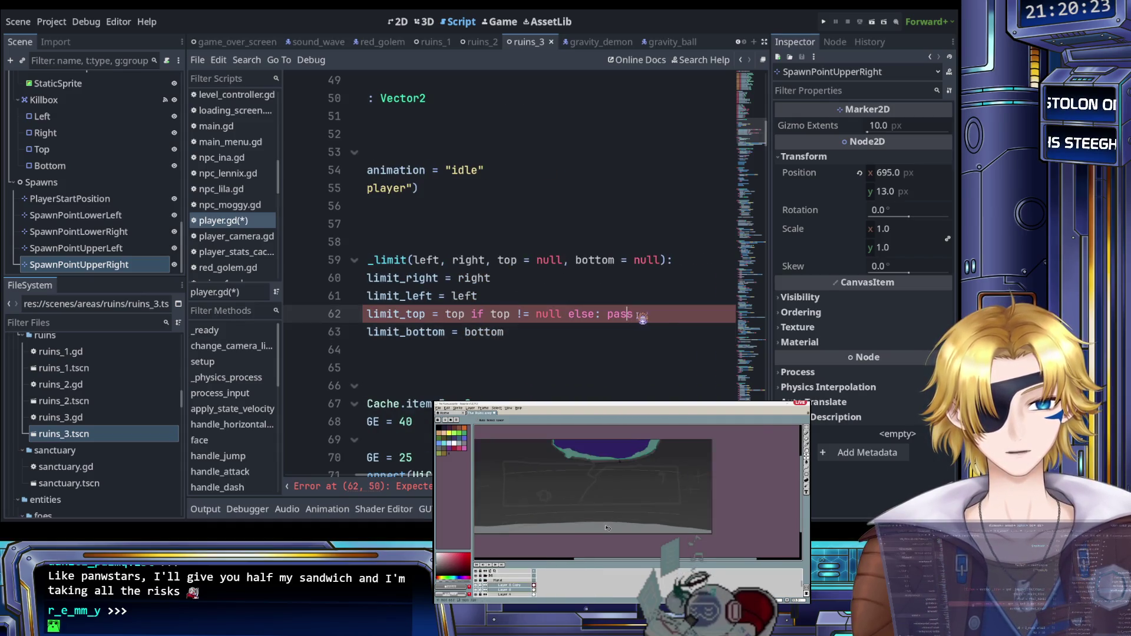
scroll(584, 502, "down", 2)
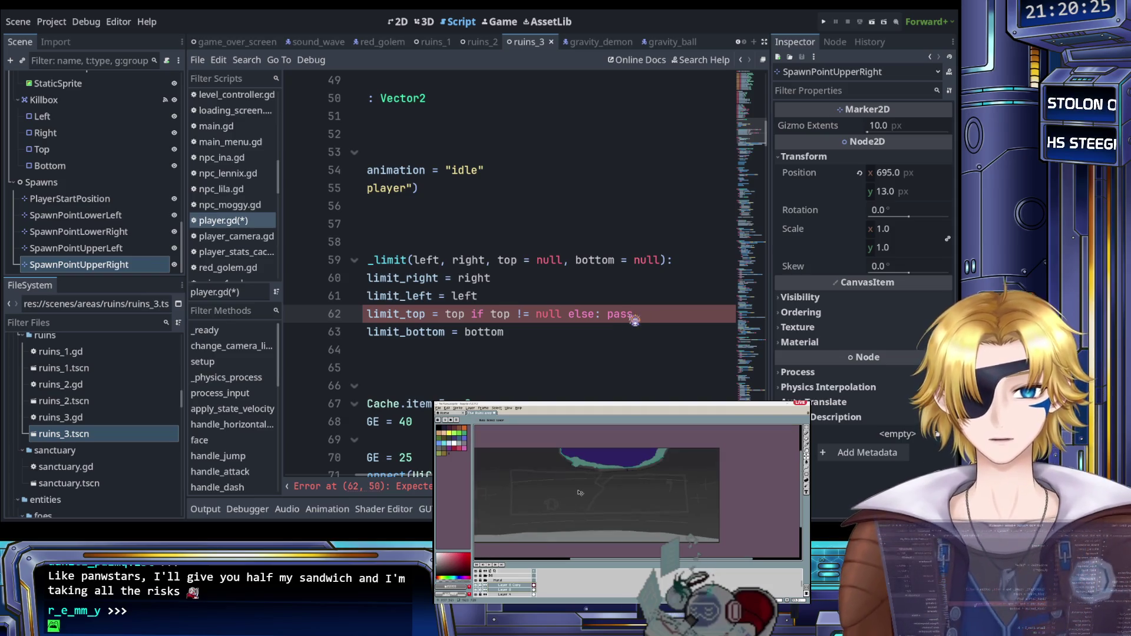
scroll(633, 324, "left", 3)
scroll(634, 324, "right", 3)
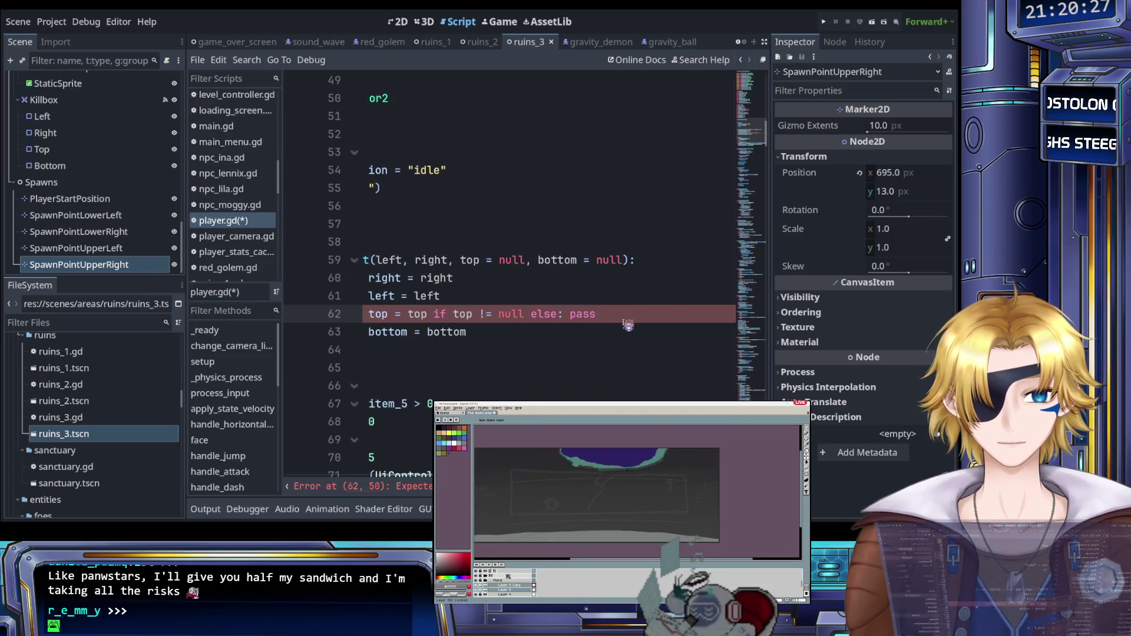
scroll(622, 326, "left", 2)
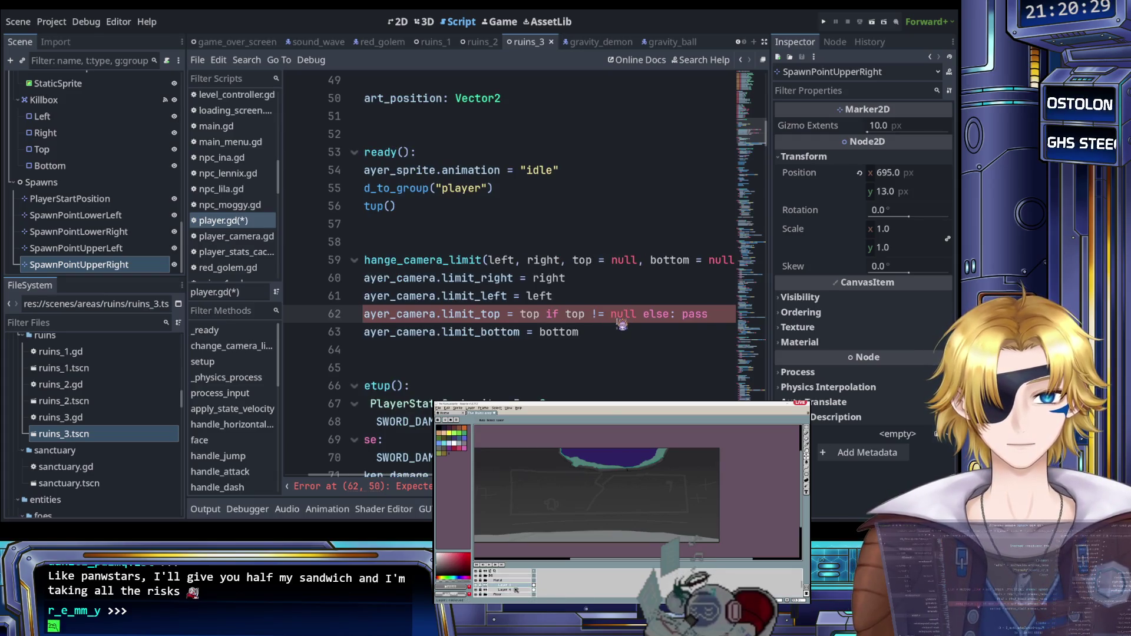
left_click_drag(500, 315, 394, 316)
key("ctrl+c")
scroll(530, 315, "right", 5)
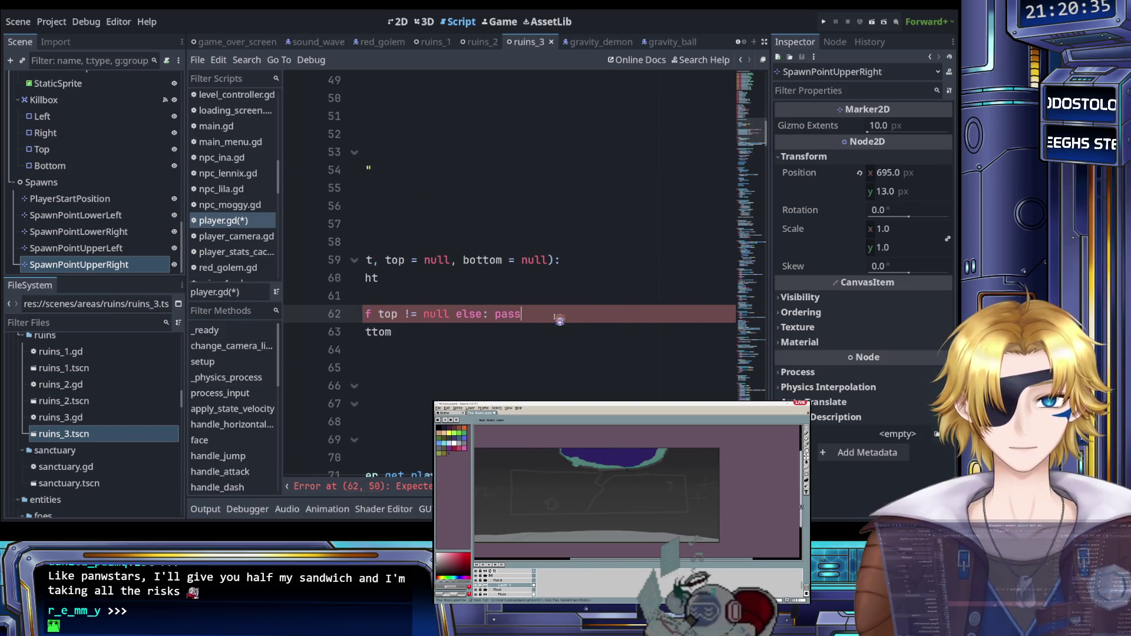
double_click(507, 314)
Step: Replace pass on line 62 with 'player_camera.limit_top ='
key("ctrl+v")
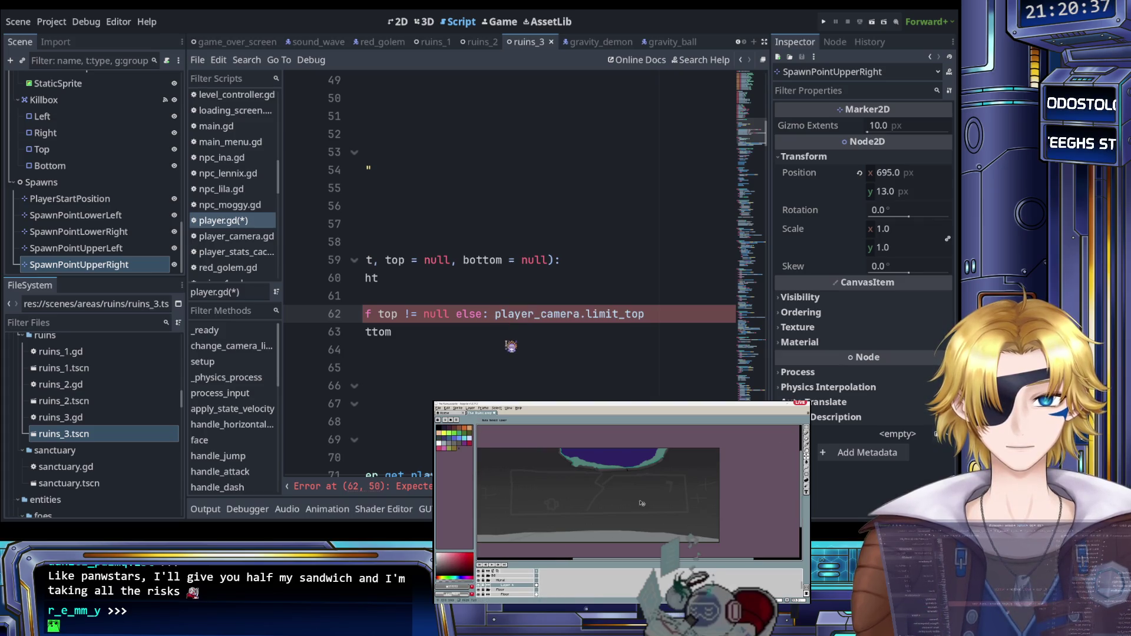
type(" =")
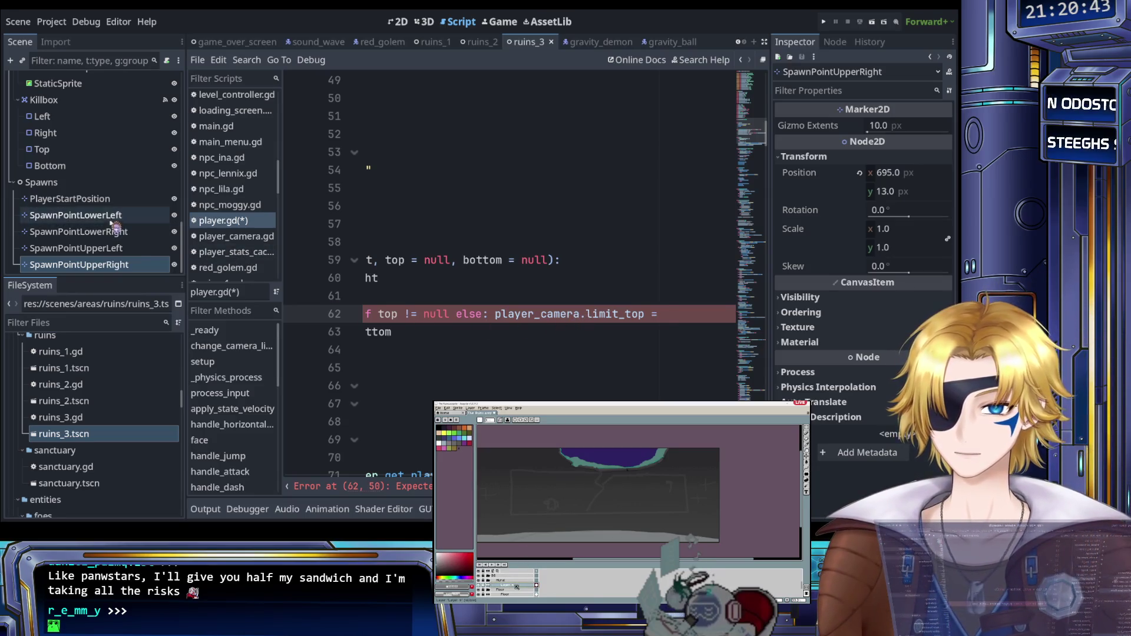
scroll(115, 226, "up", 2)
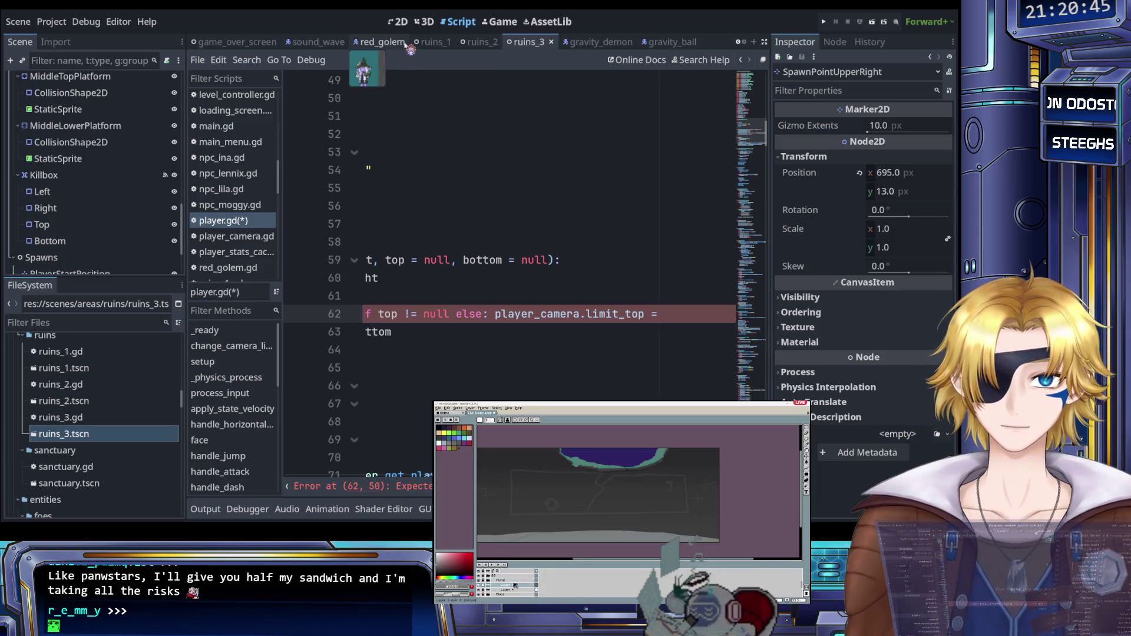
scroll(413, 44, "up", 5)
scroll(432, 47, "up", 6)
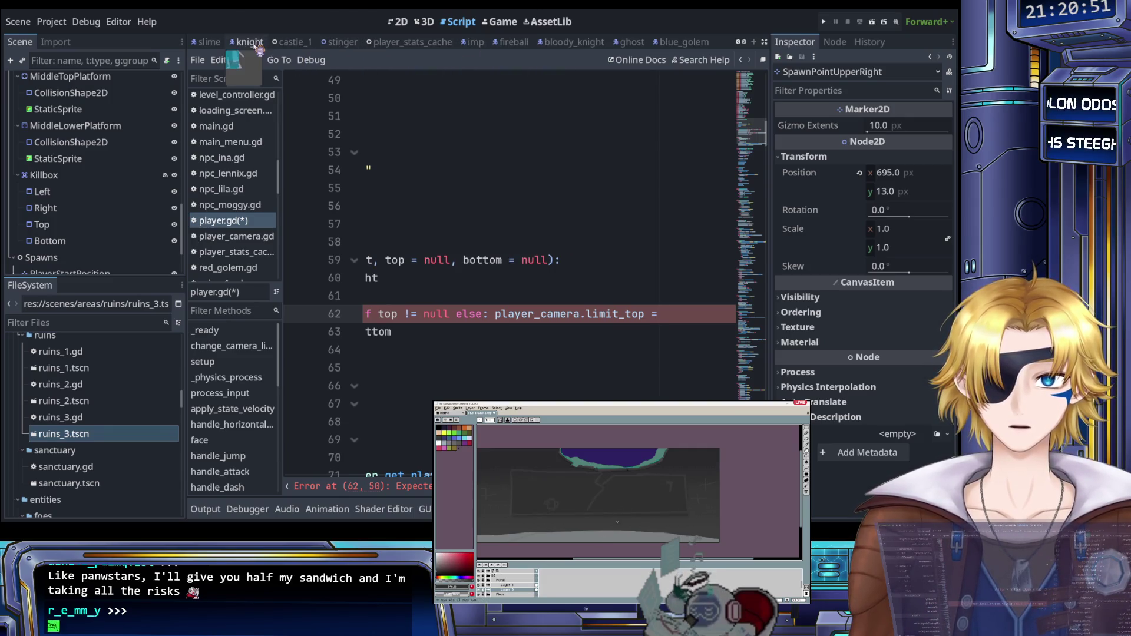
scroll(297, 52, "up", 5)
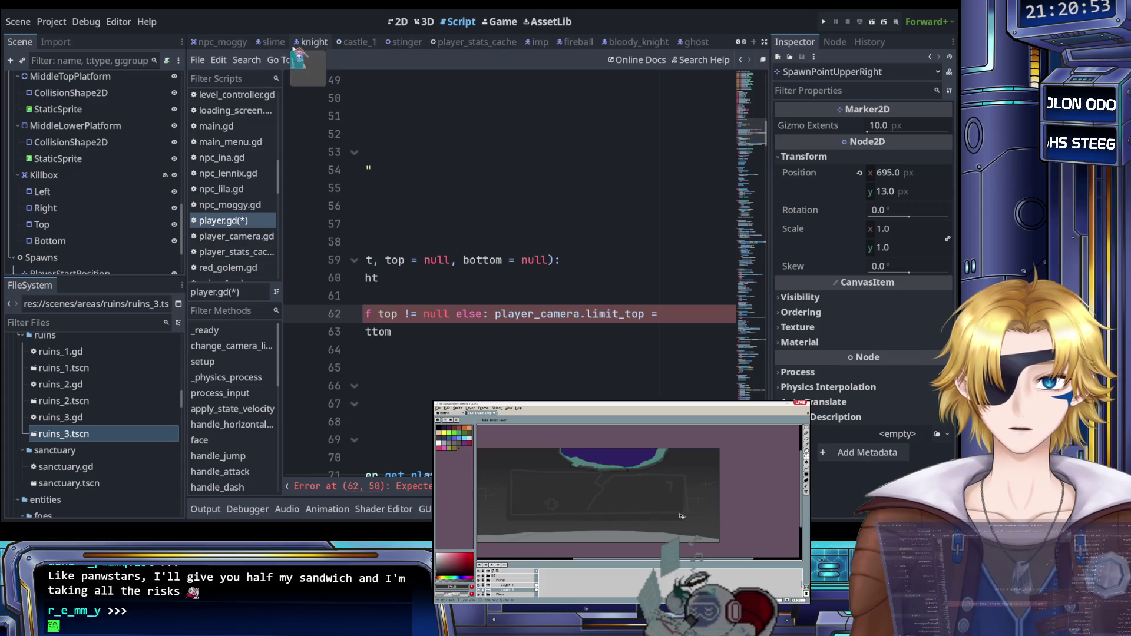
scroll(296, 52, "up", 6)
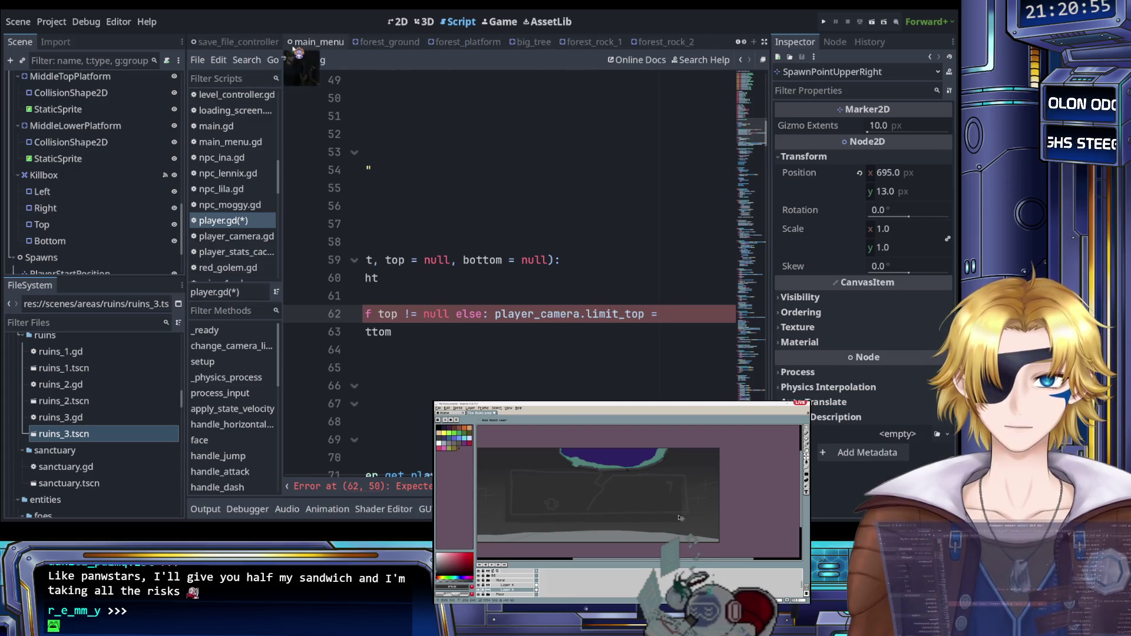
scroll(296, 51, "up", 6)
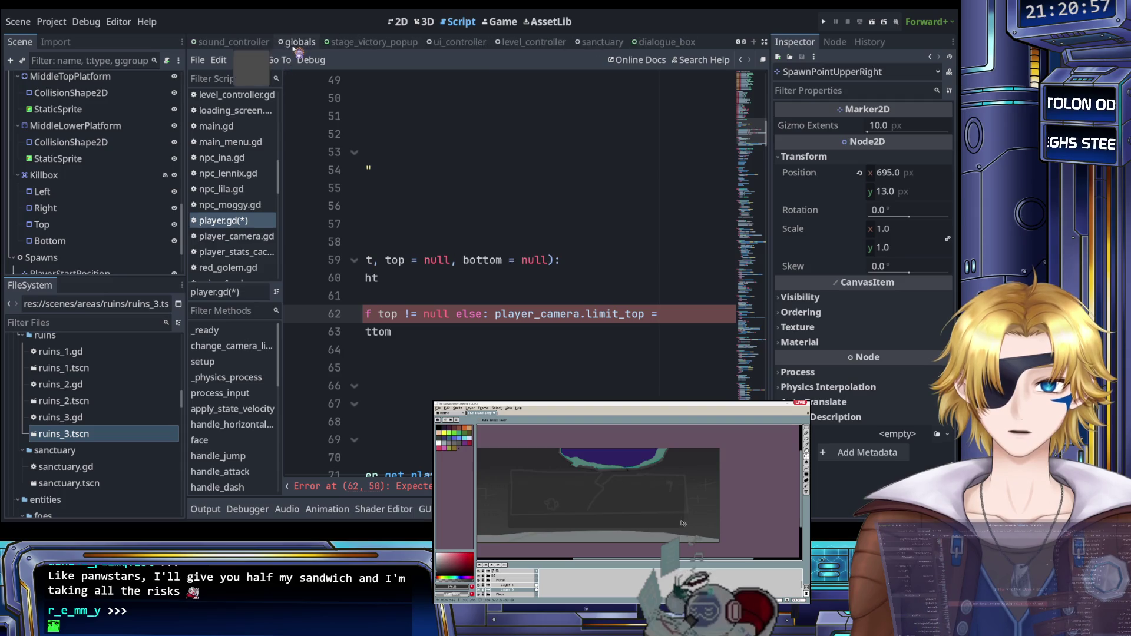
scroll(298, 52, "down", 4)
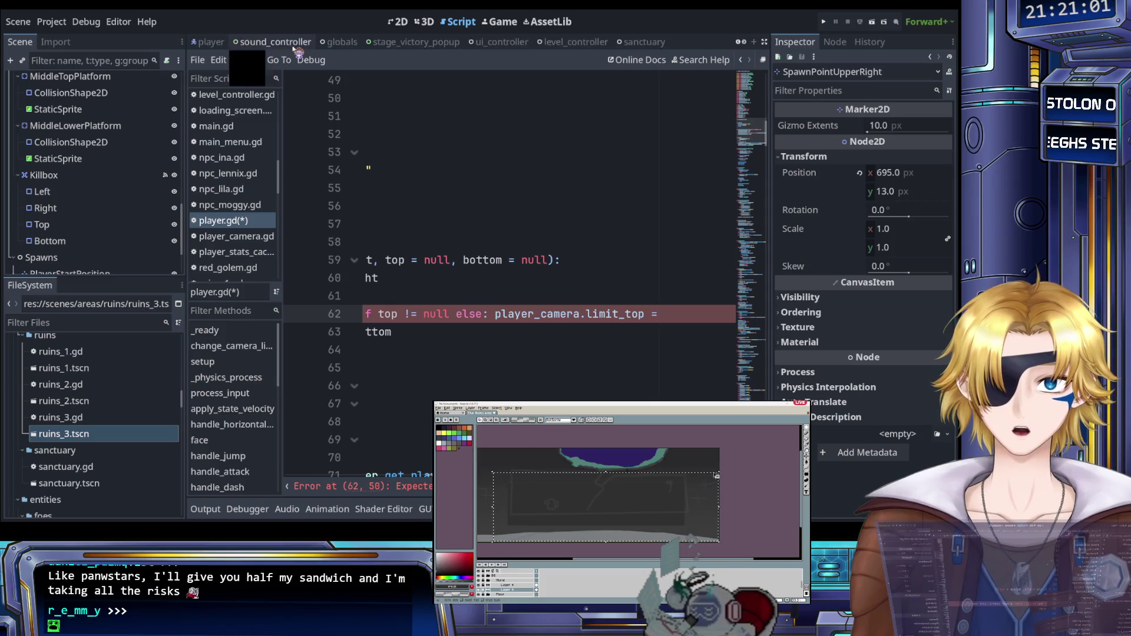
Step: Check the Camera2D node's current Limit values in the Player scene
left_click(347, 42)
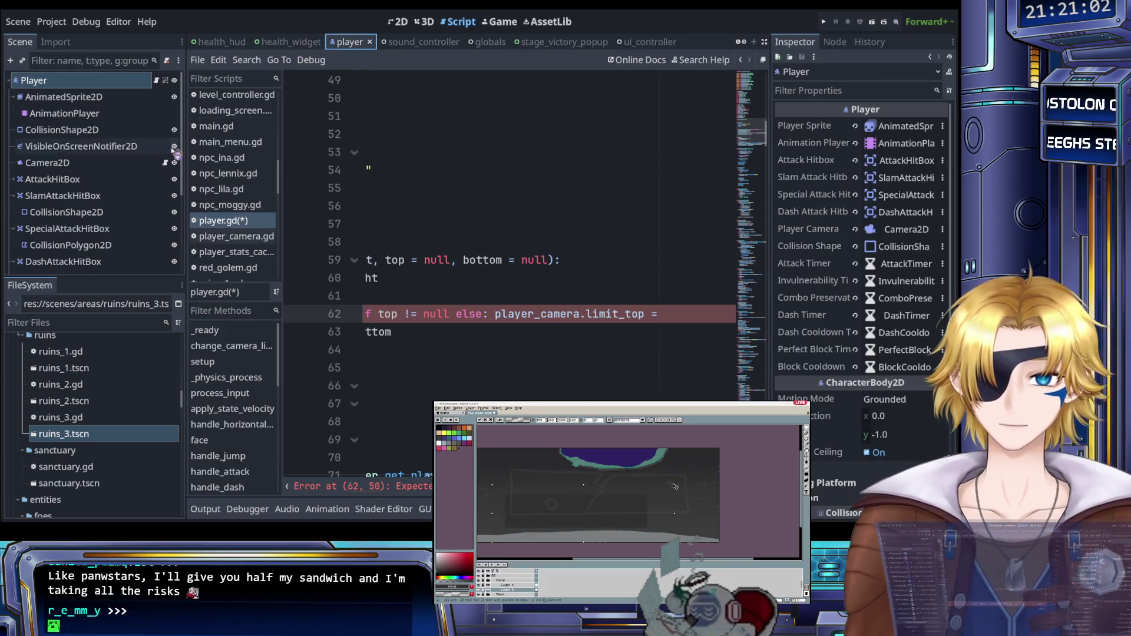
left_click(87, 163)
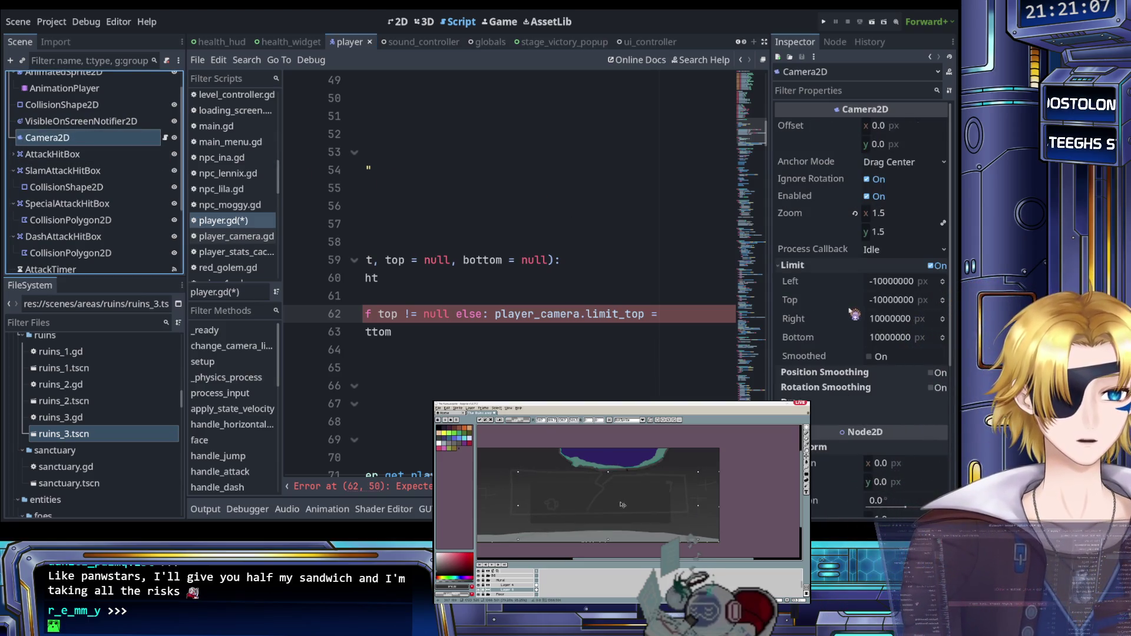
left_click(892, 318)
Step: Append -10000000 to line 62 and remove the stray colon after else
left_click(672, 314)
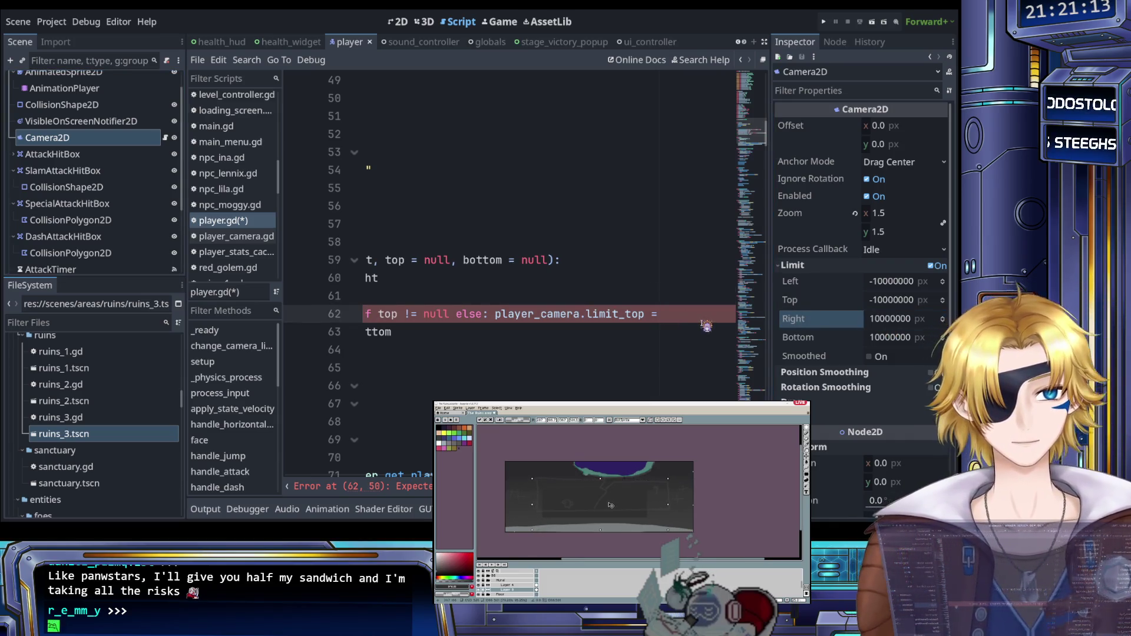
type("-10000000")
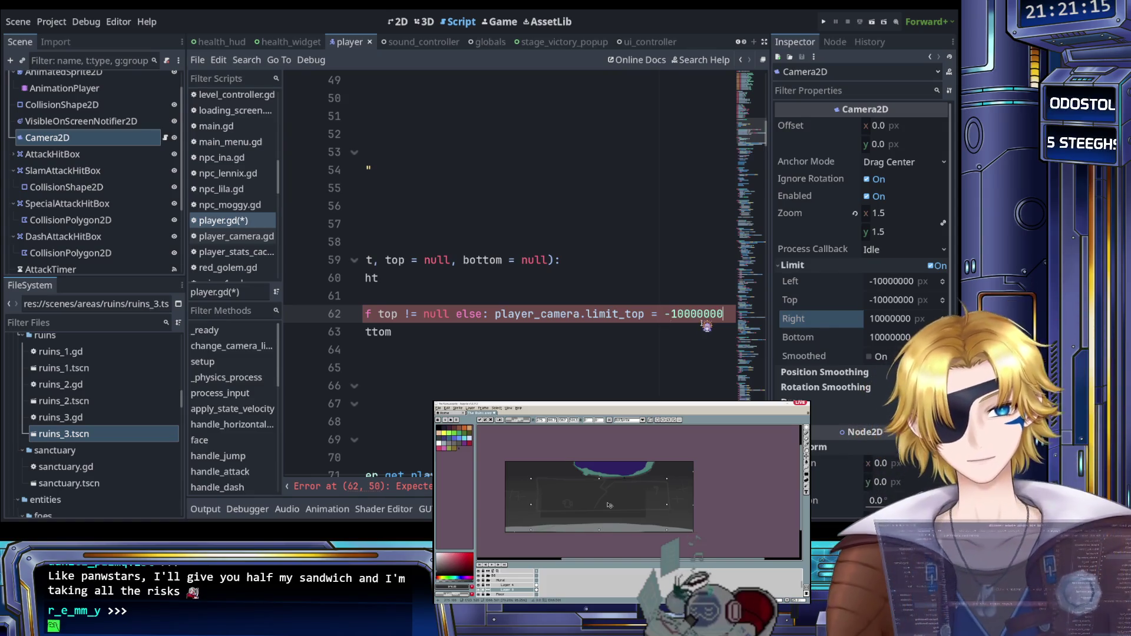
left_click(516, 320)
key("Delete")
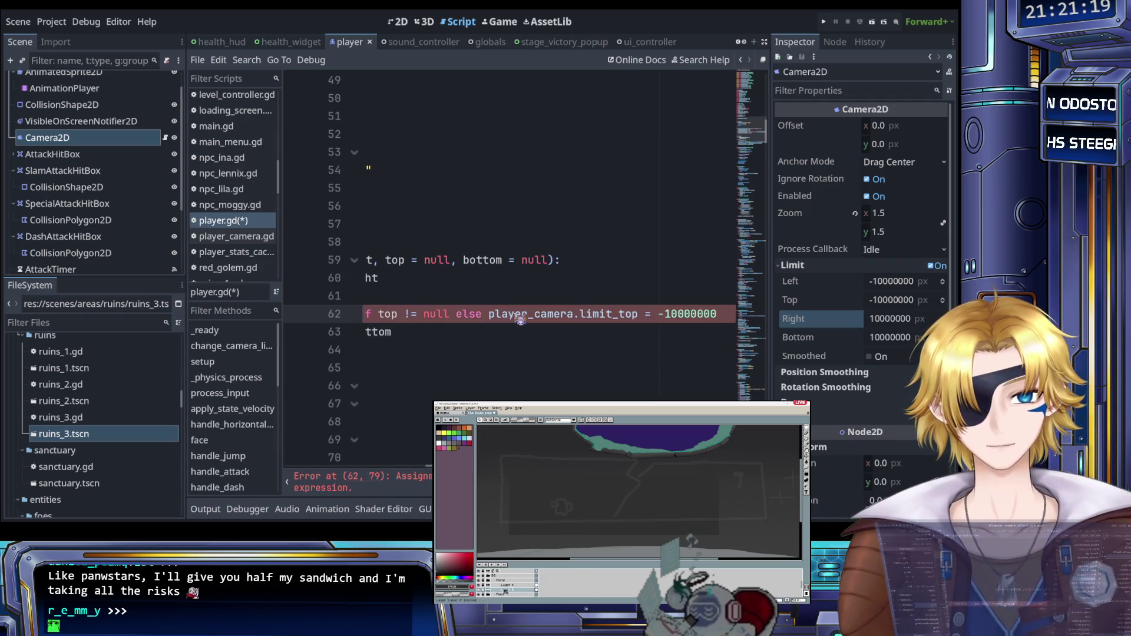
left_click(521, 334)
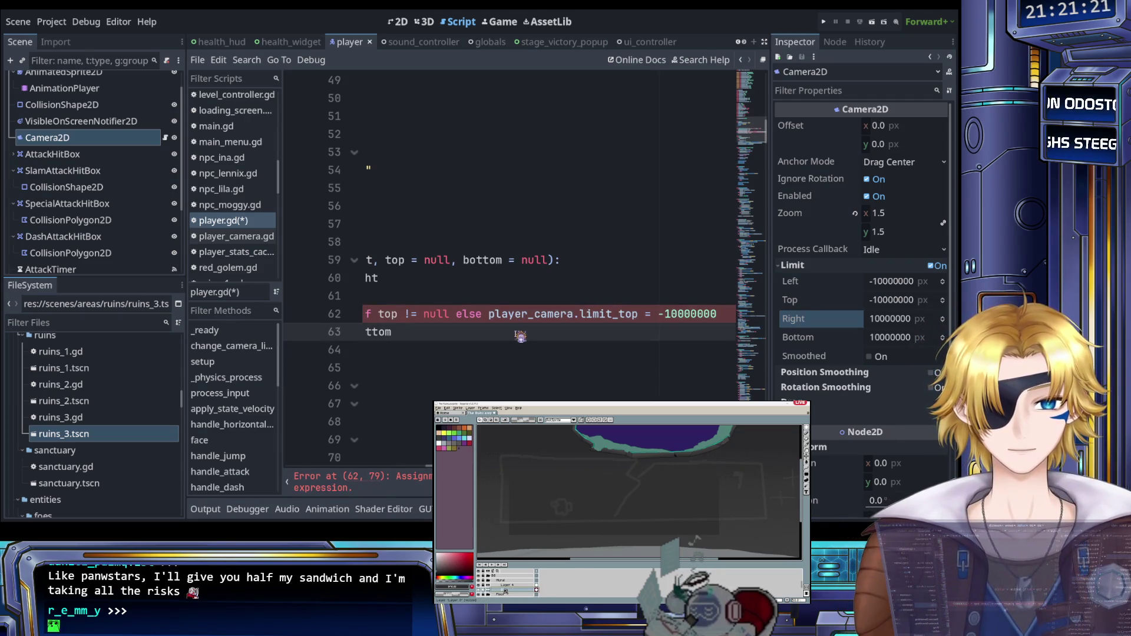
scroll(505, 330, "left", 3)
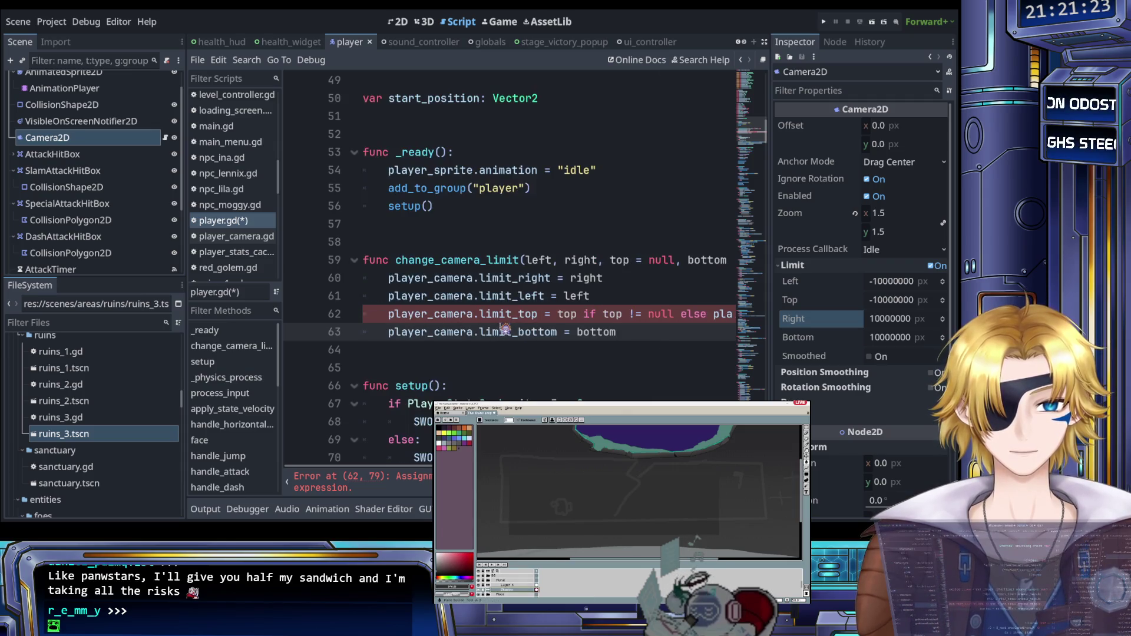
Step: Delete the duplicated 'player_camera.limit_top =' from line 62, leaving the -10000000 fallback
scroll(505, 328, "right", 3)
left_click_drag(653, 315, 489, 316)
key("BackSpace")
key("Delete")
Step: Add 'if bottom != null else 10000000' to the limit_bottom line and save player.gd
left_click(493, 333)
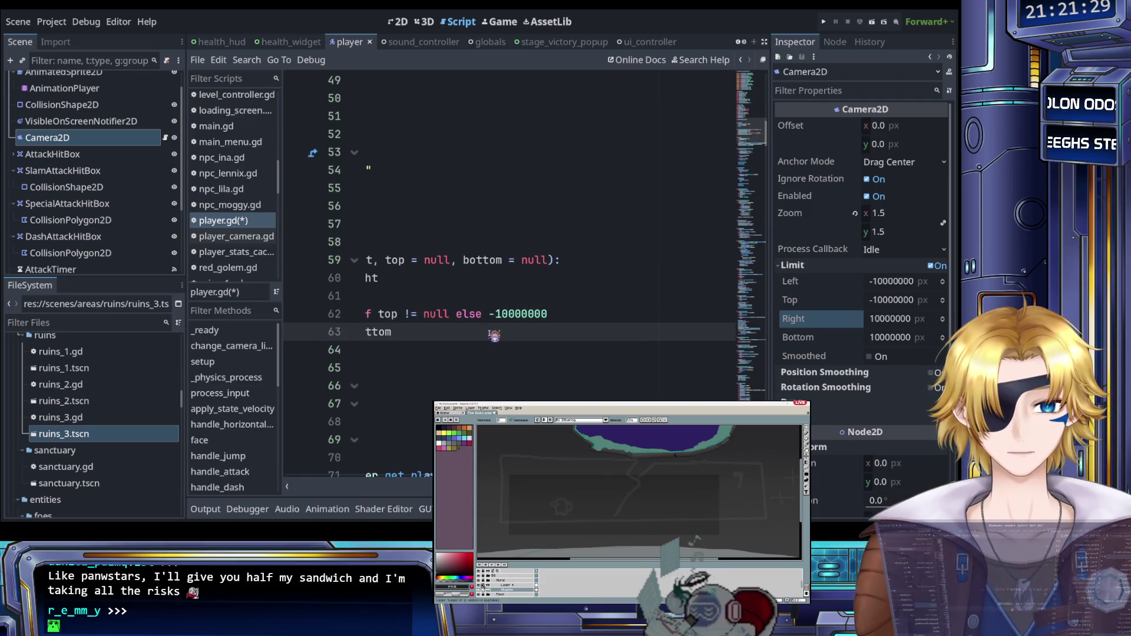
scroll(493, 336, "left", 3)
scroll(496, 337, "left", 2)
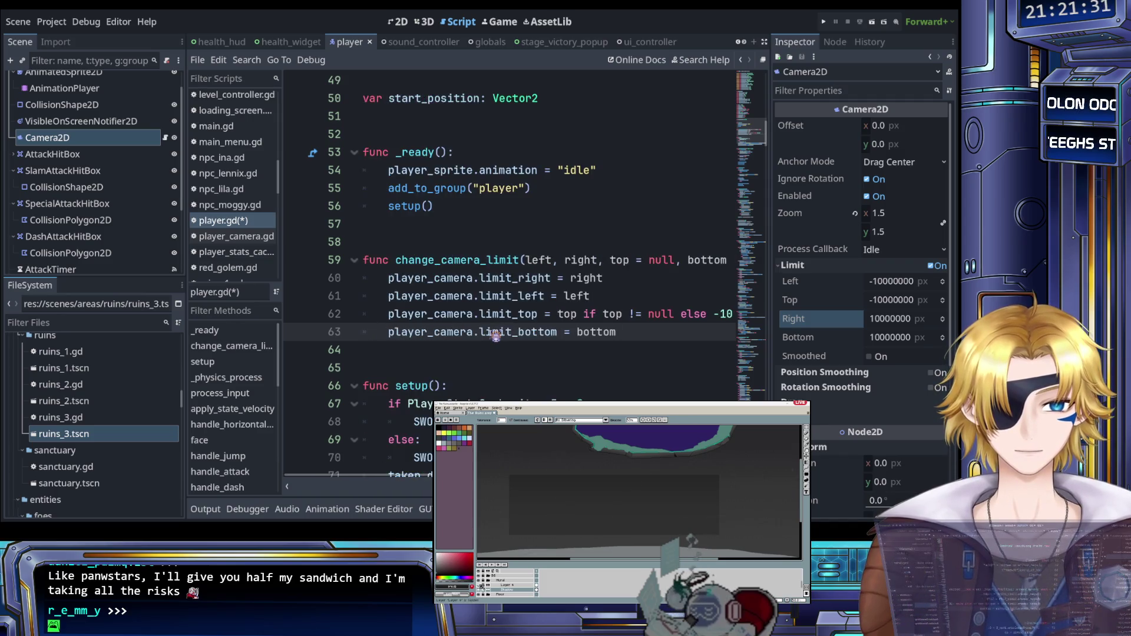
scroll(495, 336, "right", 2)
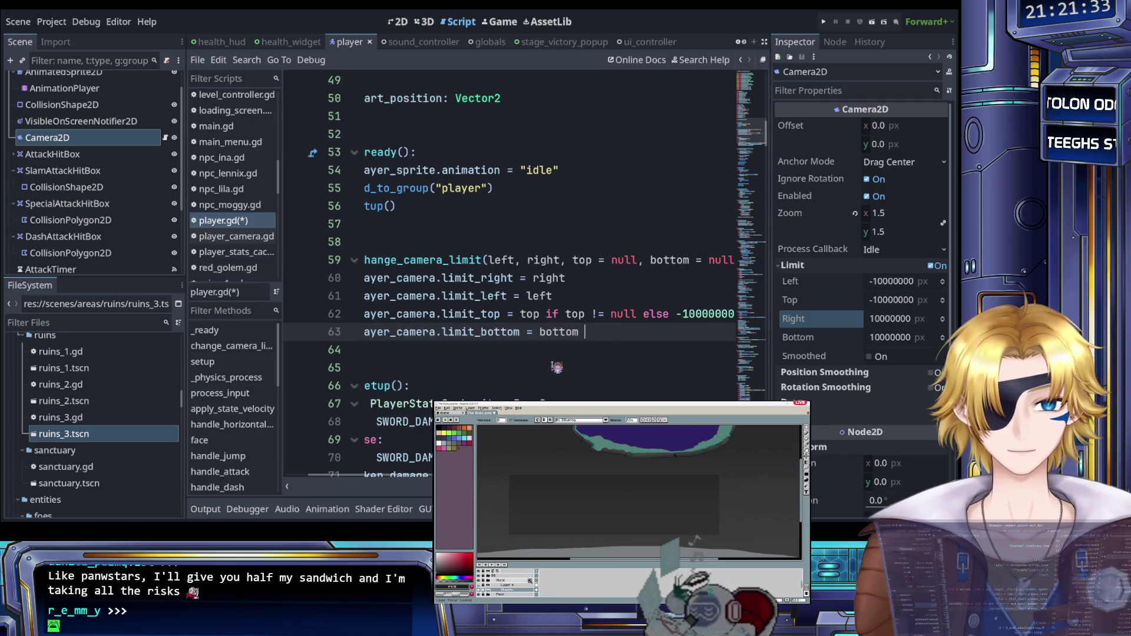
type("if ")
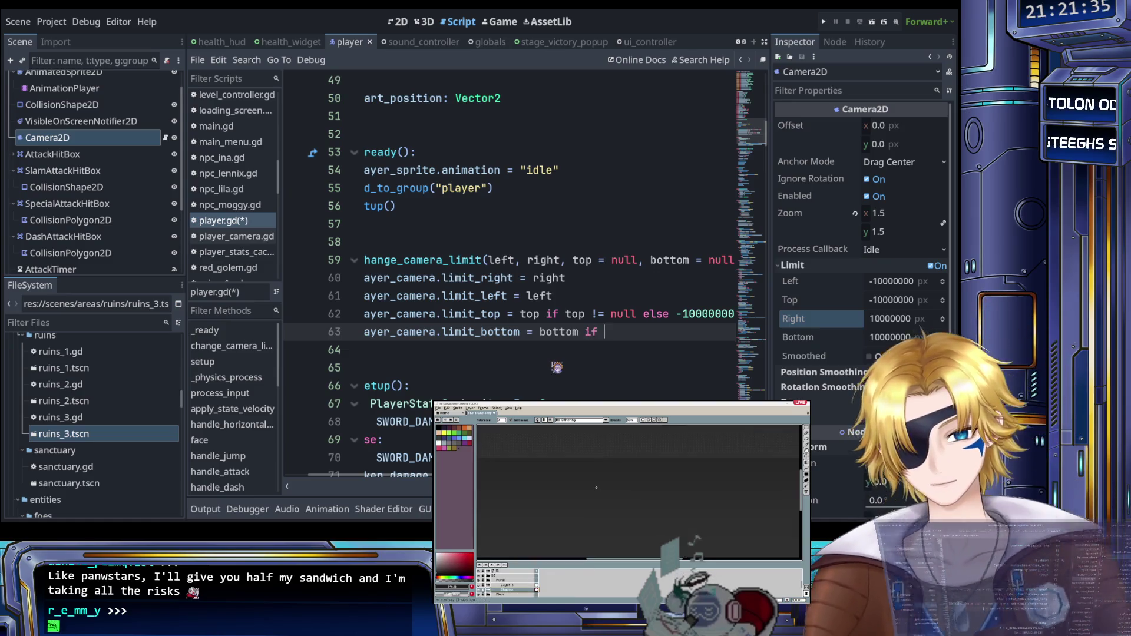
type("botto")
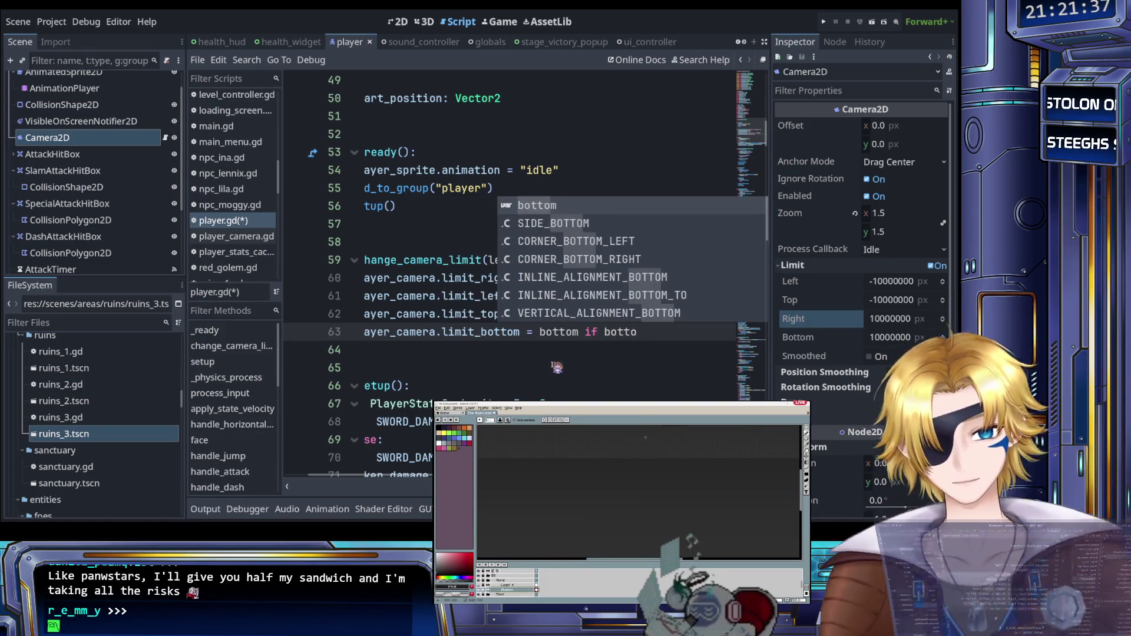
type("m != null")
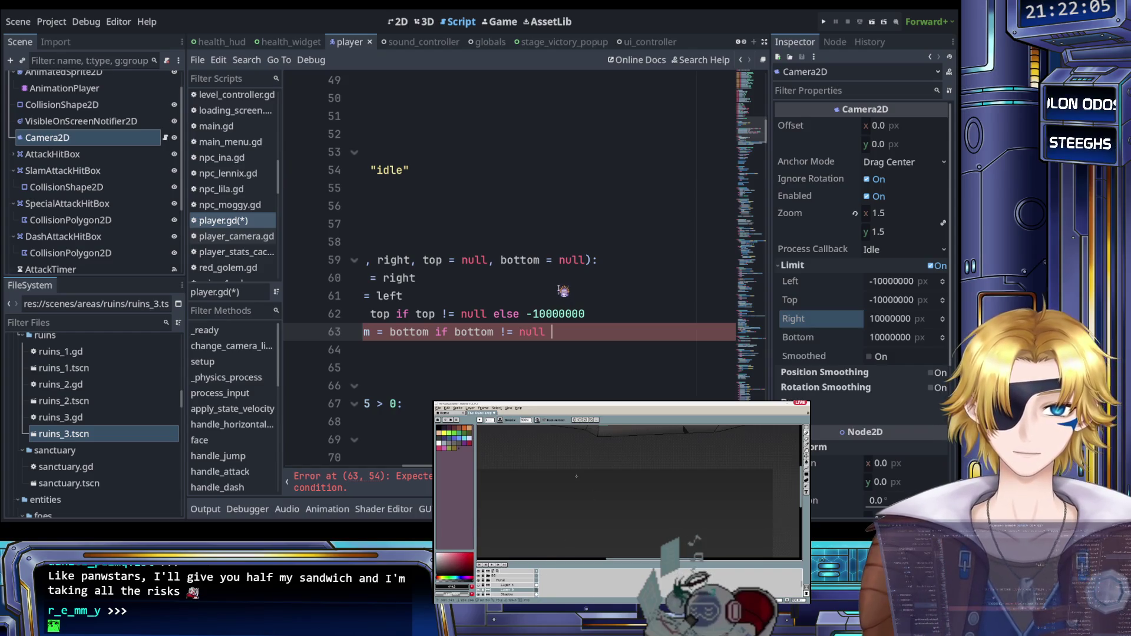
type("else 10000000")
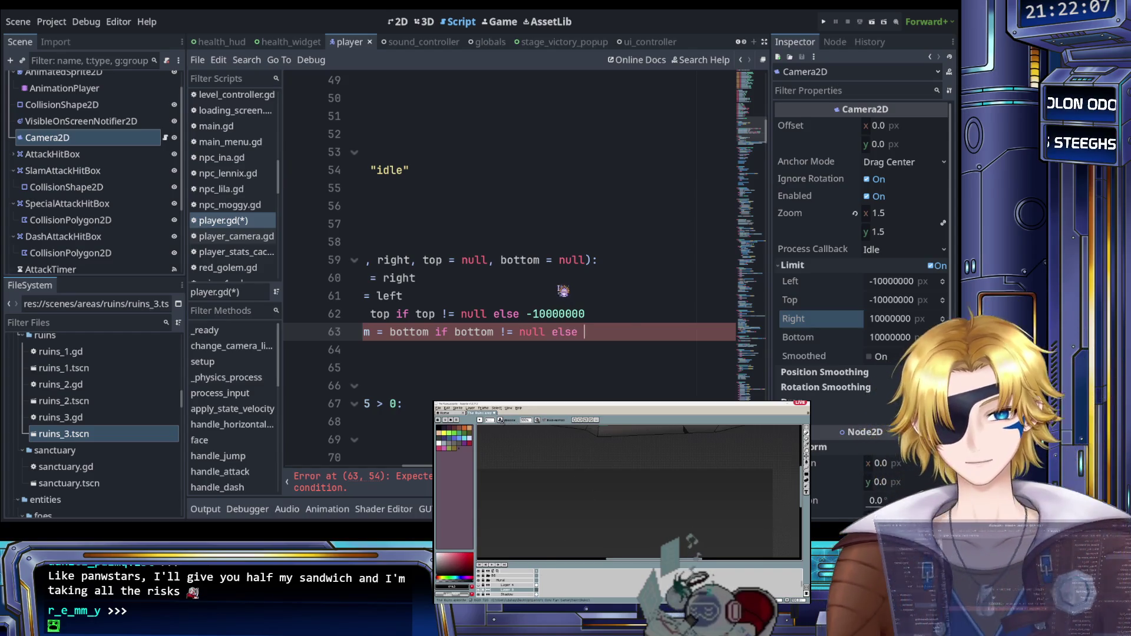
key("Home")
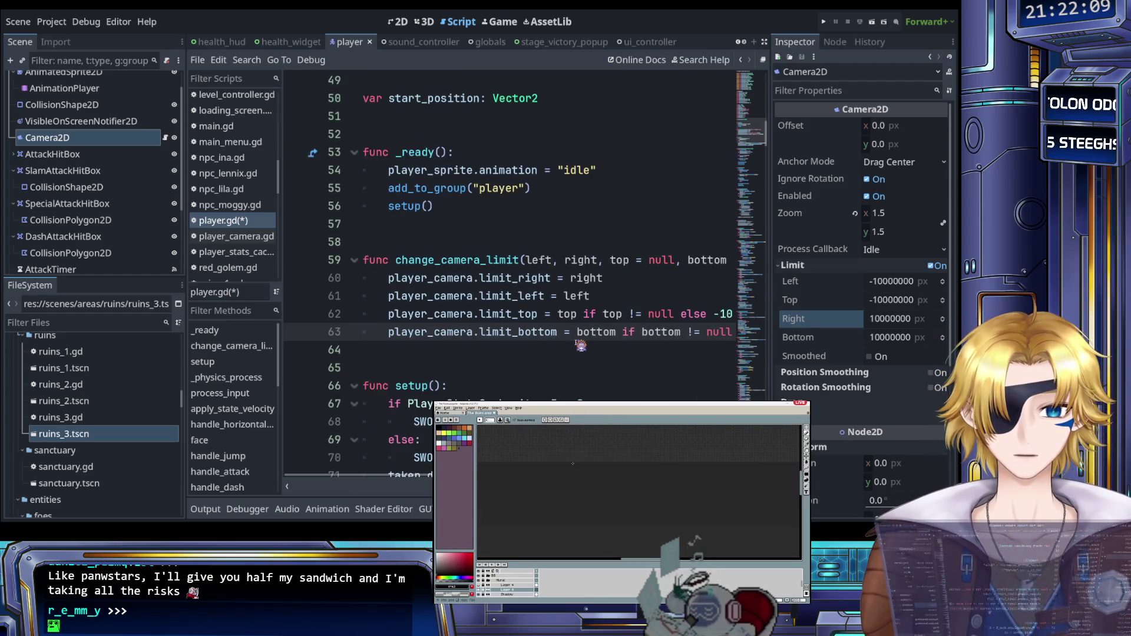
key("ctrl+s")
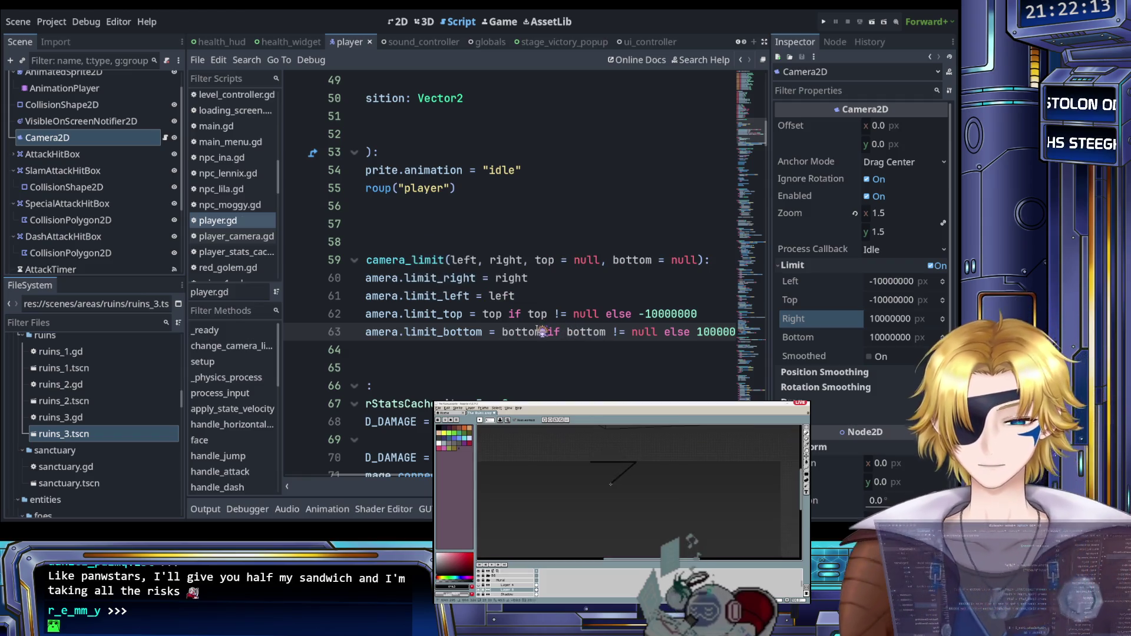
Step: Save player.gd again and review the limit_right and limit_left lines
scroll(545, 353, "left", 3)
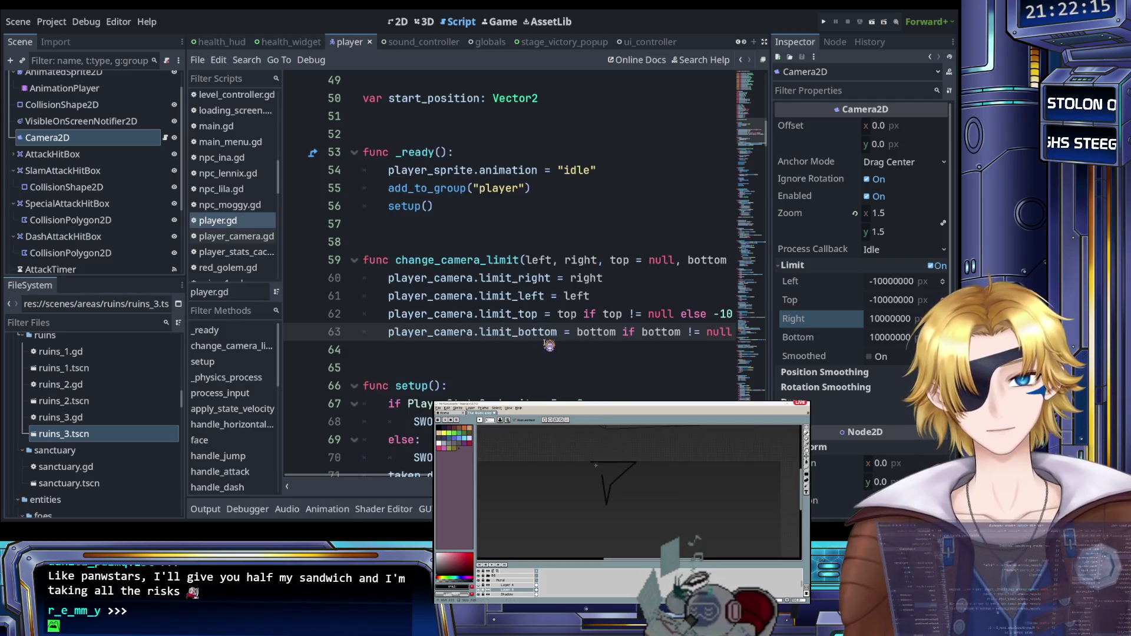
scroll(547, 341, "up", 3)
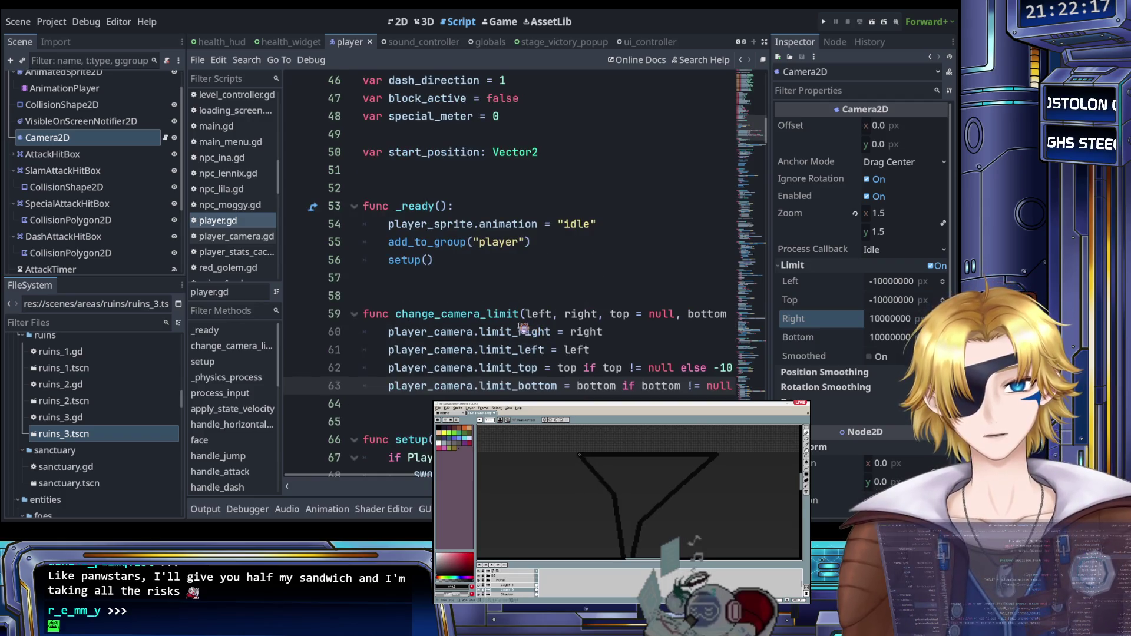
scroll(482, 323, "down", 3)
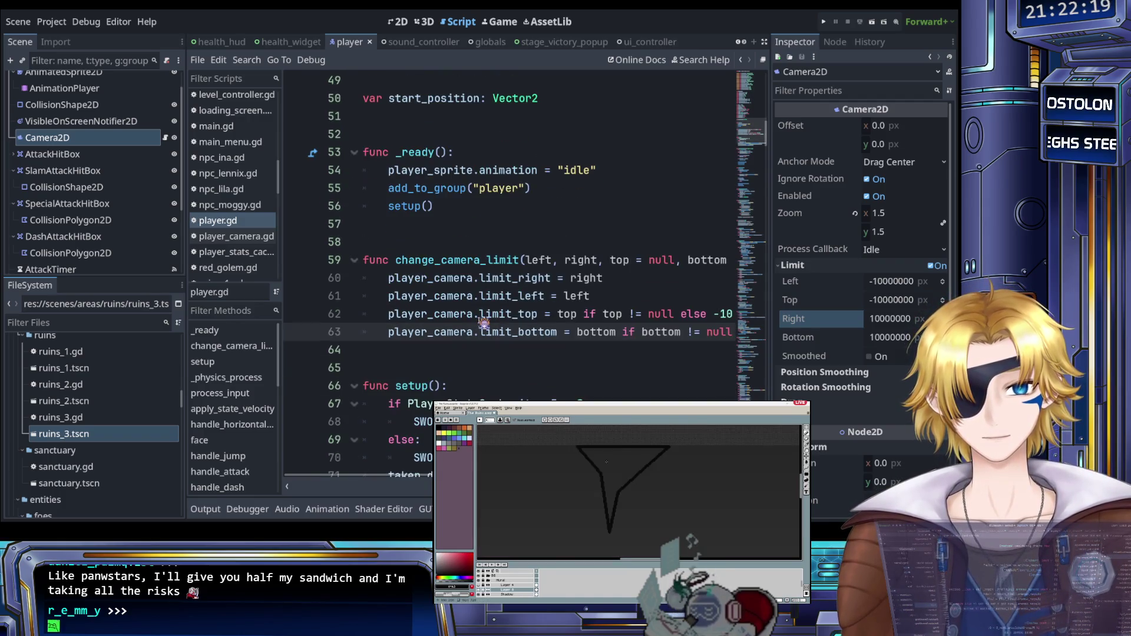
key("ctrl+s")
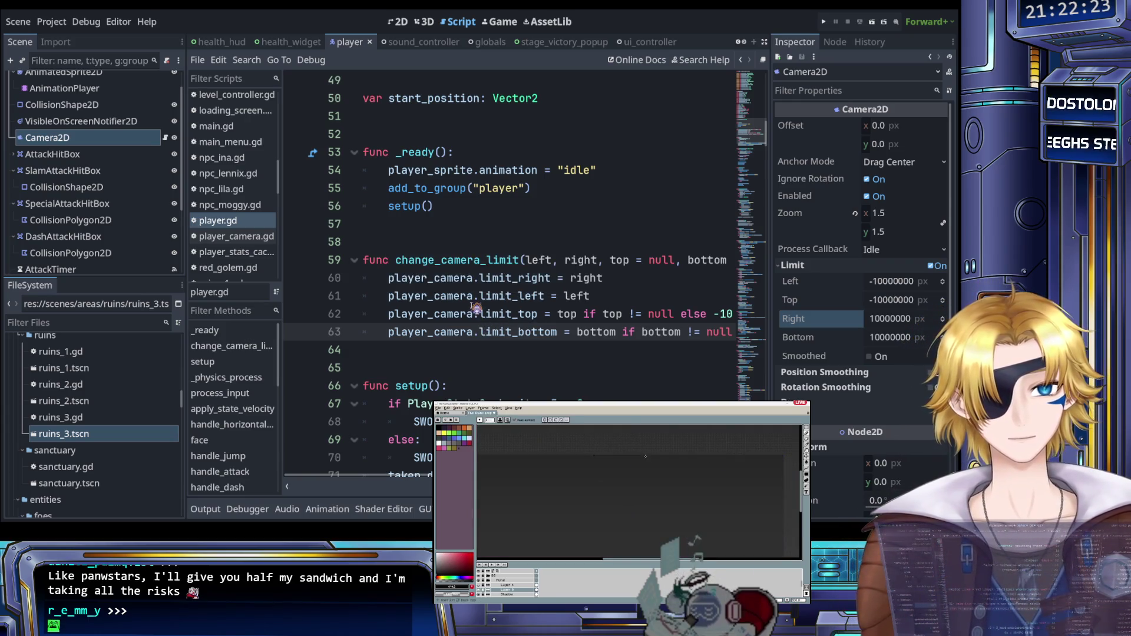
left_click(554, 279)
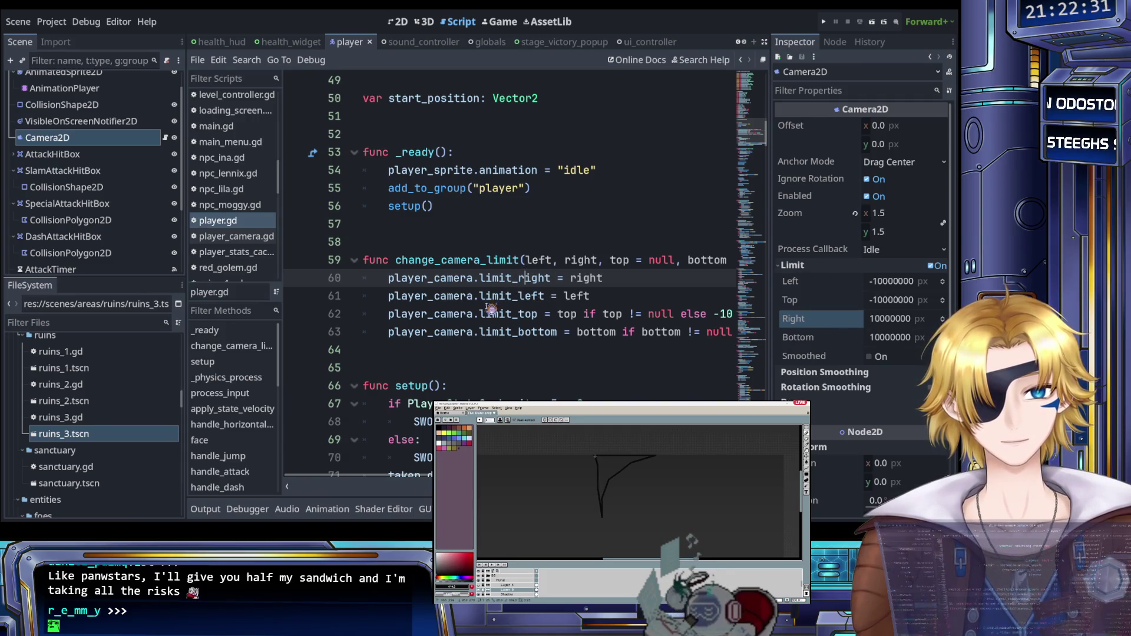
left_click(502, 297)
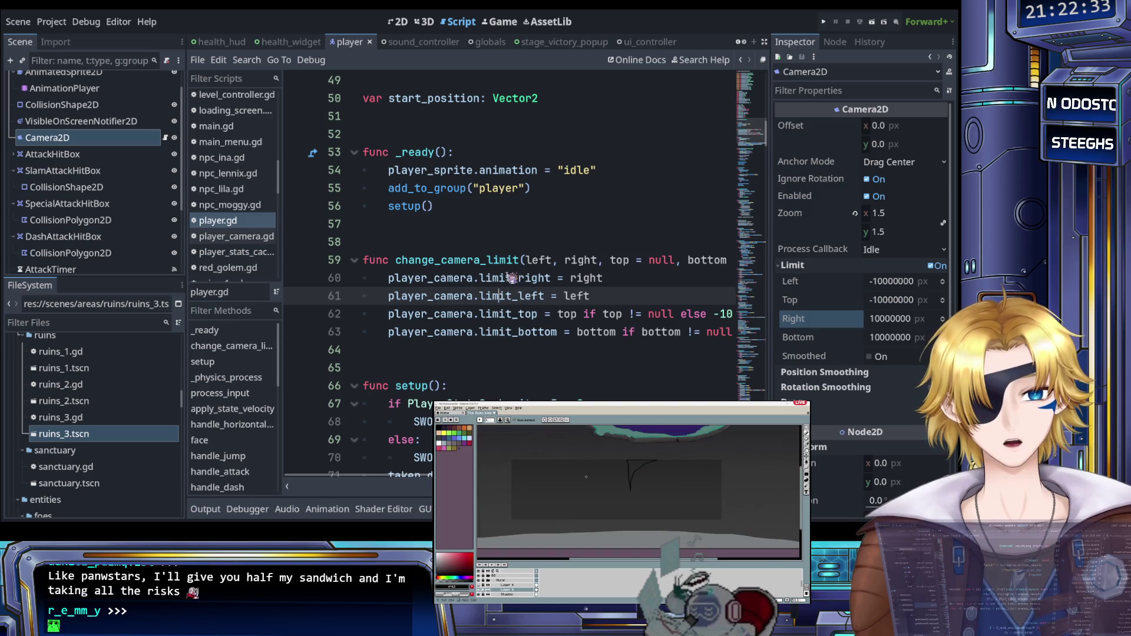
scroll(495, 295, "right", 3)
Step: Give the left and right parameters '= null' defaults on line 59
left_click(479, 260)
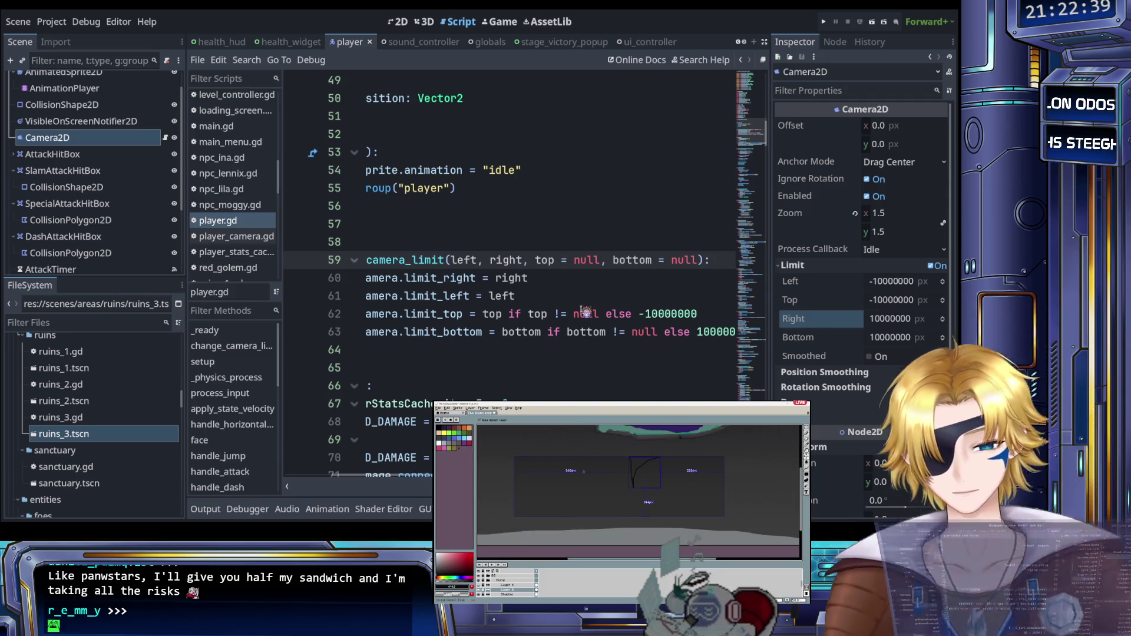
type("= null")
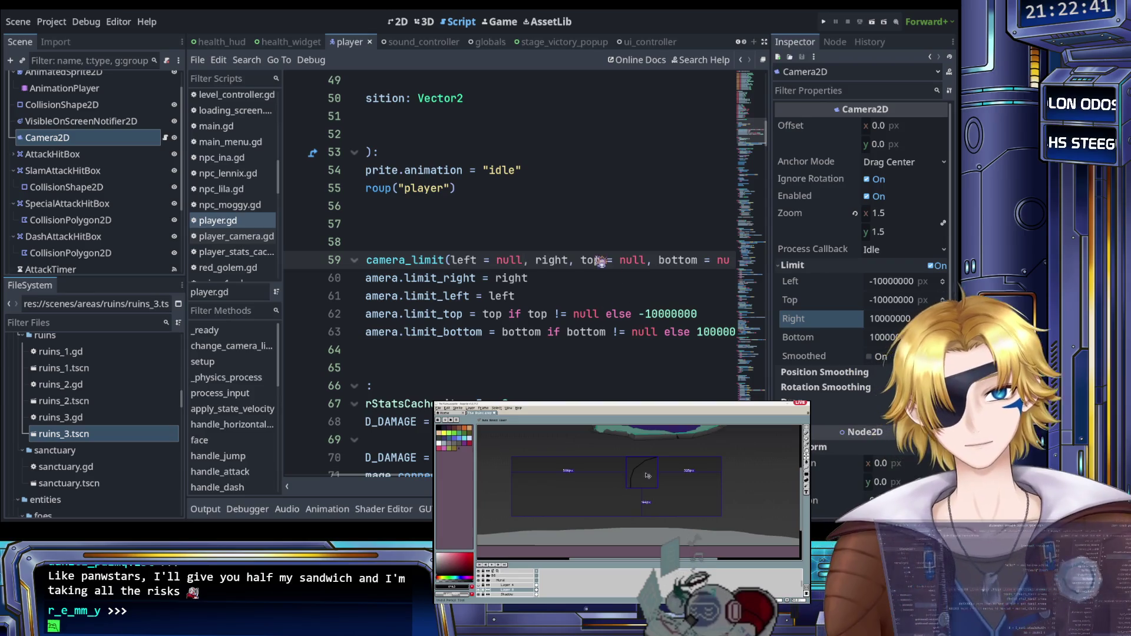
left_click(571, 260)
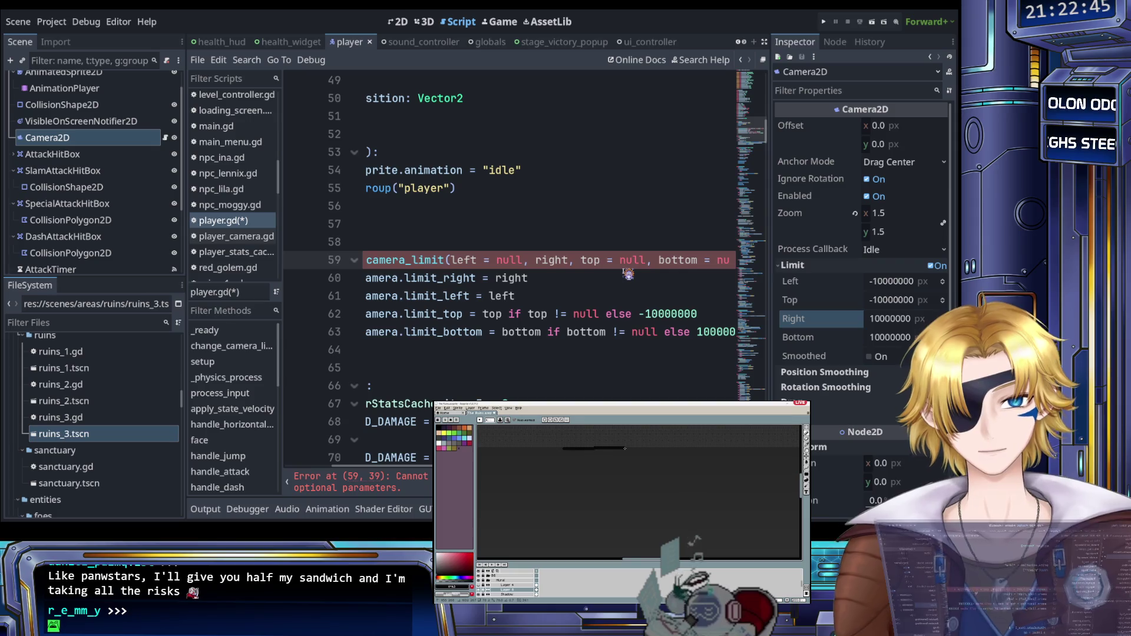
type("= null")
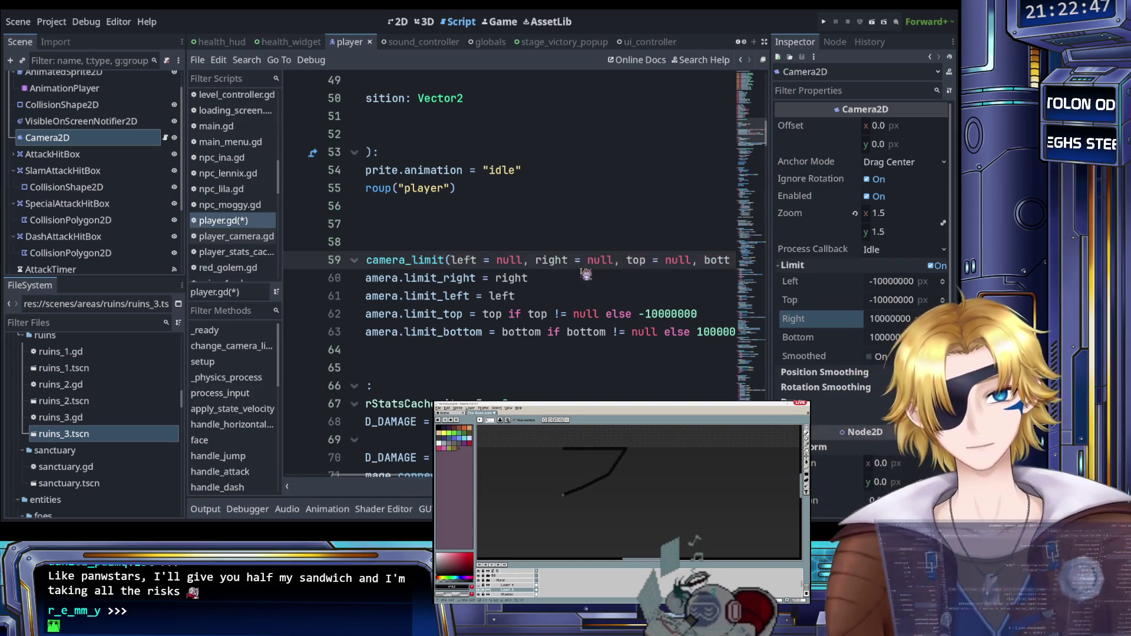
left_click(586, 274)
Step: Paste line 62's null-fallback condition onto the limit_left line, with top changed to left
scroll(554, 303, "left", 3)
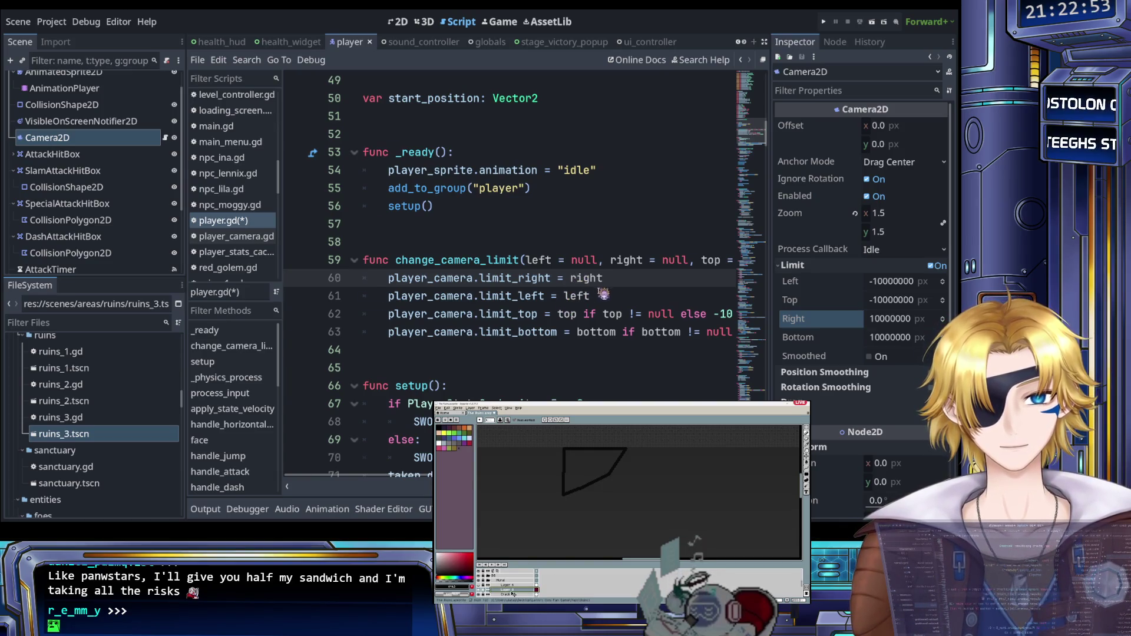
scroll(589, 295, "right", 3)
scroll(537, 303, "left", 2)
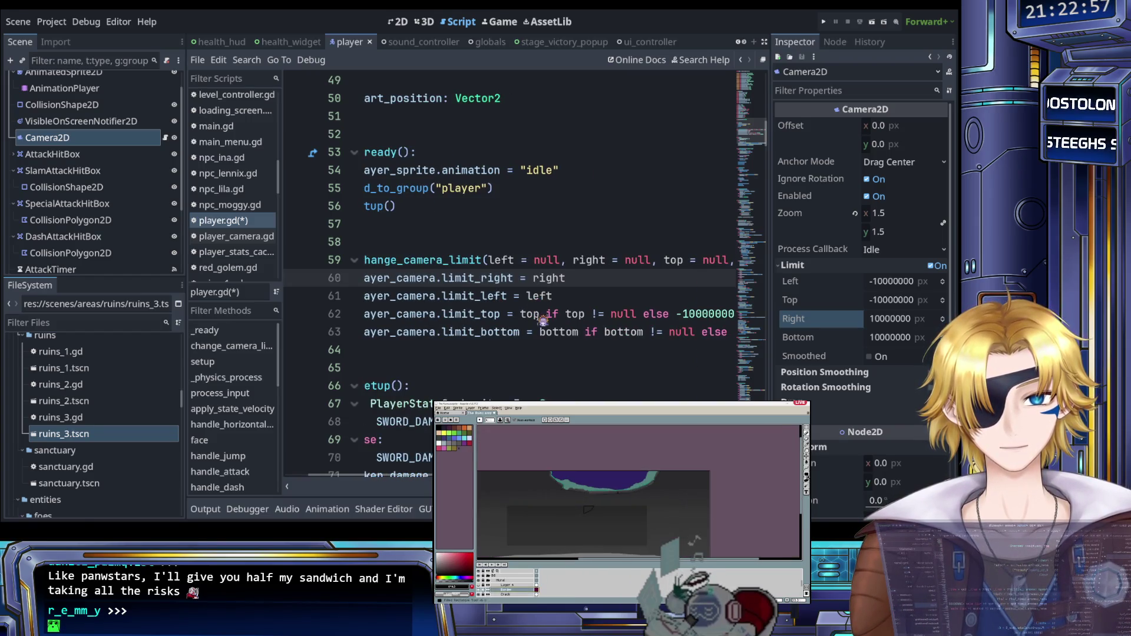
scroll(537, 319, "right", 2)
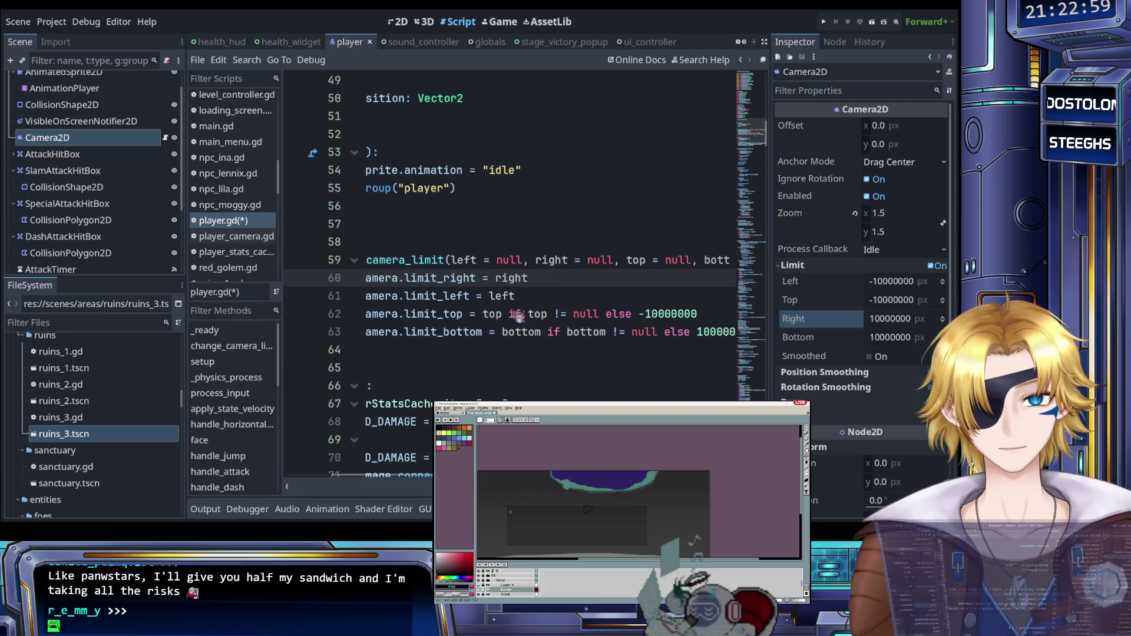
left_click_drag(513, 313, 698, 313)
key("ctrl+c")
left_click(607, 294)
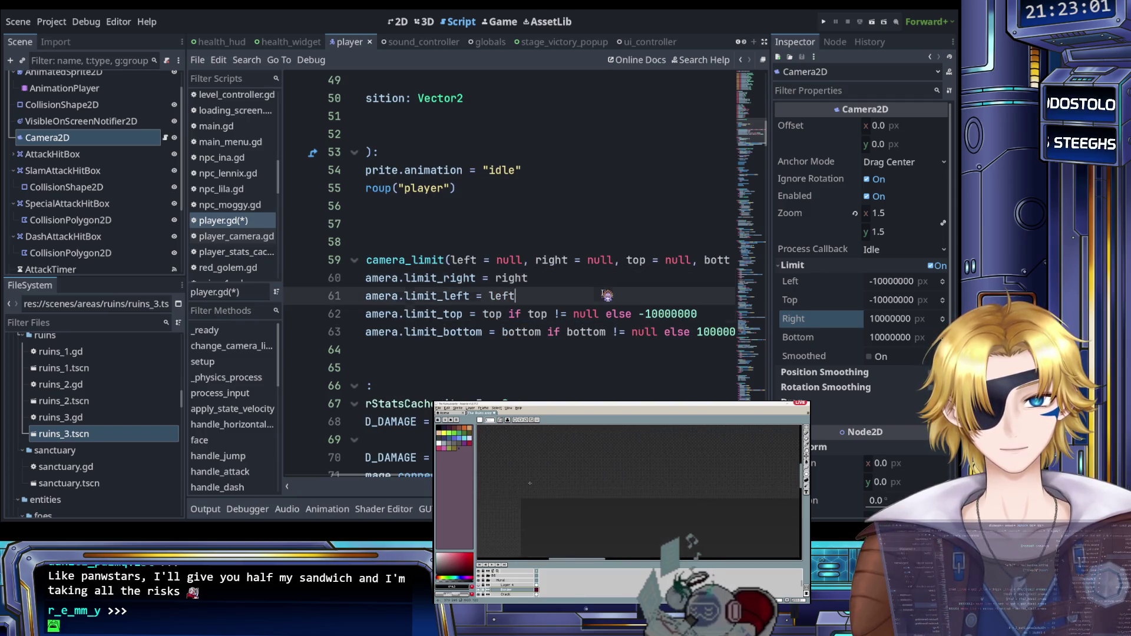
key("ctrl+v")
double_click(553, 296)
type("left")
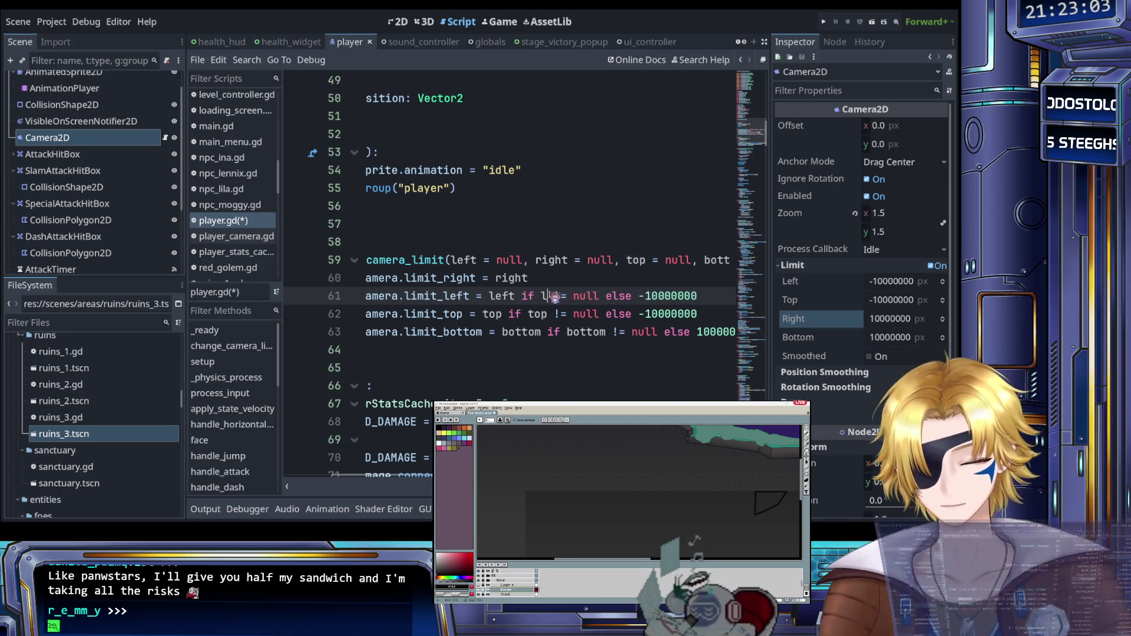
Step: Add the condition to the limit_right line as right with a 10000000 fallback, then save
left_click(560, 279)
key("ctrl+v")
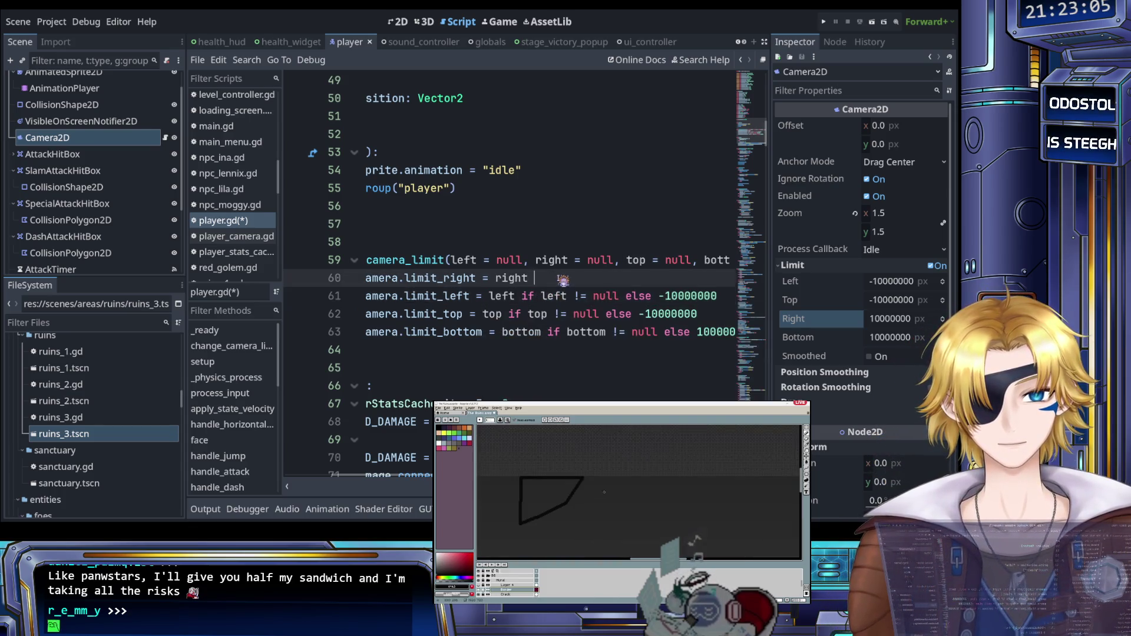
double_click(567, 279)
type("right != null else -10000000")
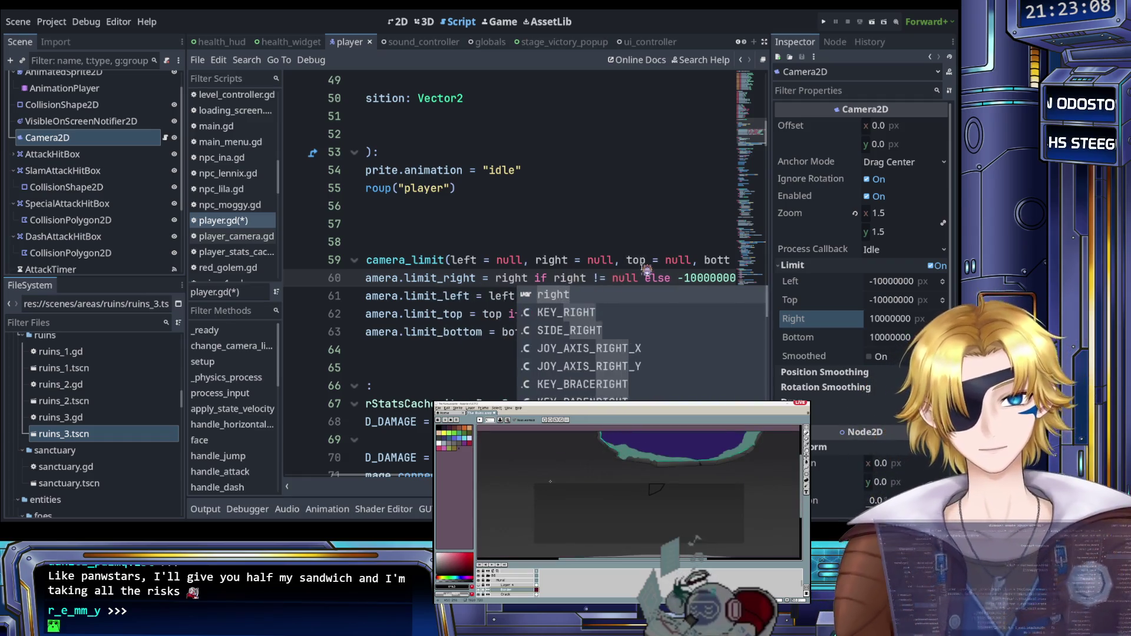
left_click(684, 279)
key("BackSpace")
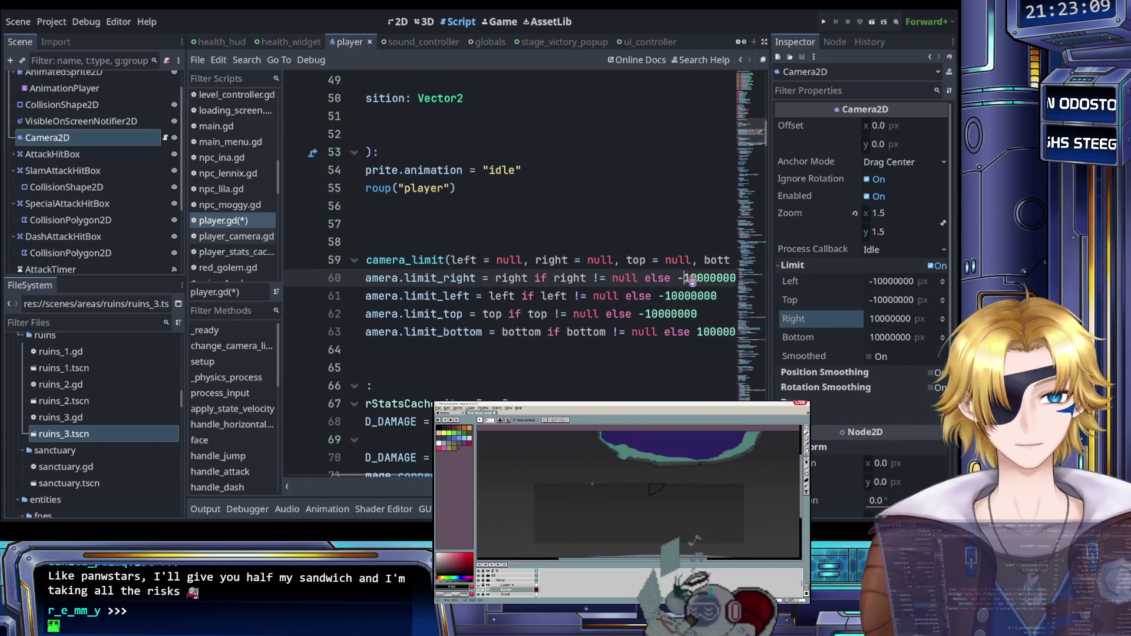
key("ctrl+s")
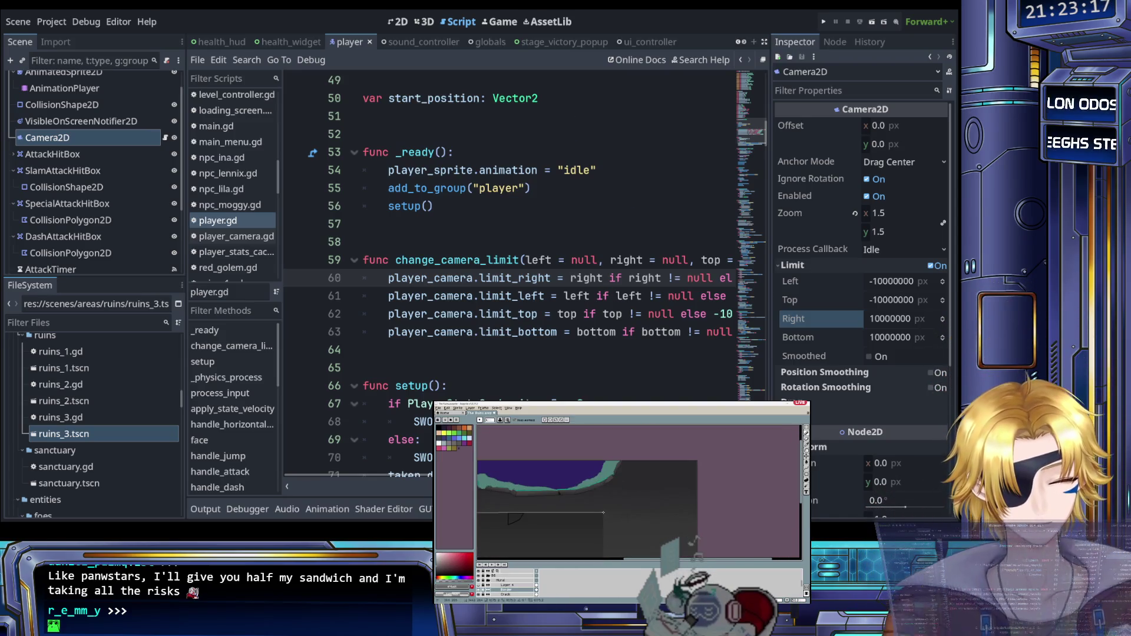
left_click(574, 264)
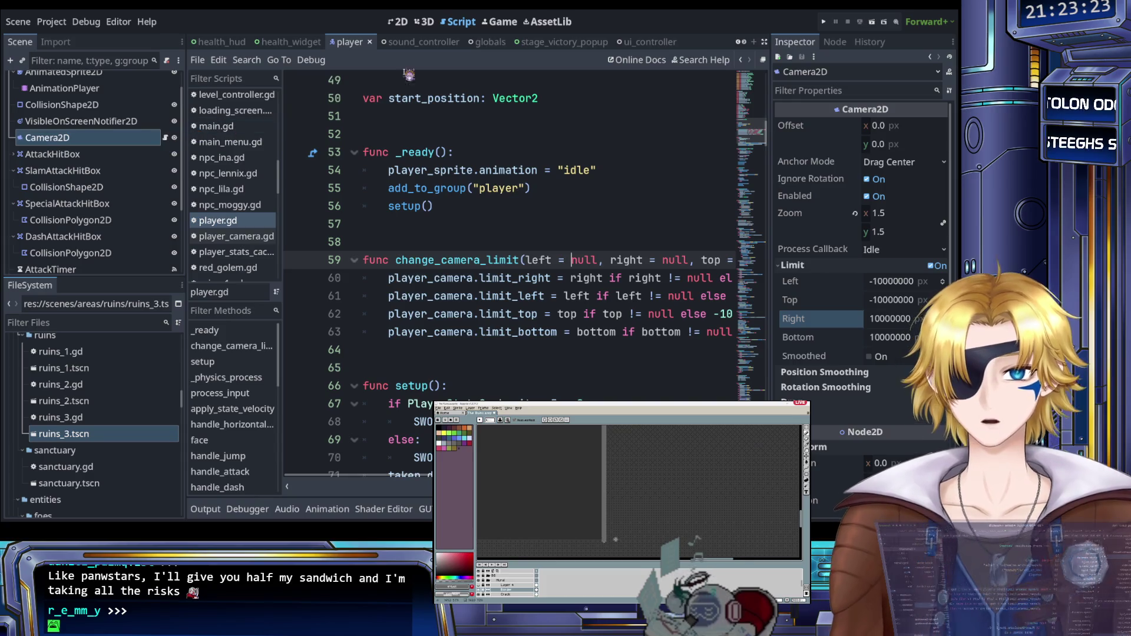
Step: In ruins_3.gd, insert a blank line after player.start(player_start_position.position) in start()
scroll(235, 195, "up", 10)
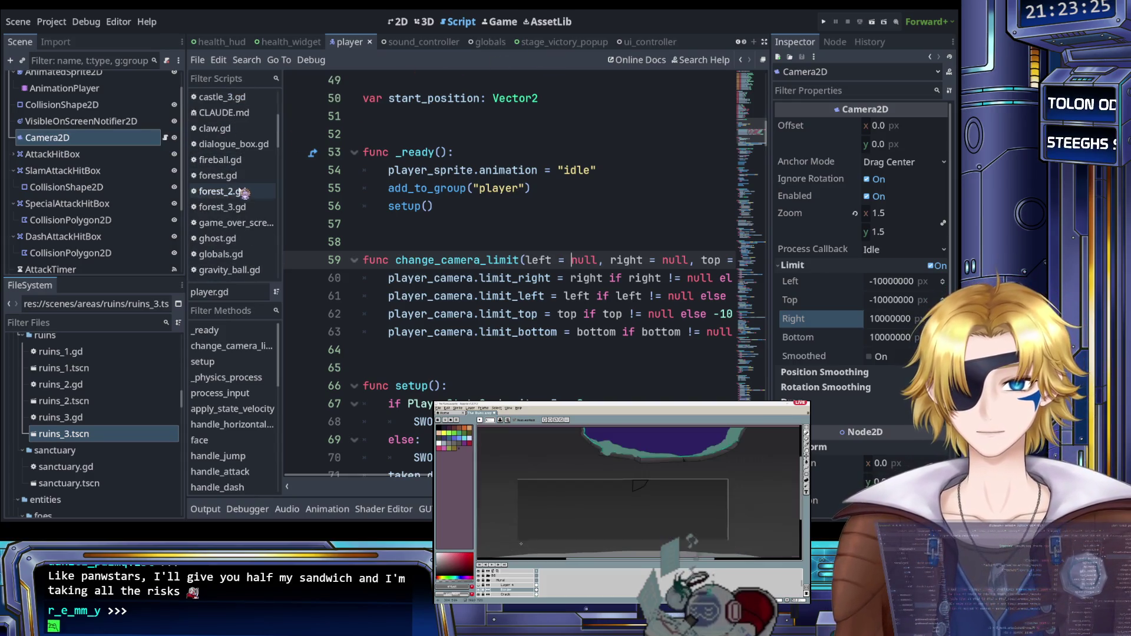
scroll(237, 206, "down", 10)
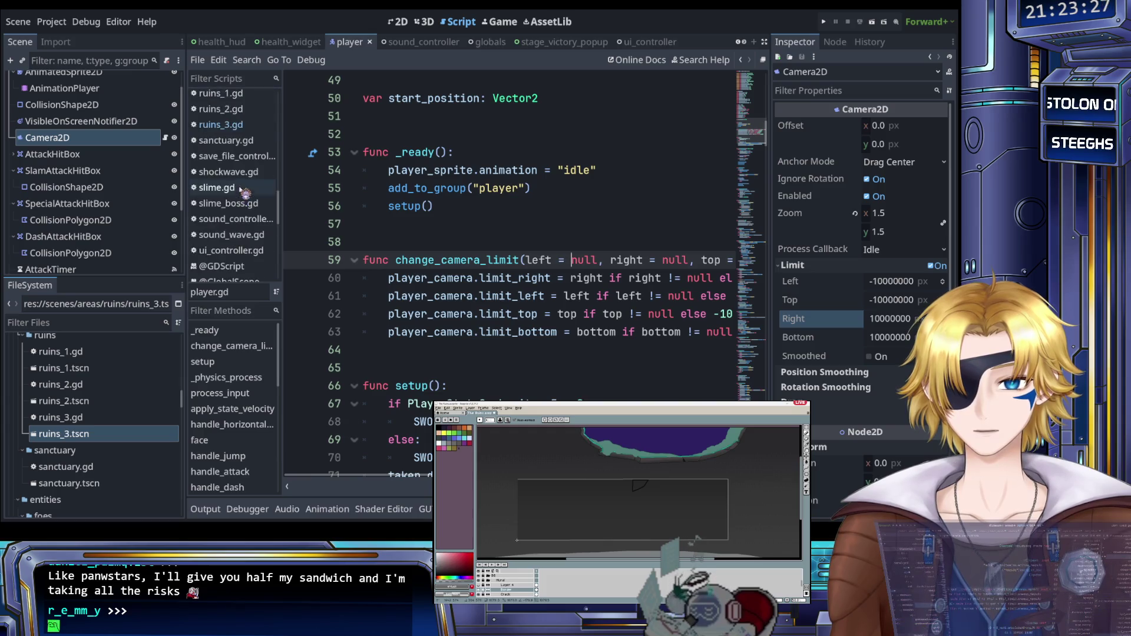
left_click(242, 125)
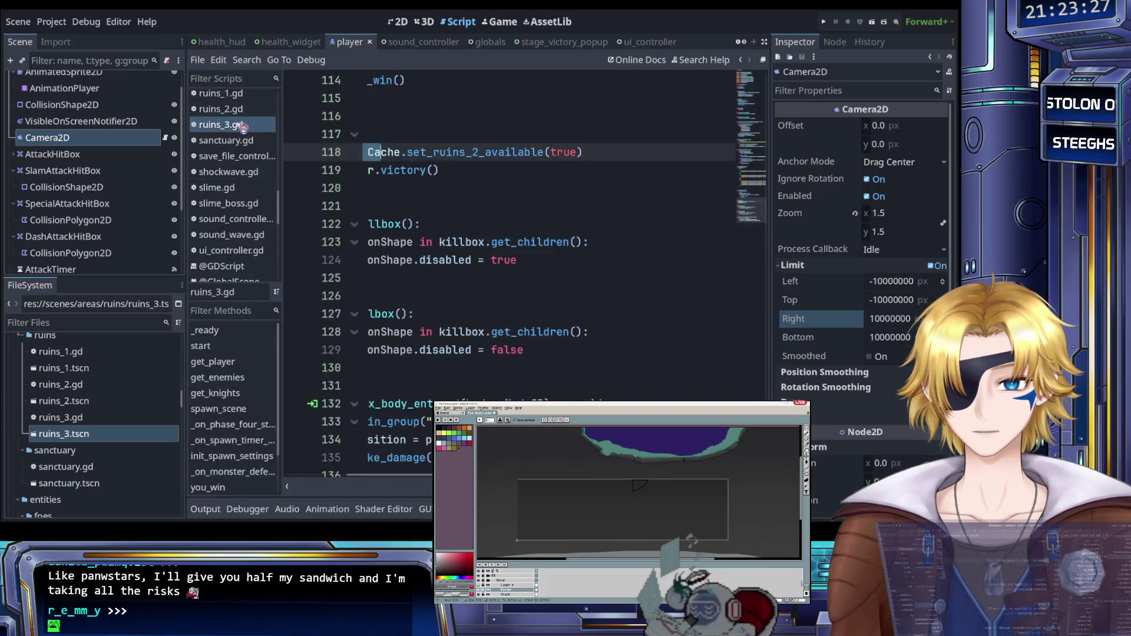
left_click(473, 205)
scroll(474, 201, "up", 3)
scroll(473, 200, "up", 20)
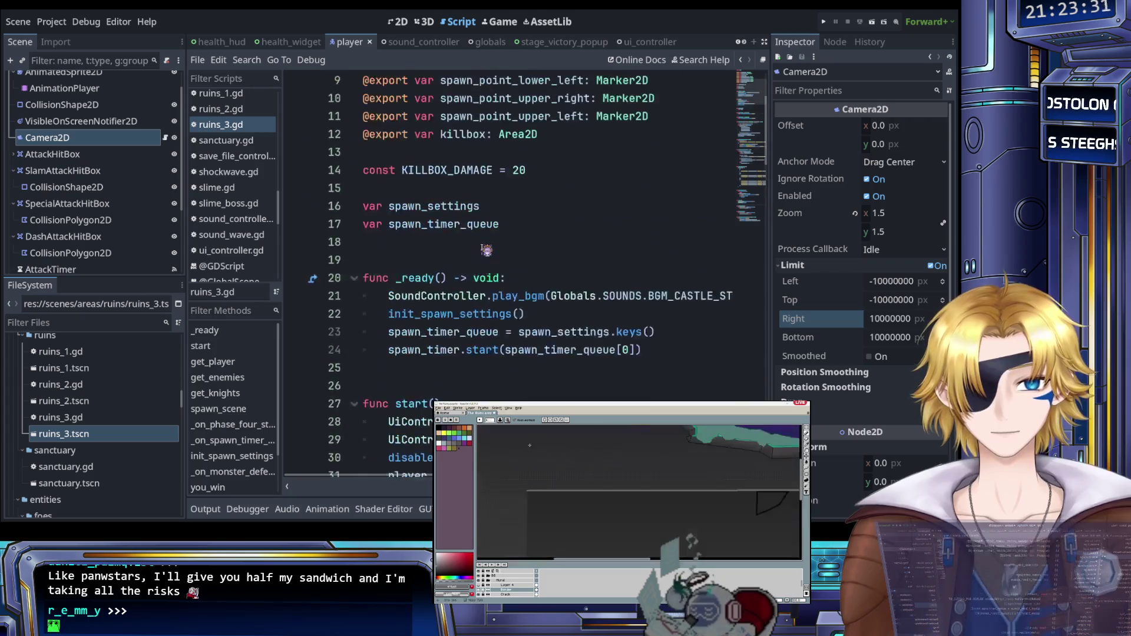
scroll(486, 247, "down", 2)
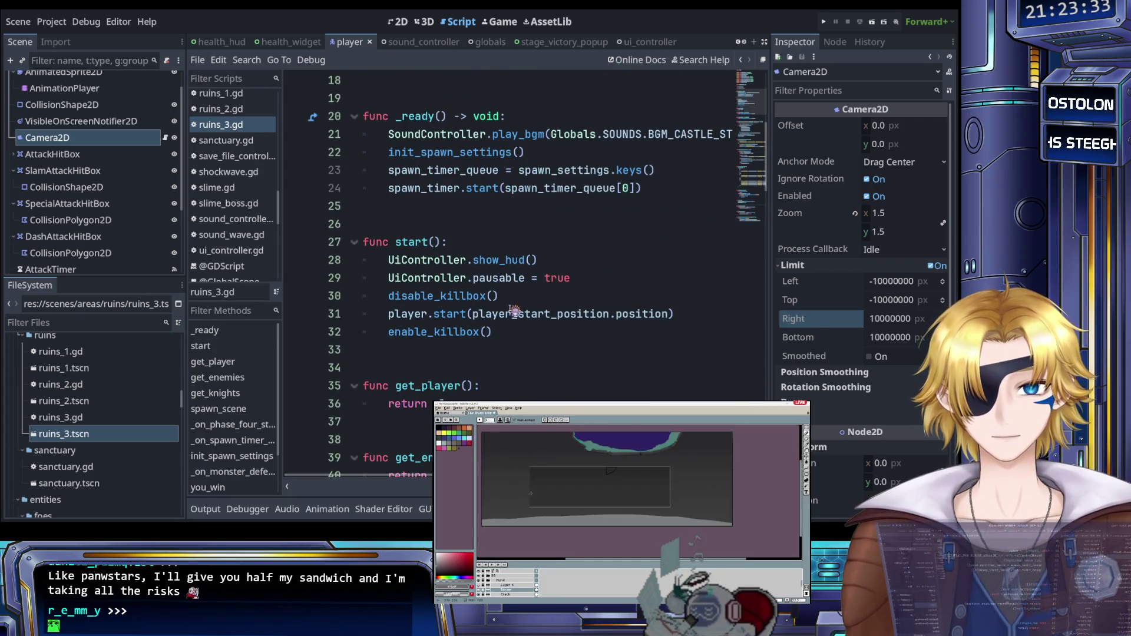
left_click(508, 333)
left_click(676, 315)
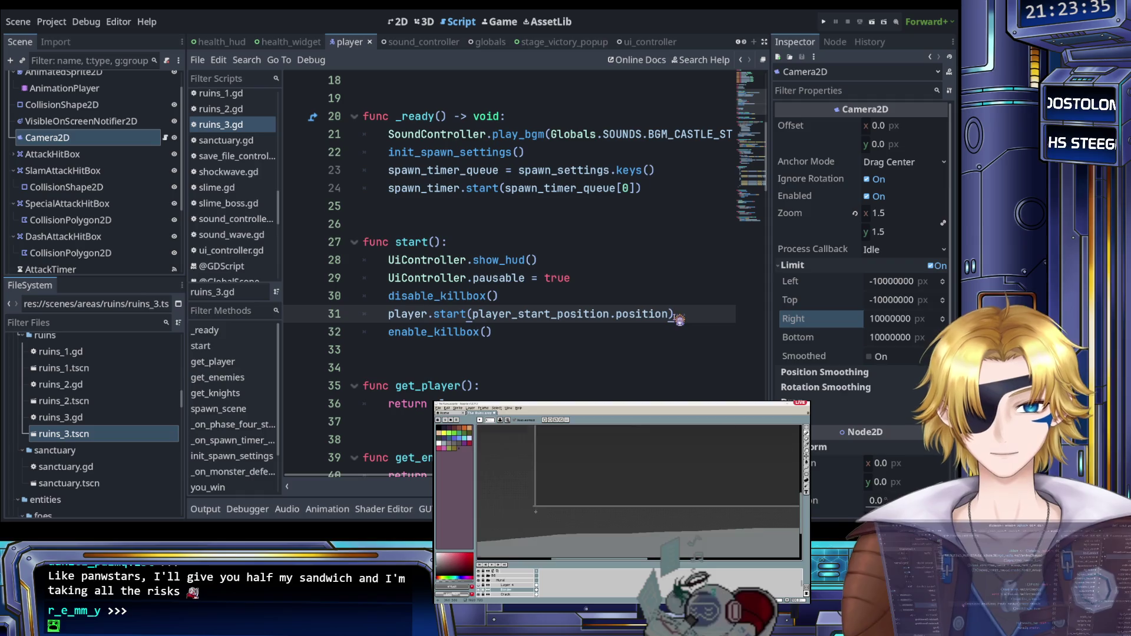
key("Return")
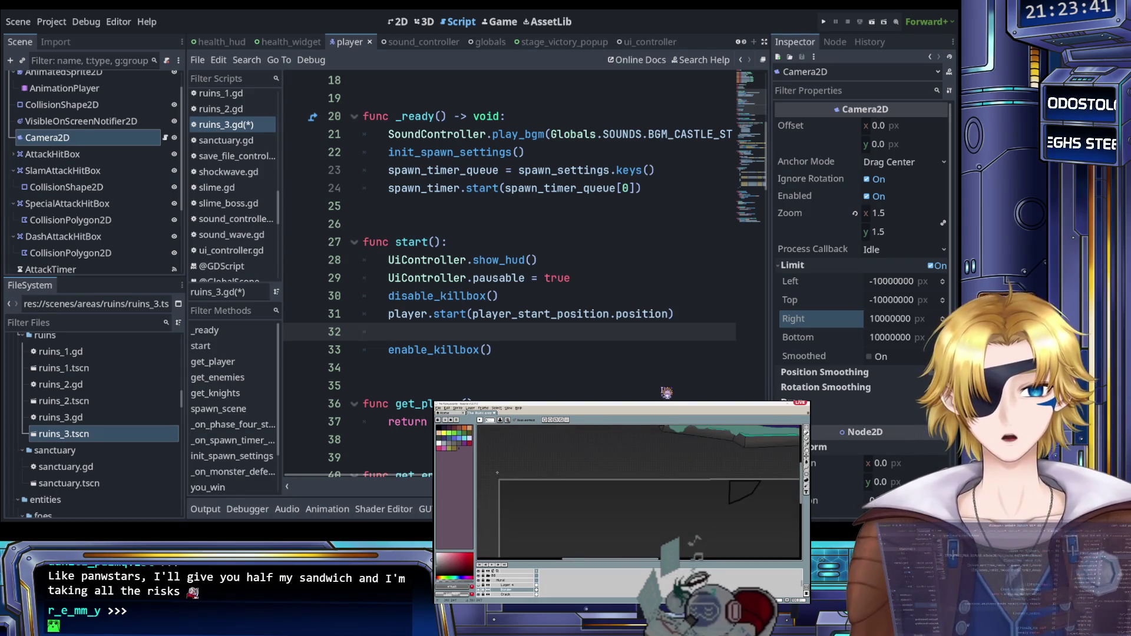
Step: Add the call player.change_camera_limit(2, 776, -57, 357) on the new line
type("player.limui")
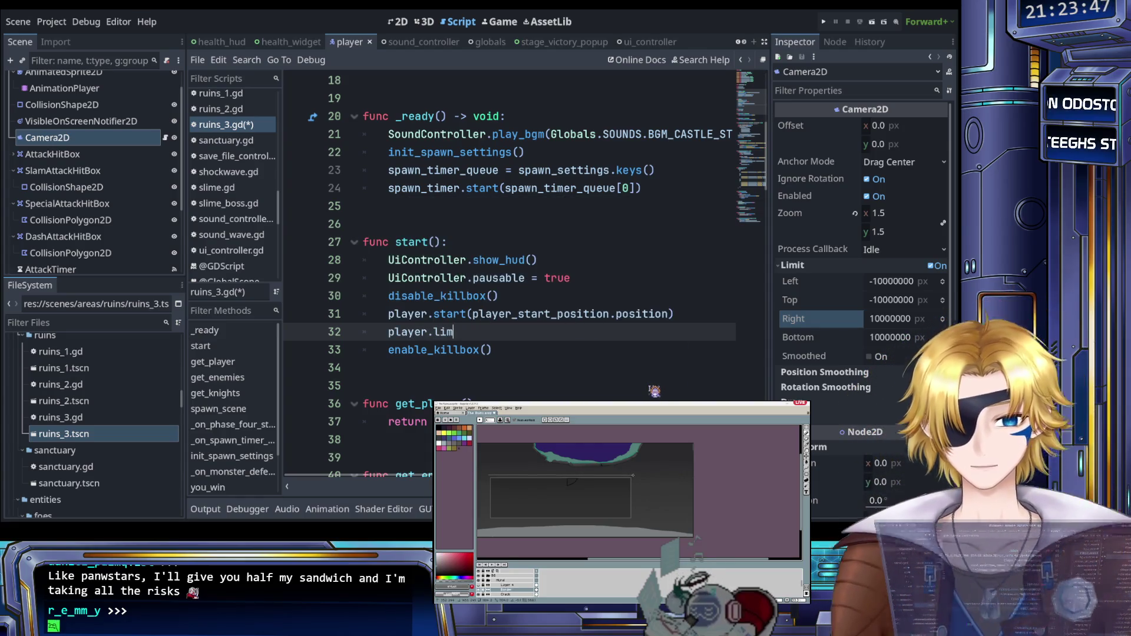
type("i")
key("Return")
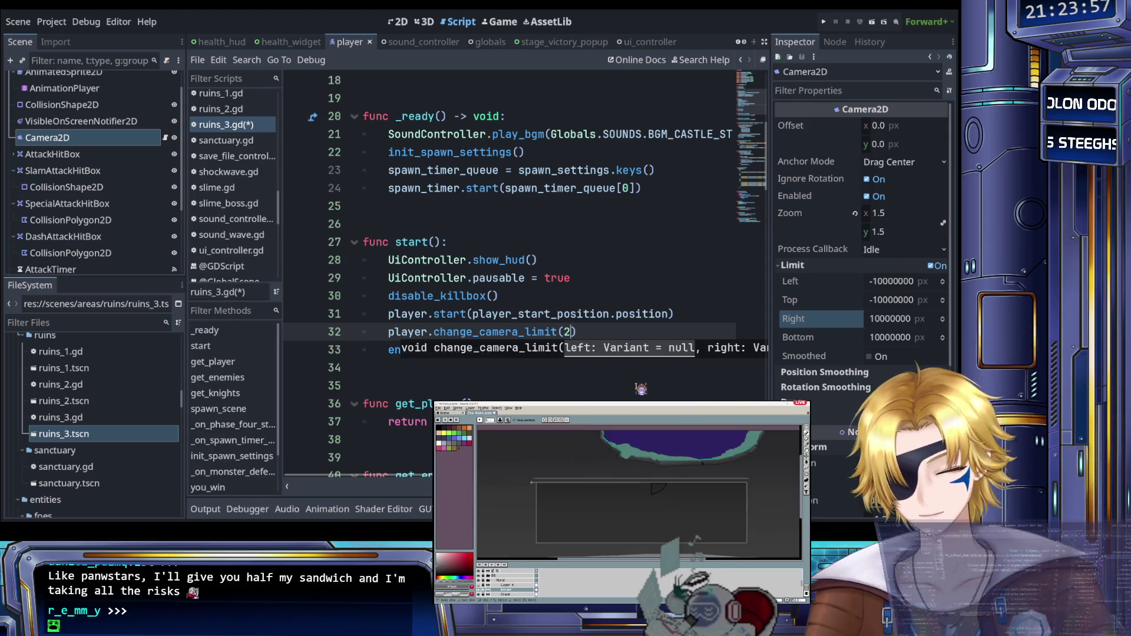
type(", ")
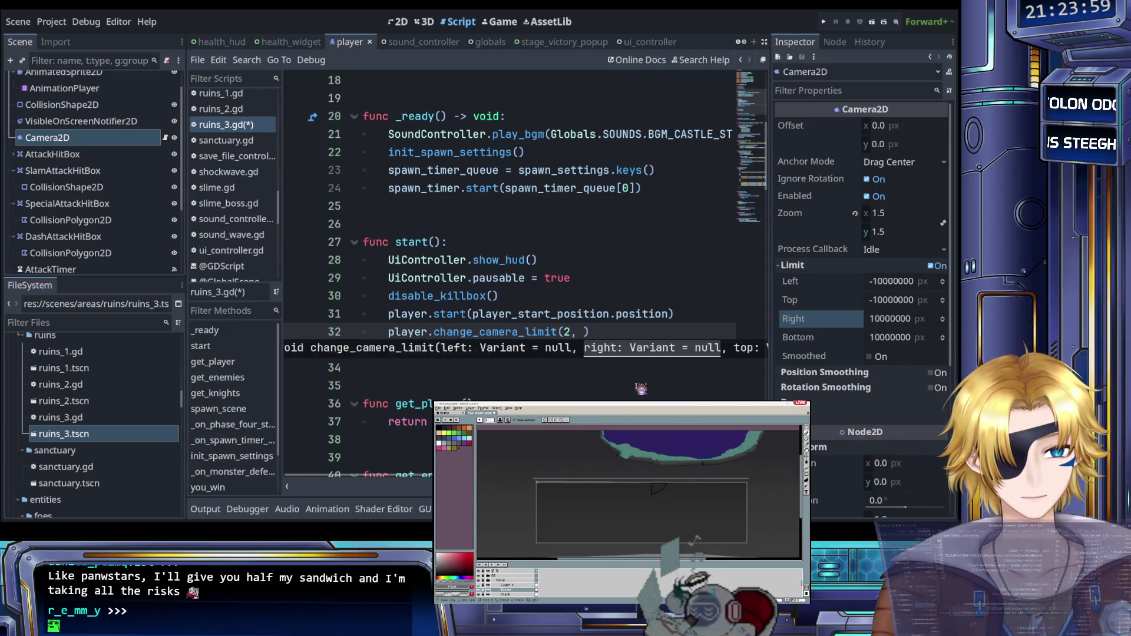
type("776")
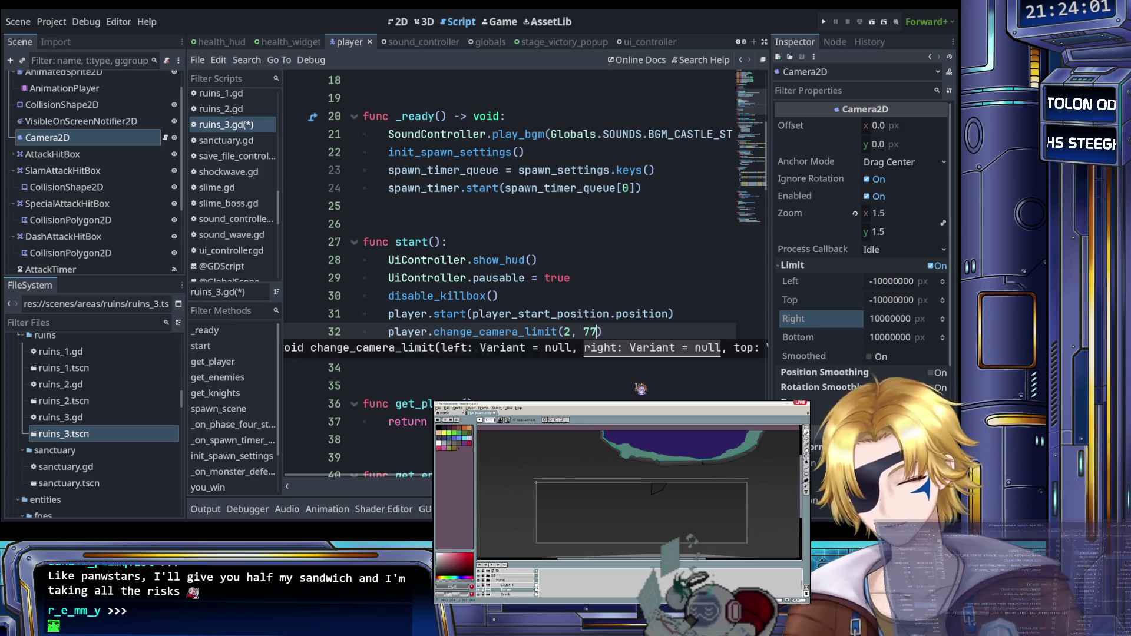
type(", ")
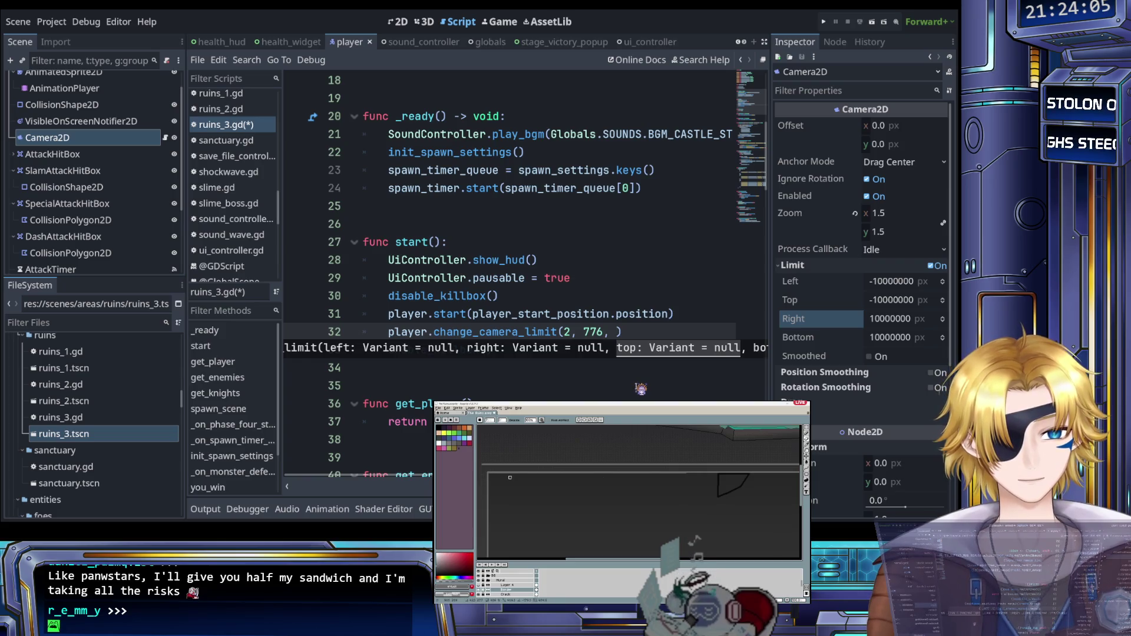
type("-57, ")
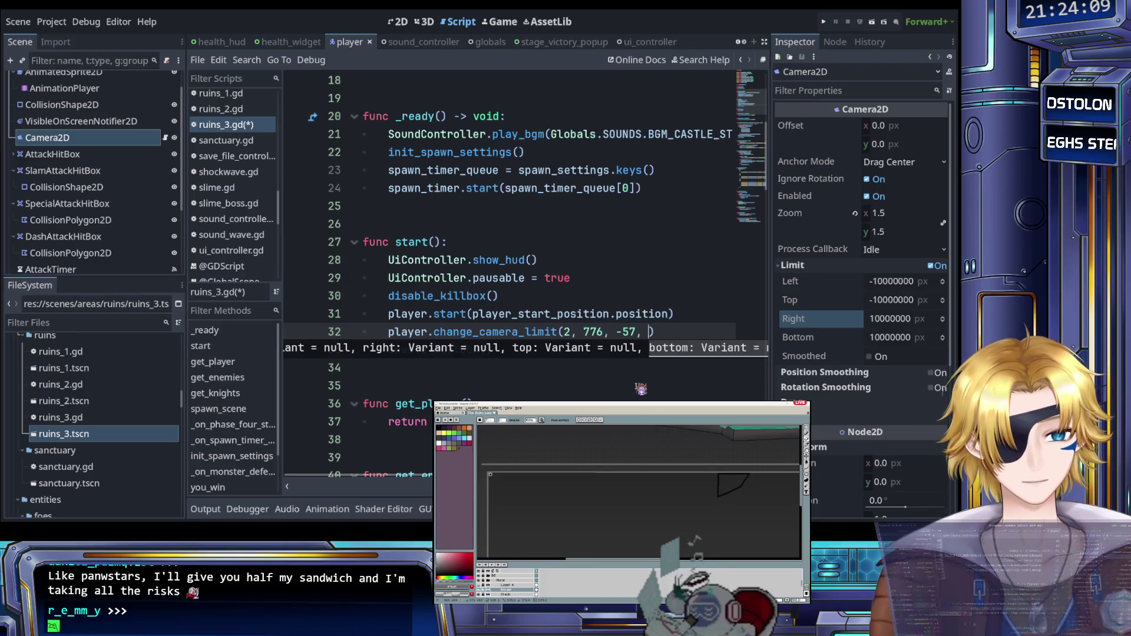
type("357")
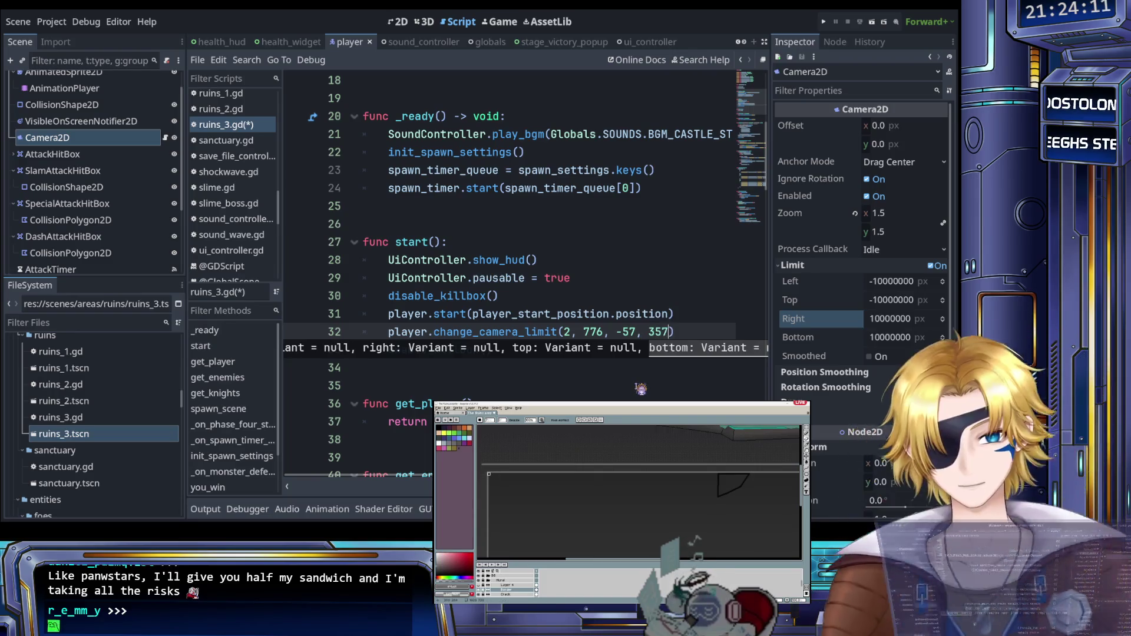
Step: Save ruins_3.gd and run the project to test the camera limits
left_click(611, 312)
key("ctrl+s")
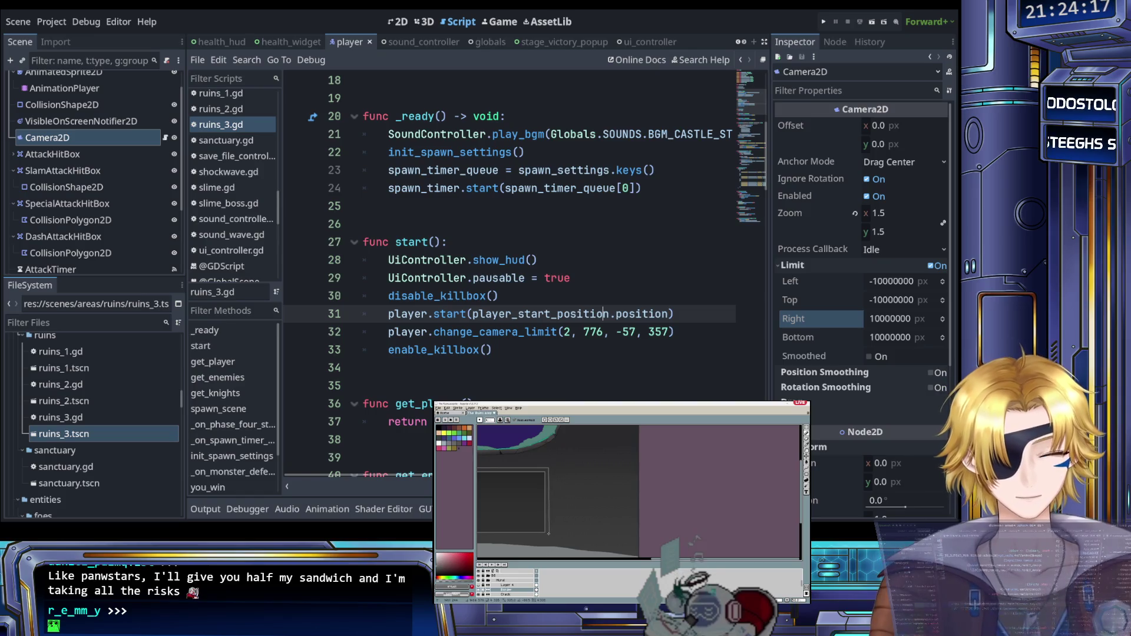
left_click(518, 332)
key("ctrl+s")
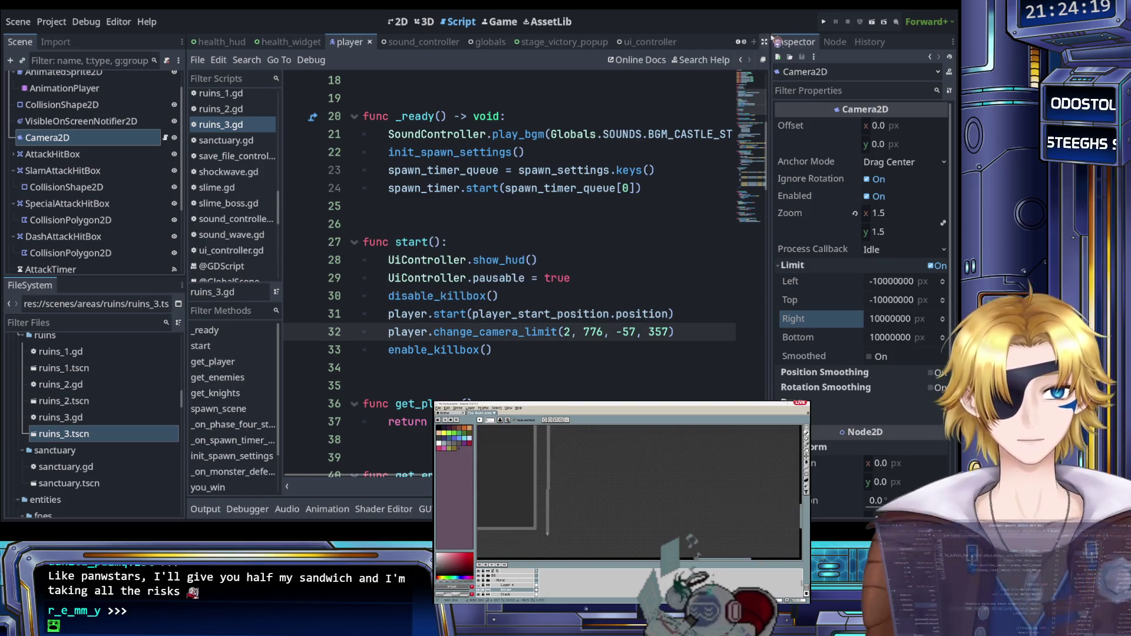
left_click(826, 22)
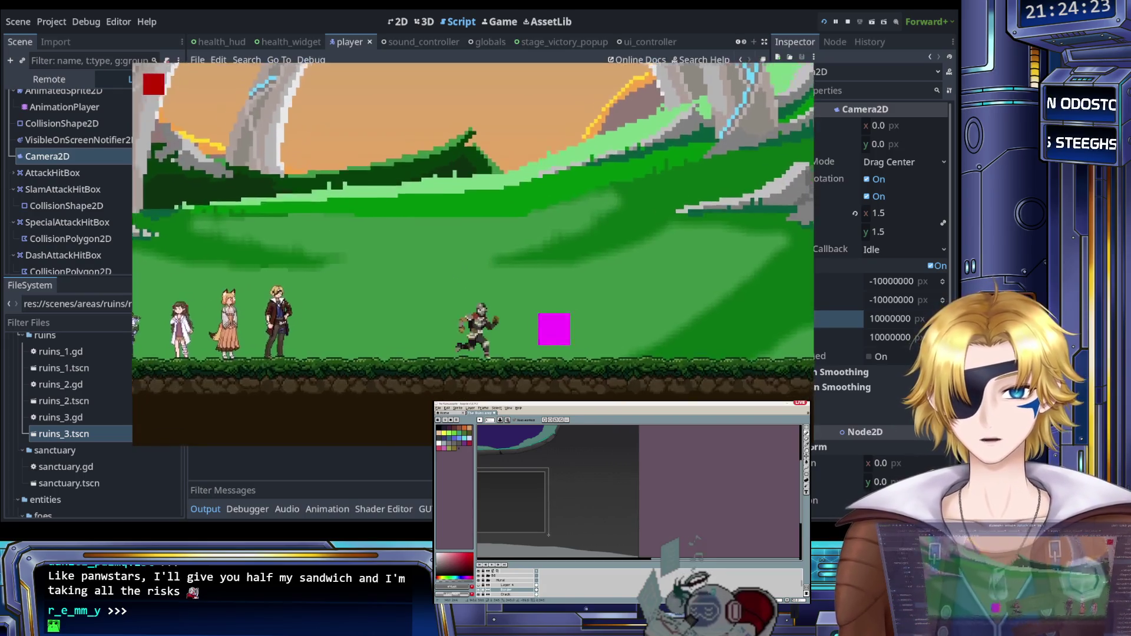
Step: Load The Evil That Lurks, attack, and reload the level after the game over screen
key("Up")
key("Up")
key("Return")
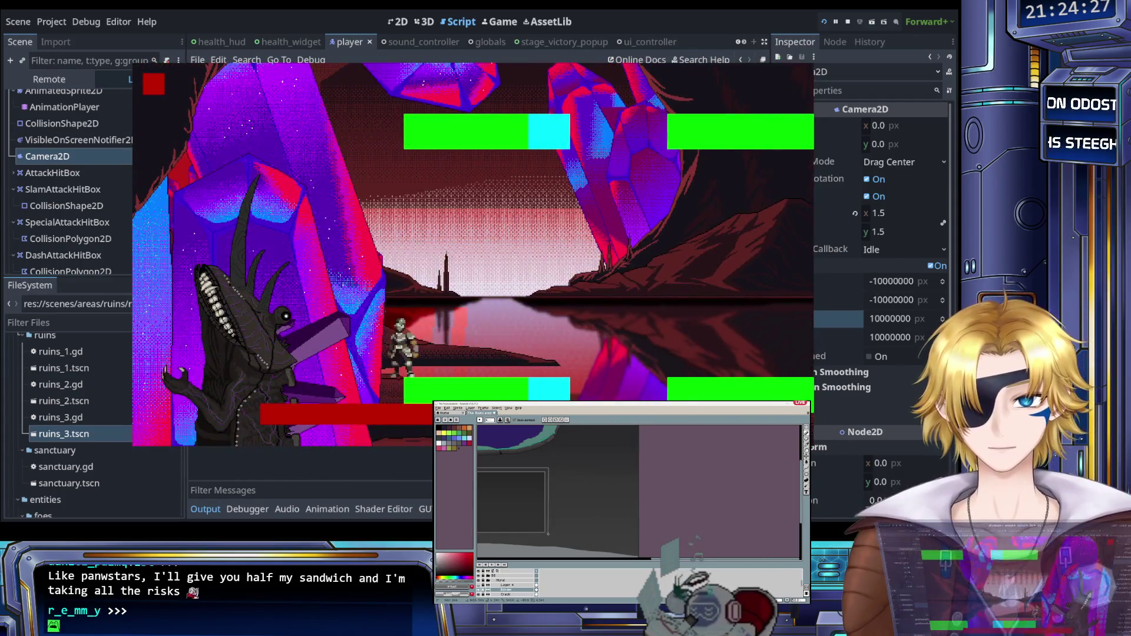
key("x")
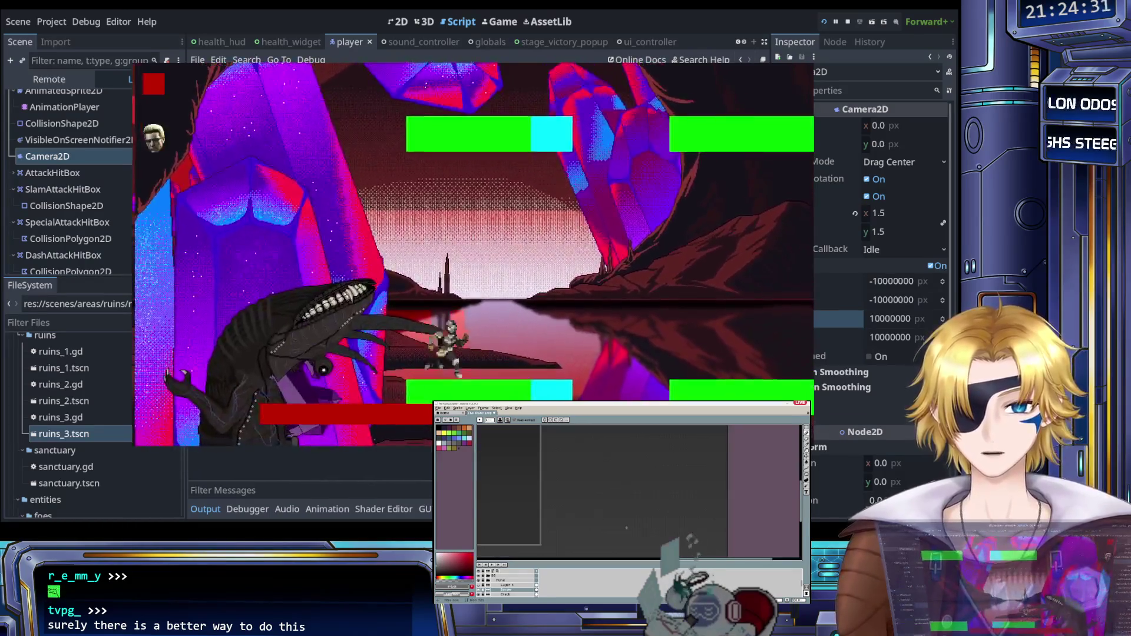
key("Return")
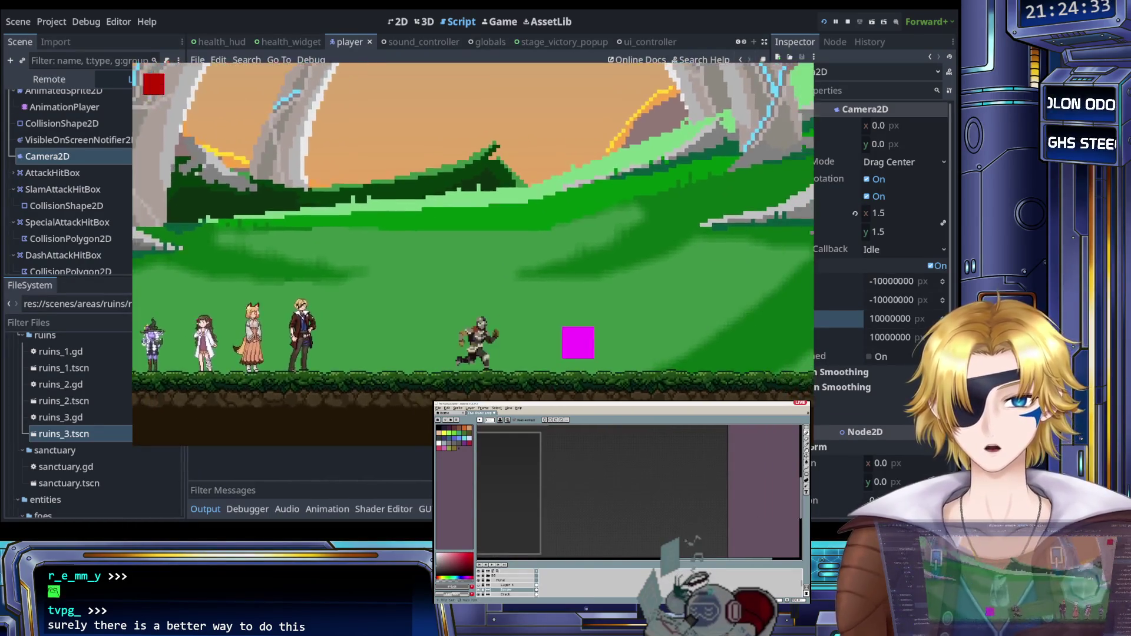
key("Return")
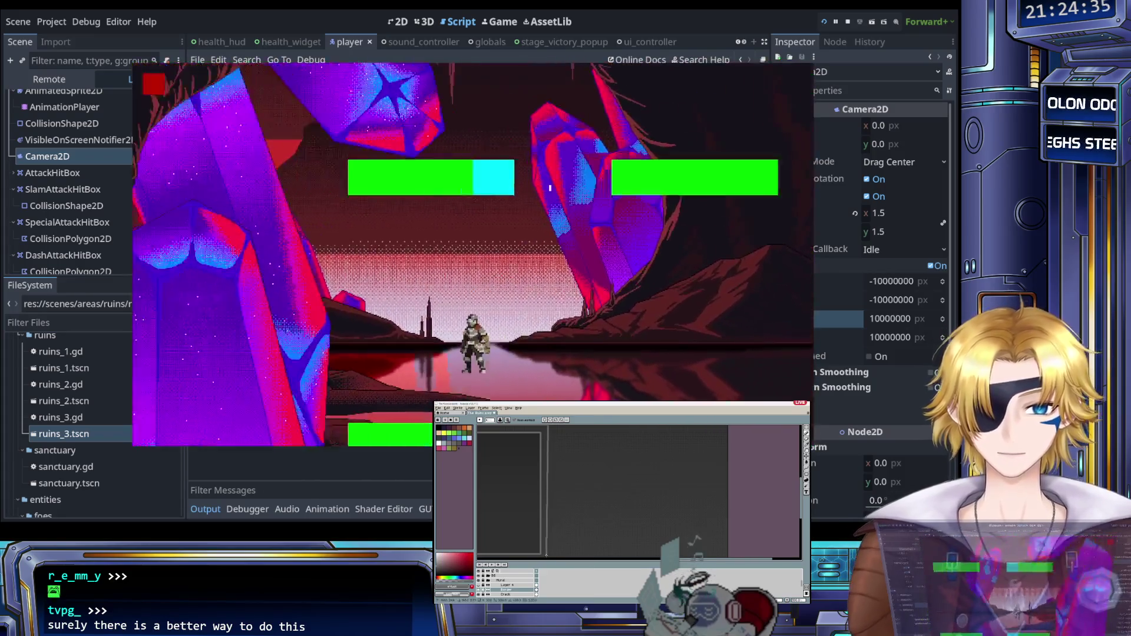
Step: Slash and move right toward the magenta block, then re-enter The Evil That Lurks
key("x")
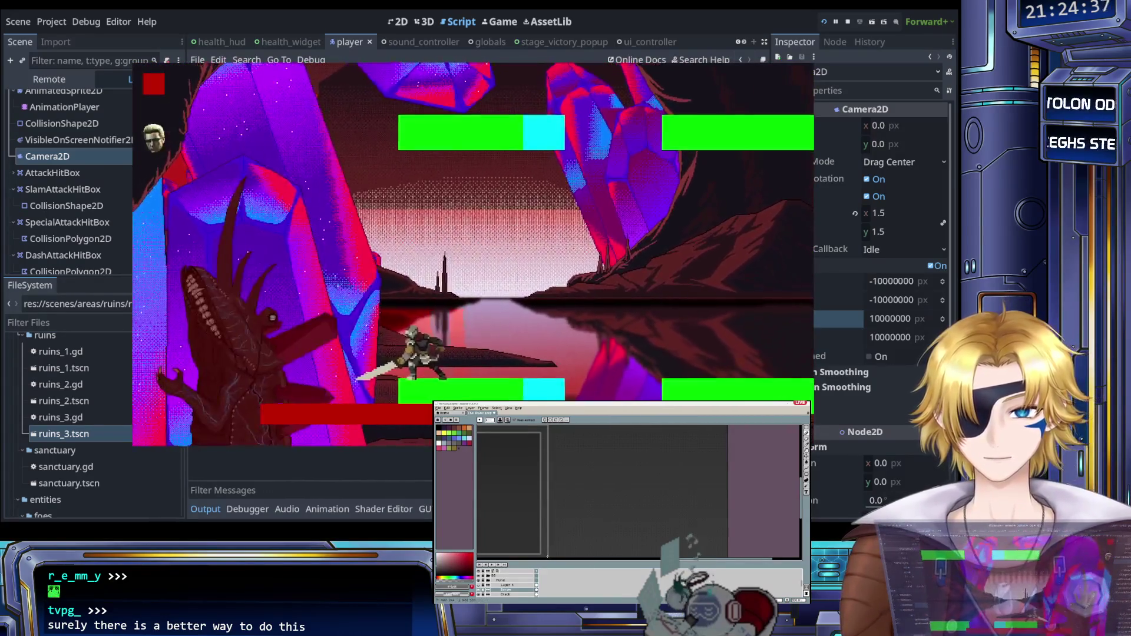
key("x")
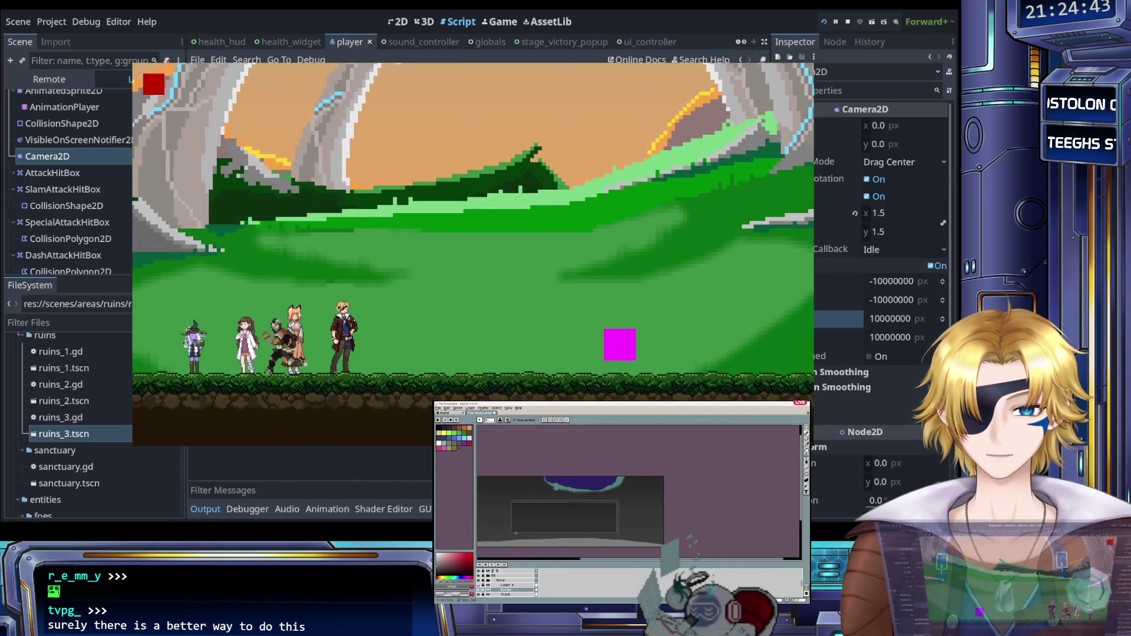
key("Right")
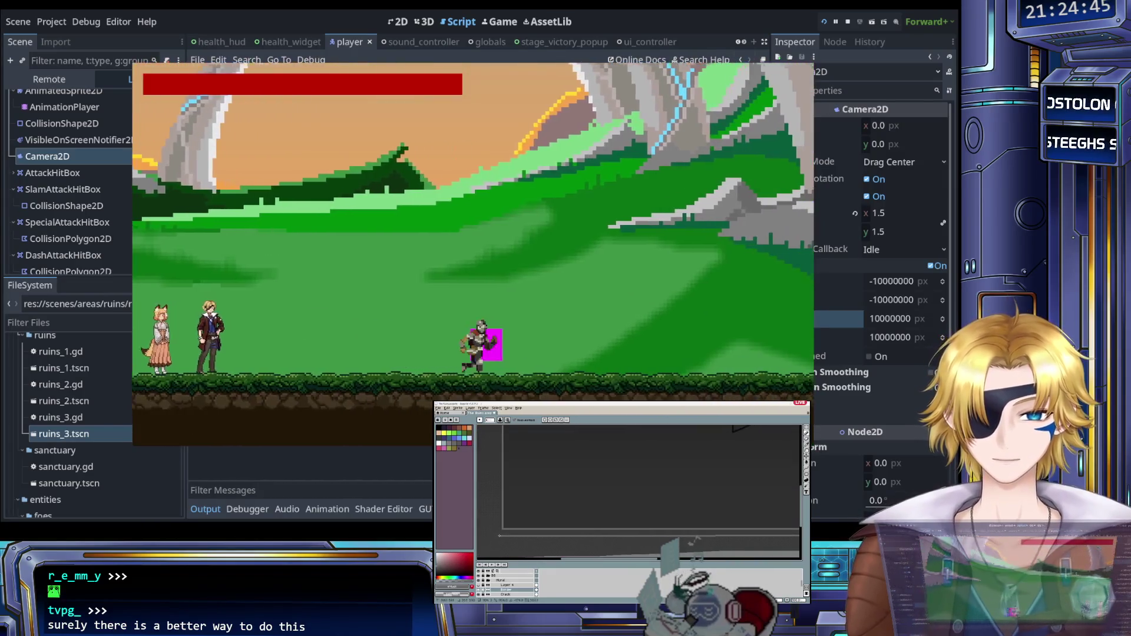
key("Return")
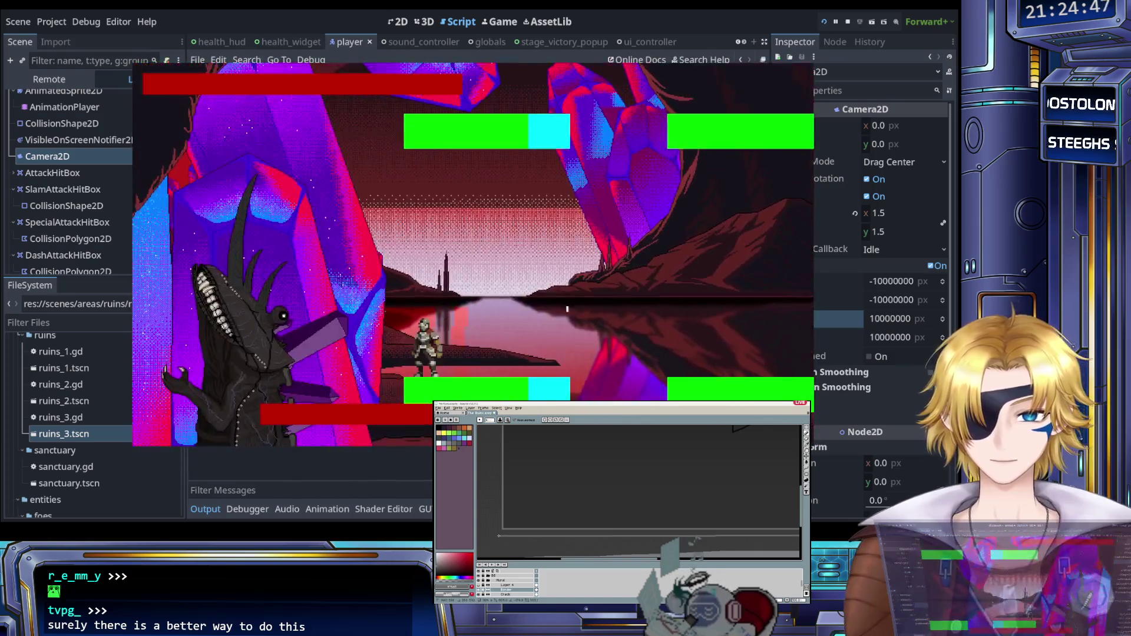
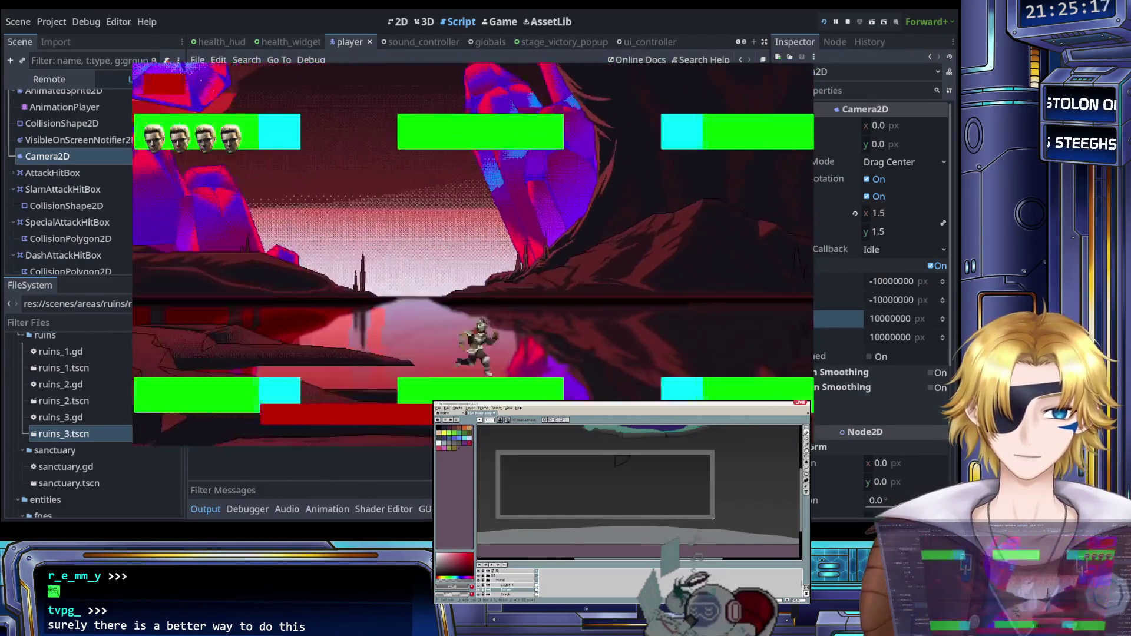
Step: Stop the running game and review the start function in ruins_3.gd
key("F8")
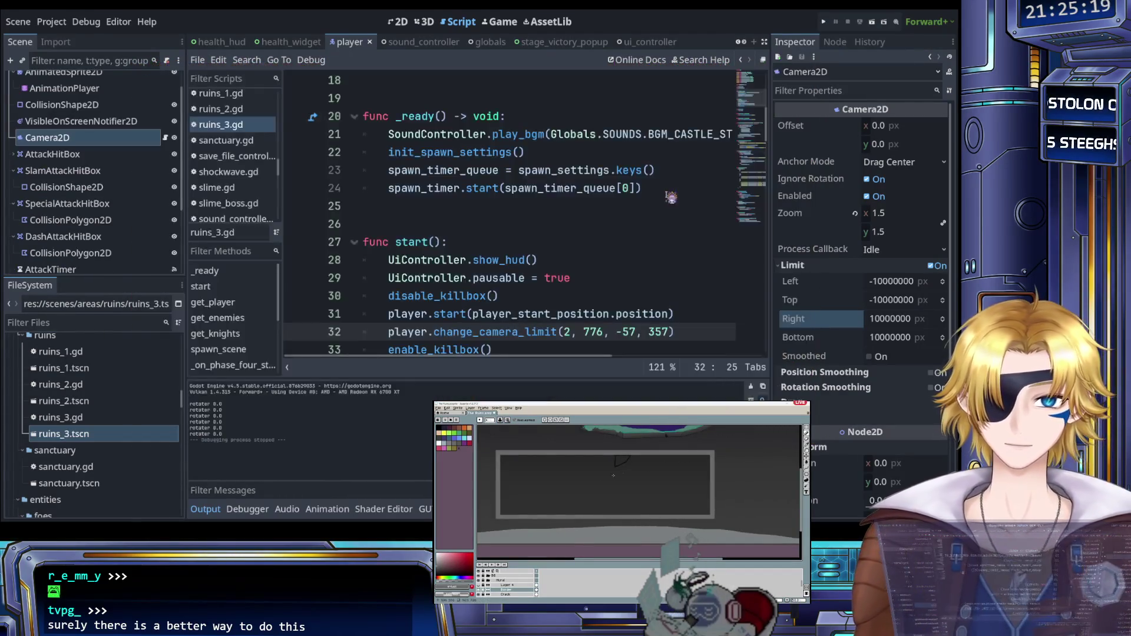
left_click(495, 241)
scroll(495, 224, "down", 2)
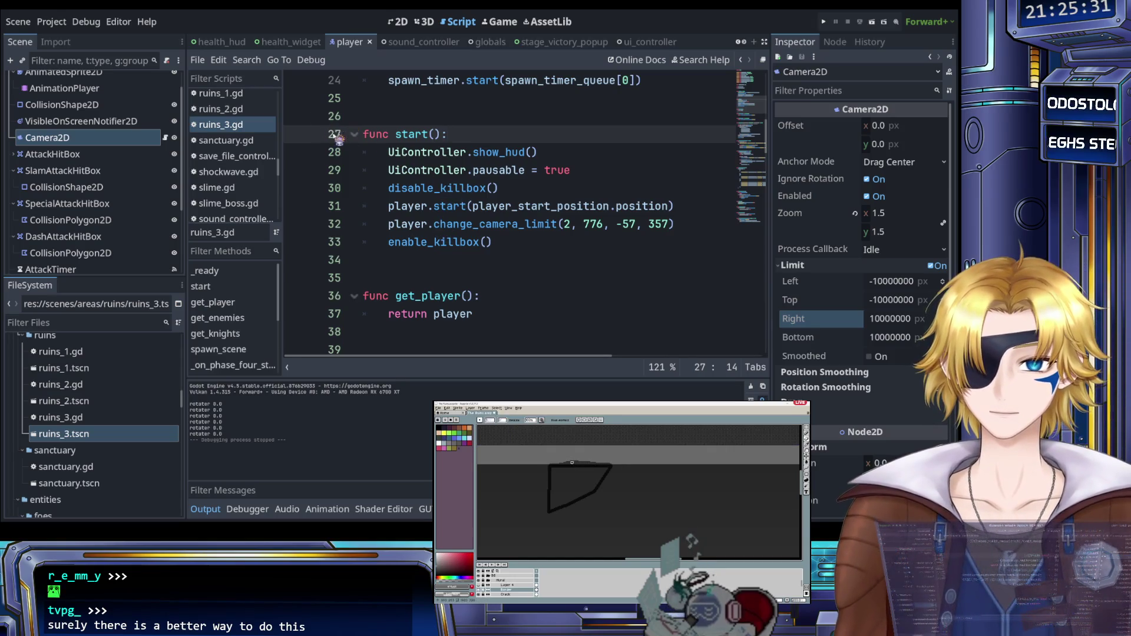
scroll(241, 168, "up", 2)
scroll(389, 209, "up", 1)
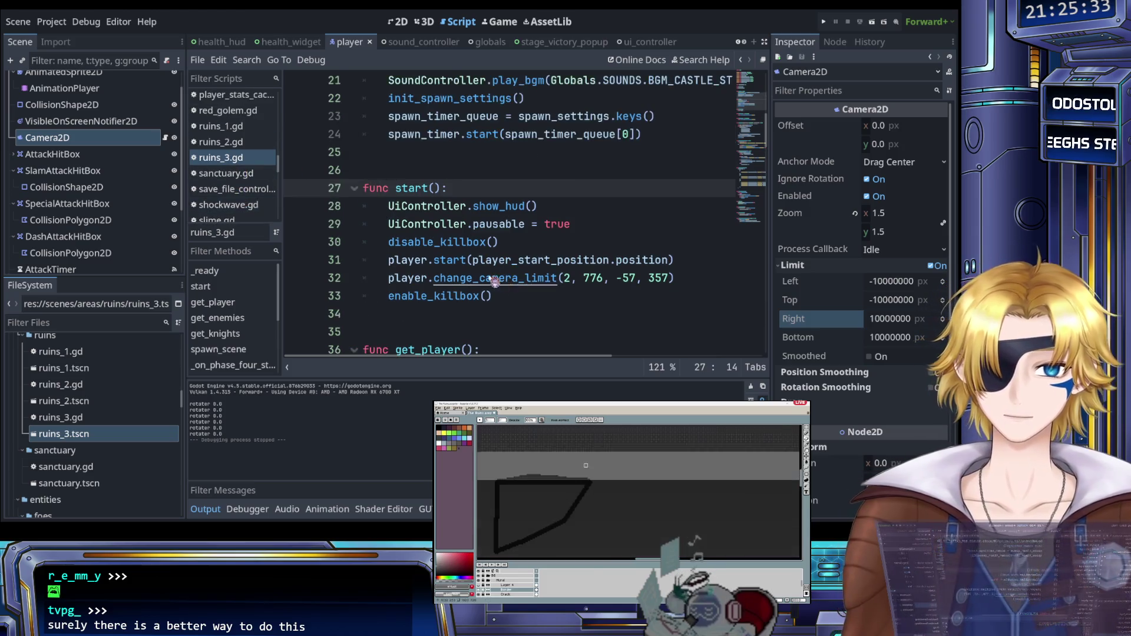
Step: Jump to the change_camera_limit definition in player.gd with its ±10000000 fallback limits
left_click(495, 279, "ctrl")
scroll(487, 259, "down", 2)
scroll(472, 247, "right", 3)
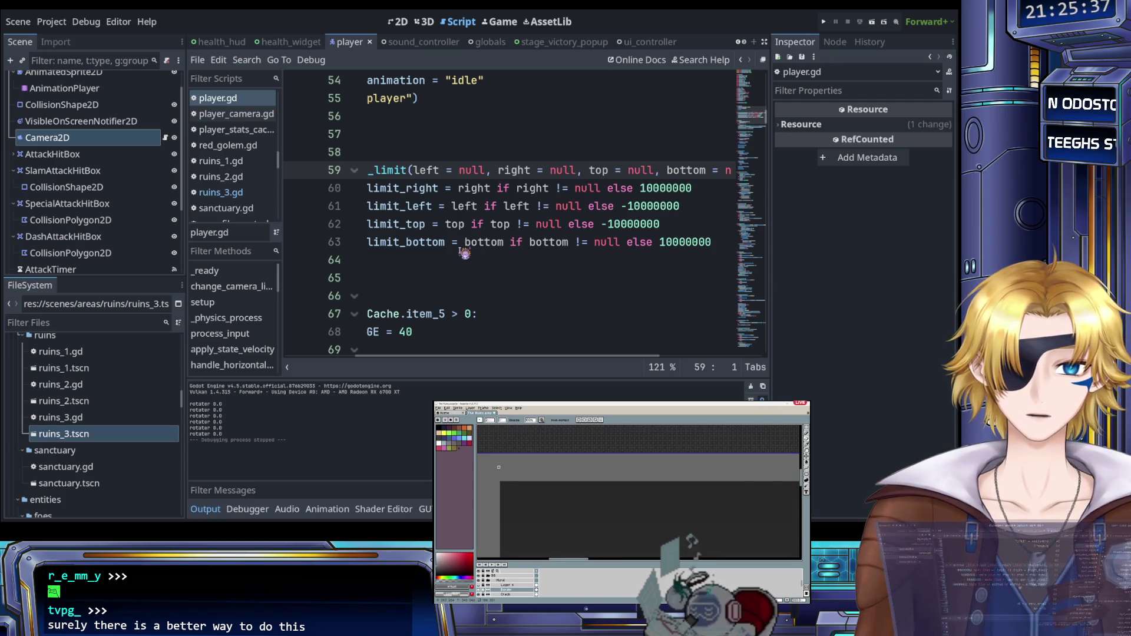
Step: Read the limit_top line in player.gd, then view the player scene in 2D
left_click(610, 225)
scroll(573, 258, "left", 3)
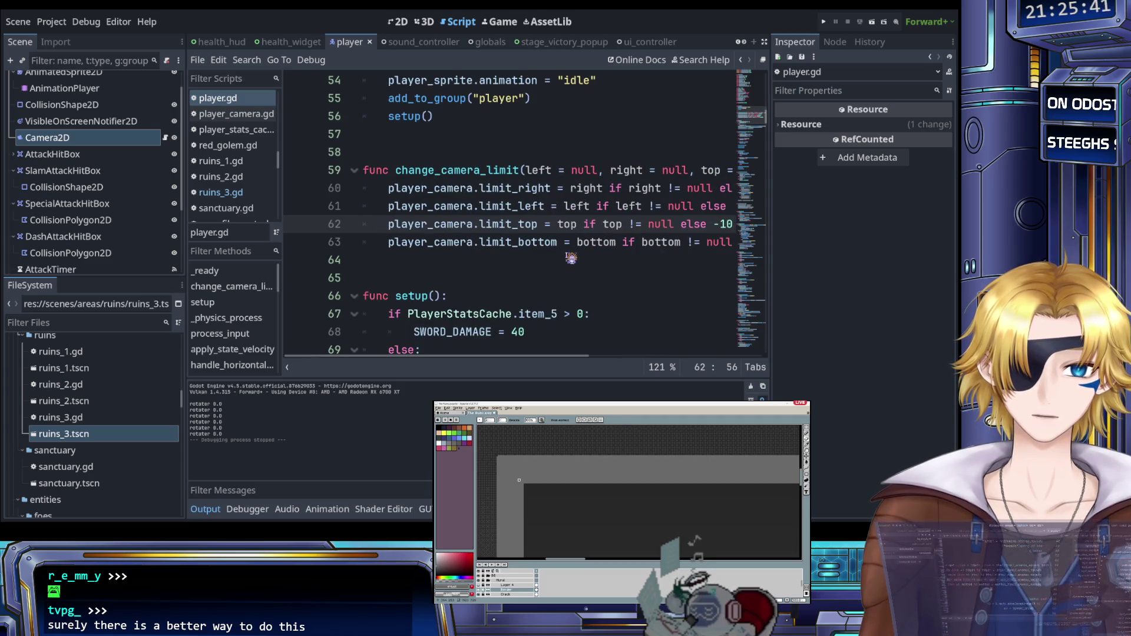
scroll(568, 258, "right", 3)
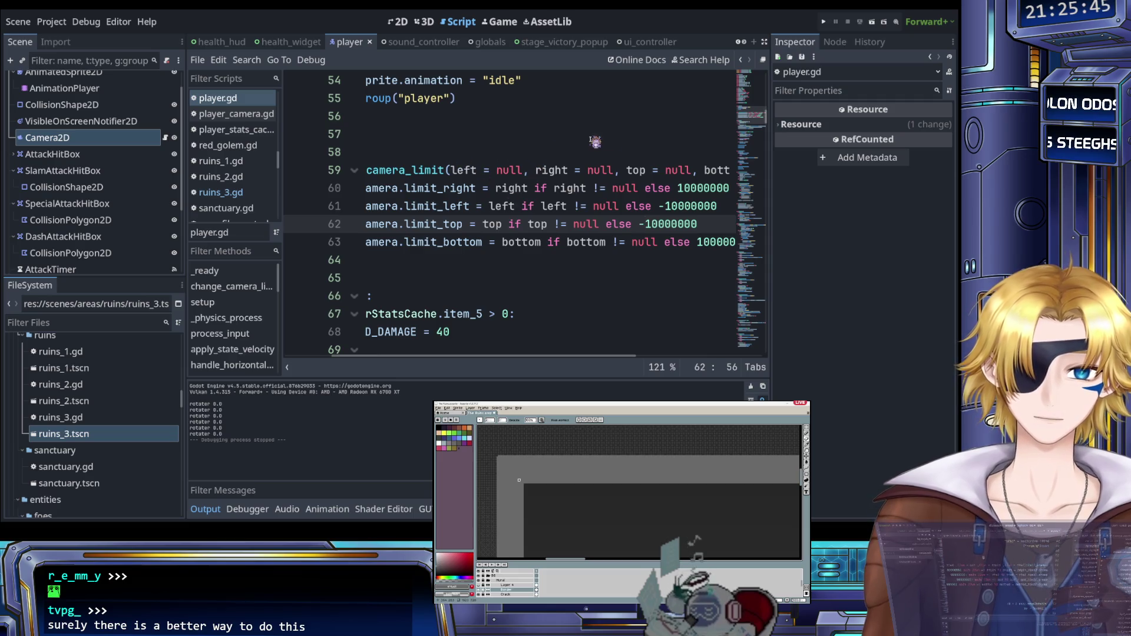
scroll(613, 147, "right", 5)
scroll(625, 187, "left", 5)
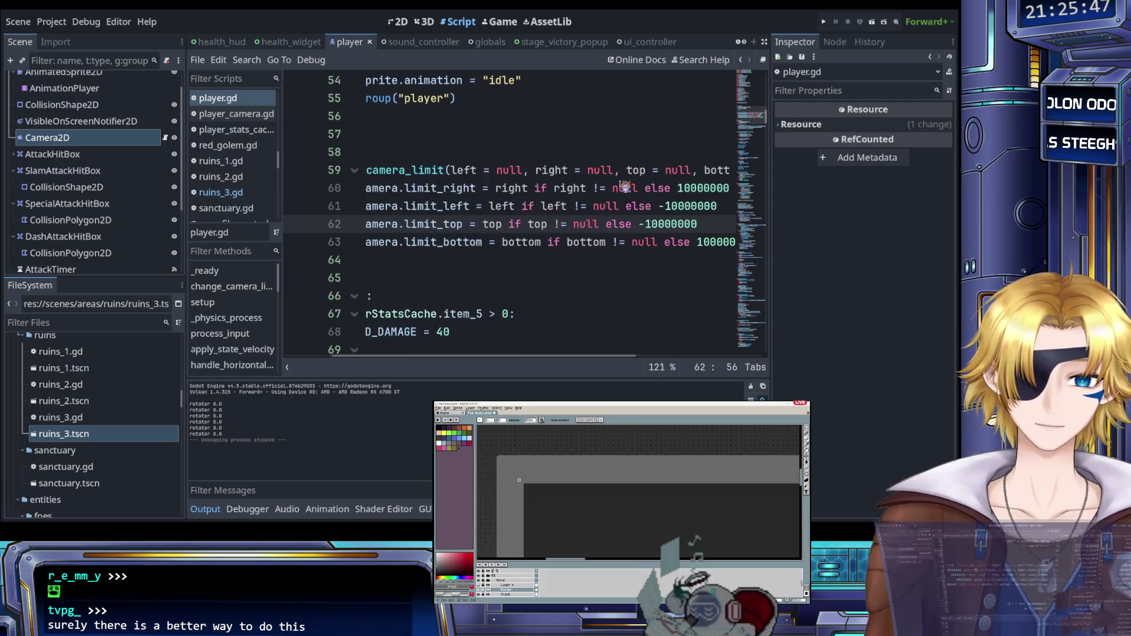
scroll(624, 188, "left", 2)
left_click(397, 21)
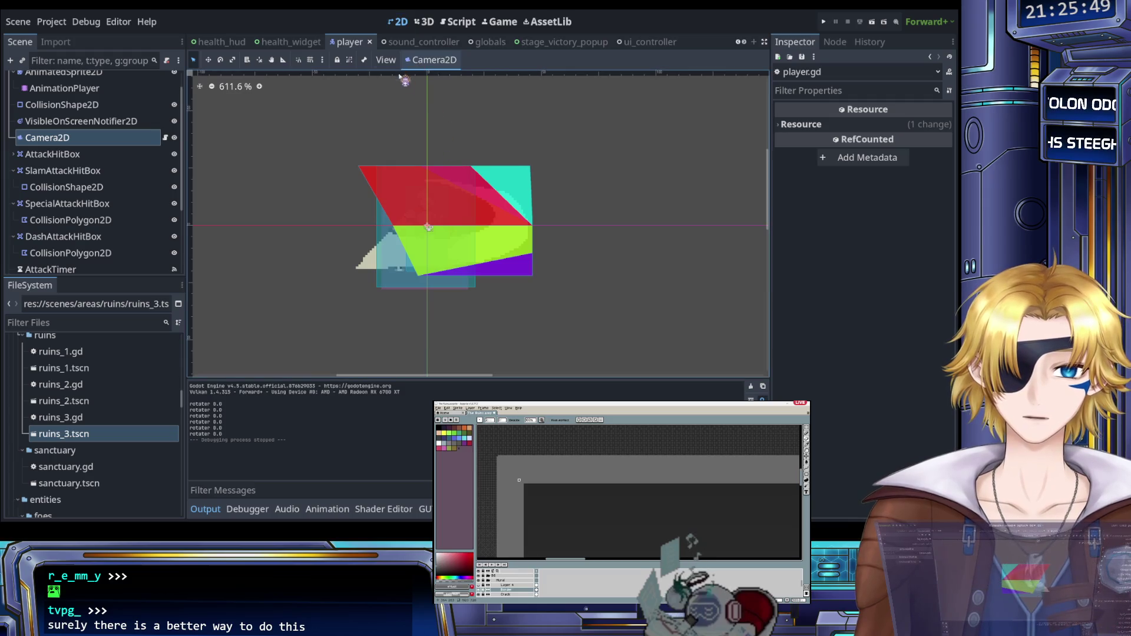
Step: Cycle through the Script, Game, 3D and 2D workspaces
left_click(460, 21)
left_click(502, 23)
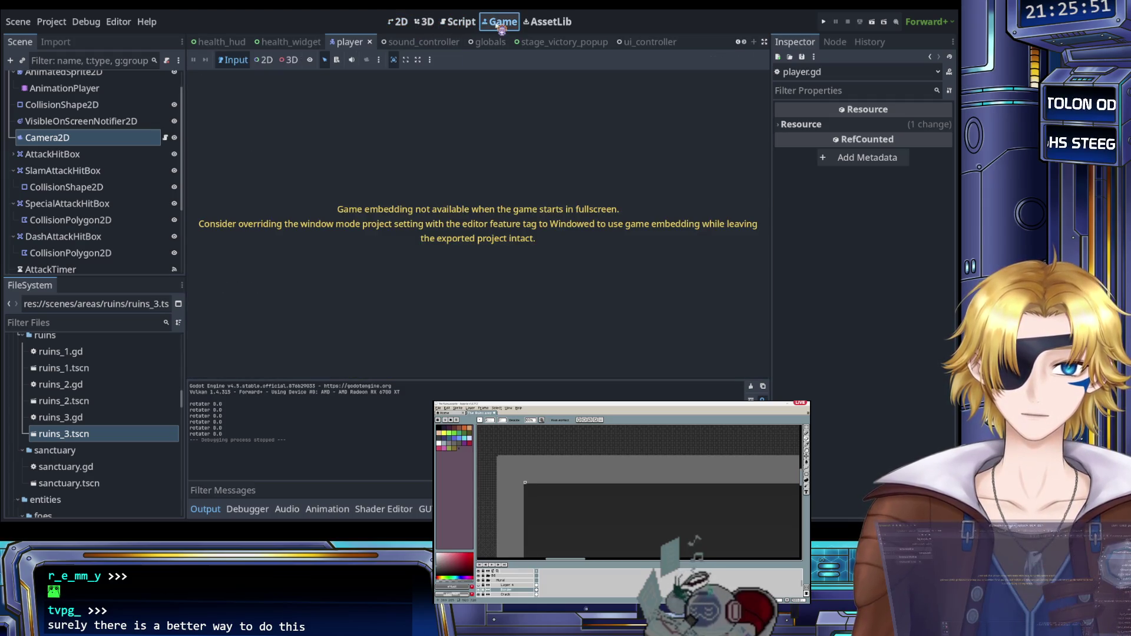
left_click(463, 22)
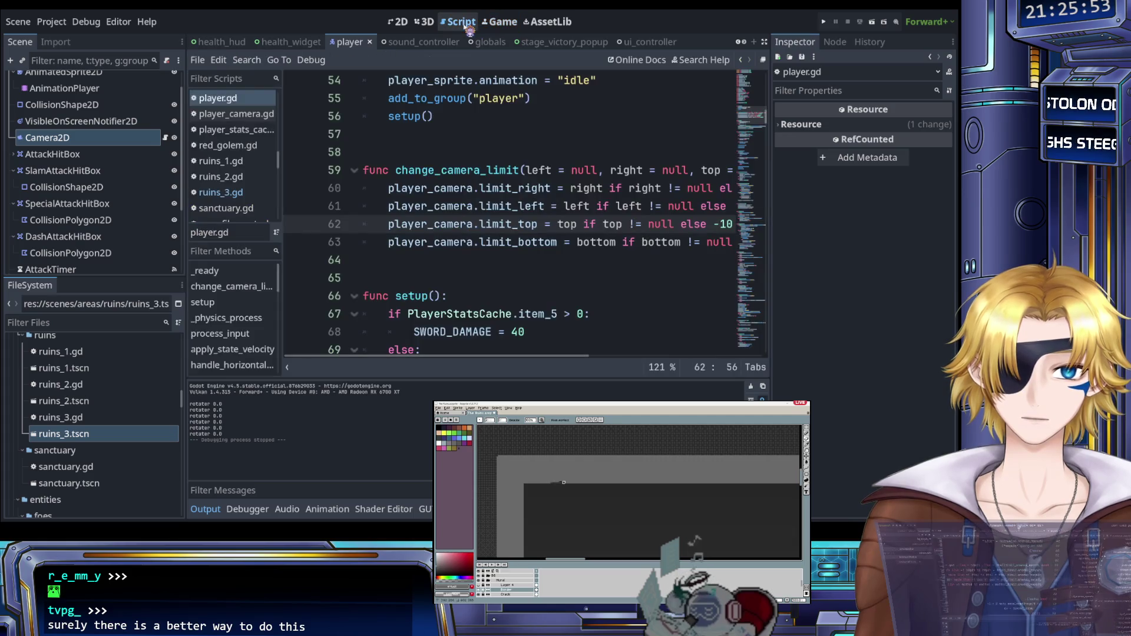
left_click(426, 22)
left_click(400, 22)
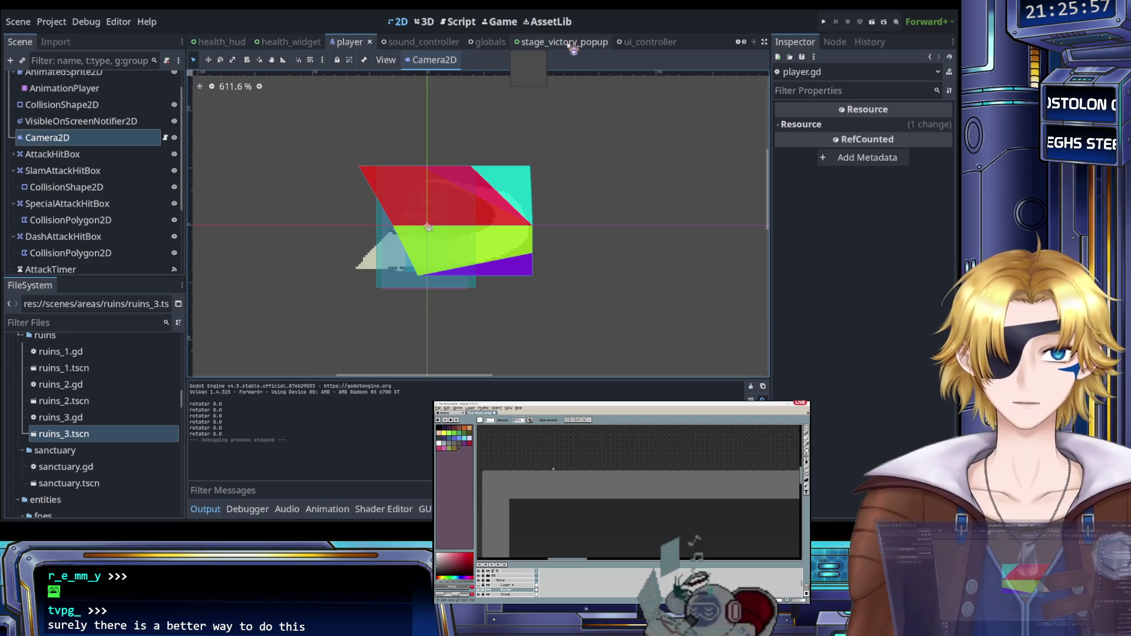
Step: Return to player.gd's change_camera_limit code using Ctrl+F3
scroll(573, 48, "down", 8)
scroll(572, 49, "down", 6)
scroll(573, 48, "down", 5)
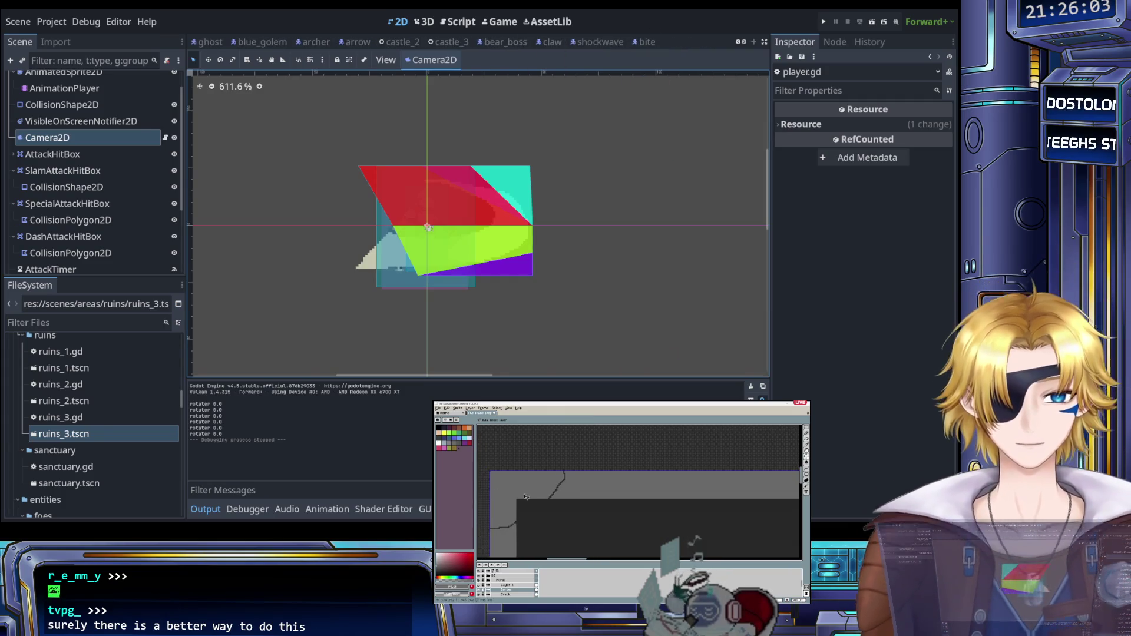
key("b")
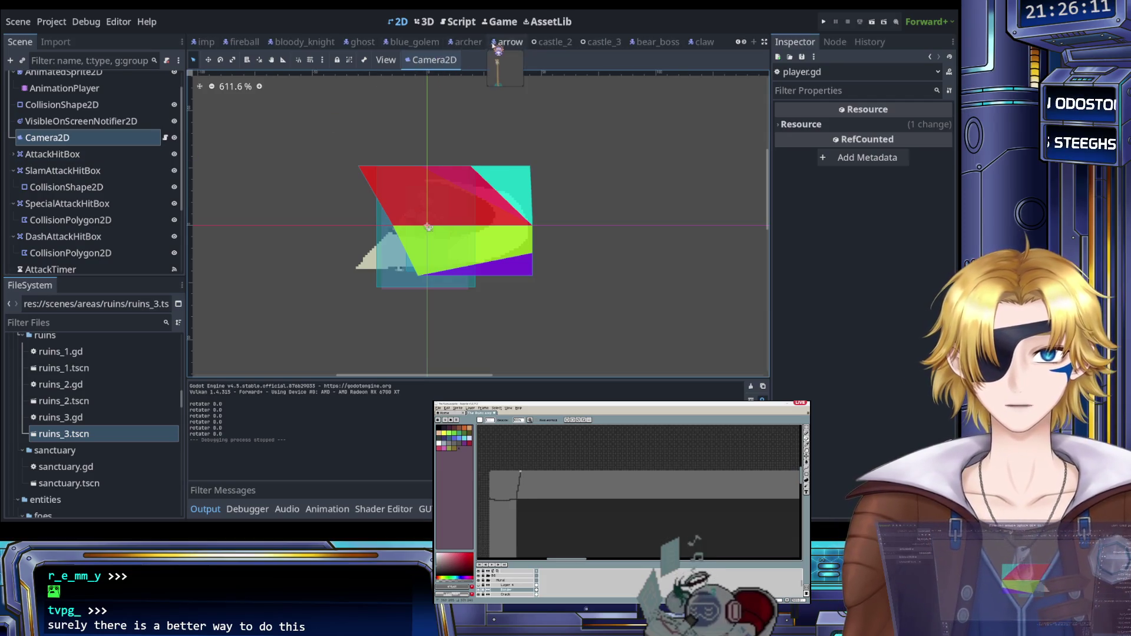
scroll(531, 43, "down", 1)
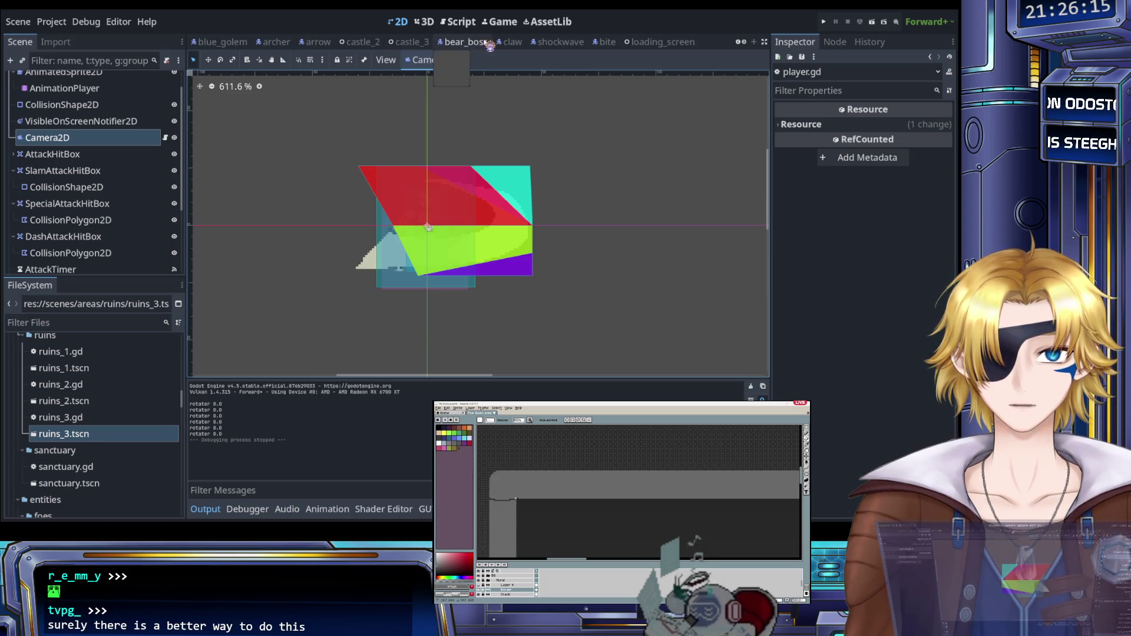
key("ctrl+F3")
scroll(493, 230, "right", 4)
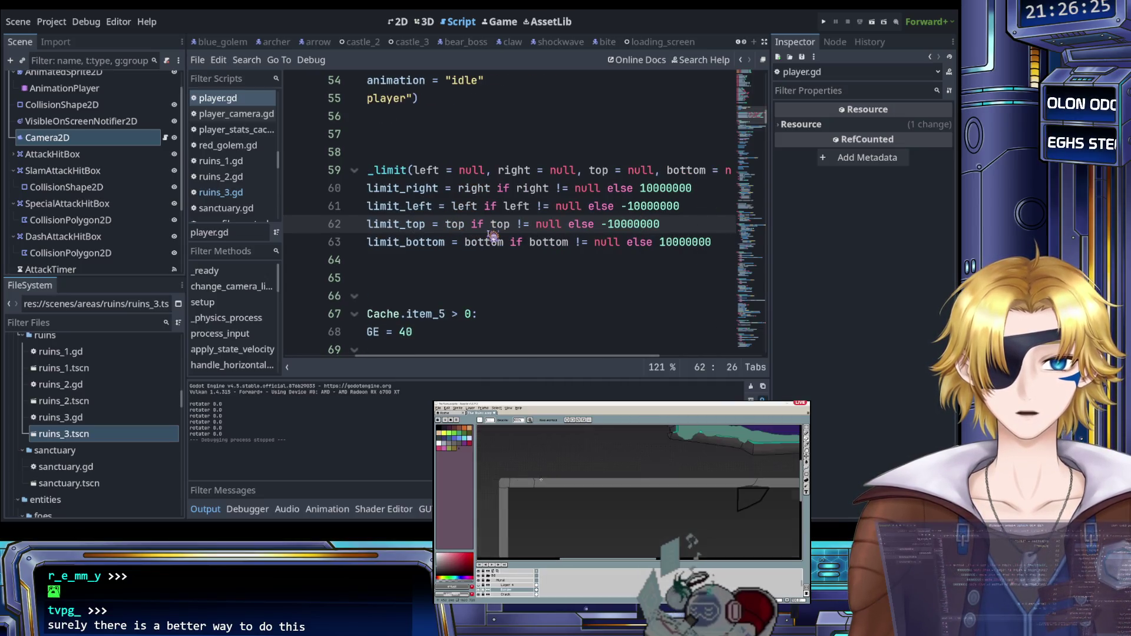
Step: Look up Camera2D limit_top in the help (default -10000000), then go back to ruins_3.gd
scroll(493, 235, "left", 4)
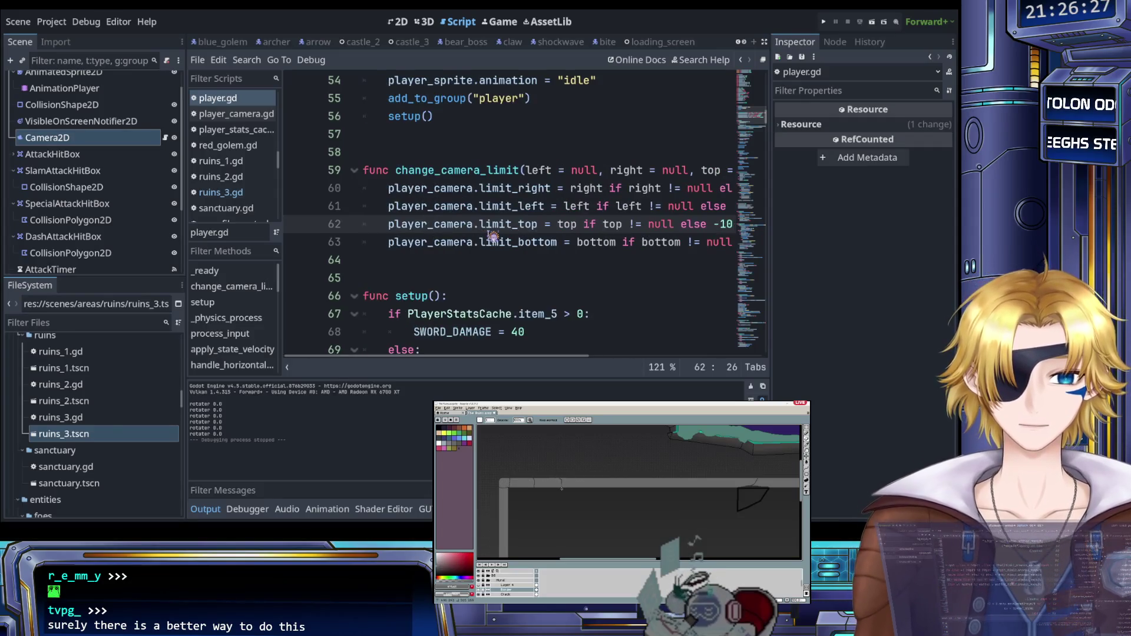
scroll(493, 236, "right", 1)
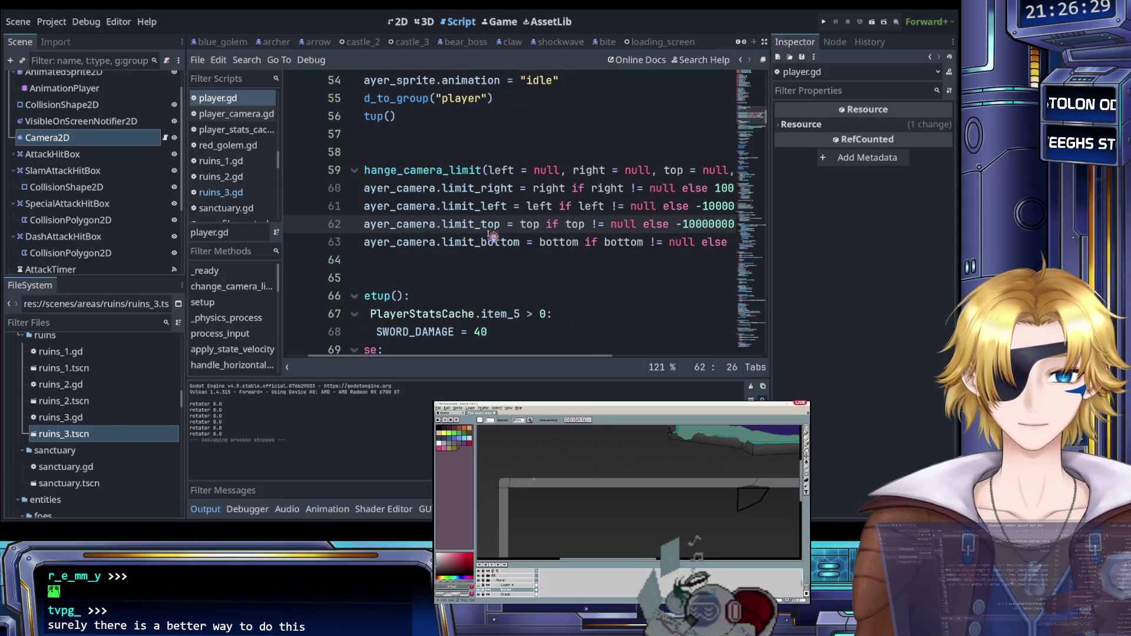
left_click(481, 229, "ctrl")
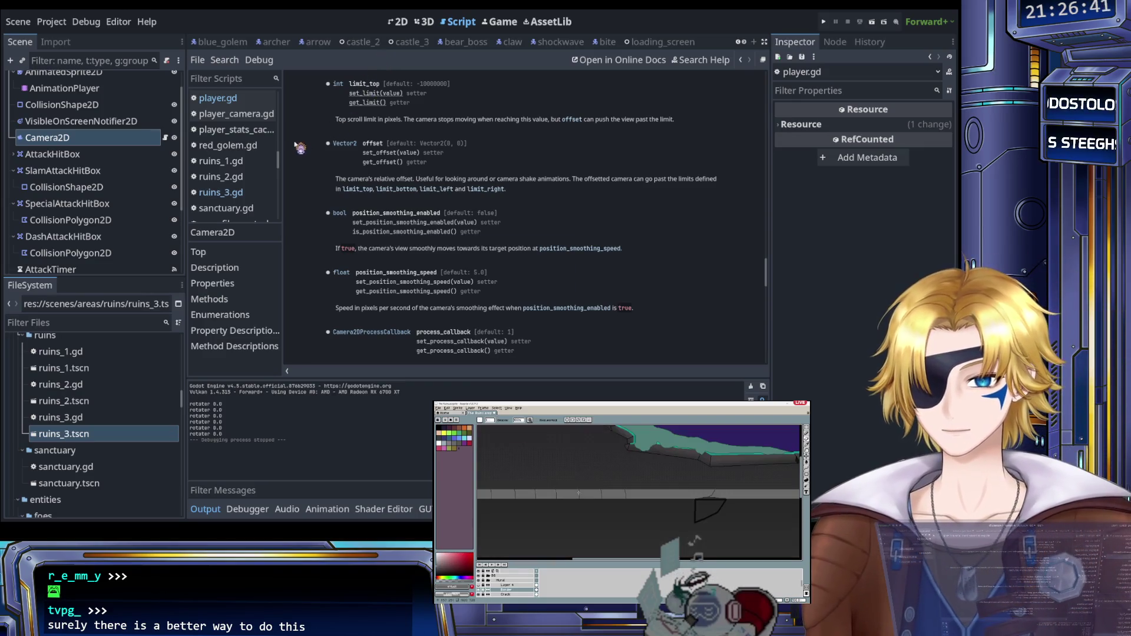
left_click(233, 192)
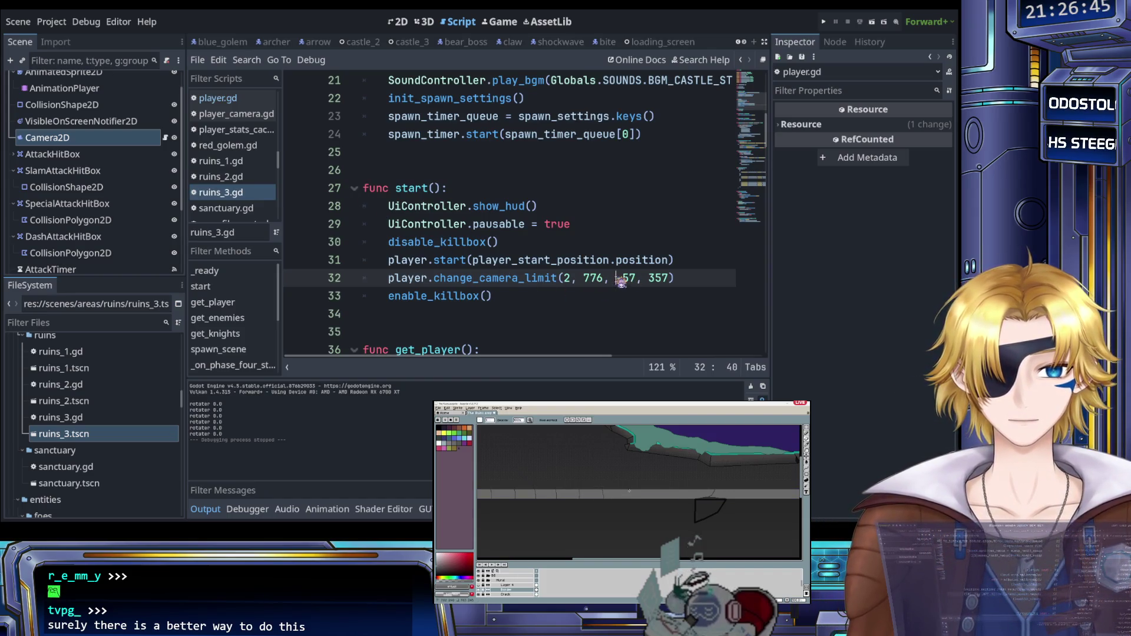
Step: Save and test-run the project, then quit the game from its menu
key("ctrl+s")
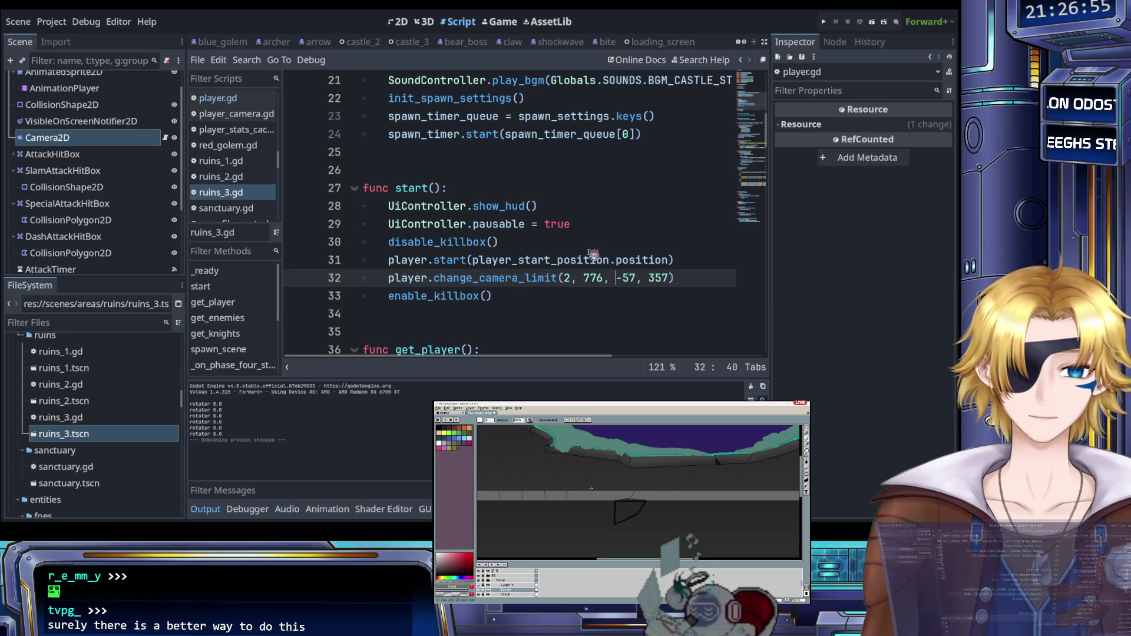
left_click(824, 23)
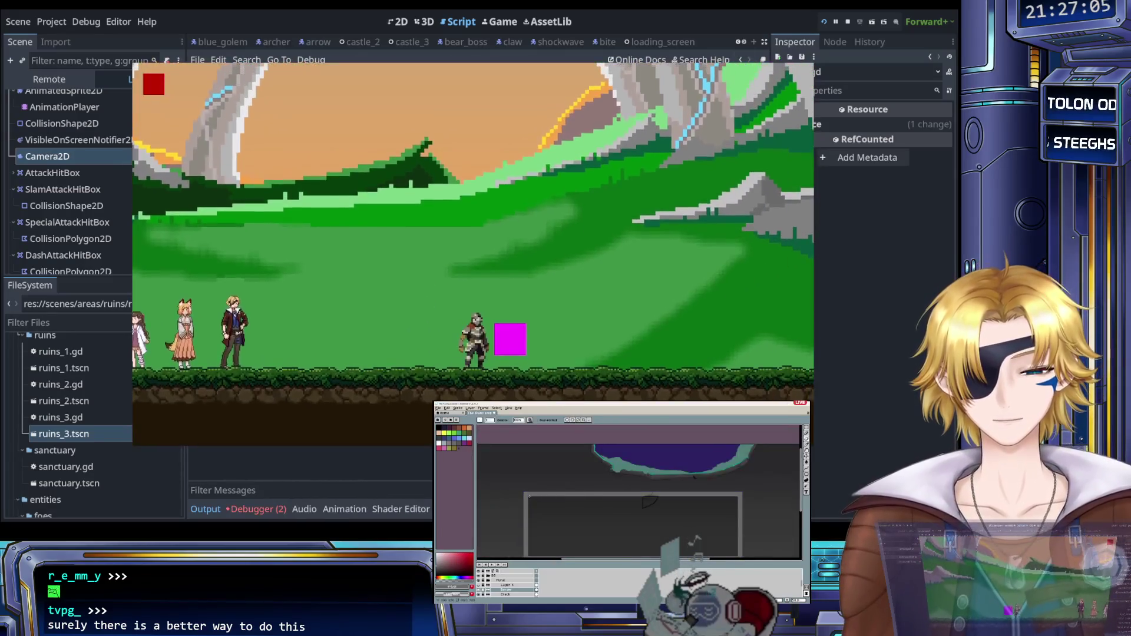
key("Up")
key("Return")
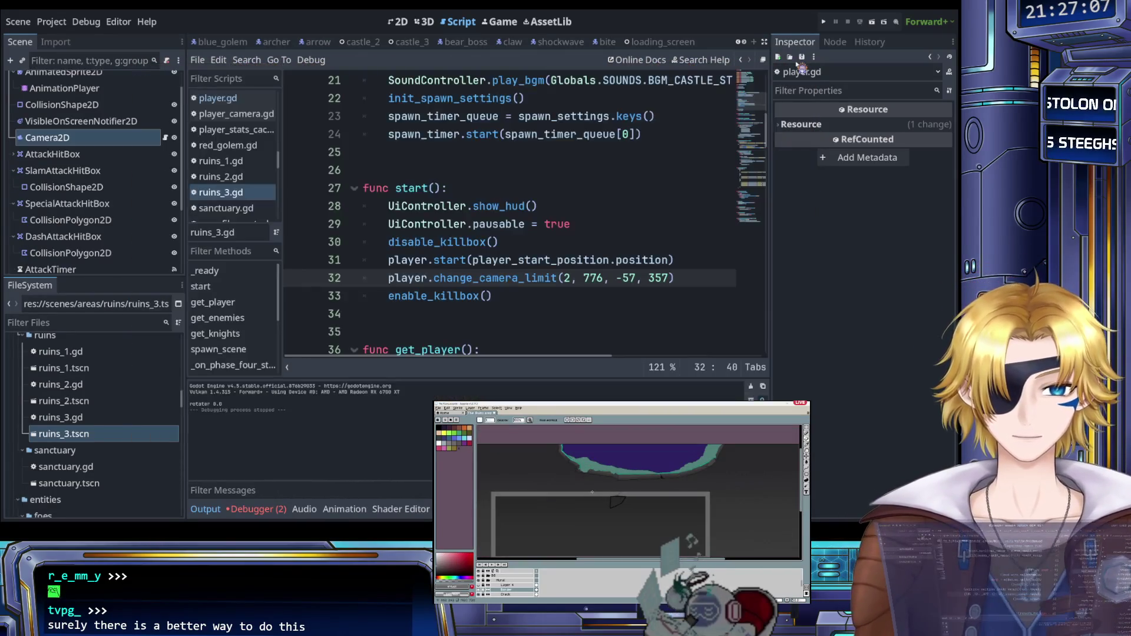
key("ctrl+s")
Step: Change the top camera limit from -57 to 57 and run the game again
left_click(606, 260)
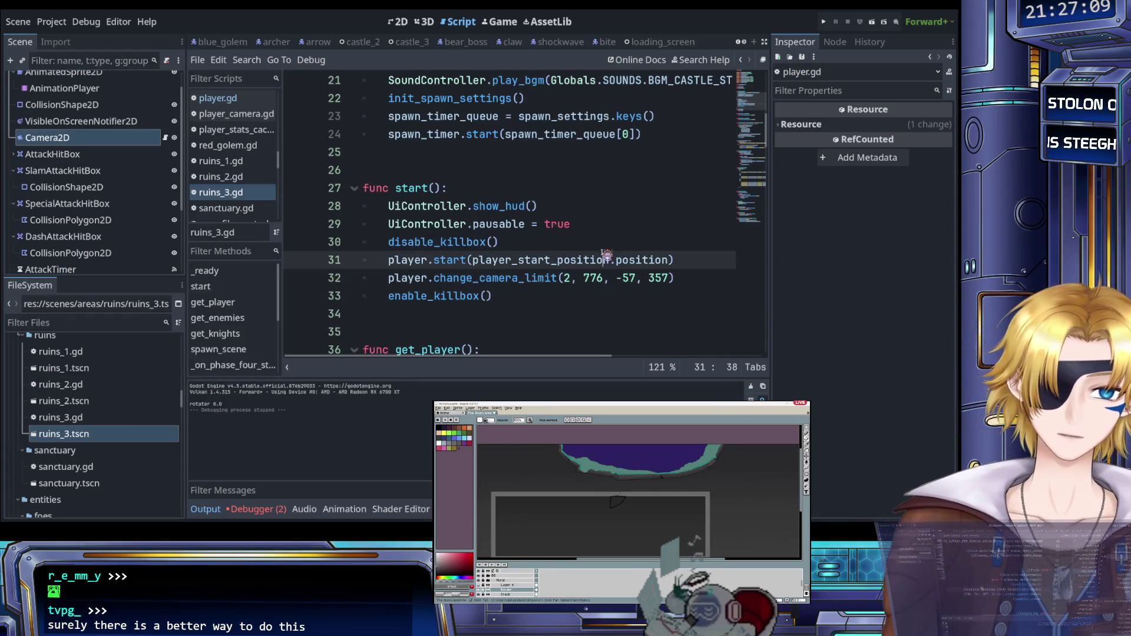
left_click_drag(638, 277, 623, 278)
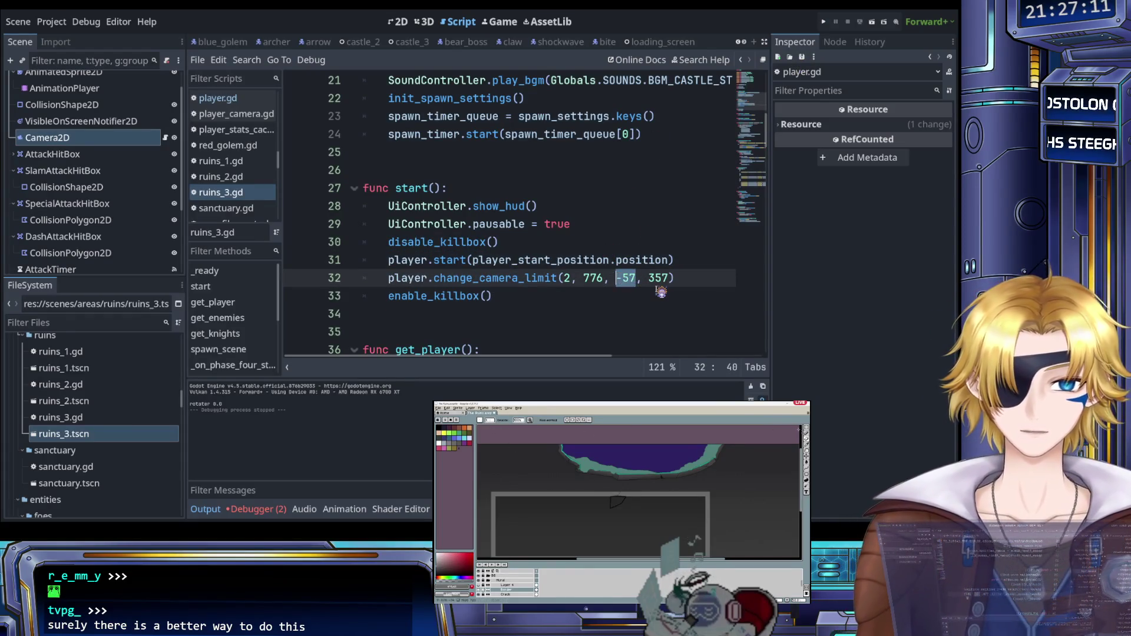
type("57")
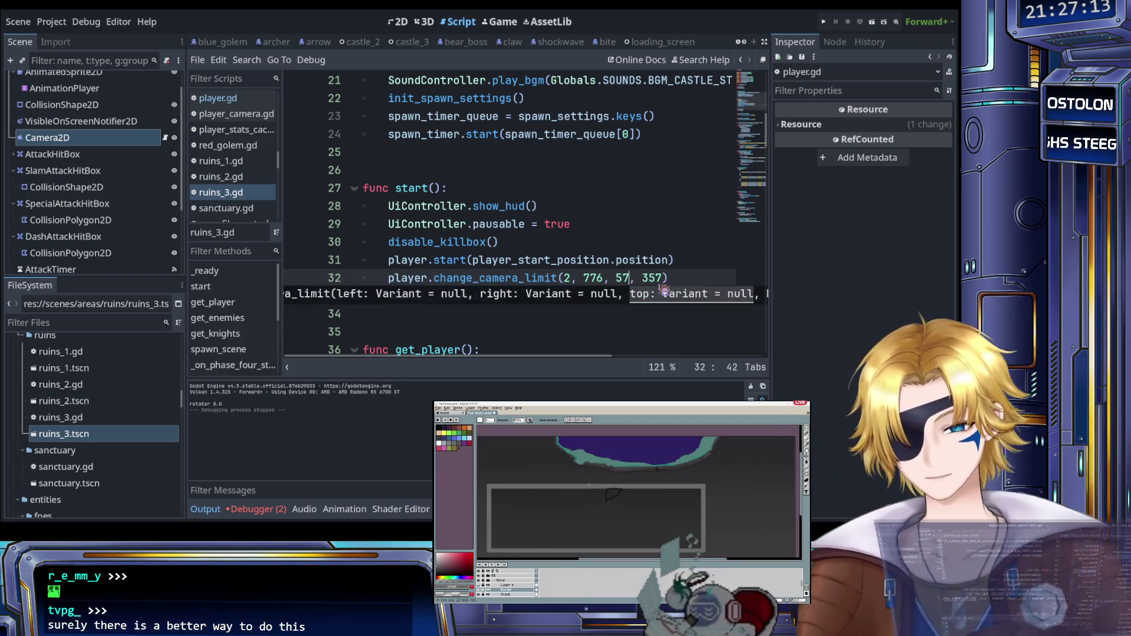
left_click(828, 23)
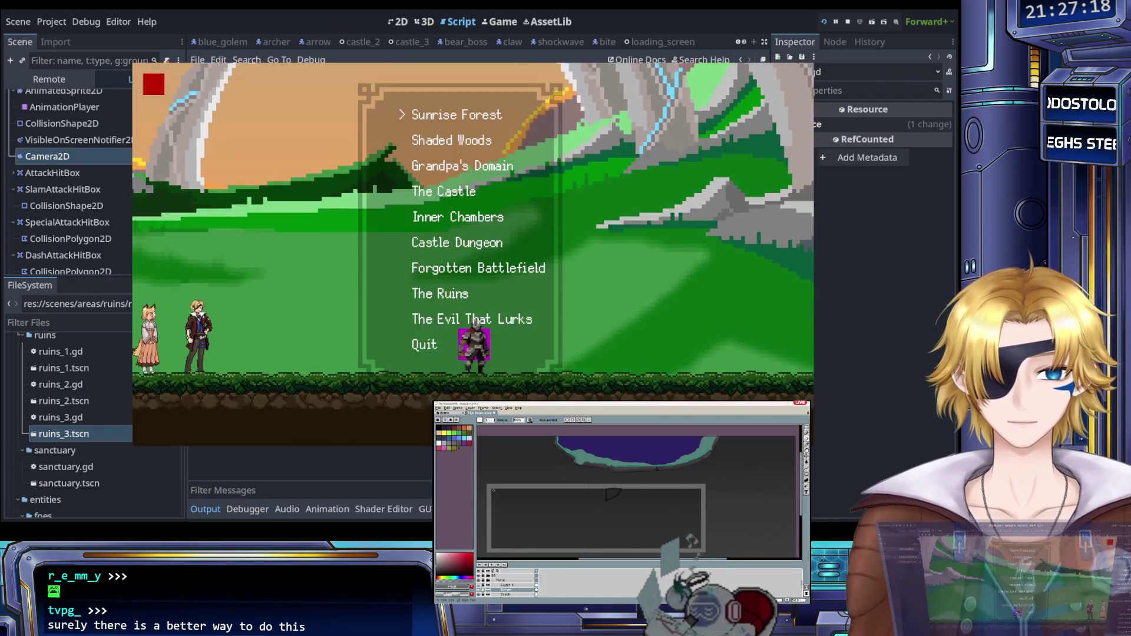
left_click(509, 281)
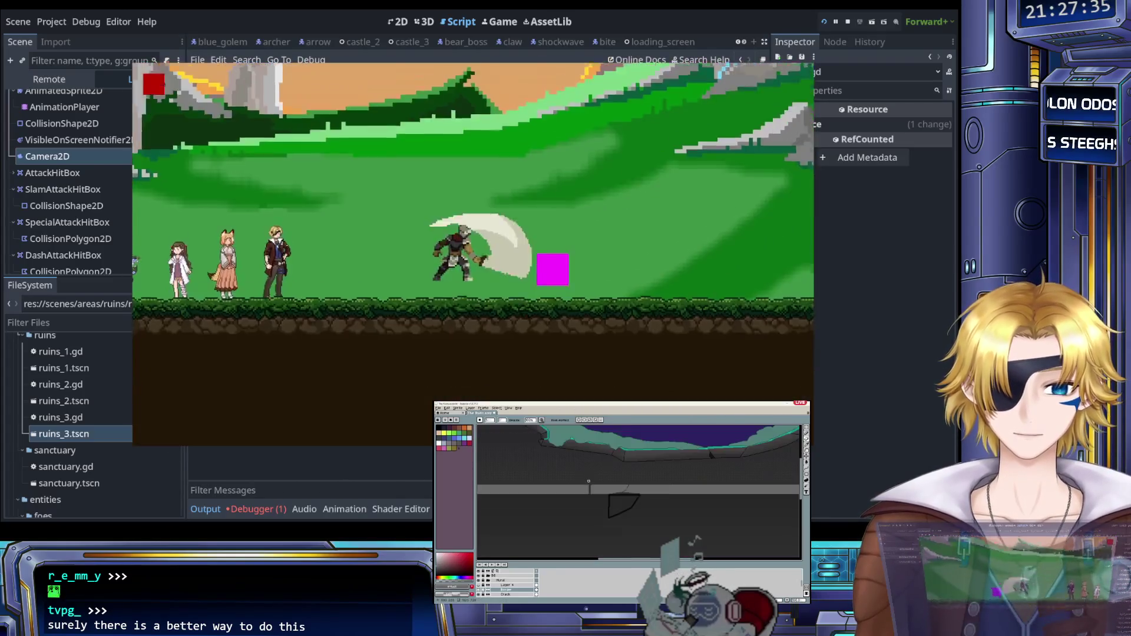
Step: Load the crystal boss arena, then walk the player around the grassland level
key("Escape")
key("Return")
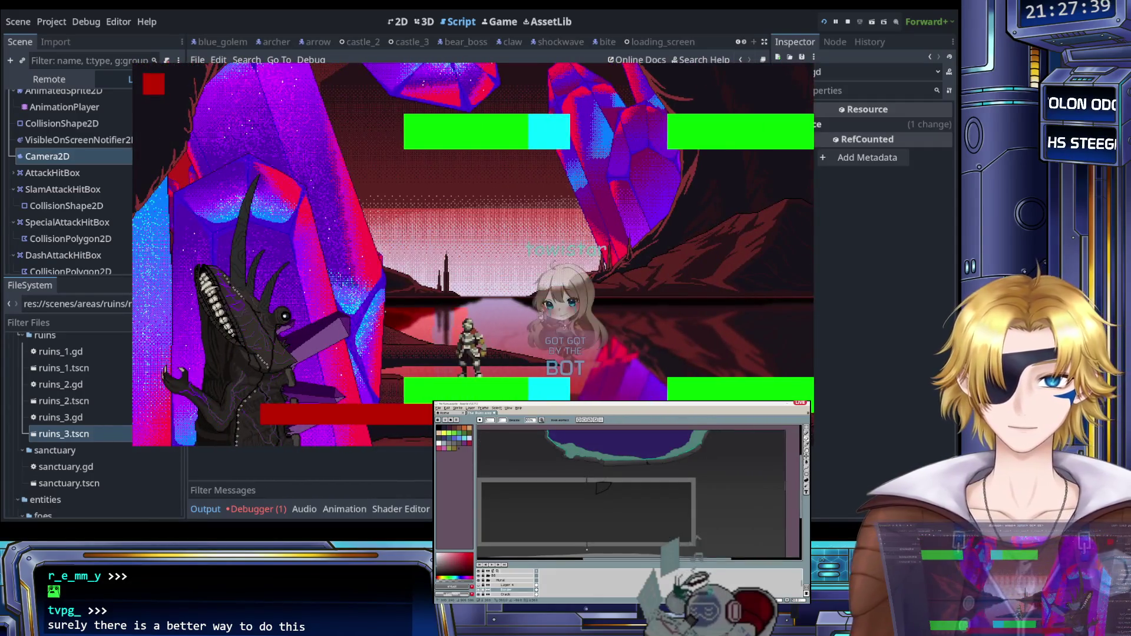
key("Return")
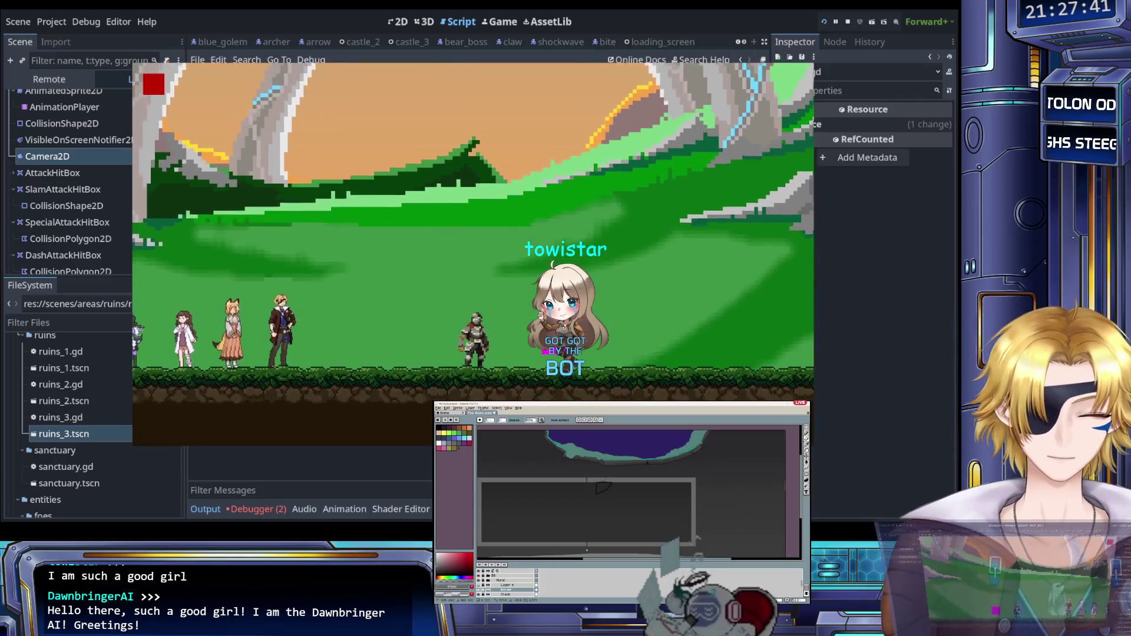
key("Left")
key("Right")
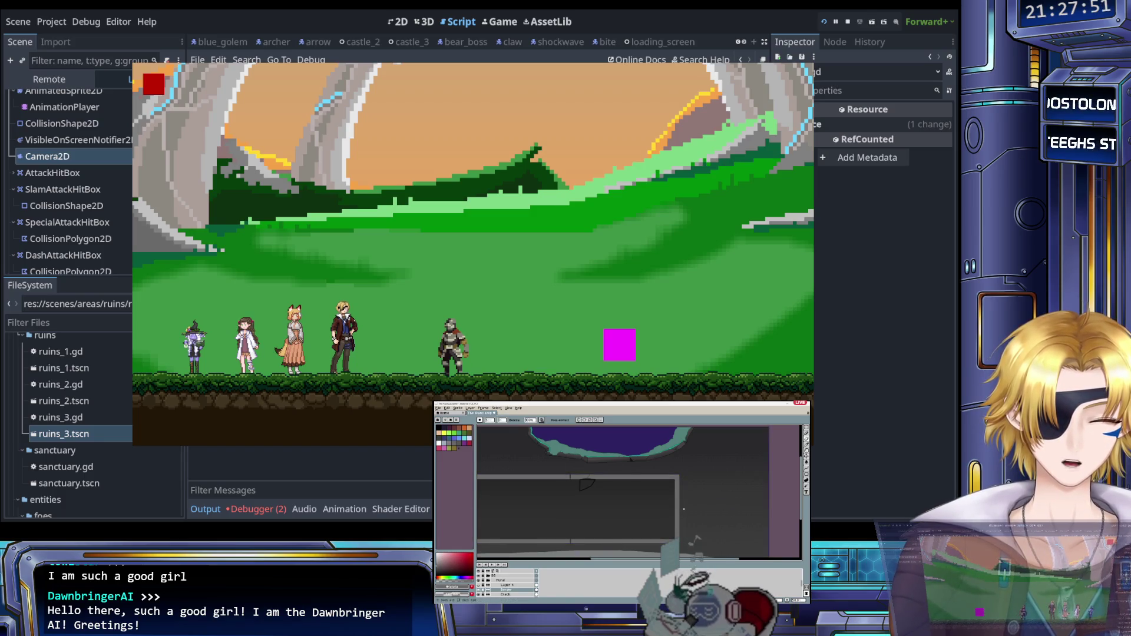
key("Right")
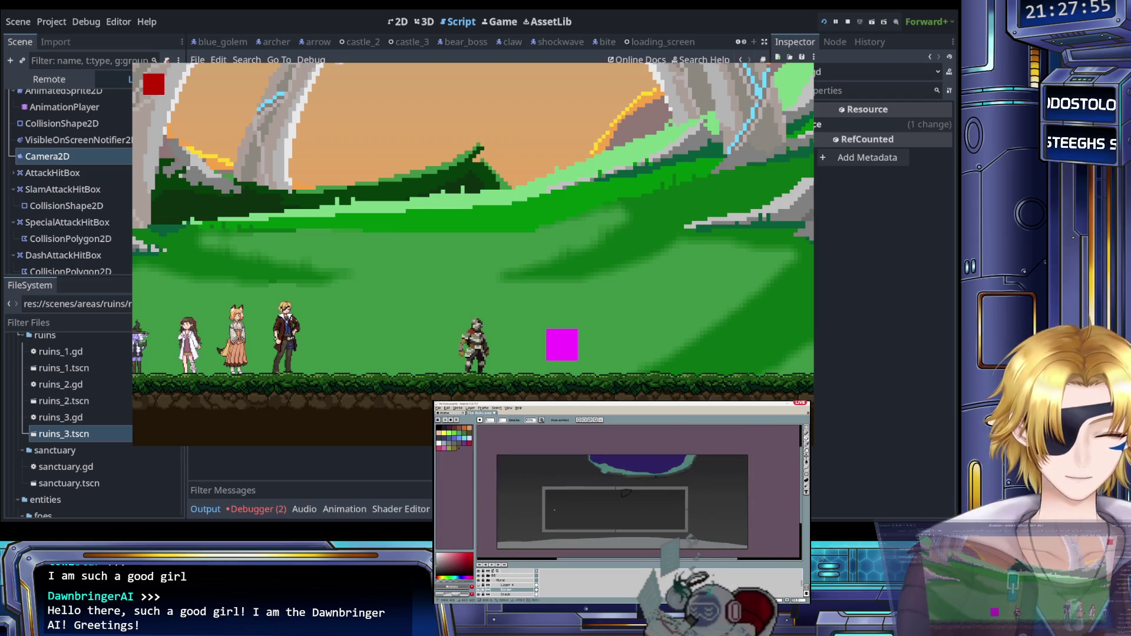
key("Left")
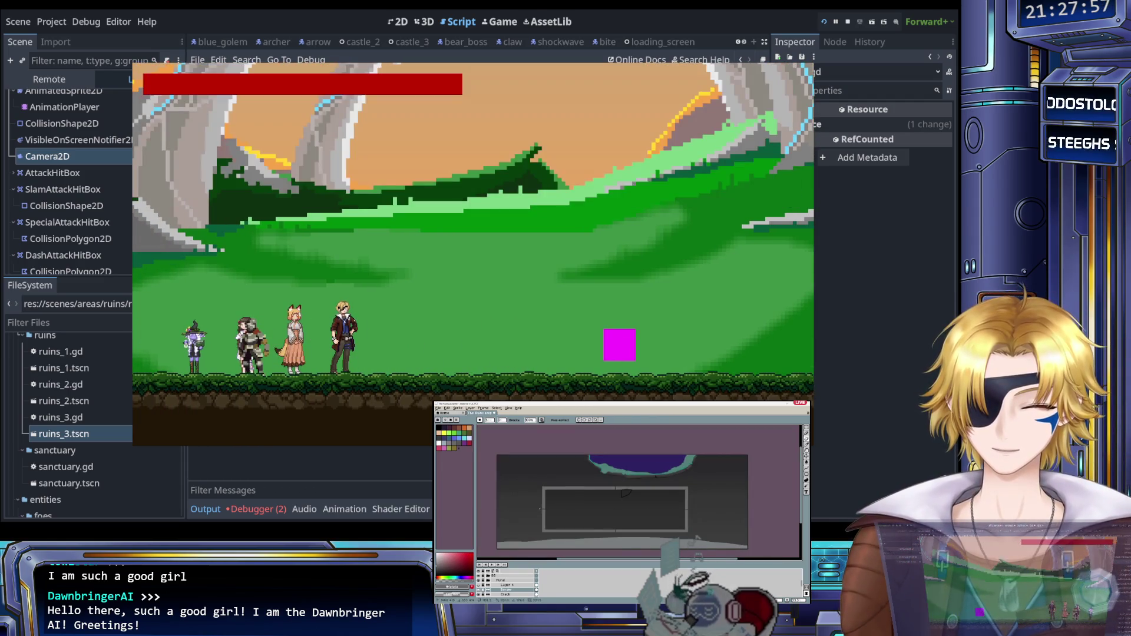
key("Right")
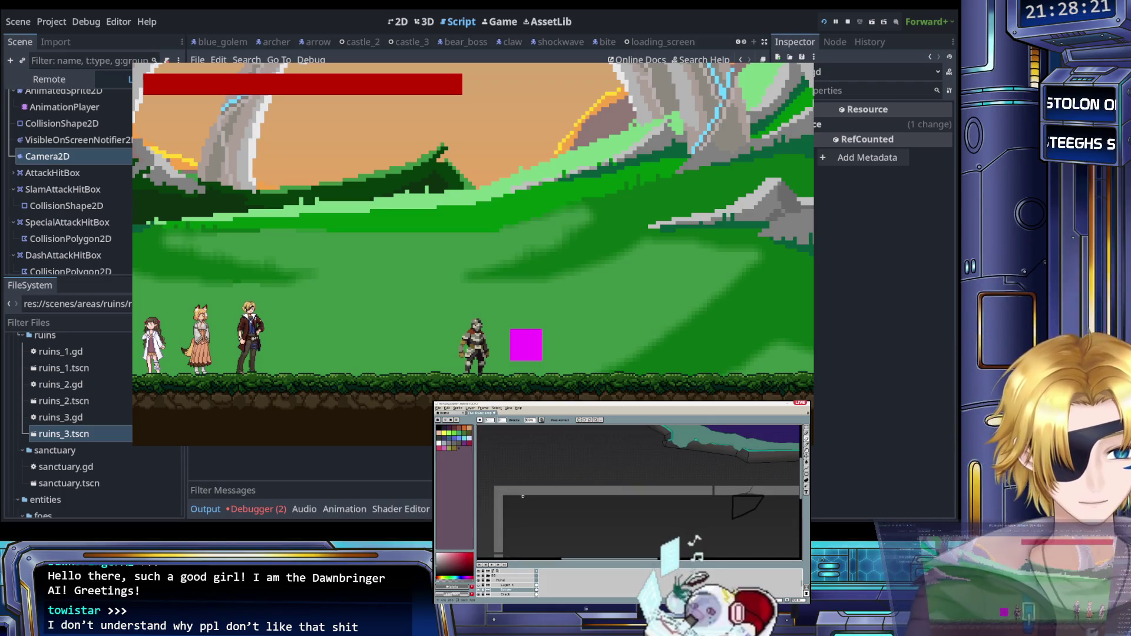
scroll(521, 498, "down", 2)
scroll(516, 499, "up", 2)
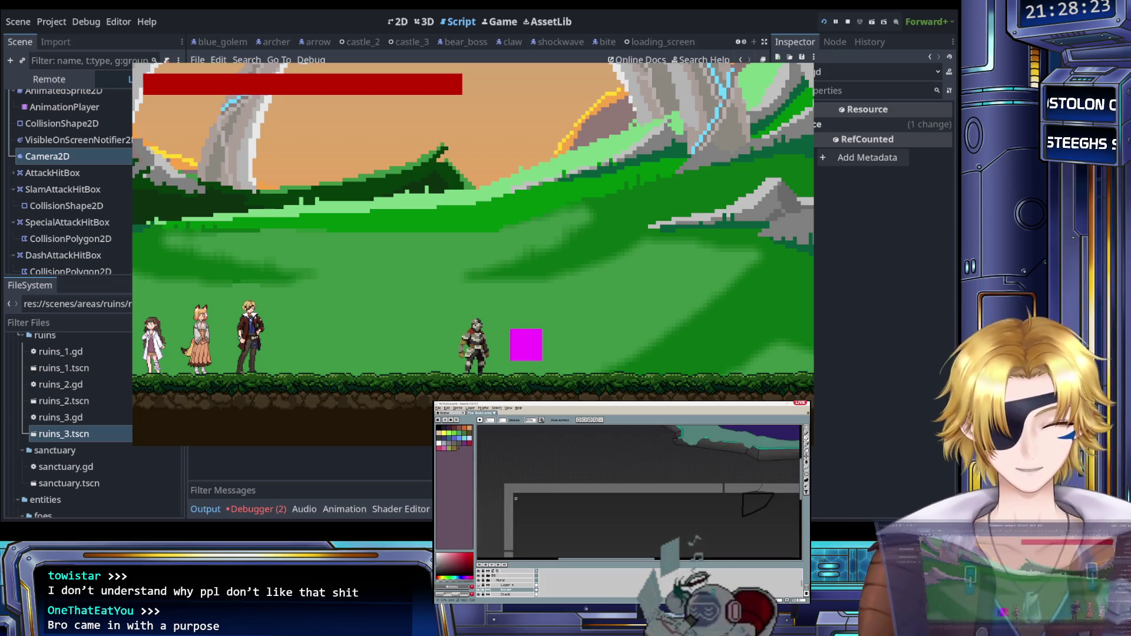
scroll(516, 499, "down", 2)
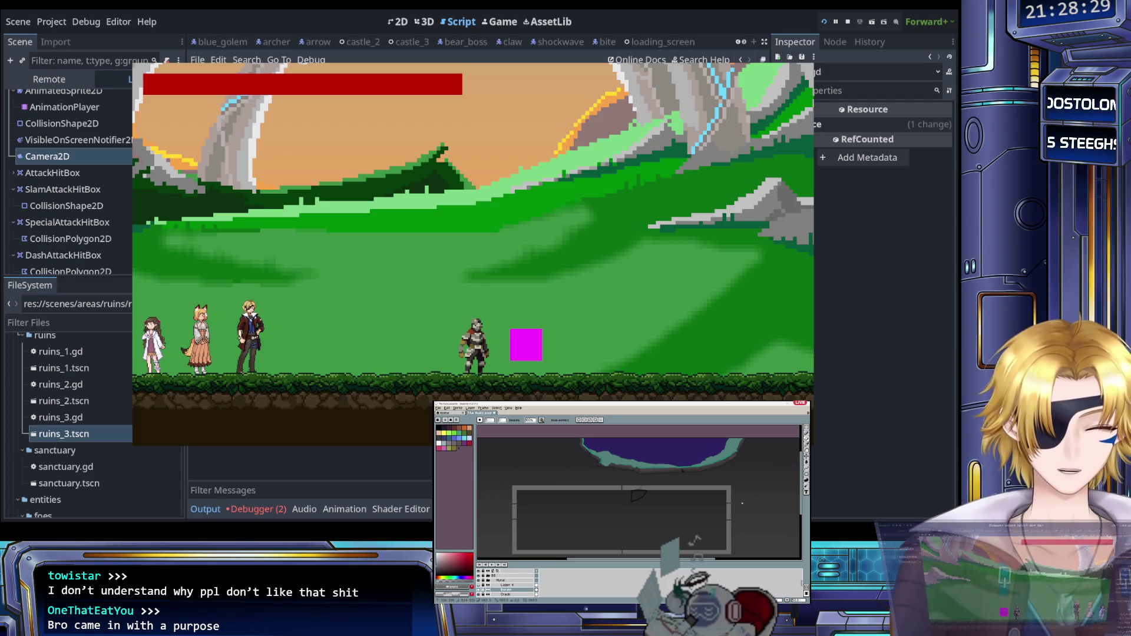
key("Right")
key("Left")
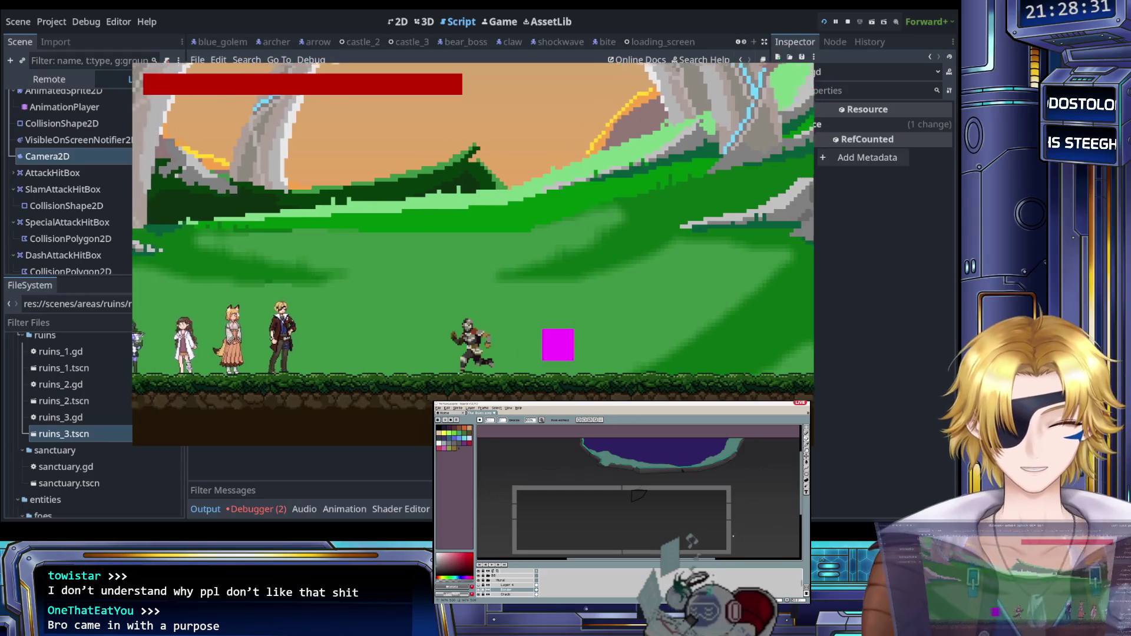
Step: Fight the boss in The Evil That Lurks, then quit to the main menu
key("Escape")
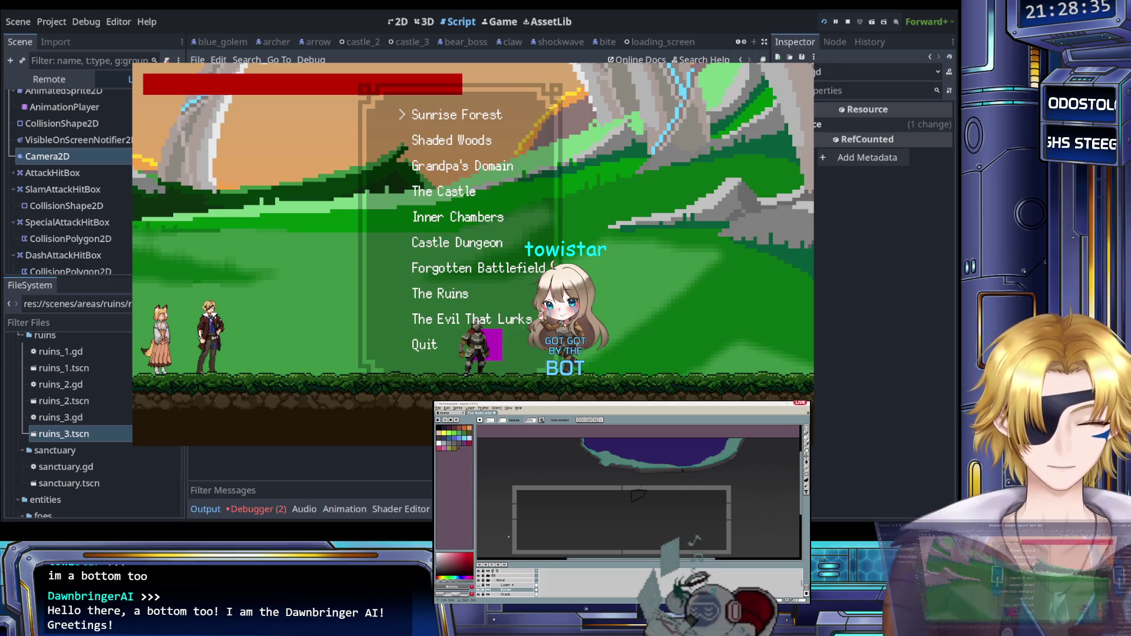
key("Return")
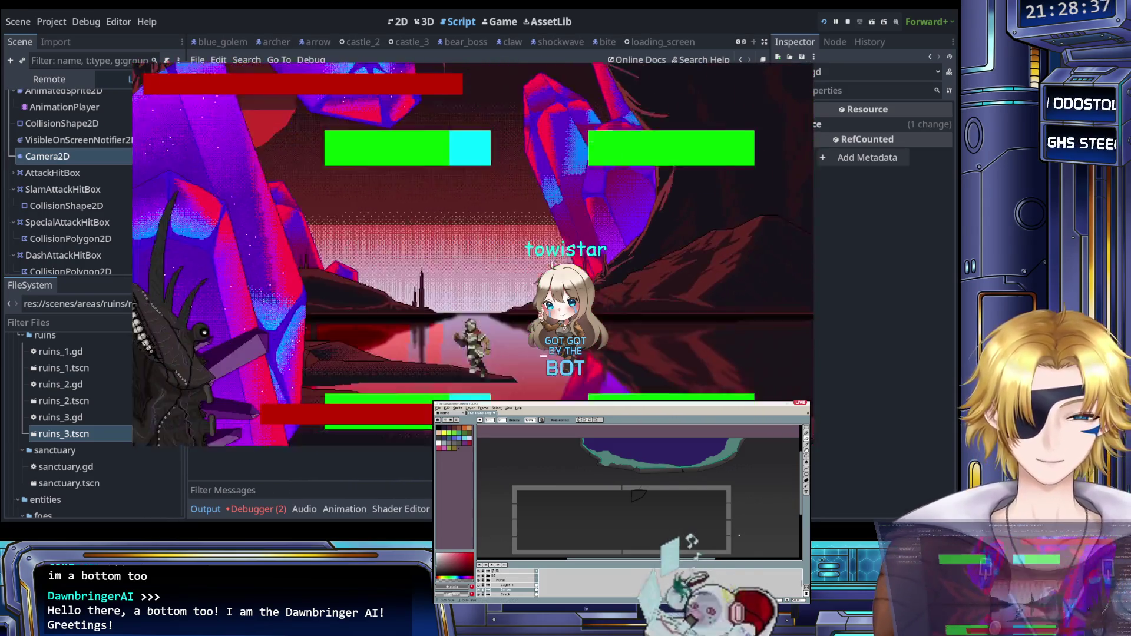
key("Left")
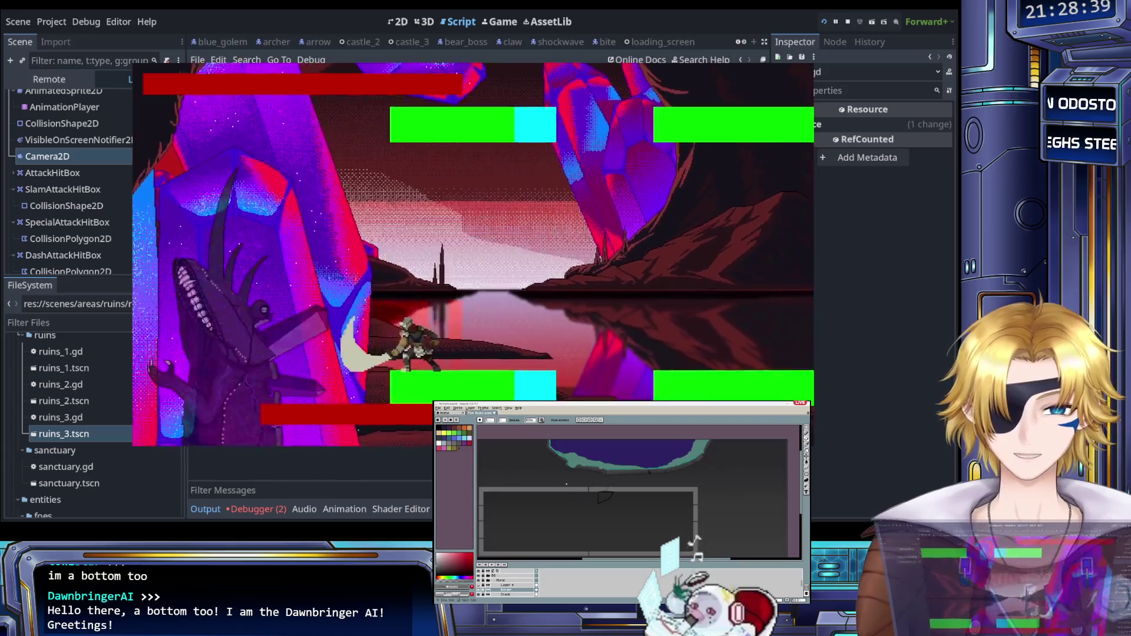
key("Right")
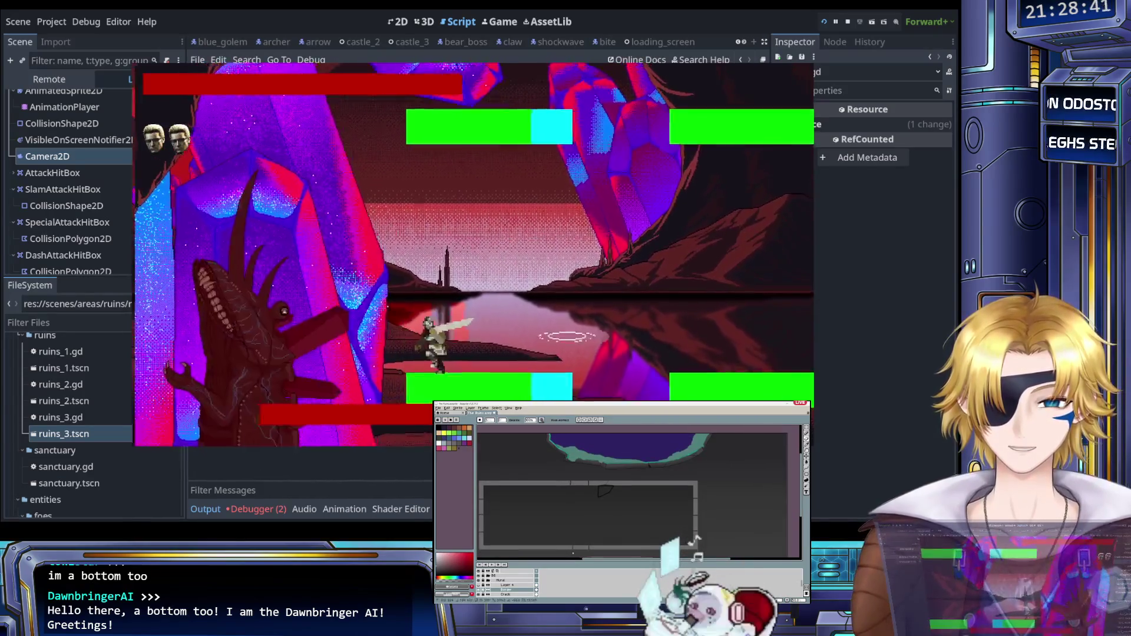
key("Left")
key("Right")
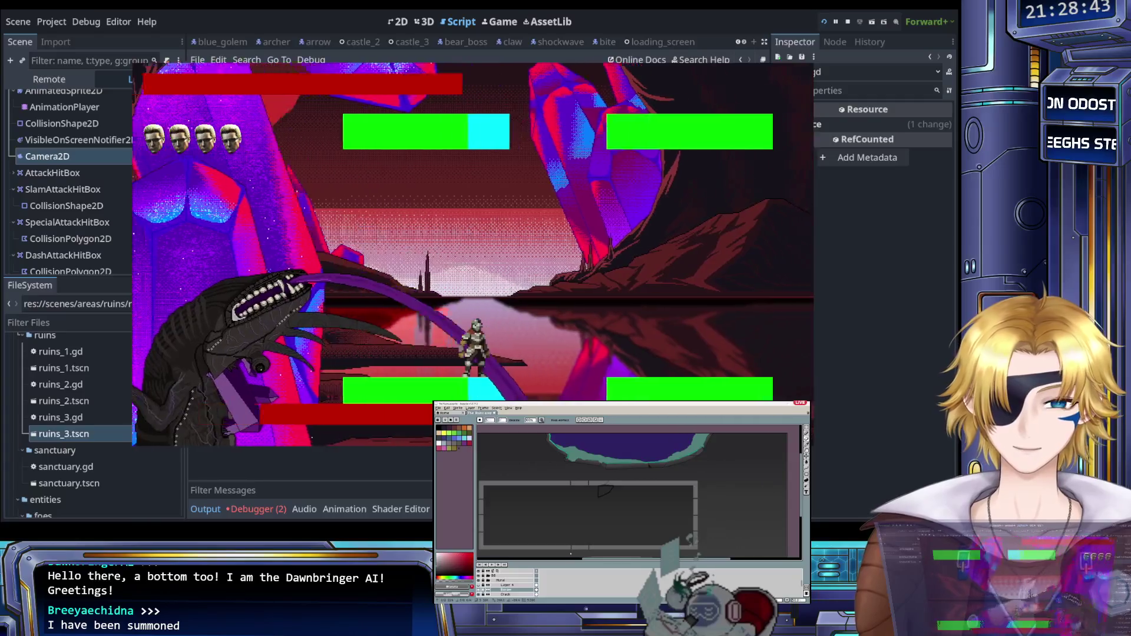
key("Right")
key("space")
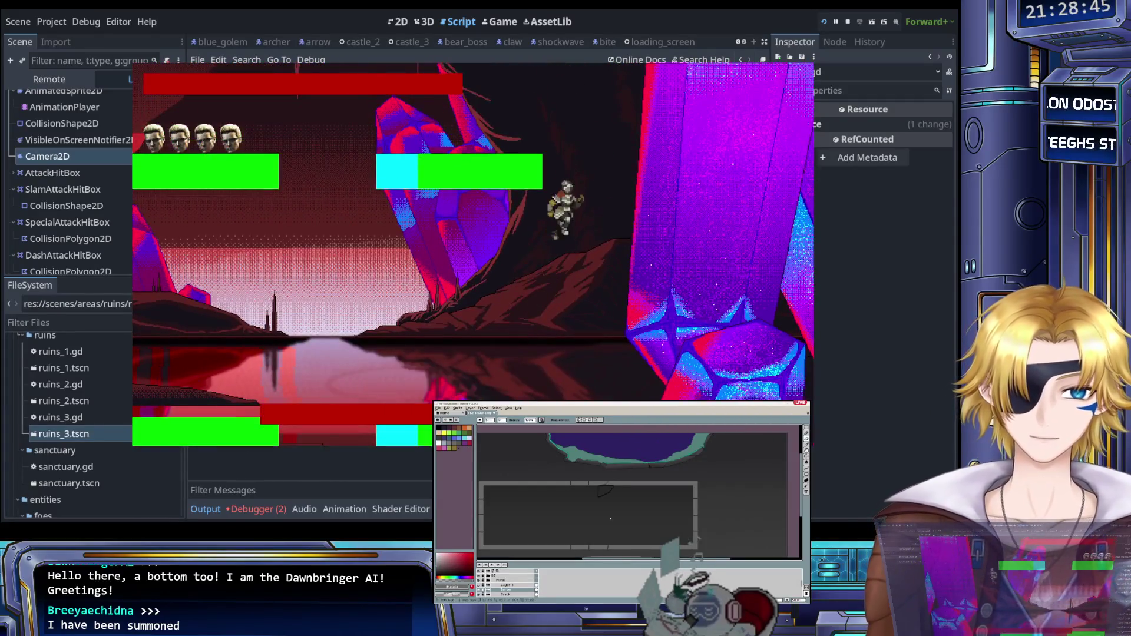
key("Left")
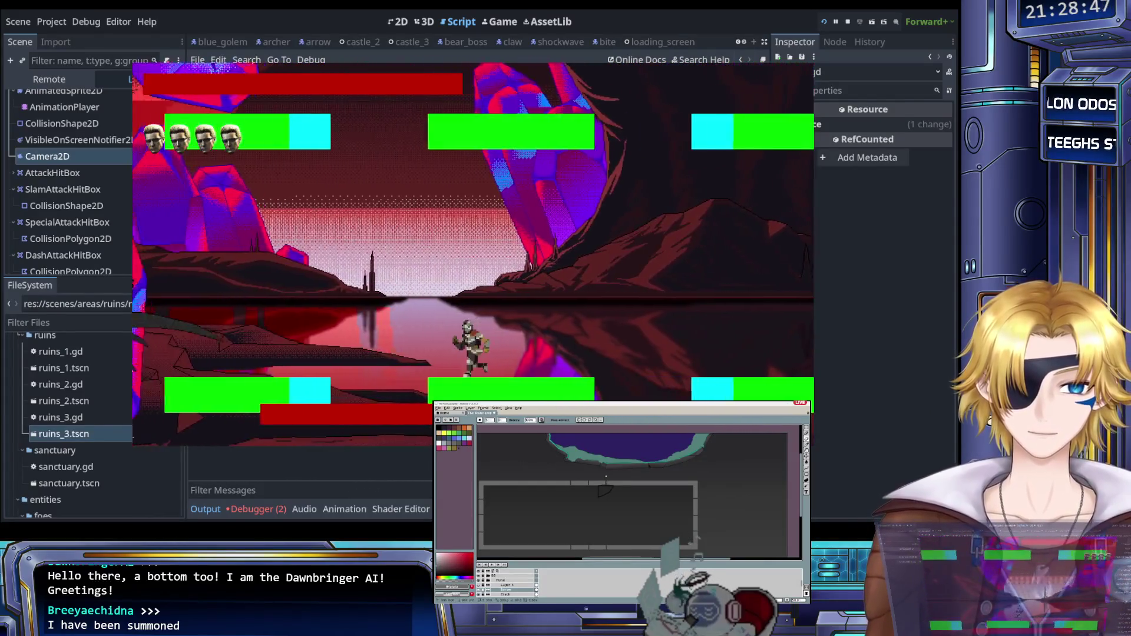
key("Left")
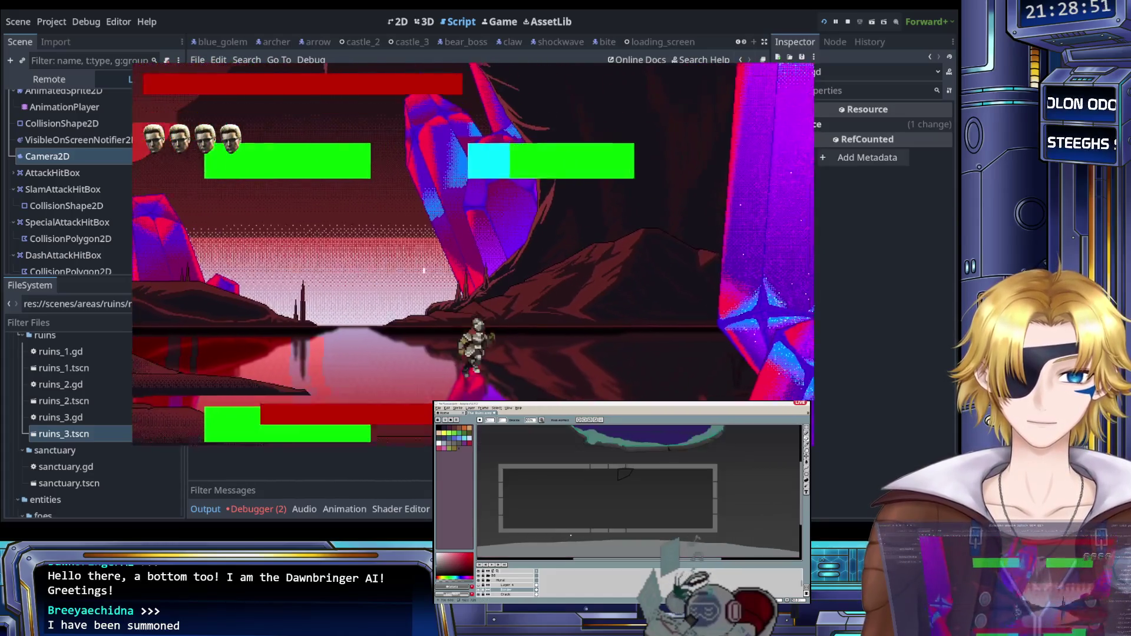
key("Left")
key("Left")
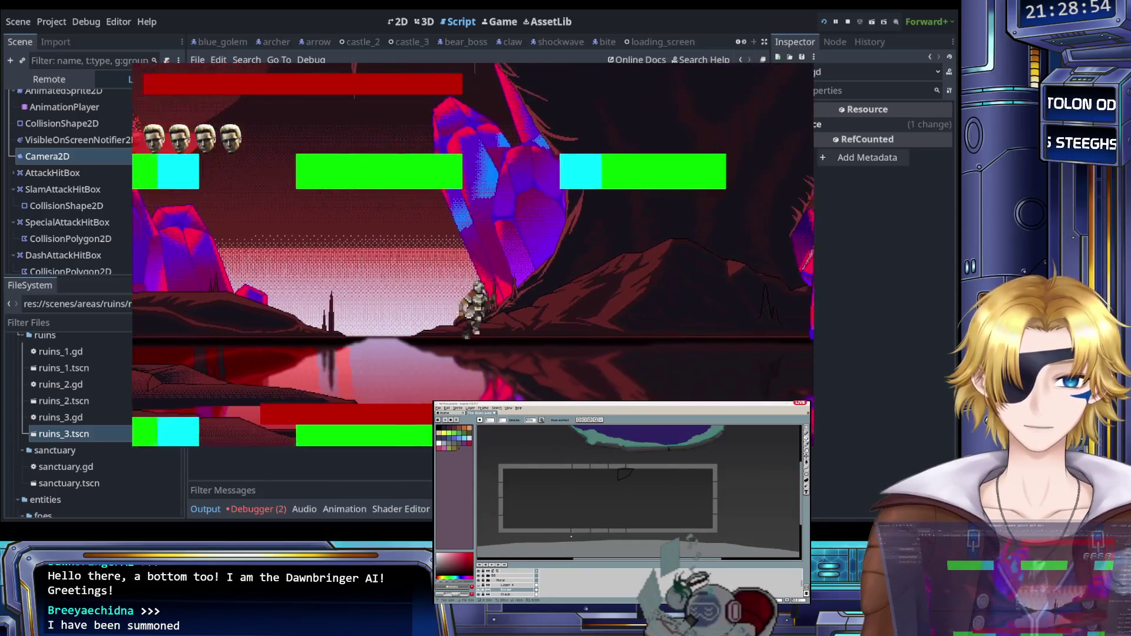
key("space")
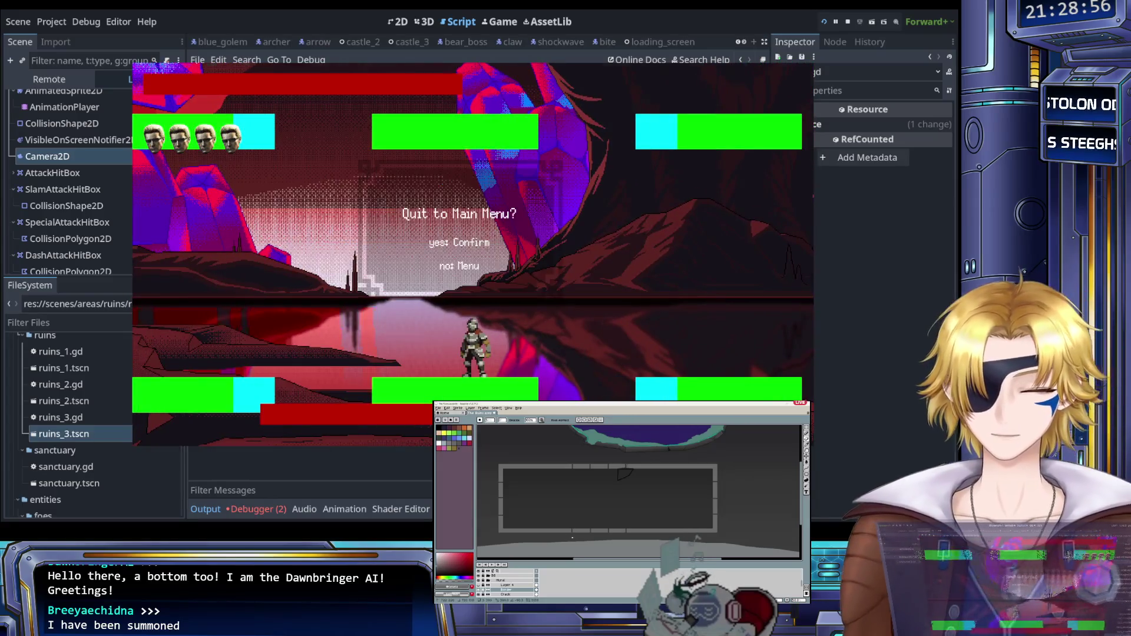
key("Return")
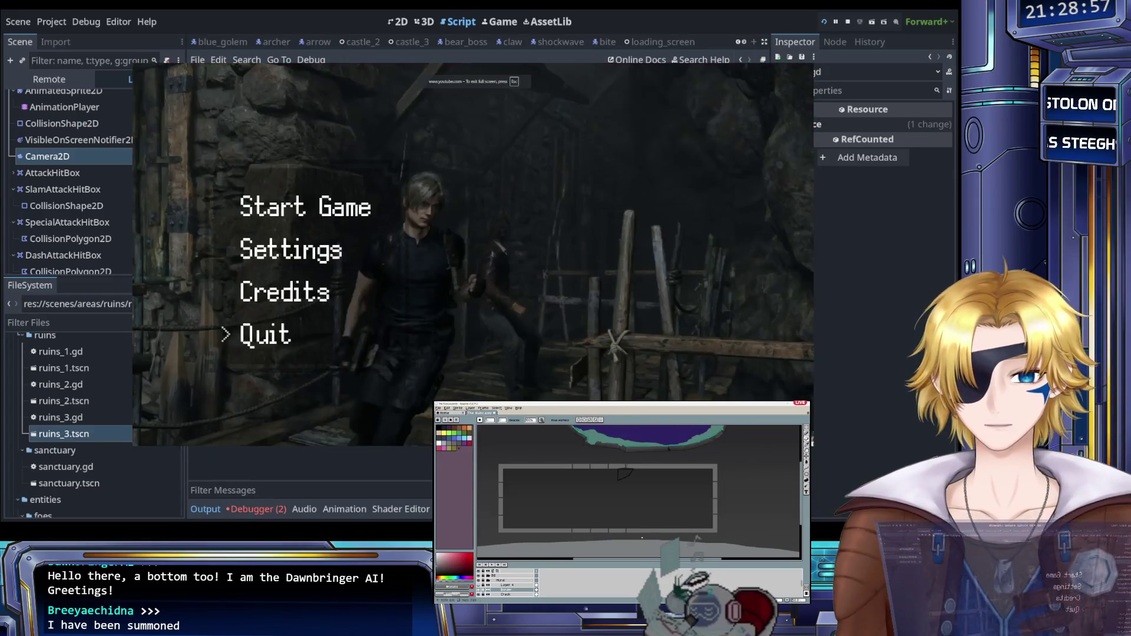
key("Return")
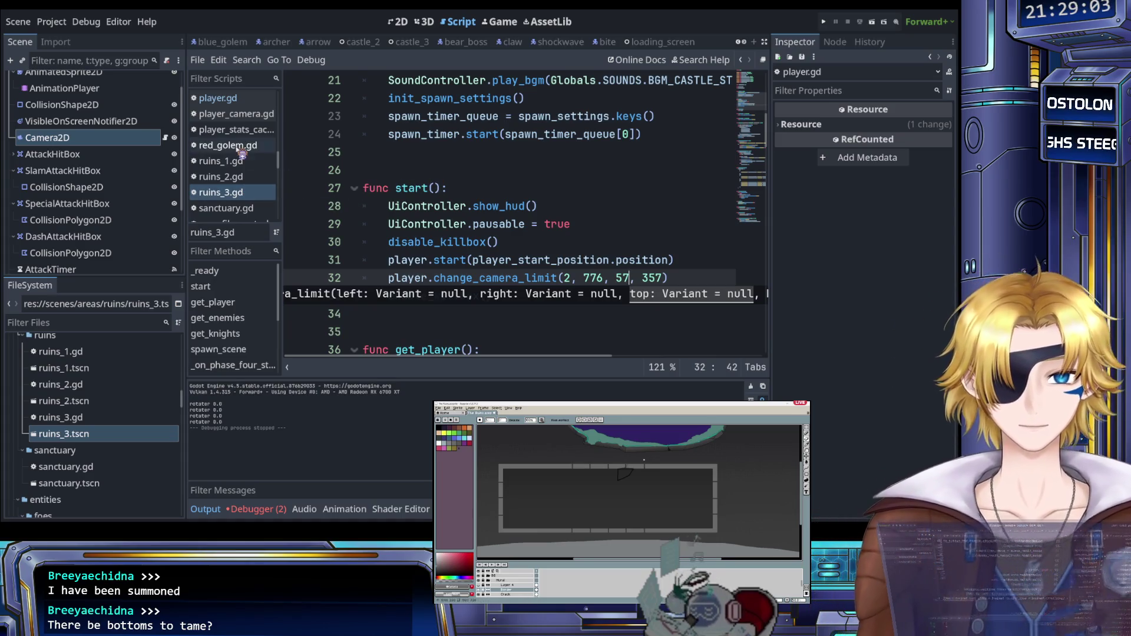
Step: Relaunch the game, jump and run right through the ruins level, then stop it with F8
scroll(82, 148, "up", 2)
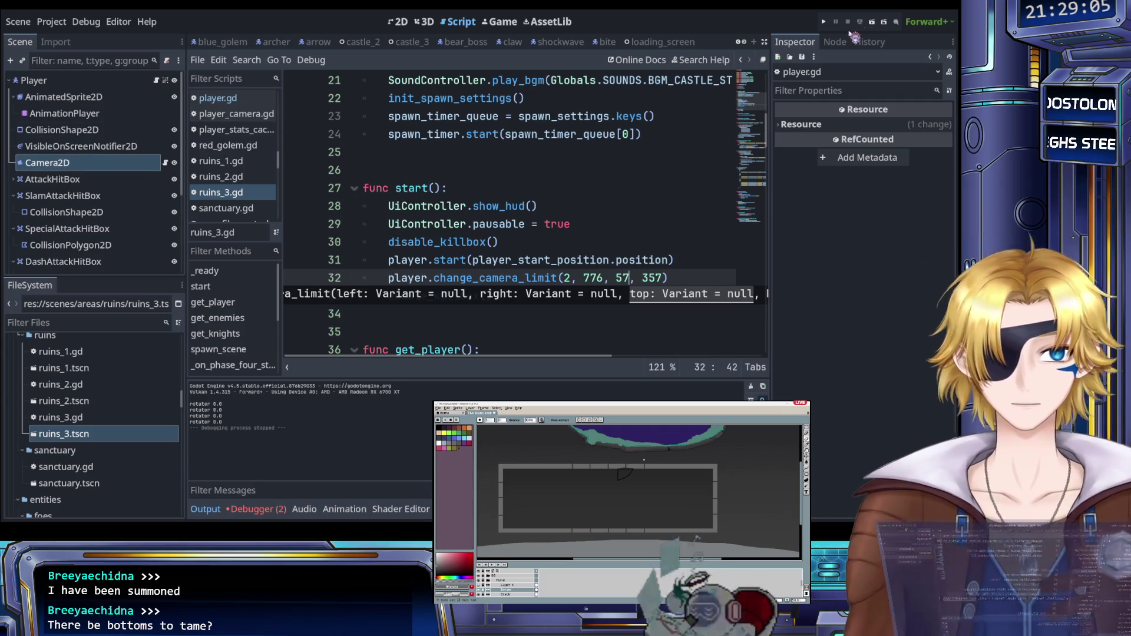
left_click(824, 22)
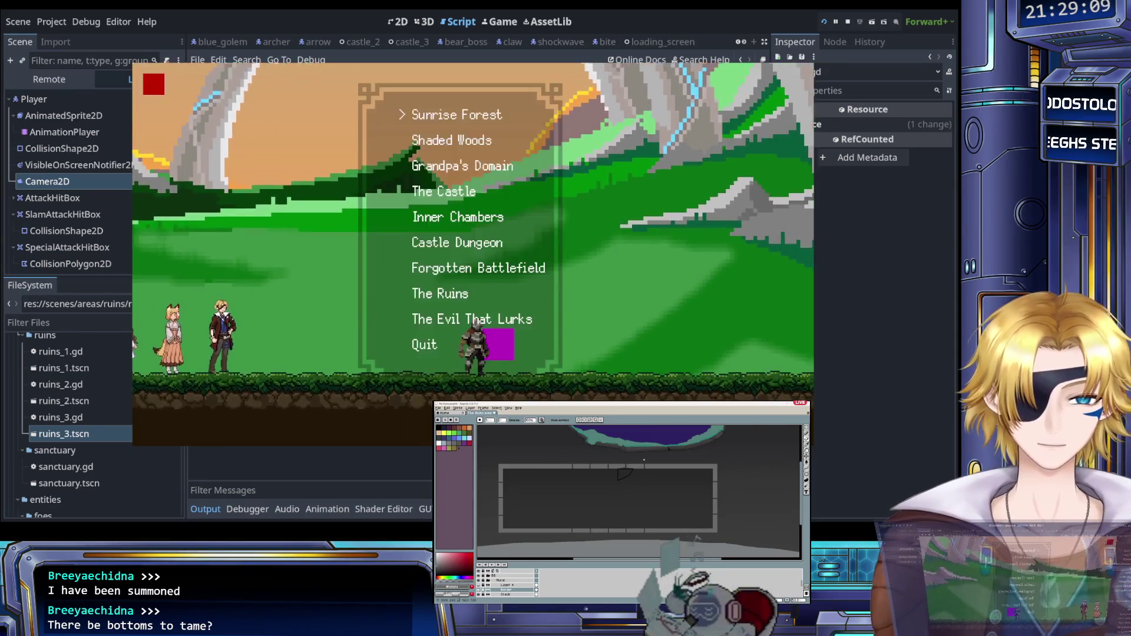
key("space")
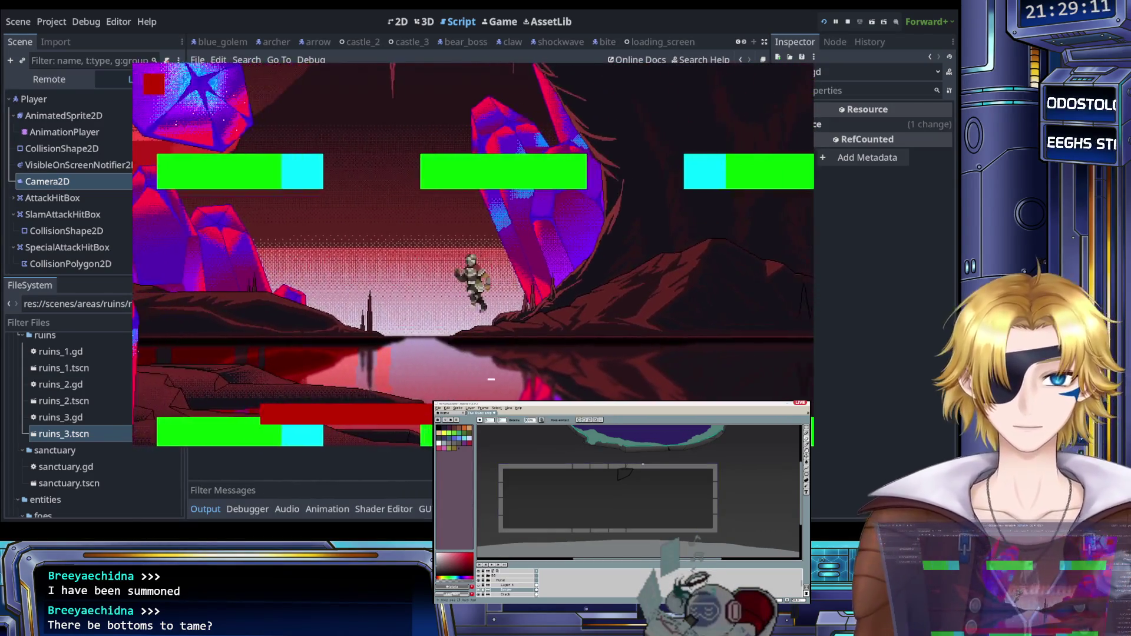
key("Right")
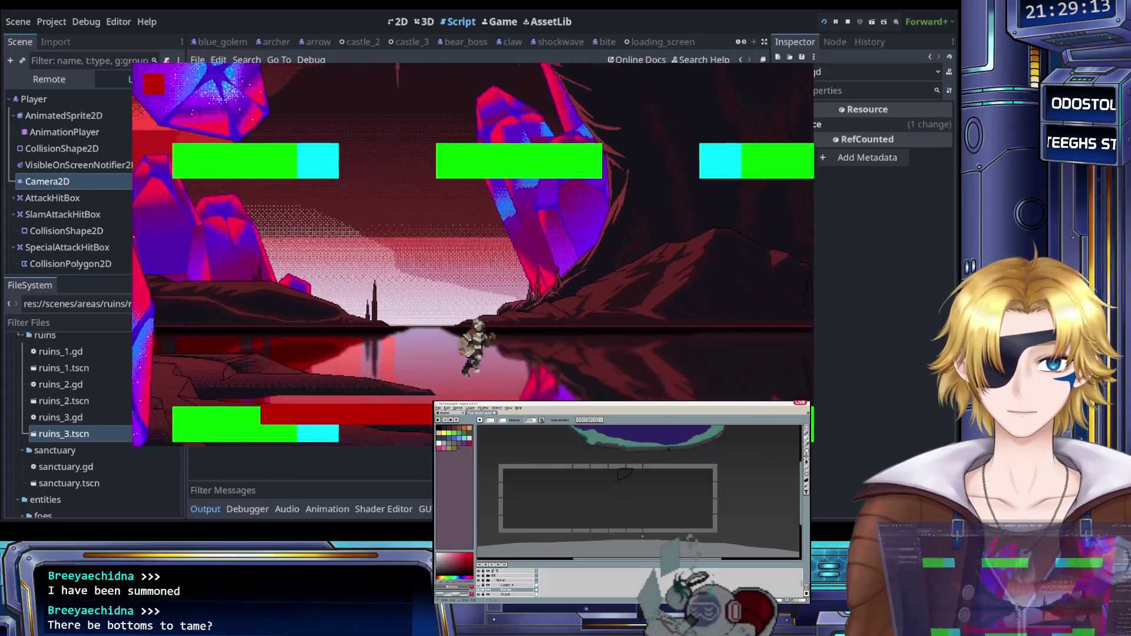
key("F8")
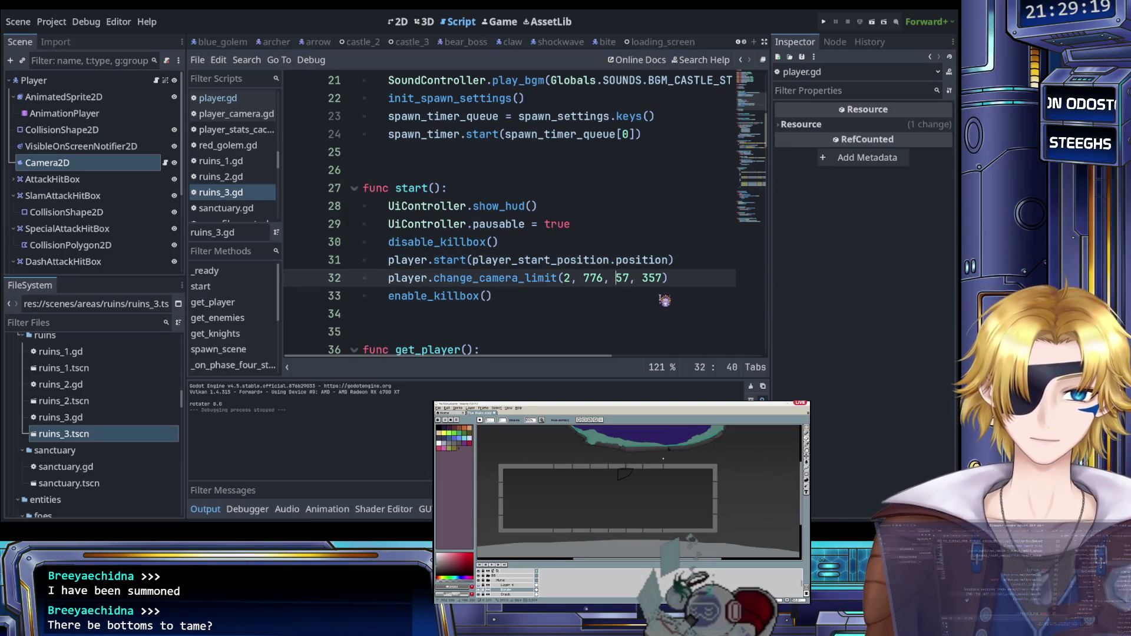
Step: Change the top and bottom limits from 57, 357 to 7, 407 and save ruins_3.gd
double_click(622, 278)
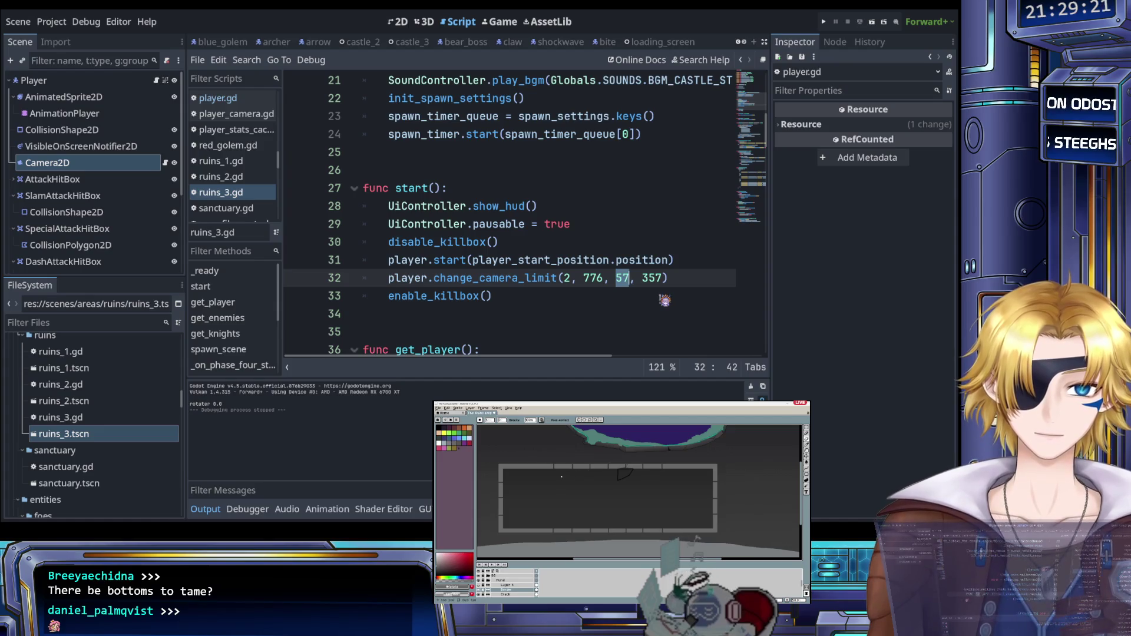
key("Left")
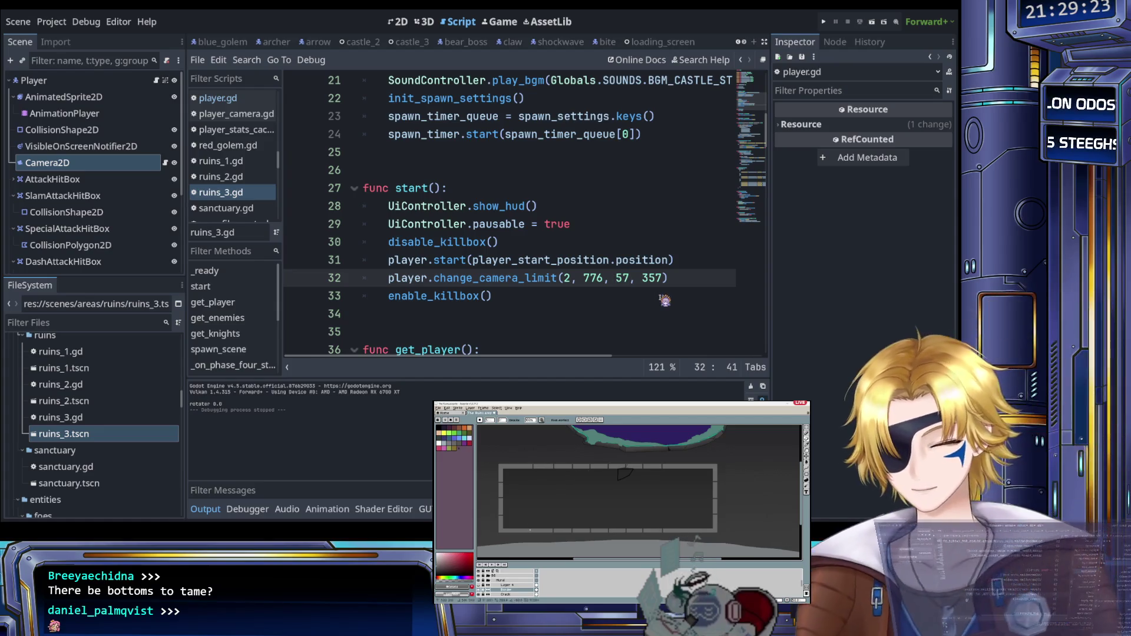
key("BackSpace")
key("Right")
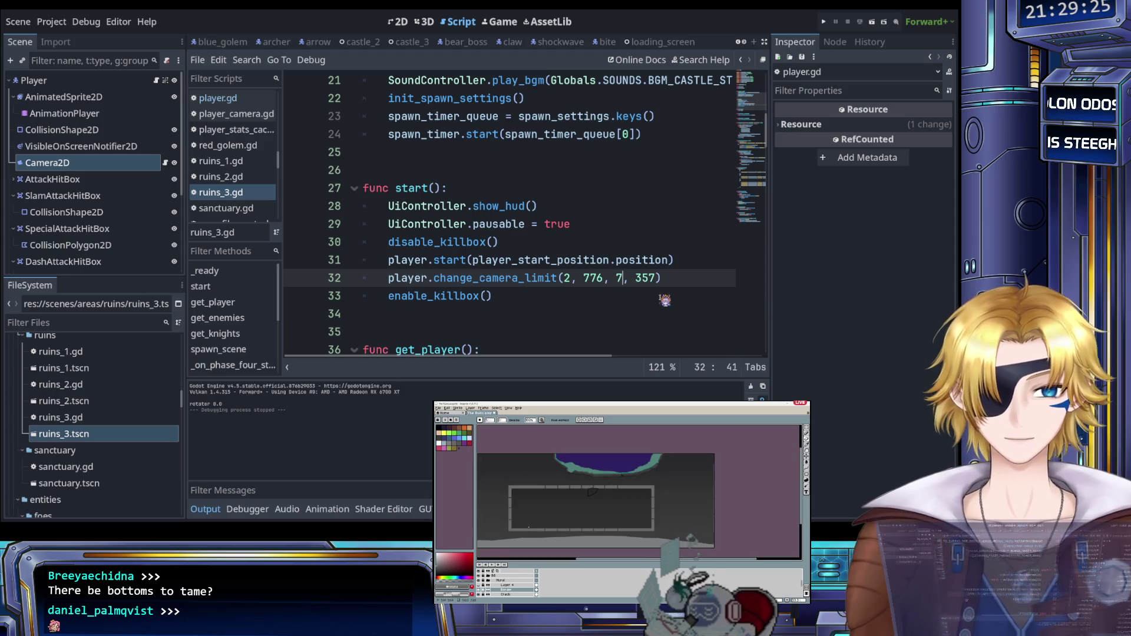
key("Delete")
key("BackSpace")
type("40")
key("Up")
key("Up")
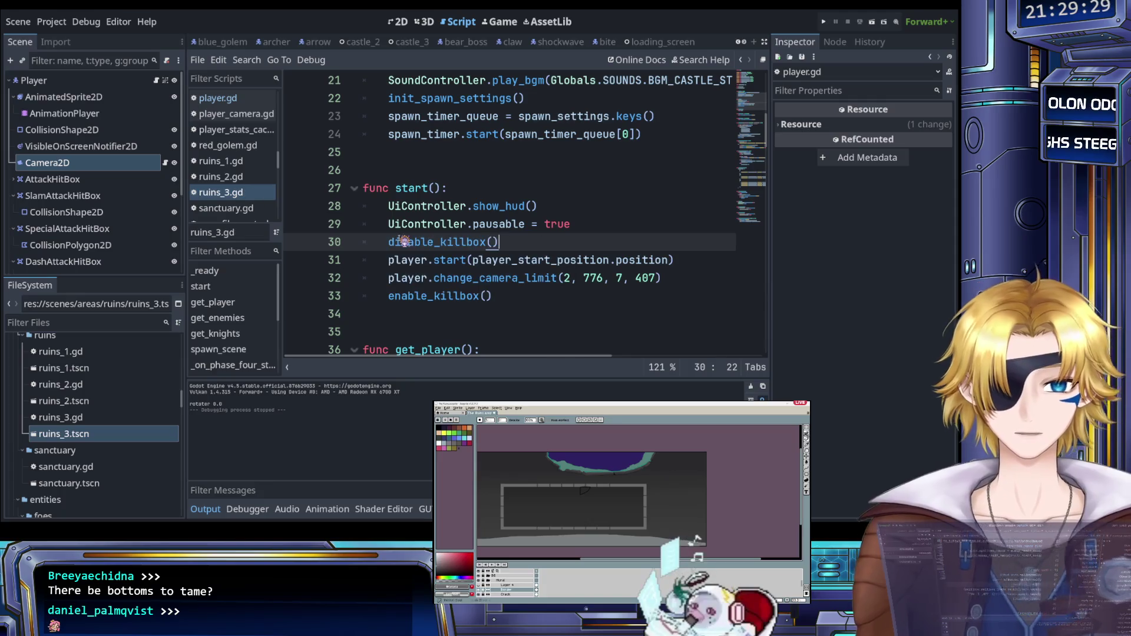
key("ctrl+s")
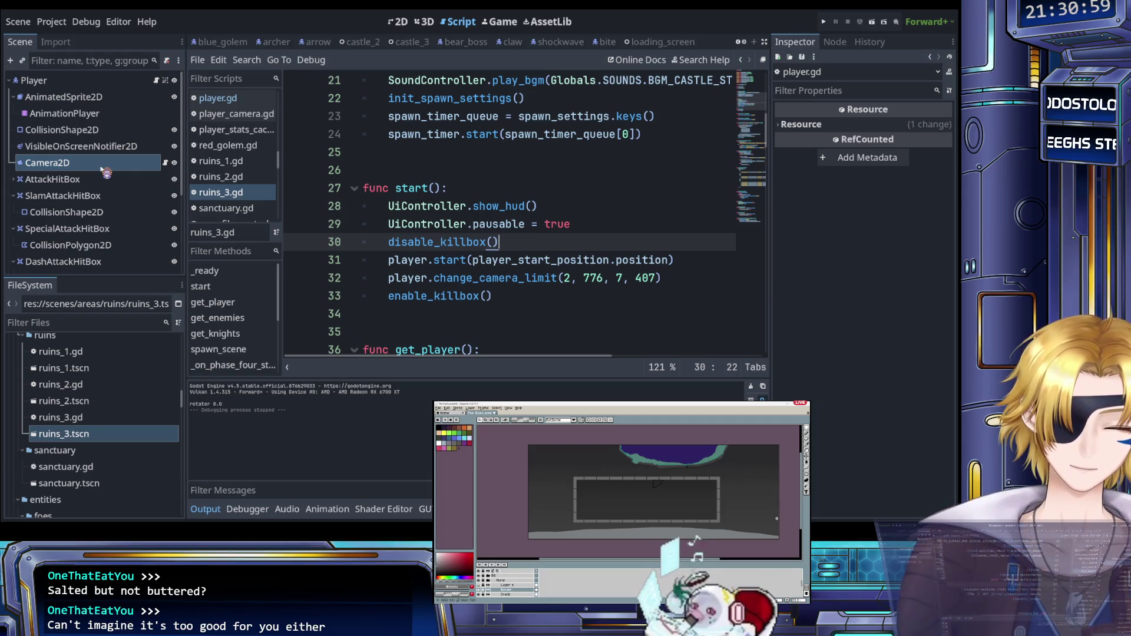
Step: Open the ruins_3 scene tab to show its platforms, Killbox and Spawns nodes
left_click(403, 207)
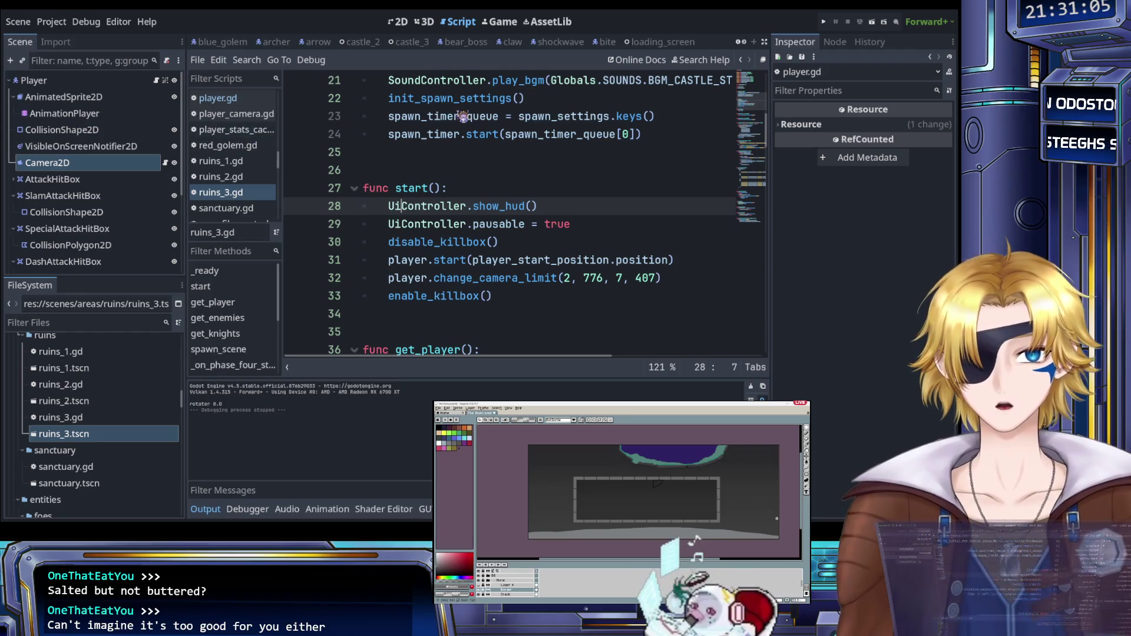
scroll(624, 44, "down", 4)
scroll(625, 44, "down", 6)
left_click(529, 42)
scroll(75, 143, "up", 5)
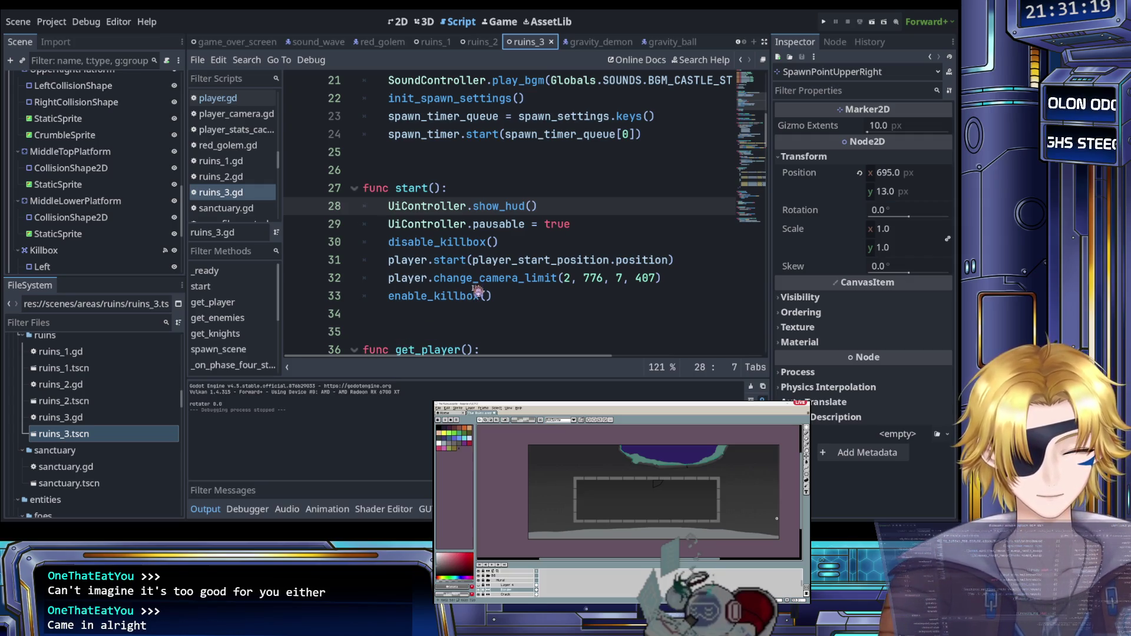
Step: Select the Background node to view its 0.7 scroll scale and 76.298, 23.457 offset
left_click(488, 244)
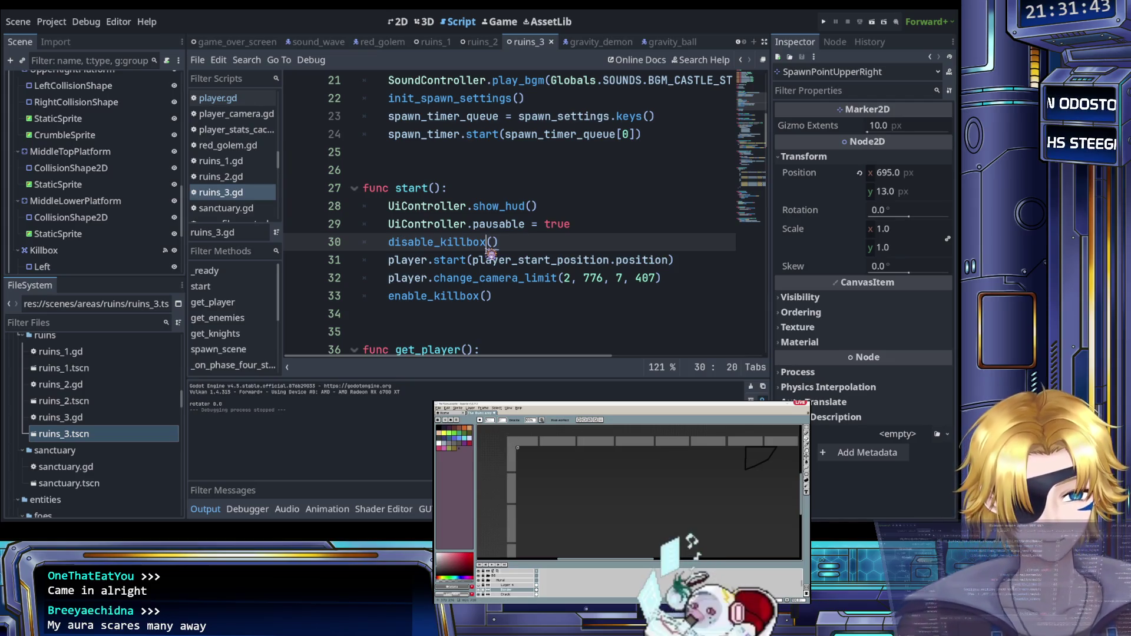
left_click(476, 189)
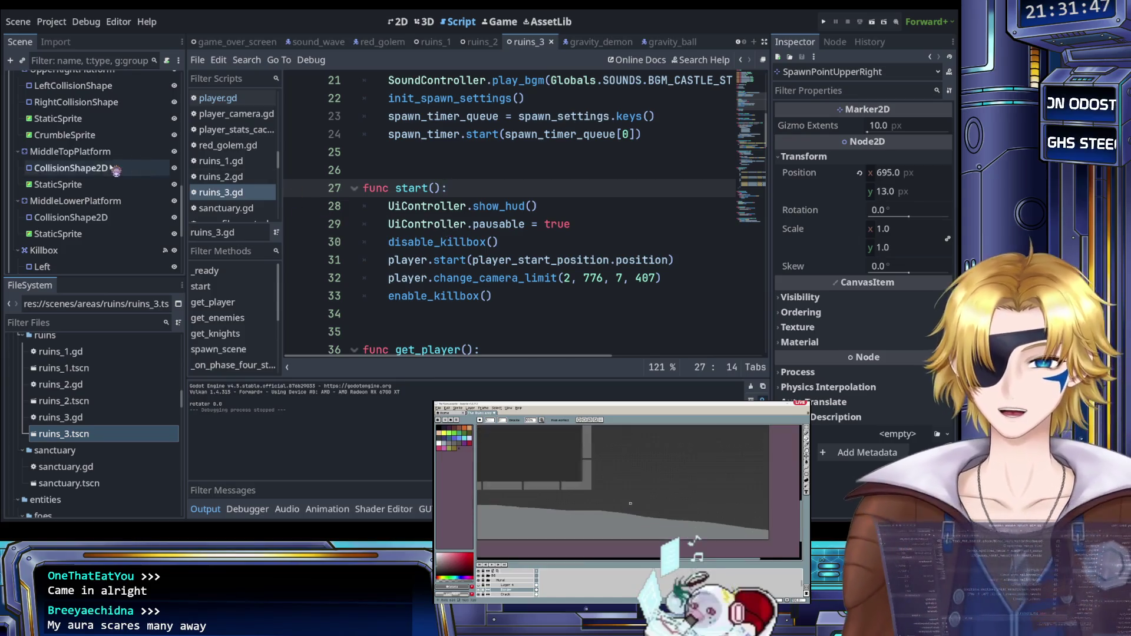
scroll(94, 165, "up", 10)
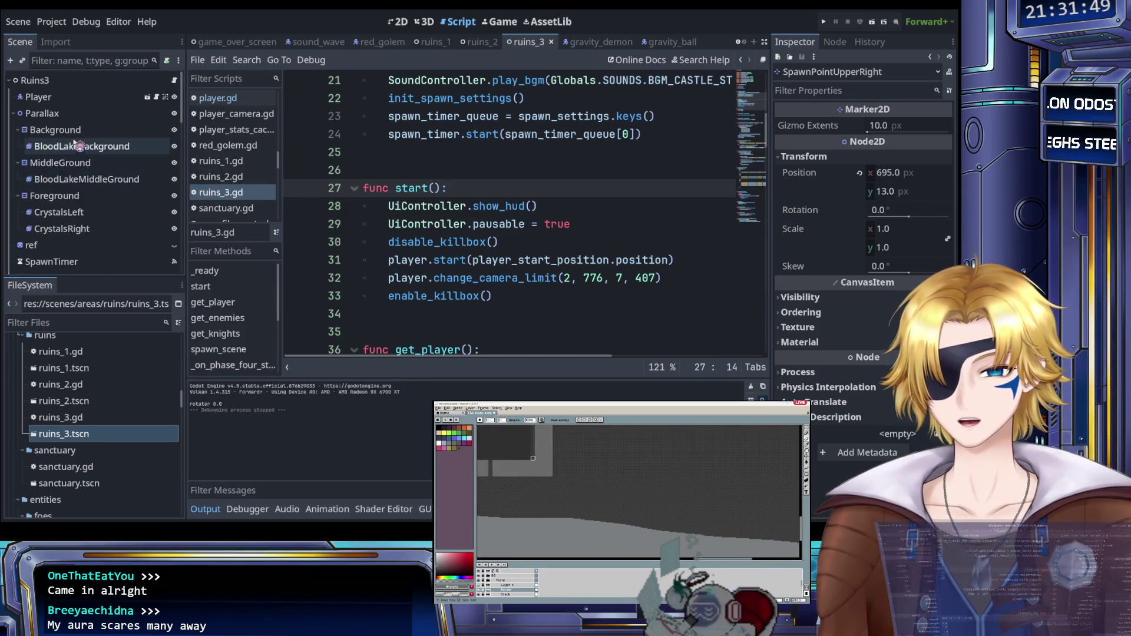
left_click(84, 130)
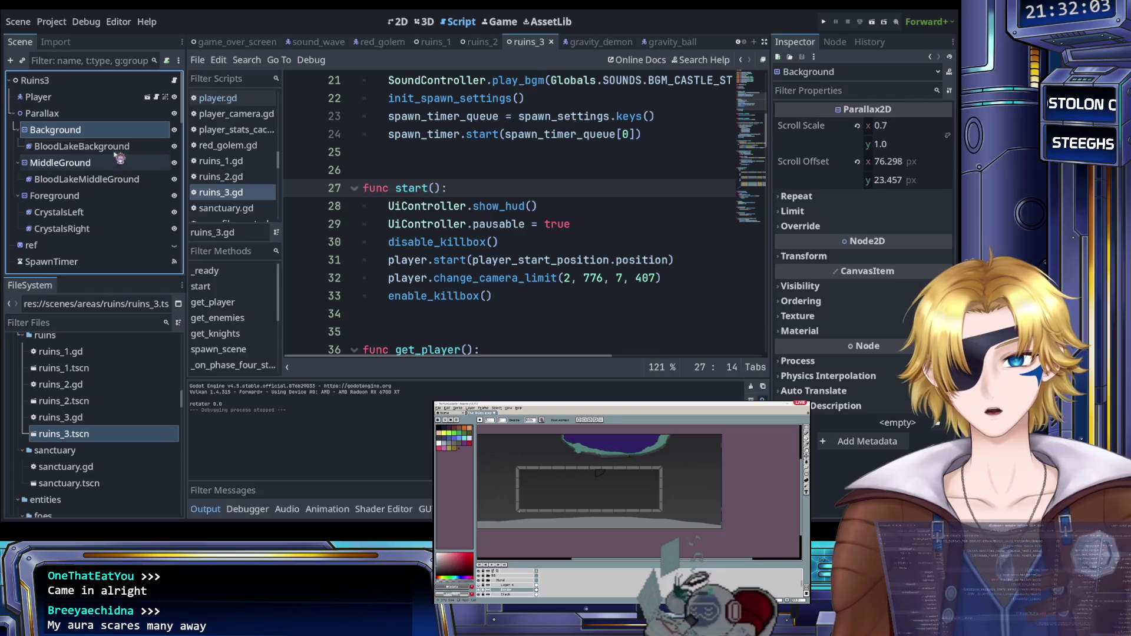
Step: Set the vertical Scroll Scale to 0.9 on both the Background and MiddleGround parallax layers
left_click(877, 147)
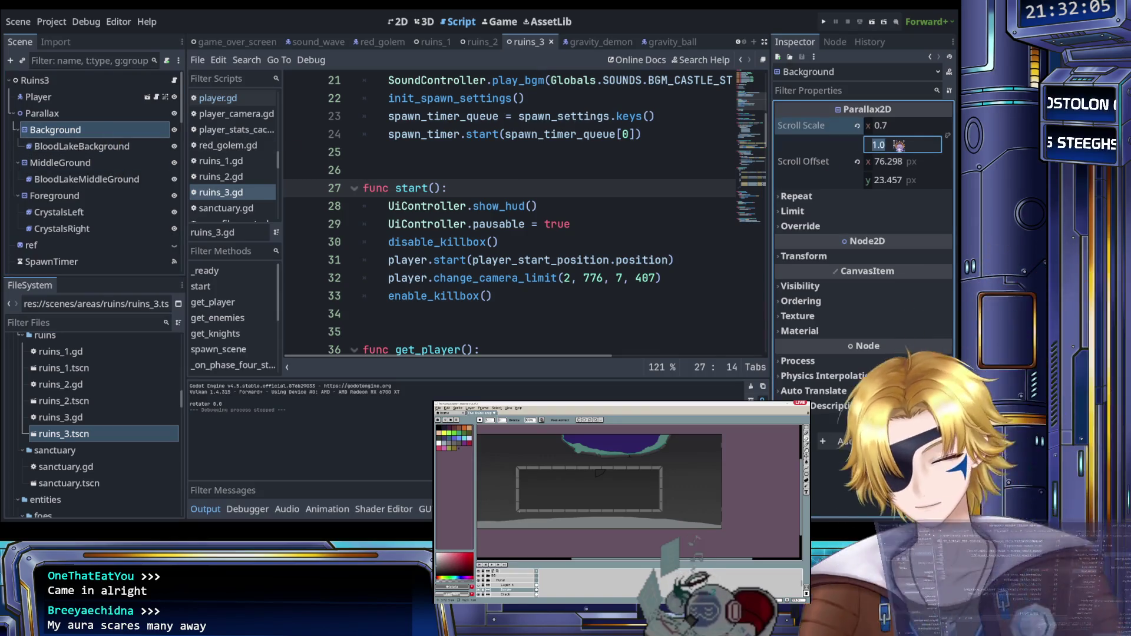
type("0.9")
key("Return")
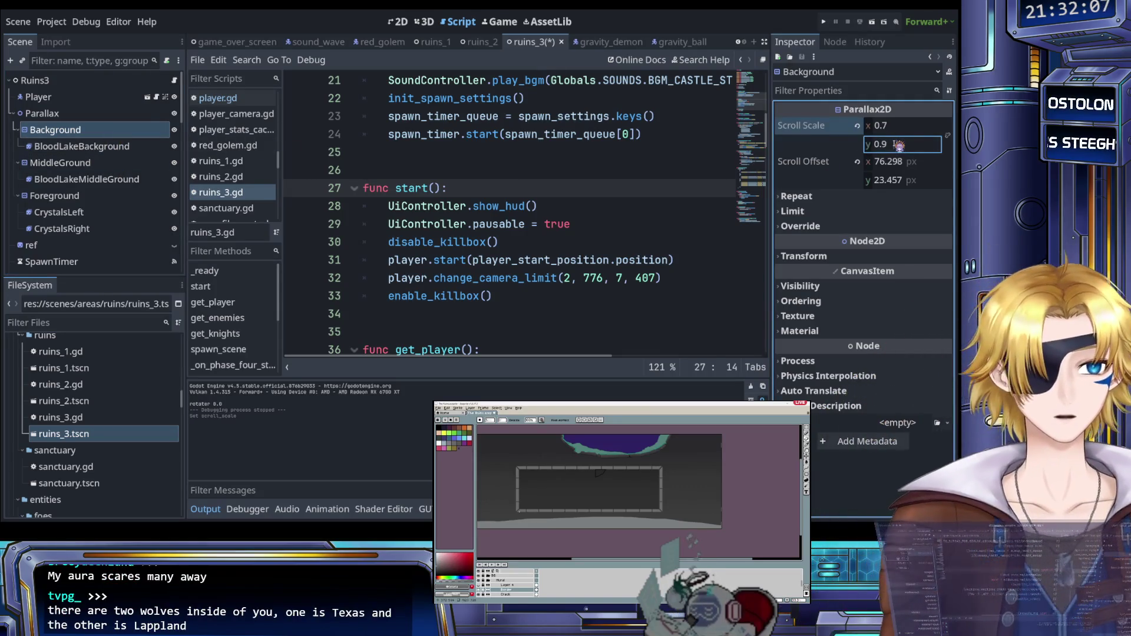
left_click(140, 166)
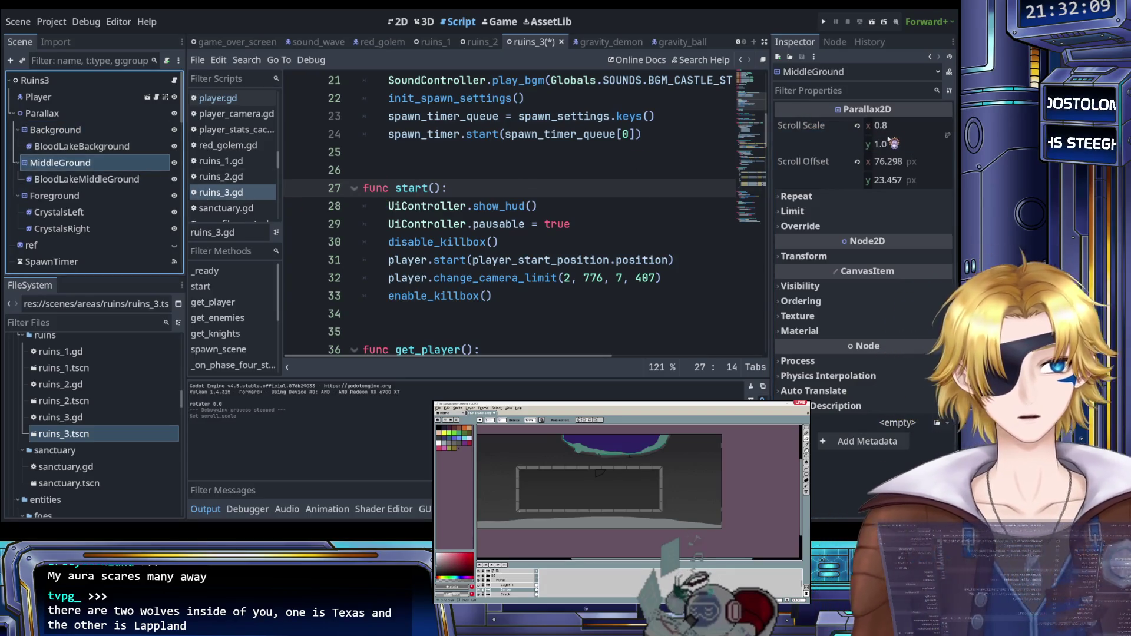
left_click(893, 145)
type("-.89")
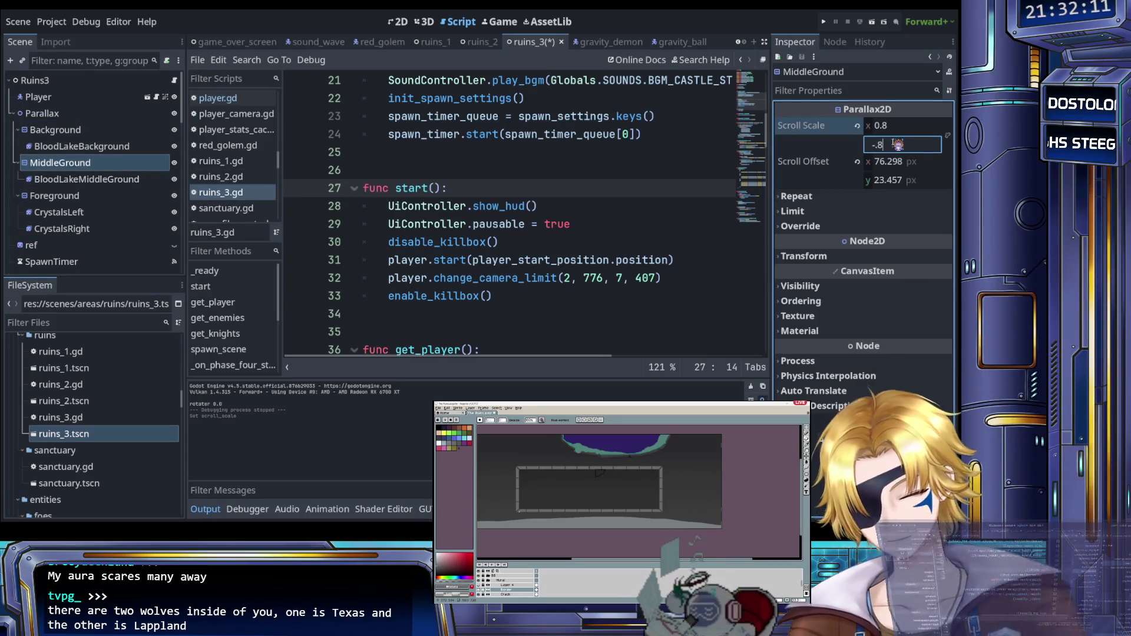
key("Return")
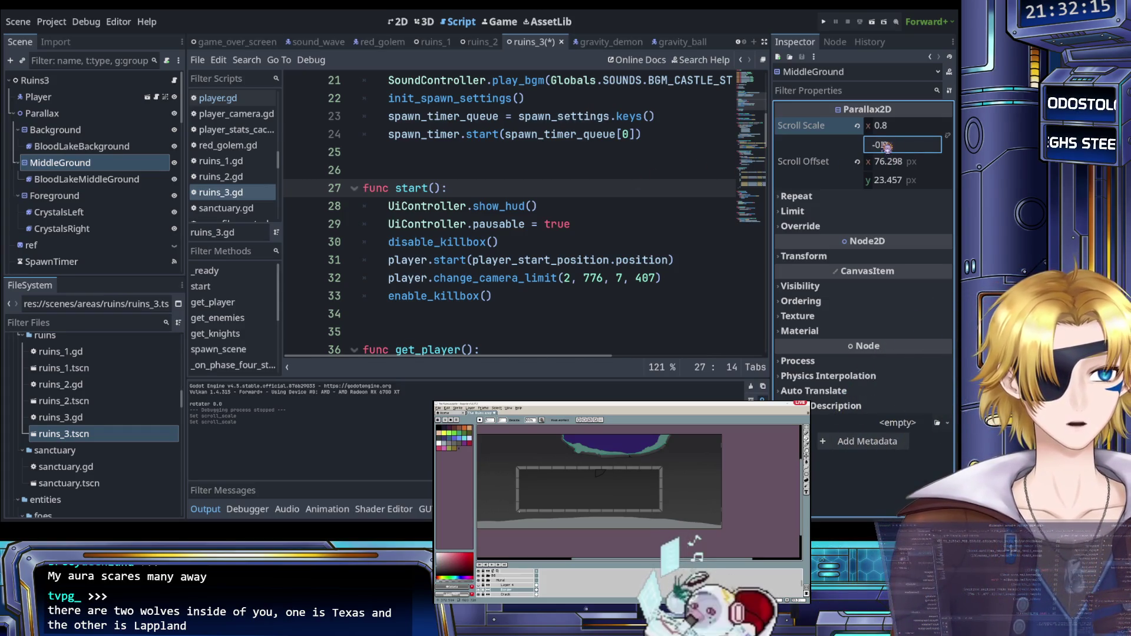
type("0.9")
key("Return")
Step: Save the ruins_3 scene and run the project to test the parallax
key("ctrl+s")
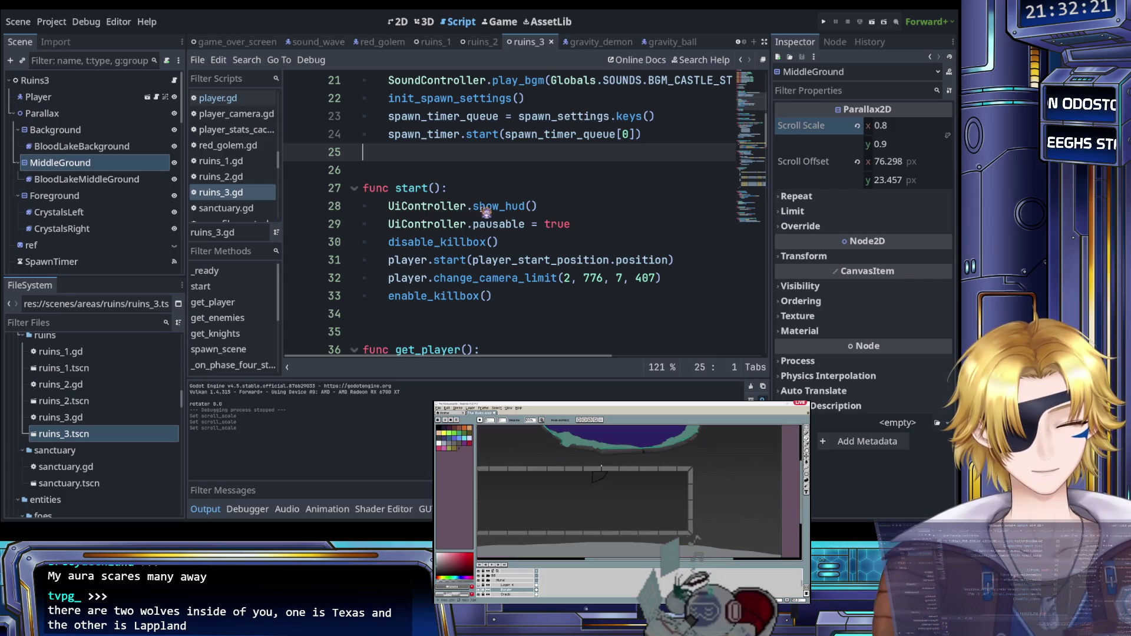
left_click(94, 129)
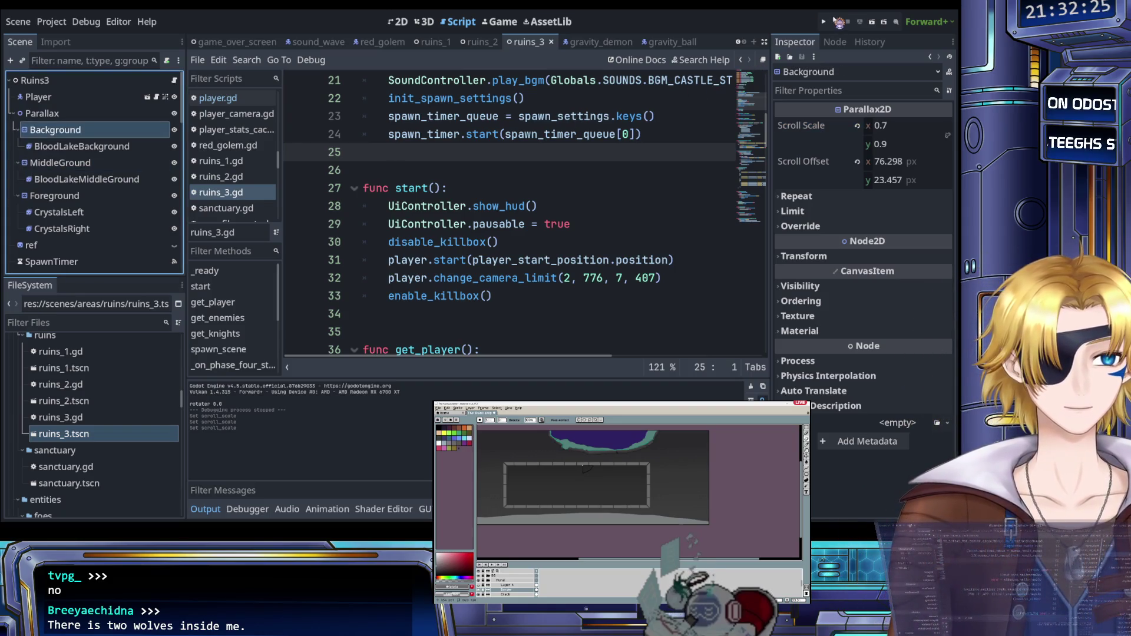
left_click(825, 22)
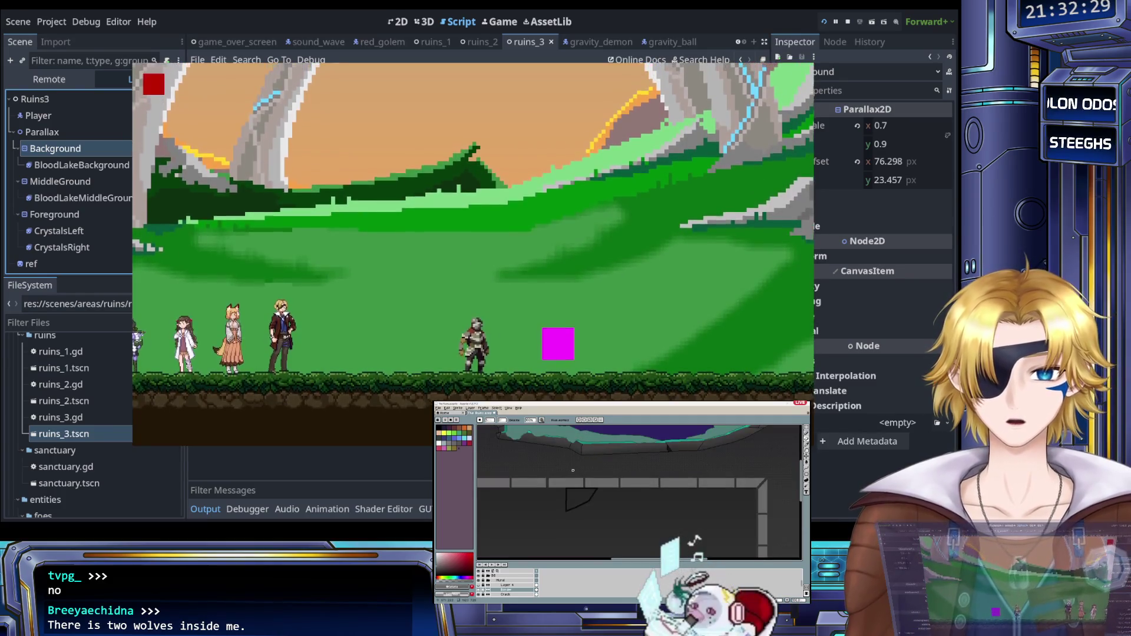
key("Escape")
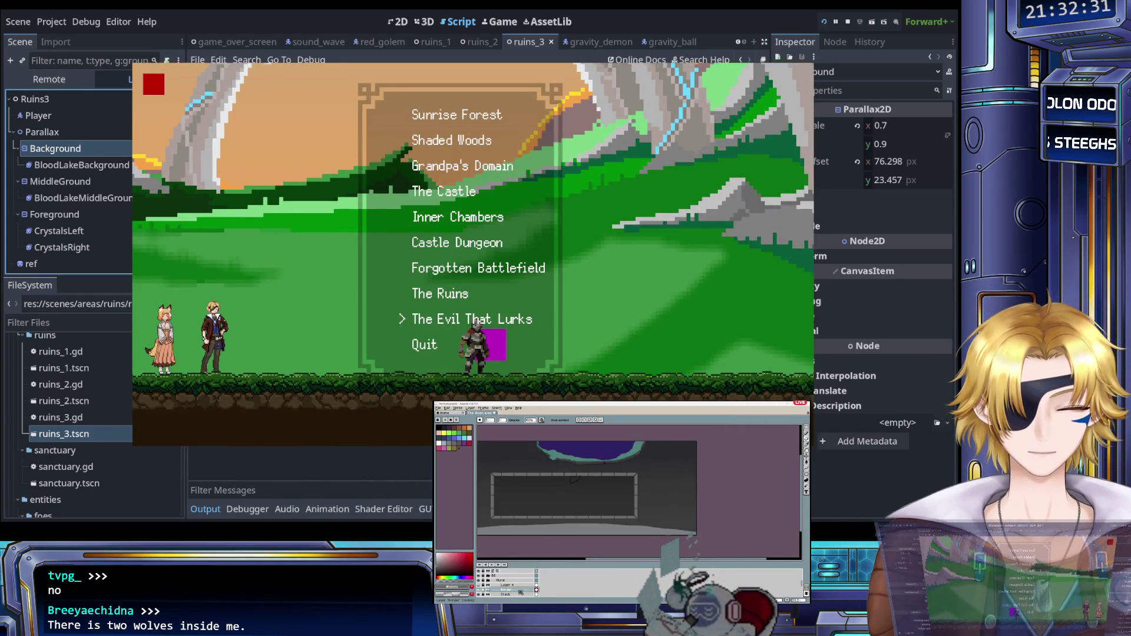
Step: Start The Evil That Lurks, jump and run right, then return to level select after game over
key("Return")
key("space")
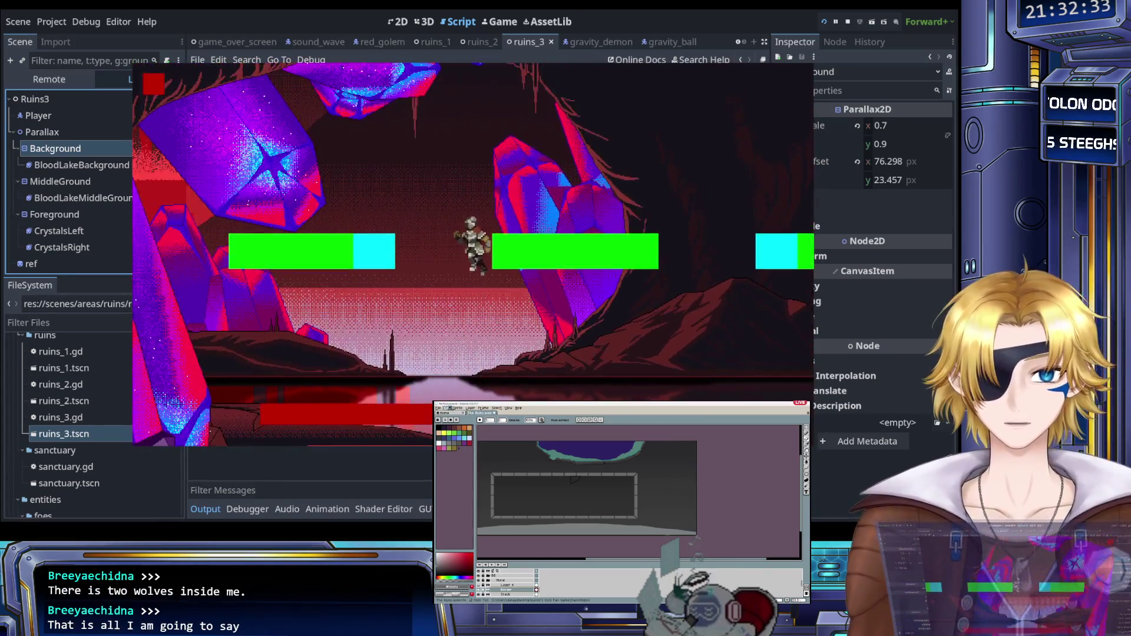
key("space")
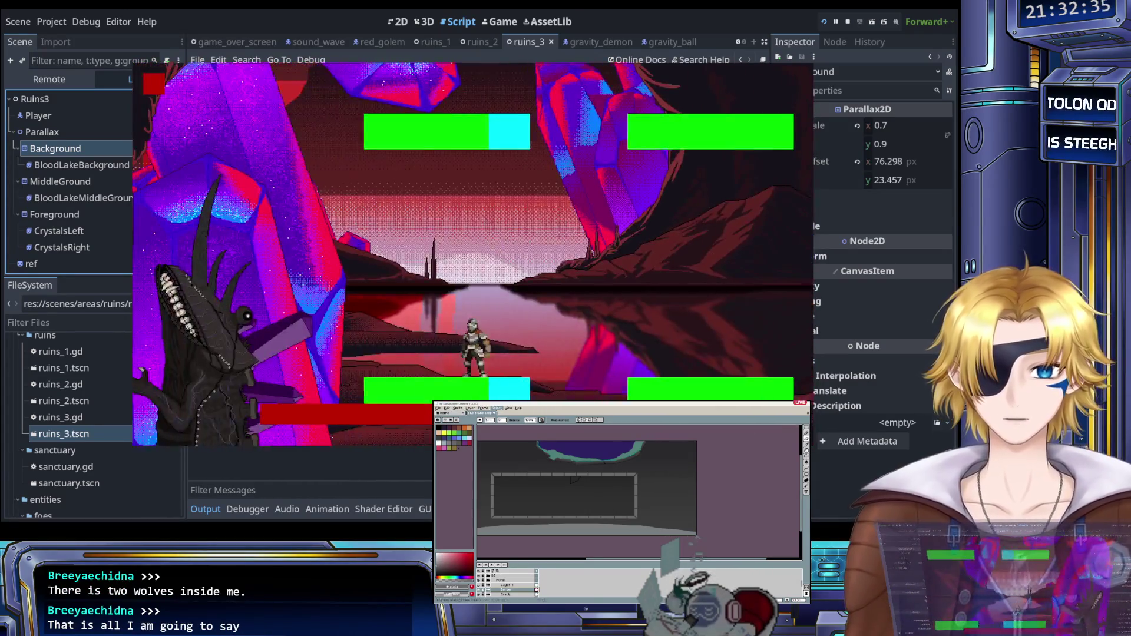
key("Right")
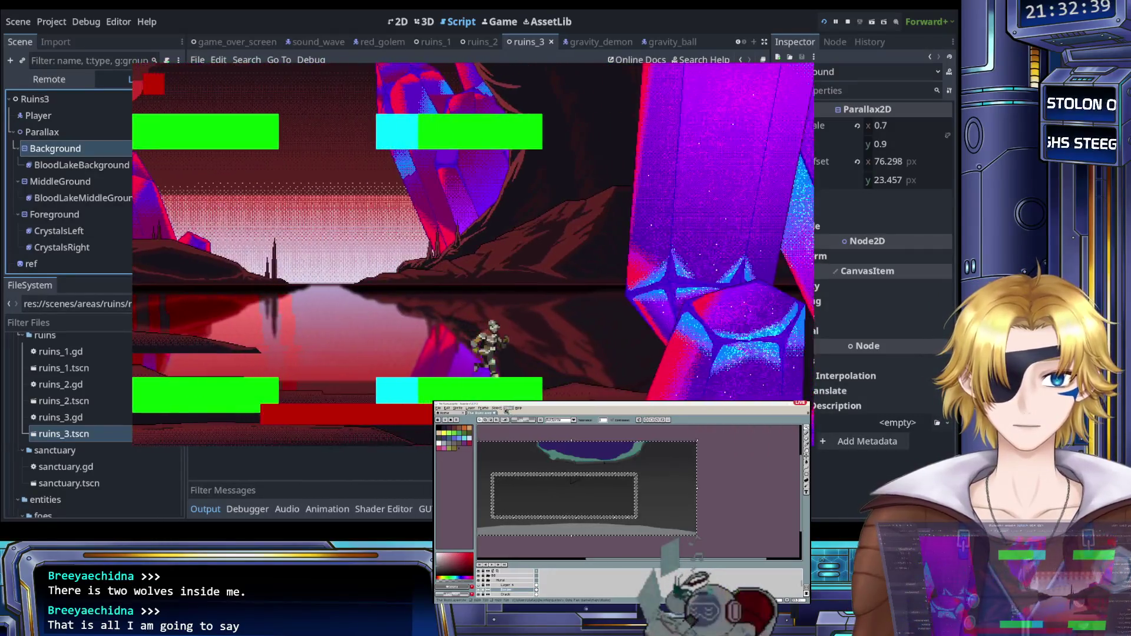
key("Return")
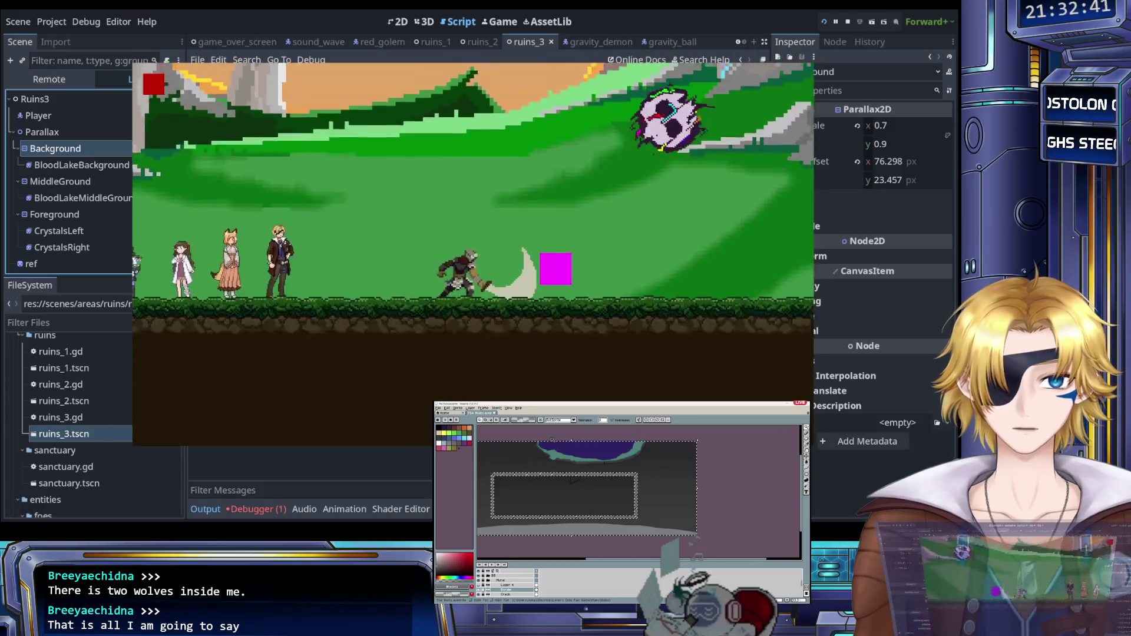
key("Return")
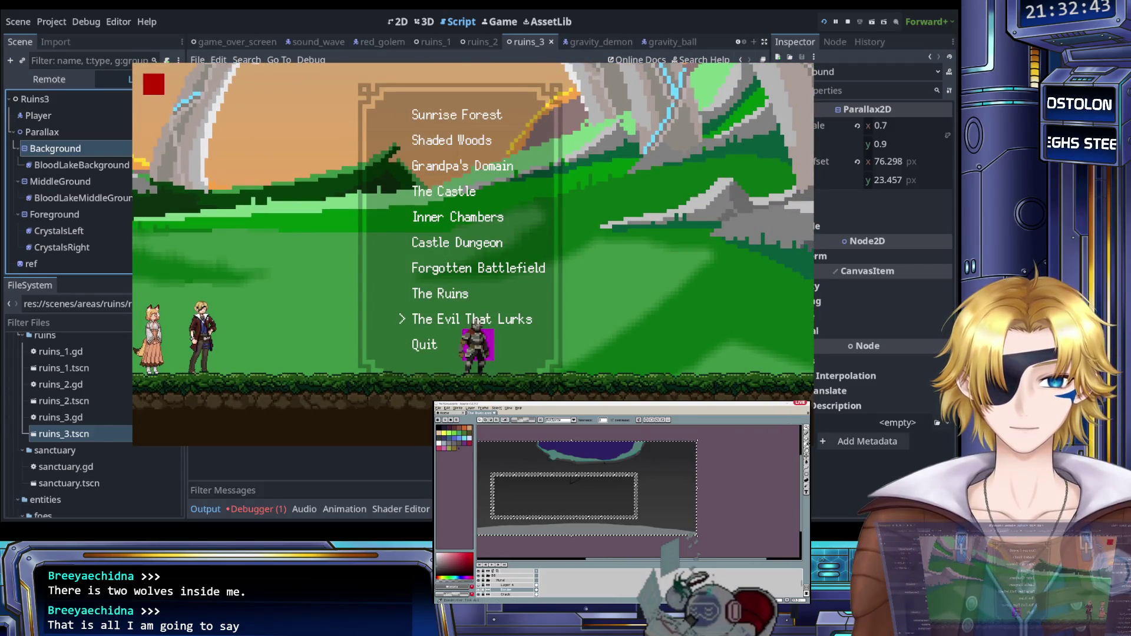
Step: Replay The Evil That Lurks, running across the ledges and attacking along the way
key("Return")
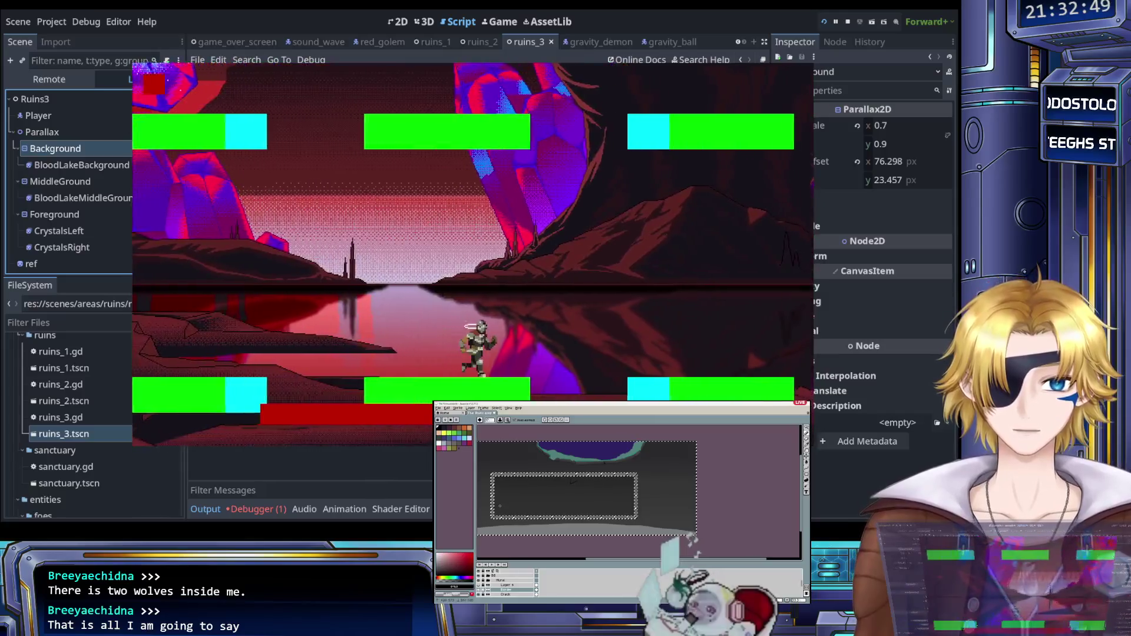
key("Right")
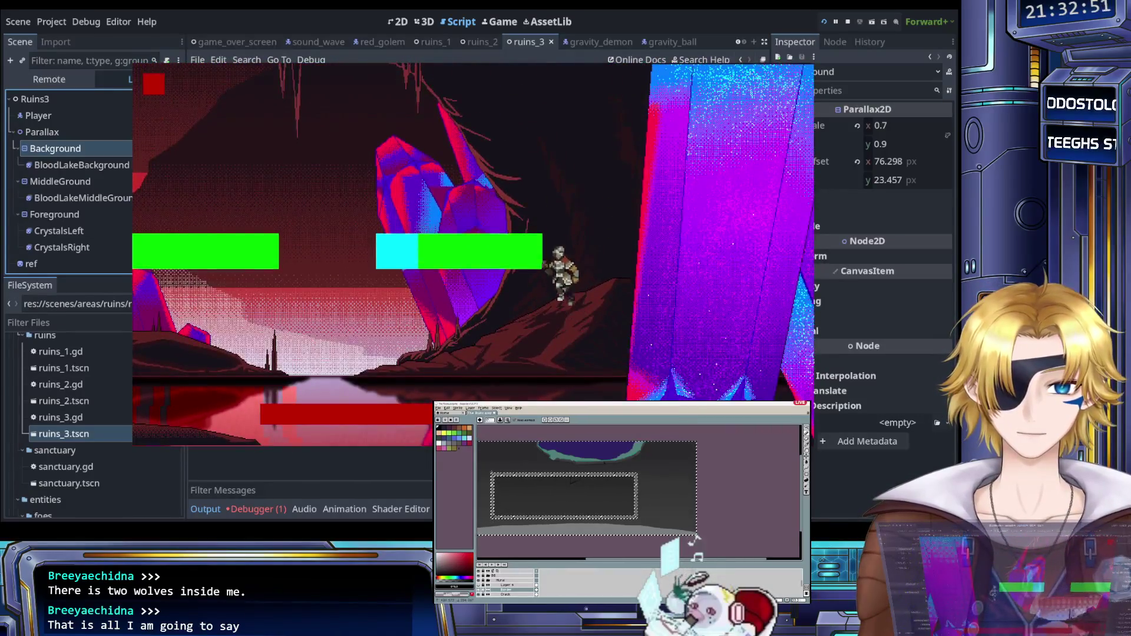
key("Left")
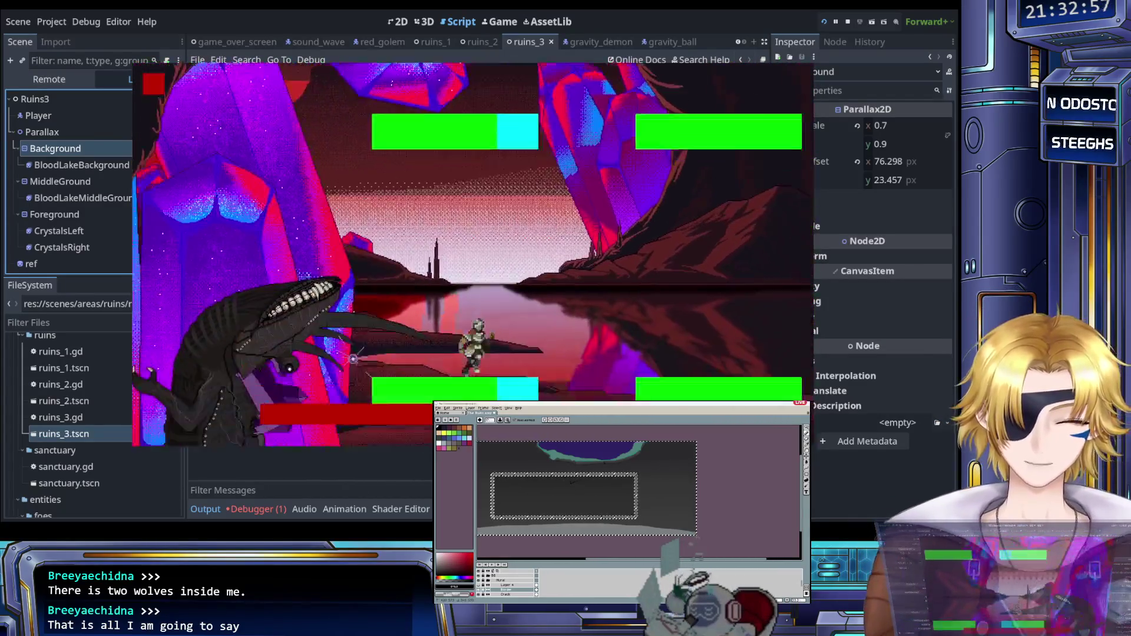
key("Right")
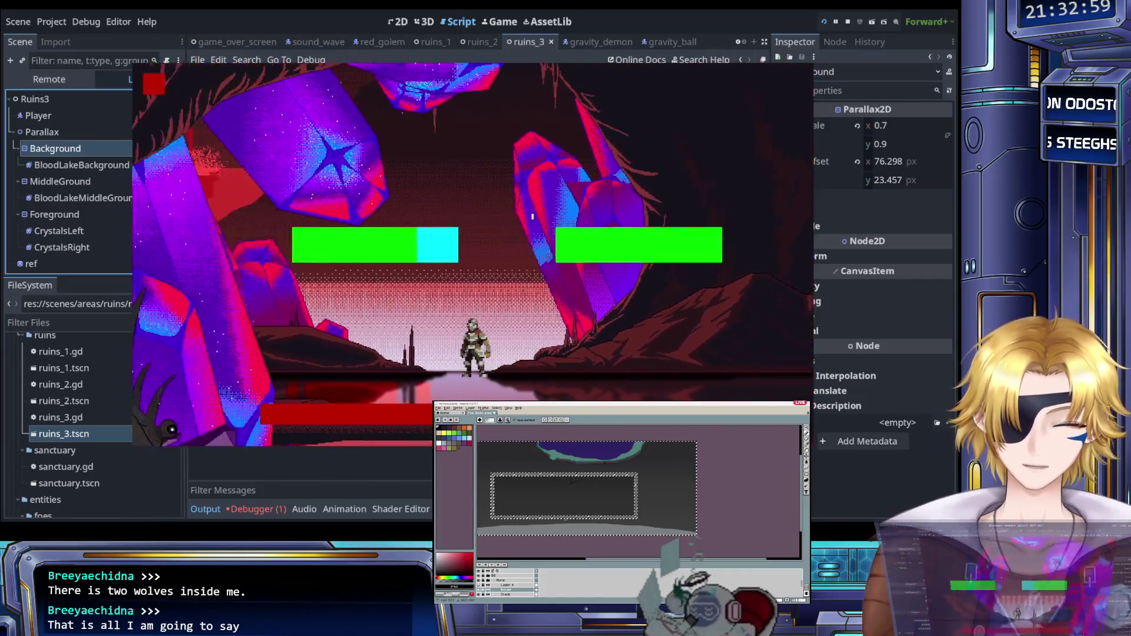
key("space")
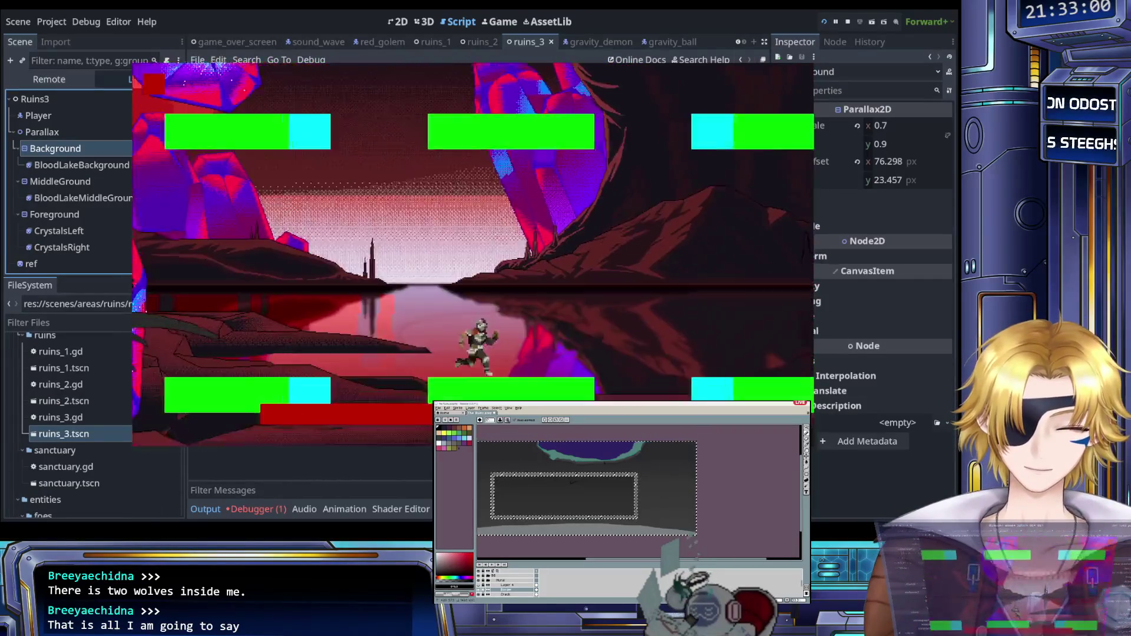
key("Right")
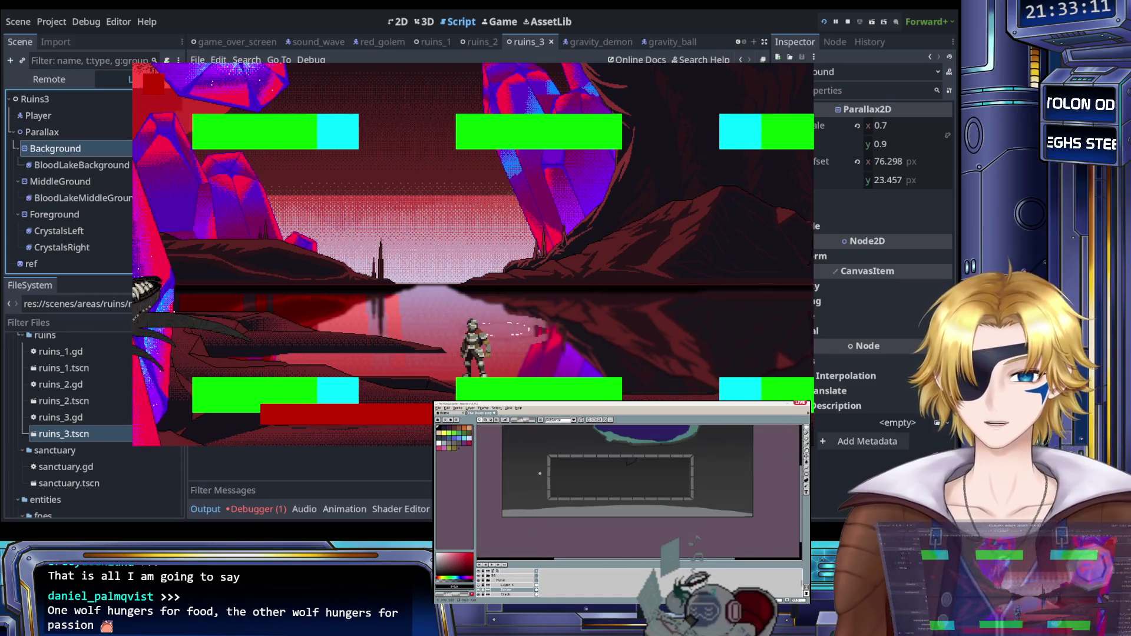
Step: Return to the ruins_3.gd script in the Godot editor
scroll(580, 491, "up", 3)
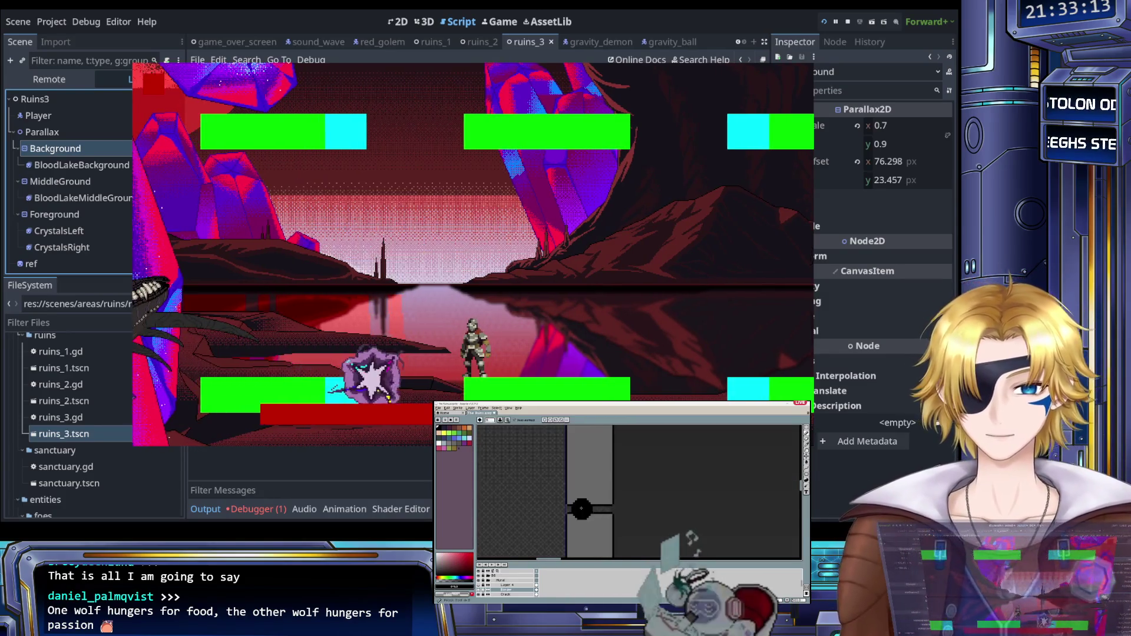
scroll(581, 505, "down", 5)
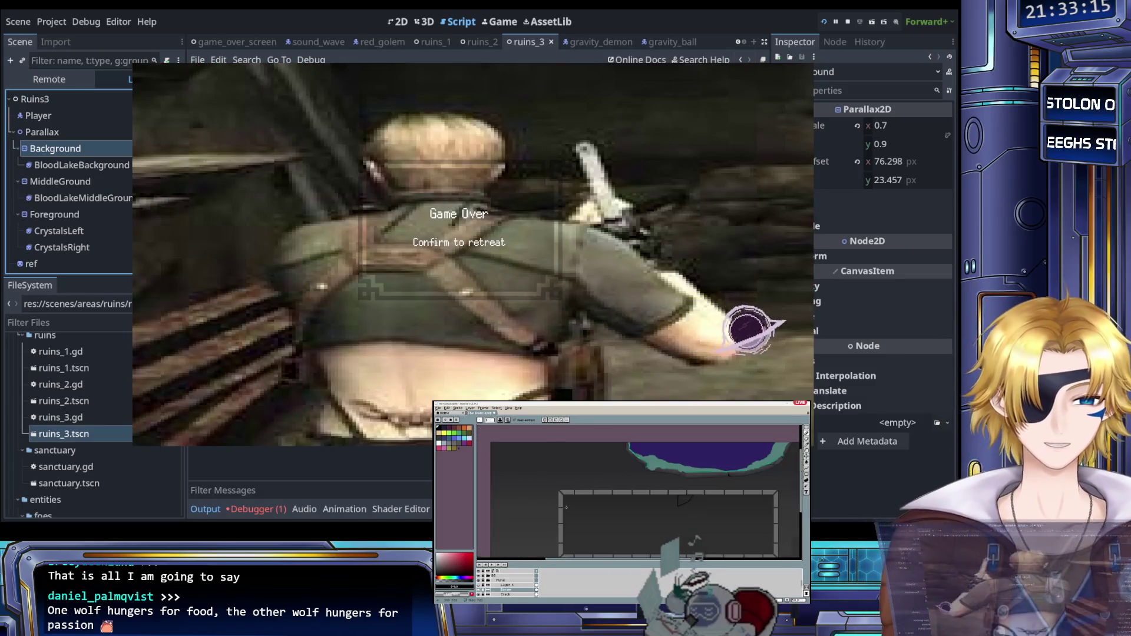
scroll(585, 475, "down", 2)
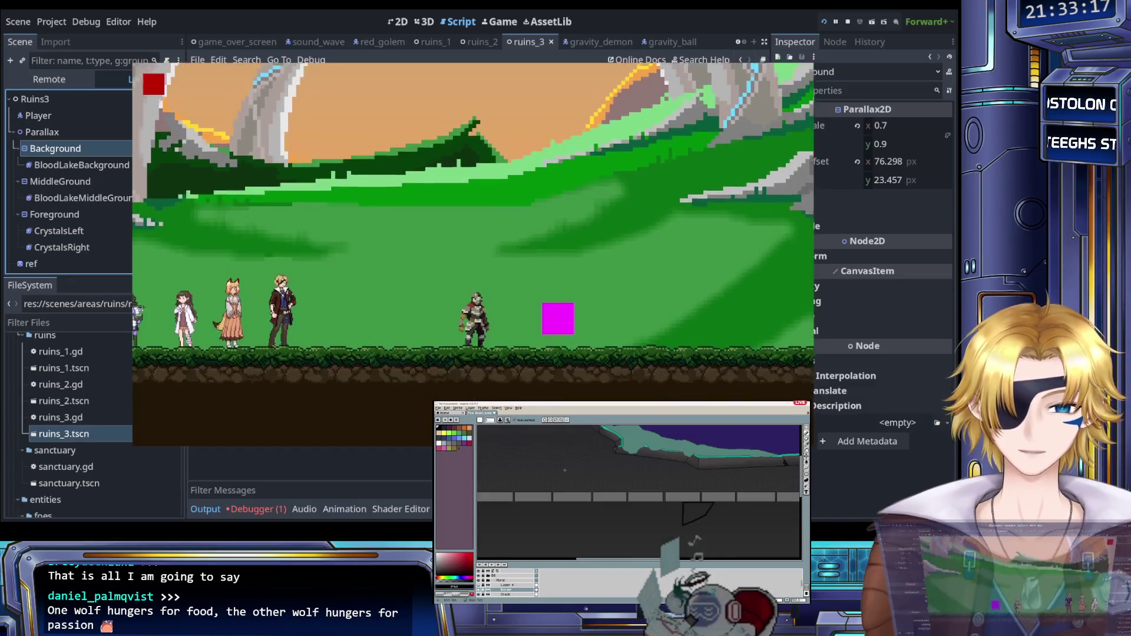
scroll(610, 466, "down", 2)
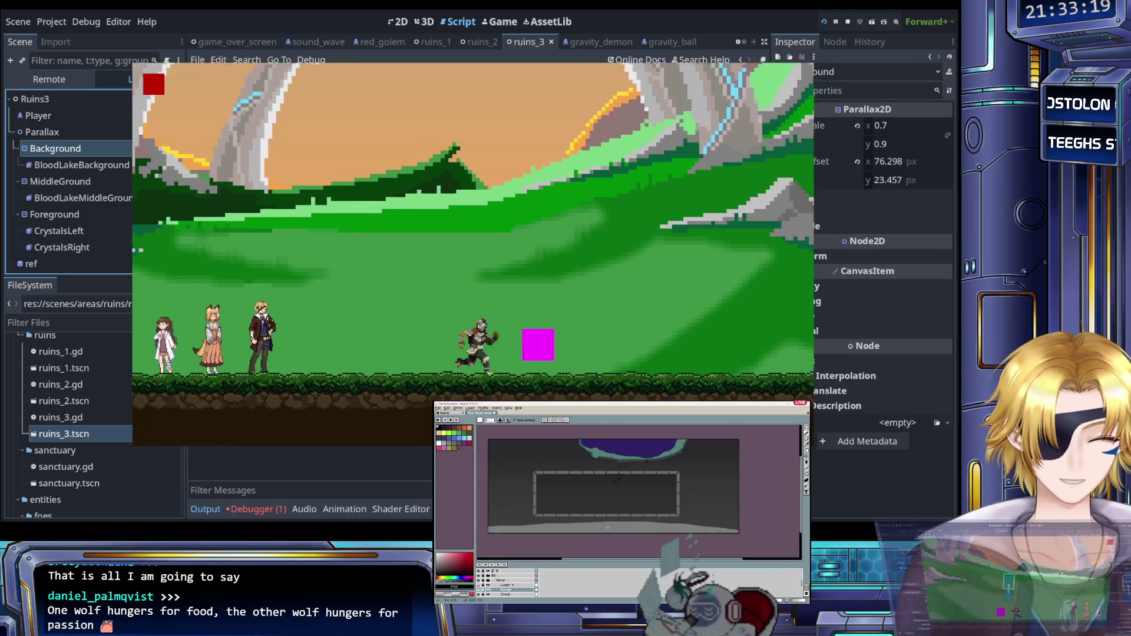
scroll(582, 486, "up", 3)
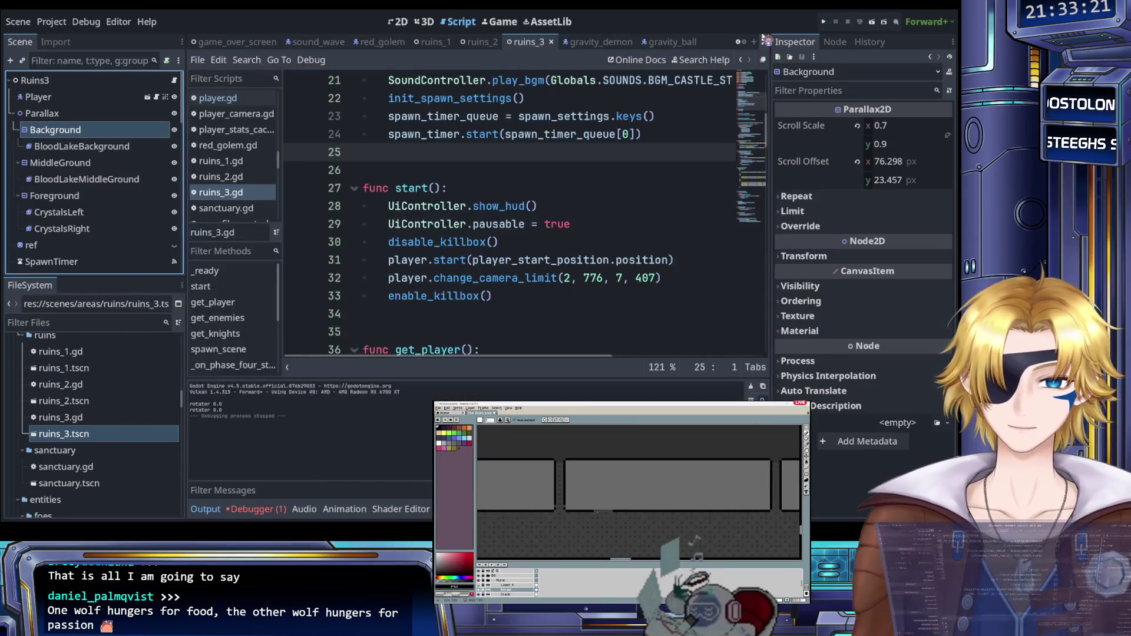
scroll(581, 487, "up", 2)
left_click(555, 134)
key("ctrl+s")
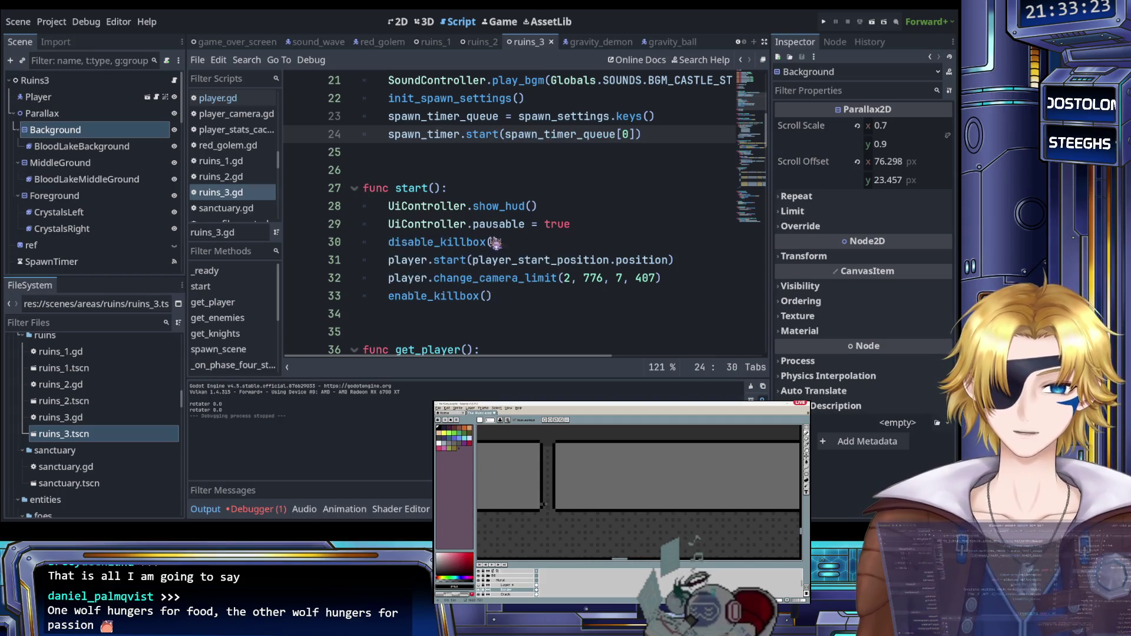
left_click(282, 509)
left_click(211, 511)
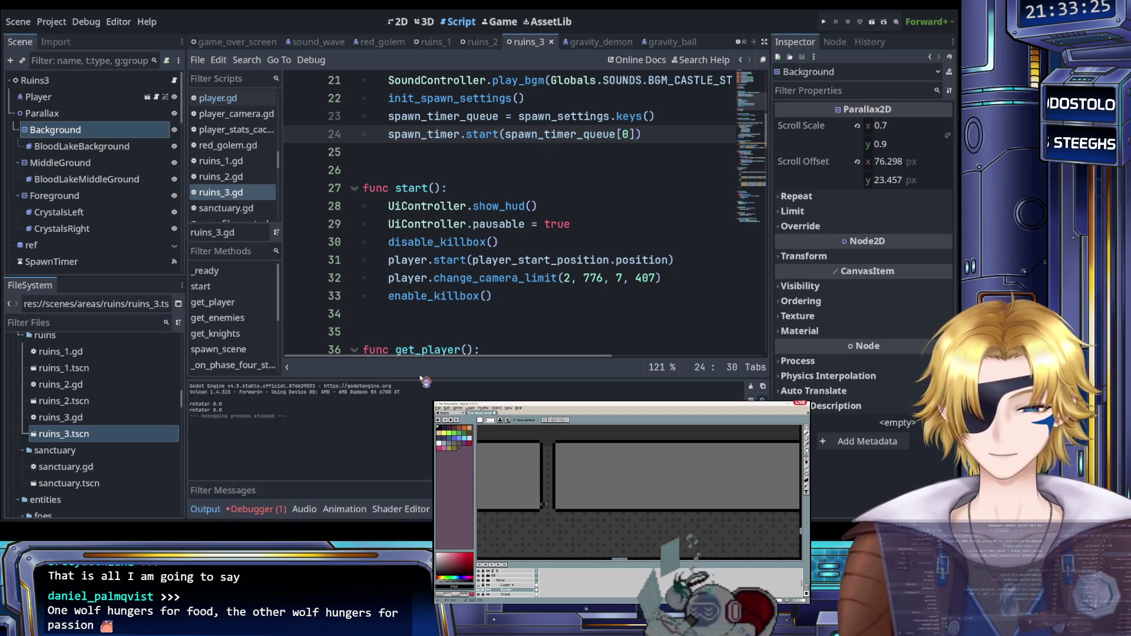
left_click(495, 277)
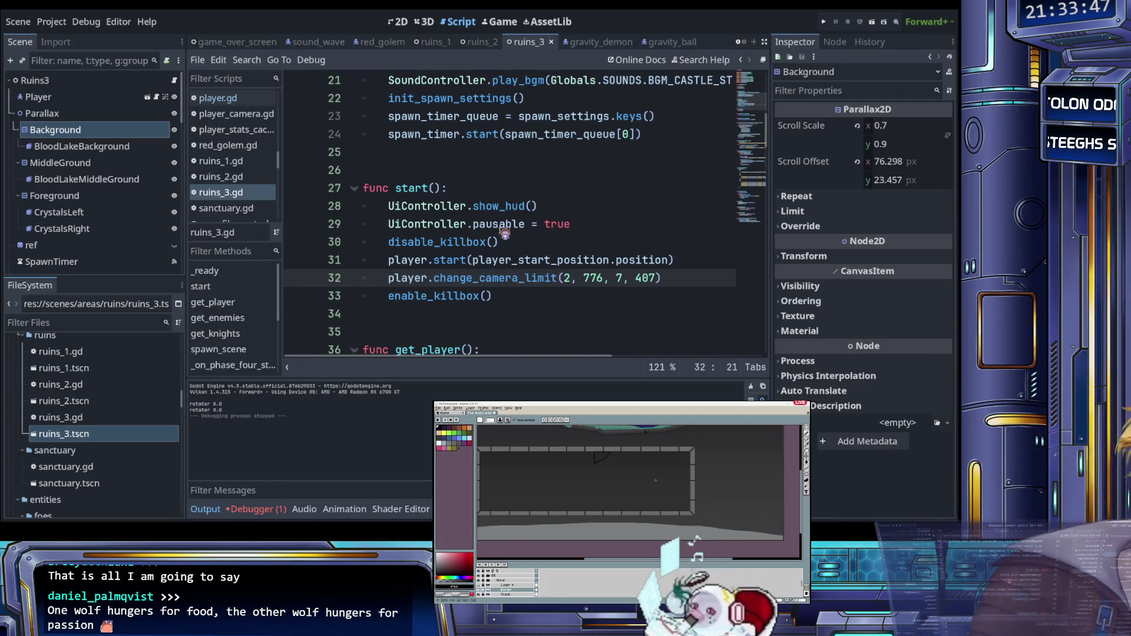
left_click(548, 210)
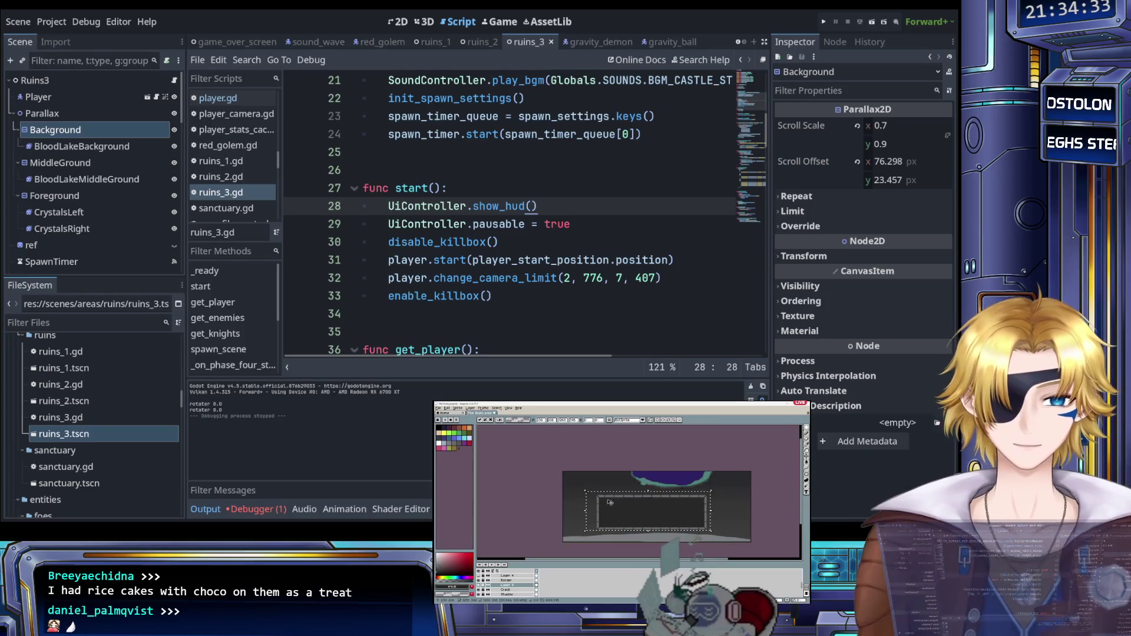
key("alt+Tab")
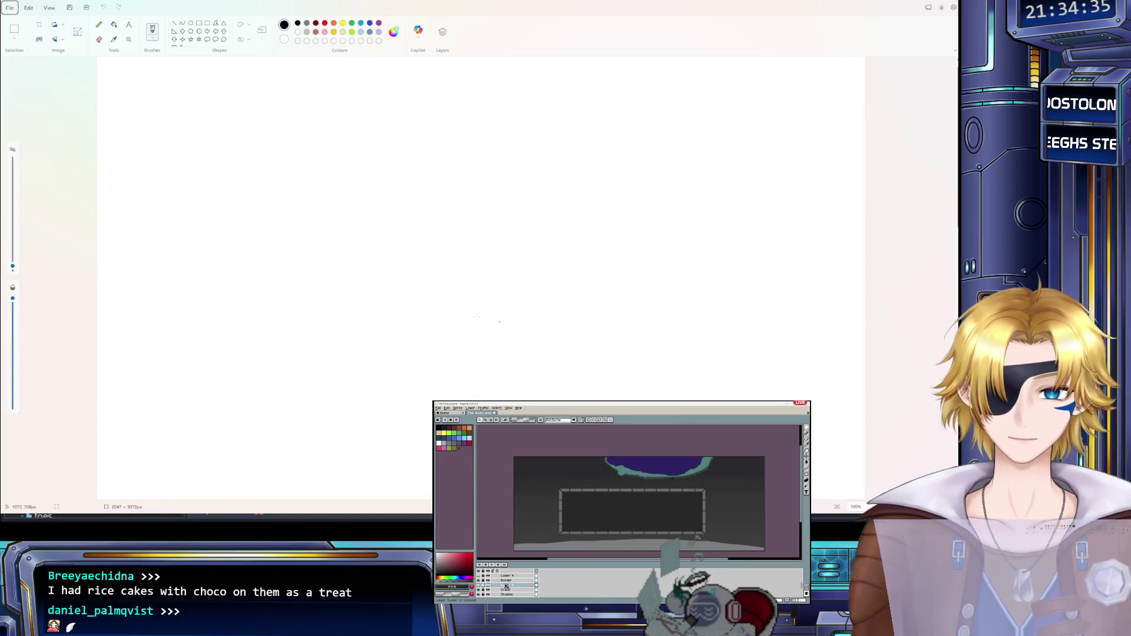
Step: Paste the photo of broken Oreo cookies in a creamy white mug onto the Paint canvas and zoom to view it
key("ctrl+v")
scroll(453, 312, "down", 5)
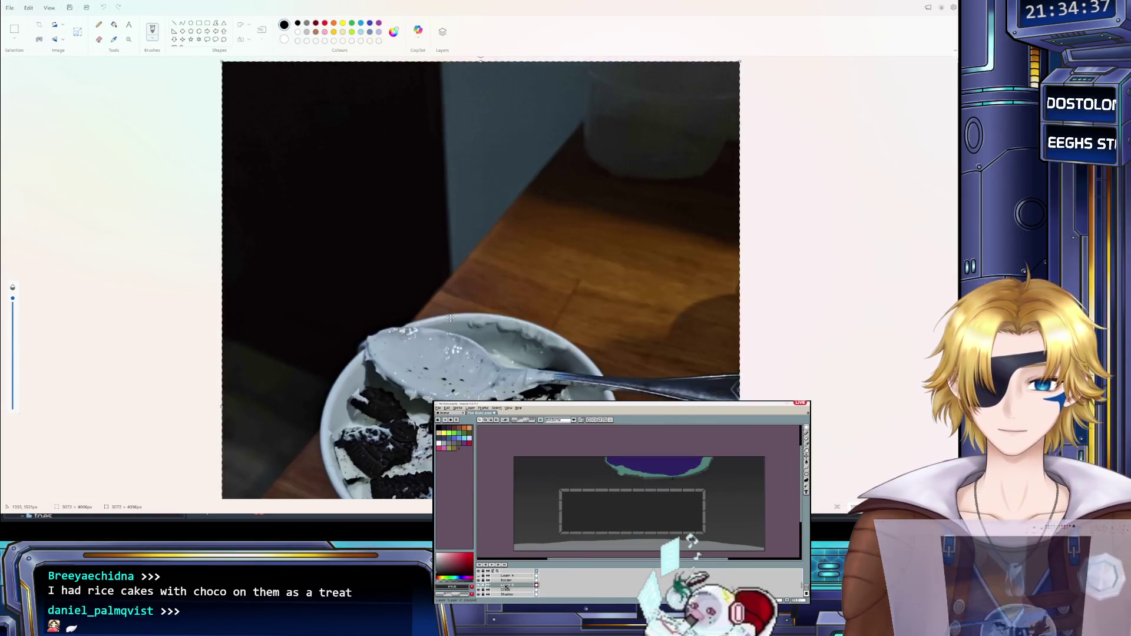
scroll(514, 328, "down", 1)
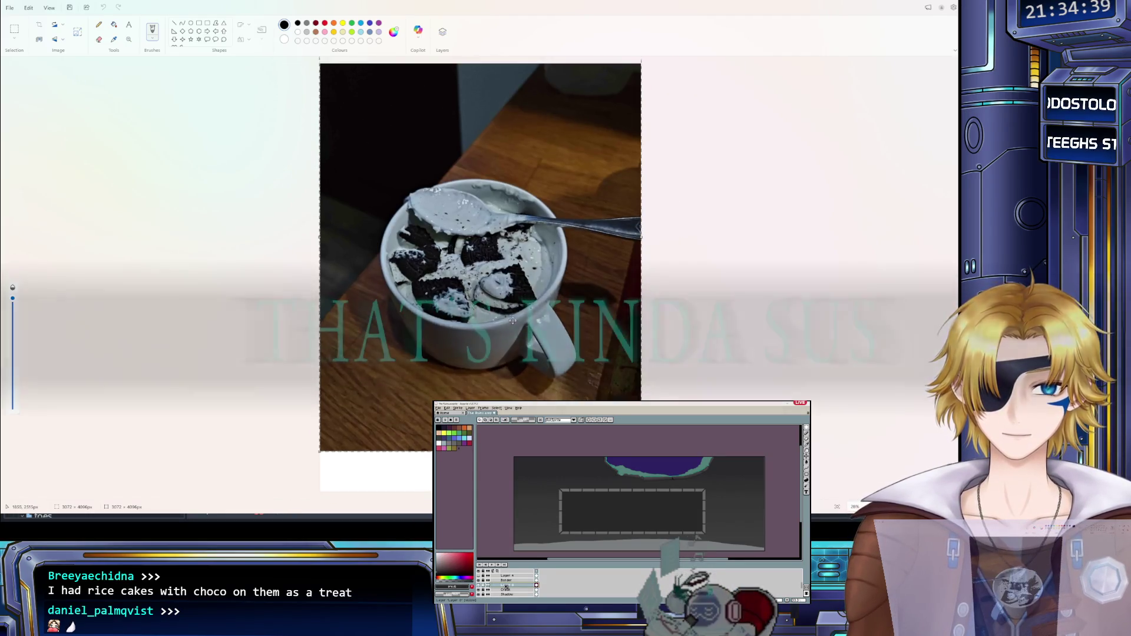
scroll(465, 237, "up", 2)
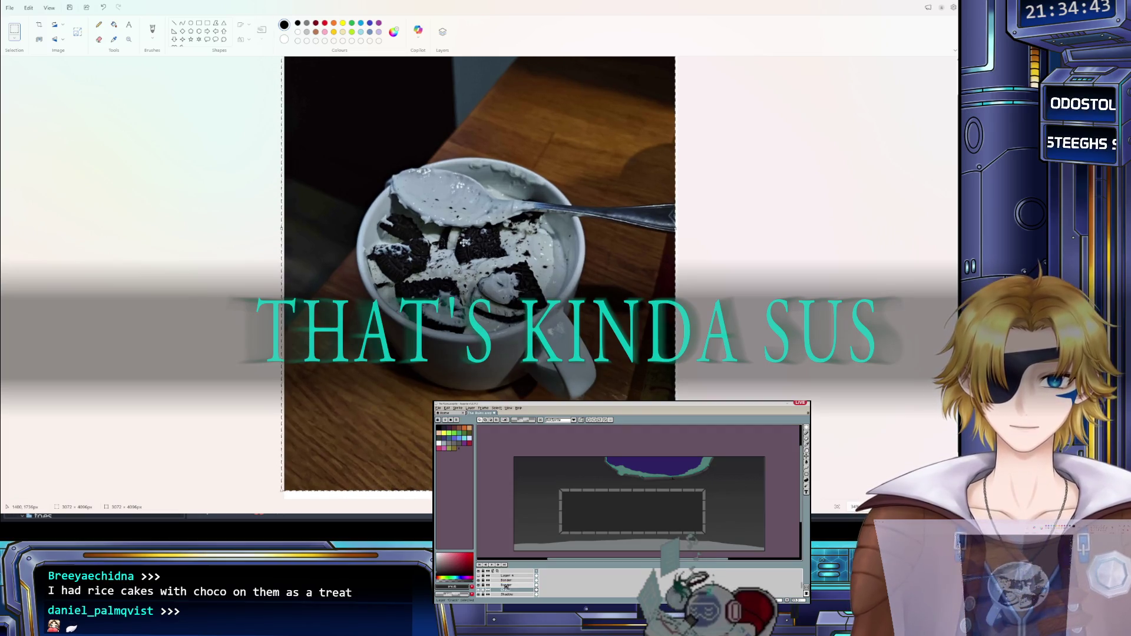
scroll(464, 241, "up", 2)
scroll(434, 211, "up", 2)
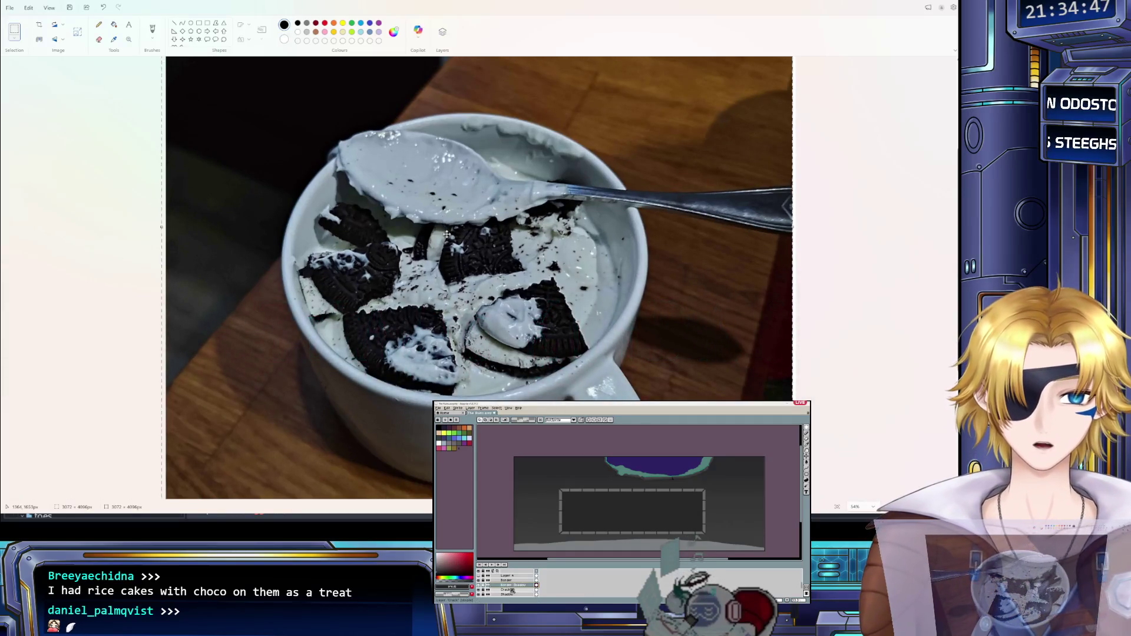
scroll(446, 234, "down", 2)
scroll(446, 237, "up", 2)
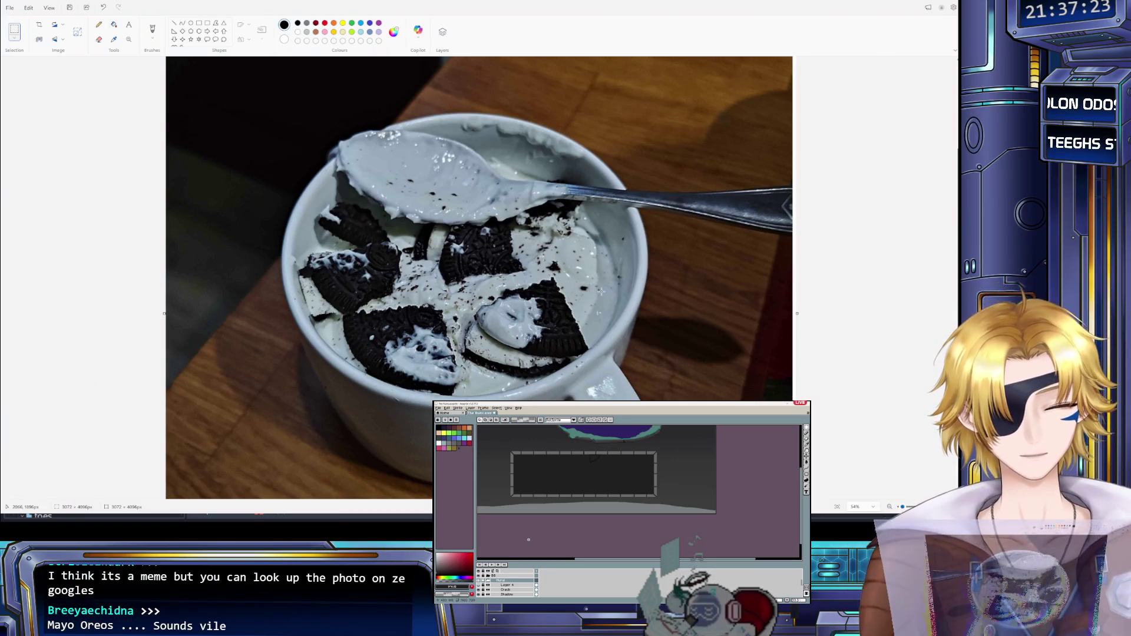
Step: Switch back to the Godot script editor, then return to Paint
key("alt+Tab")
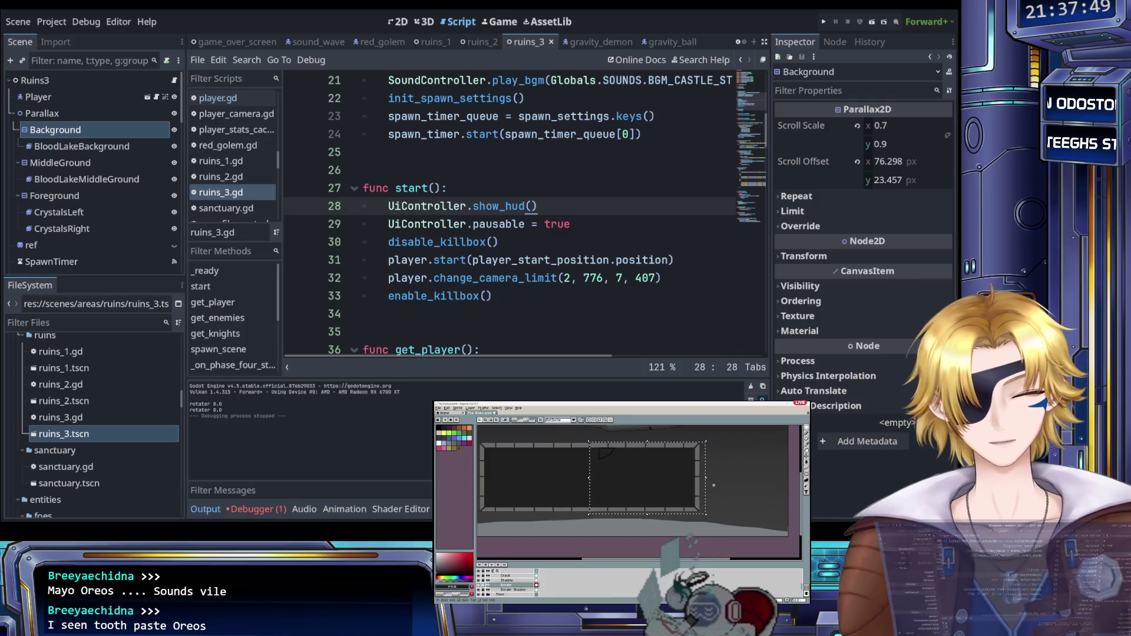
key("alt+Tab")
Step: Paste the Heinz Mayoreo Instagram screenshot, zoom in, nudge it slightly down-right, then return to Godot
key("ctrl+v")
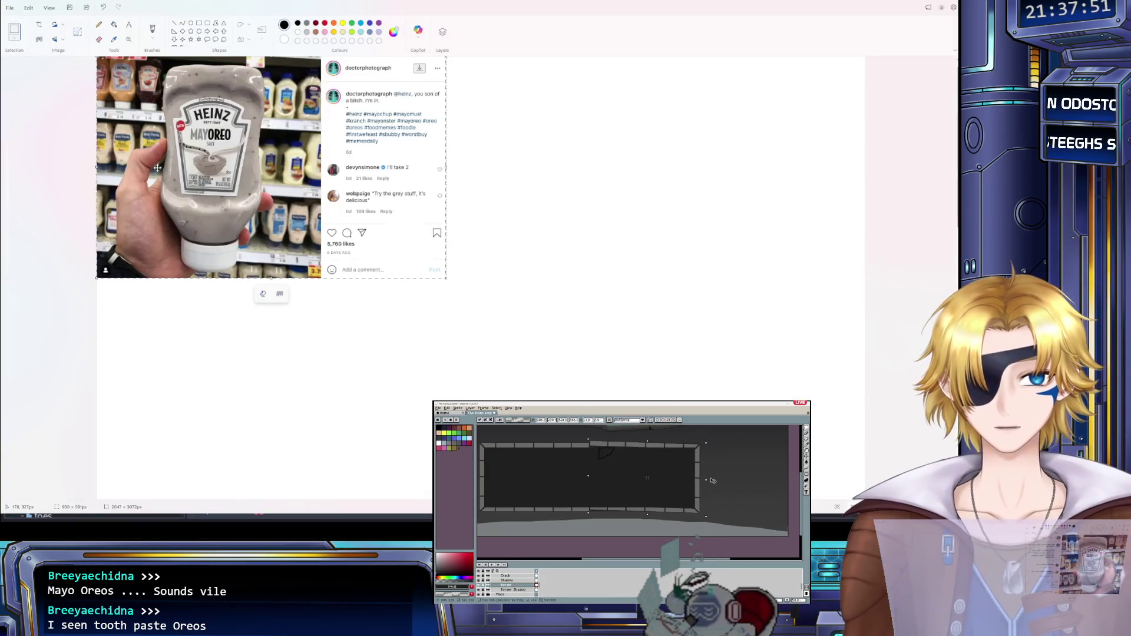
scroll(91, 63, "up", 1)
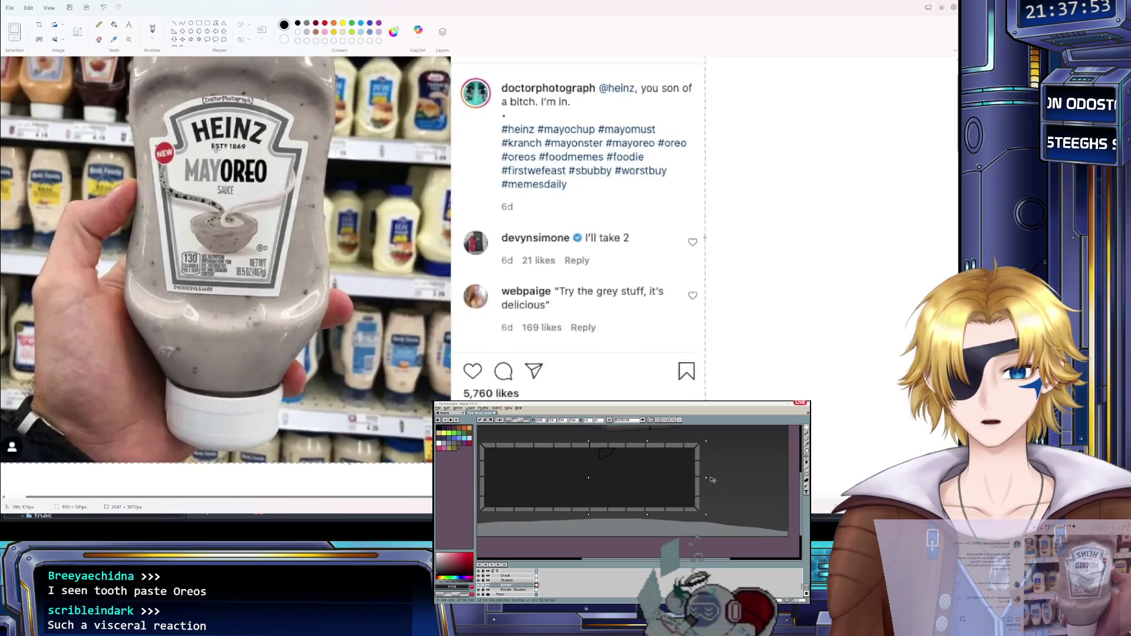
scroll(91, 64, "up", 1)
left_click_drag(370, 322, 380, 342)
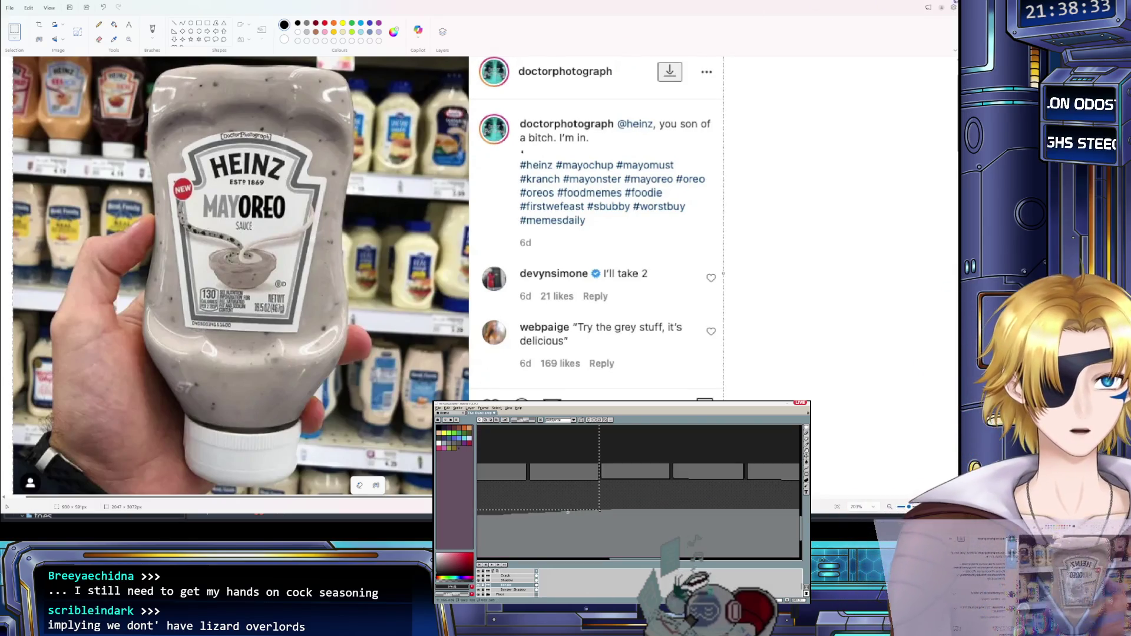
key("alt+Tab")
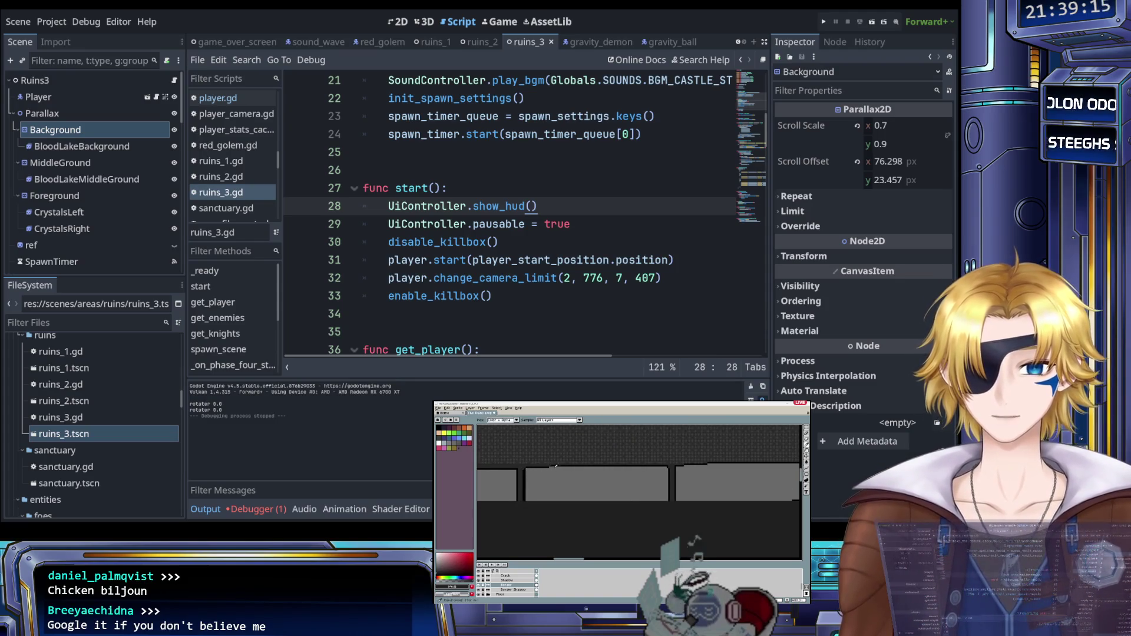
left_click(464, 280)
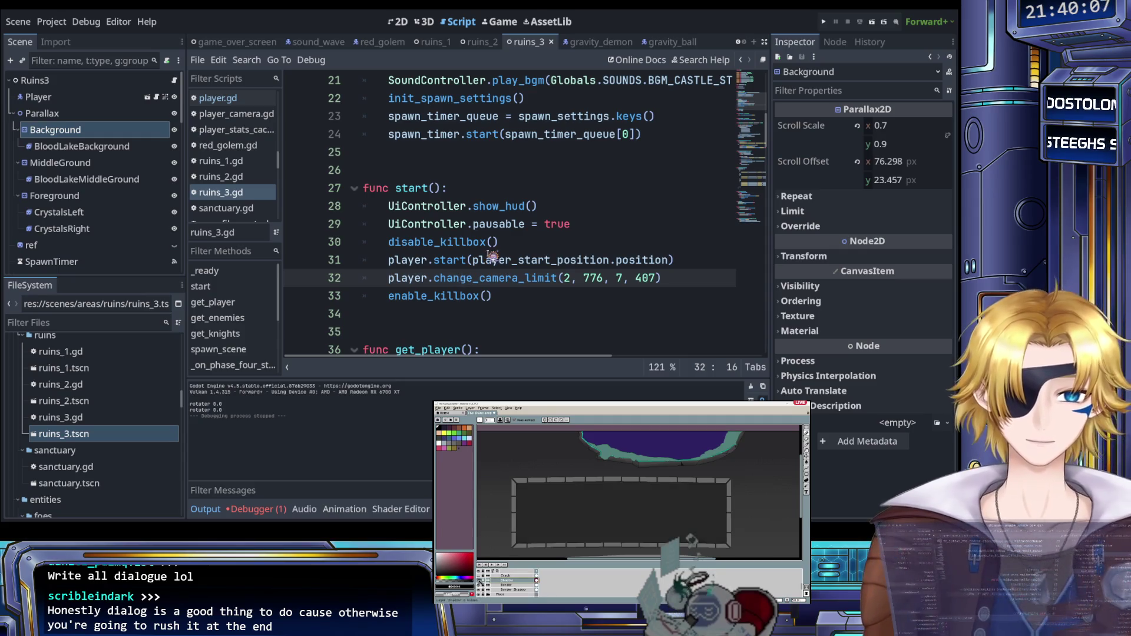
left_click(498, 224)
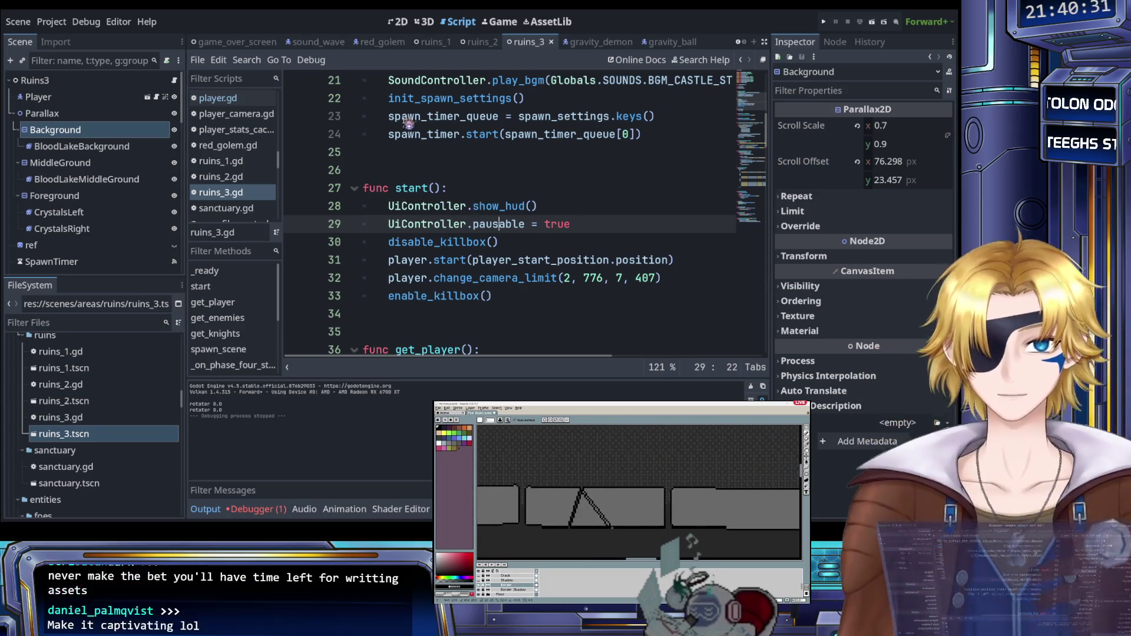
left_click(638, 116, "shift")
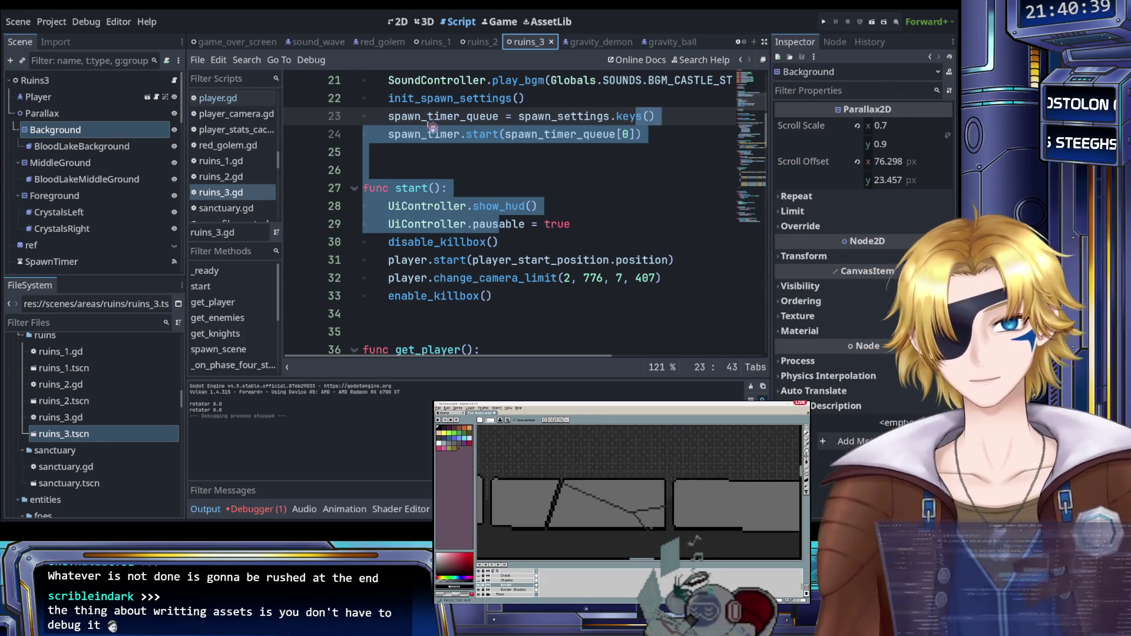
scroll(451, 188, "down", 10)
scroll(451, 188, "down", 20)
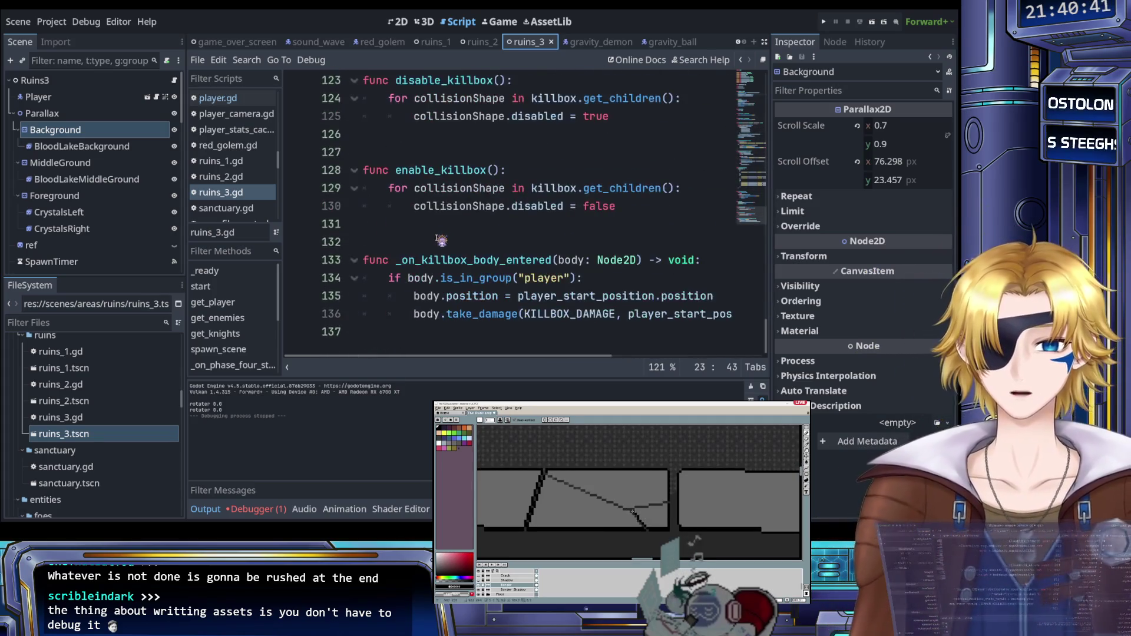
left_click(436, 332)
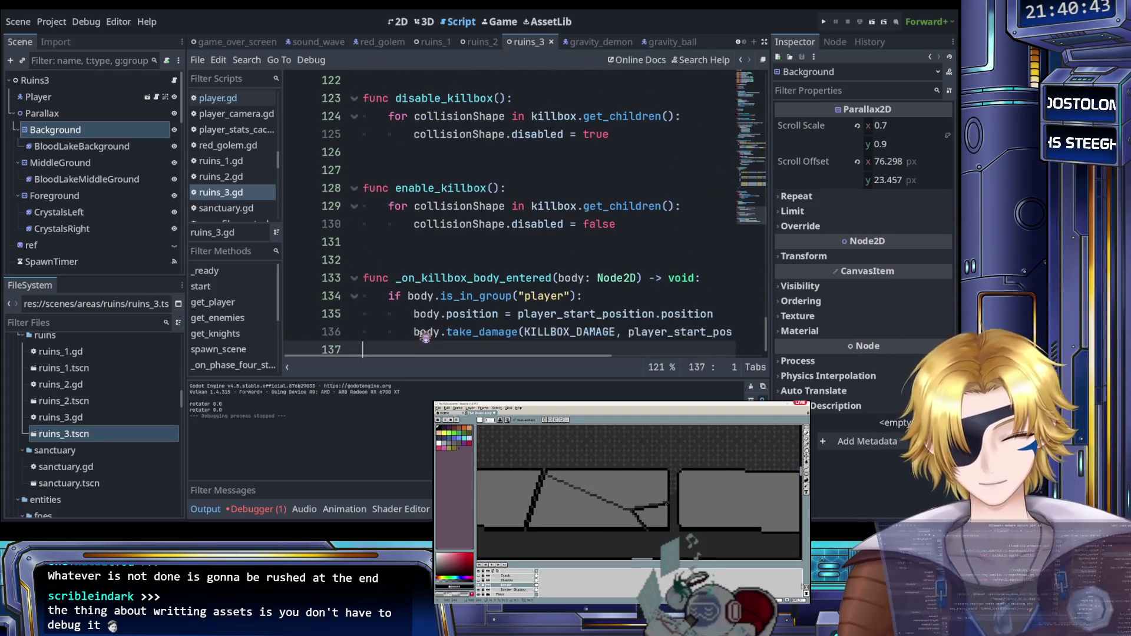
Step: Collapse the areas, menus and services folders in the FileSystem dock
scroll(109, 418, "up", 5)
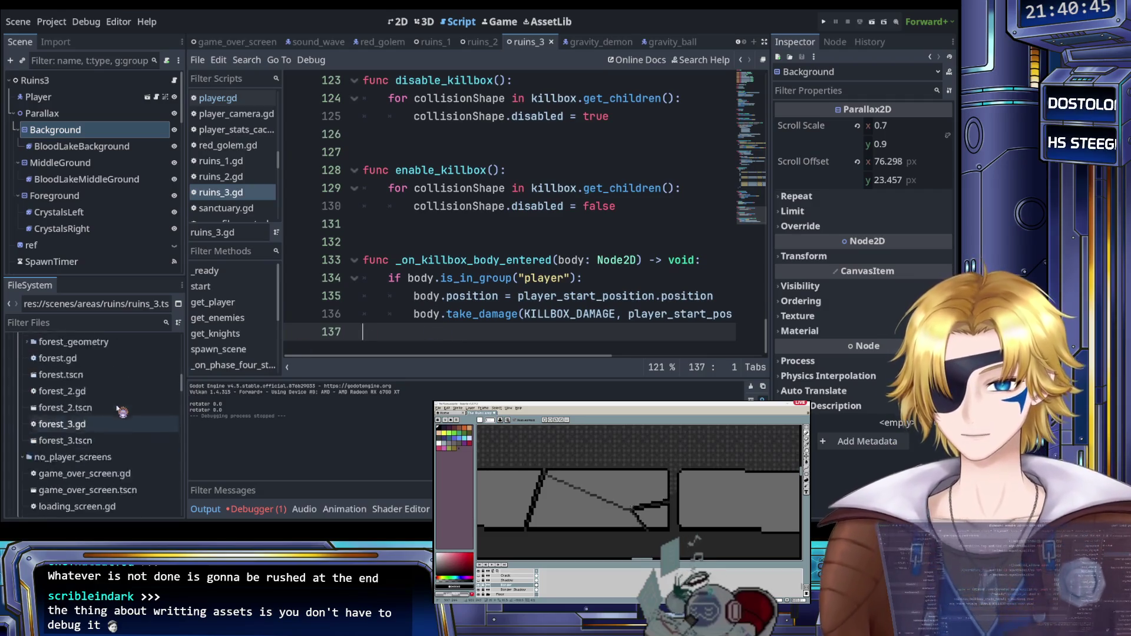
scroll(95, 416, "up", 6)
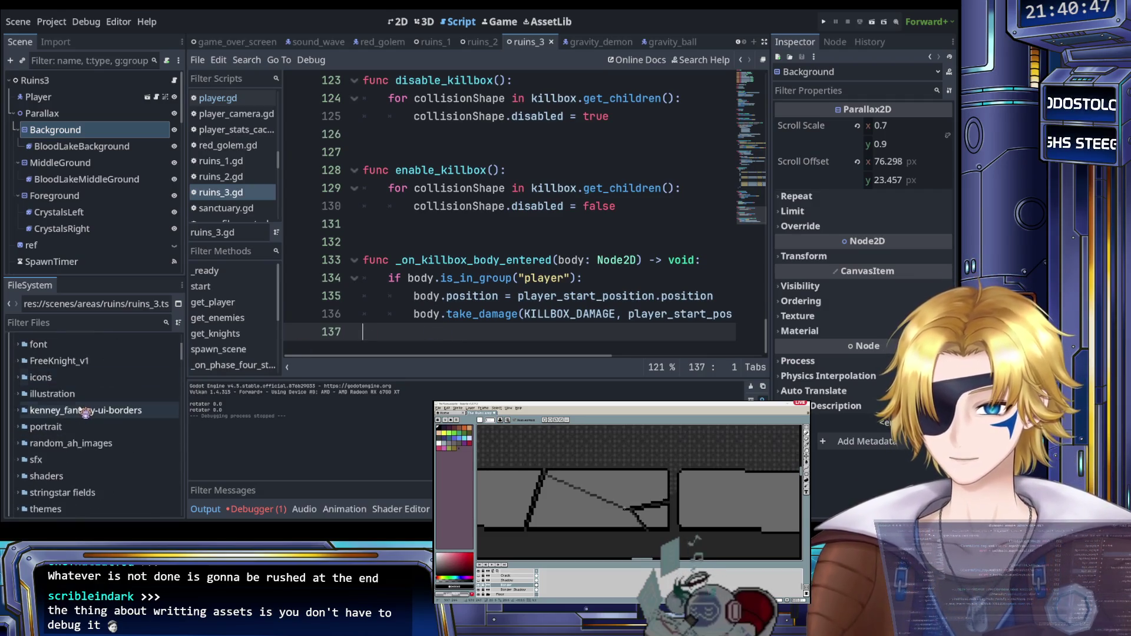
scroll(84, 413, "down", 8)
scroll(59, 412, "down", 1)
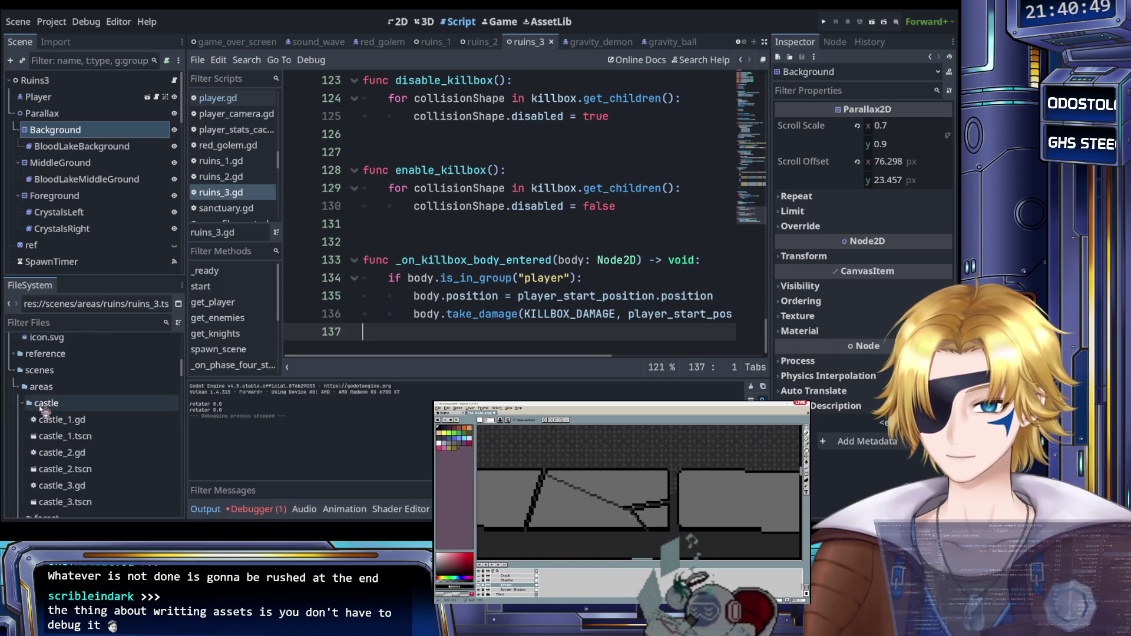
left_click(19, 405)
left_click(23, 417)
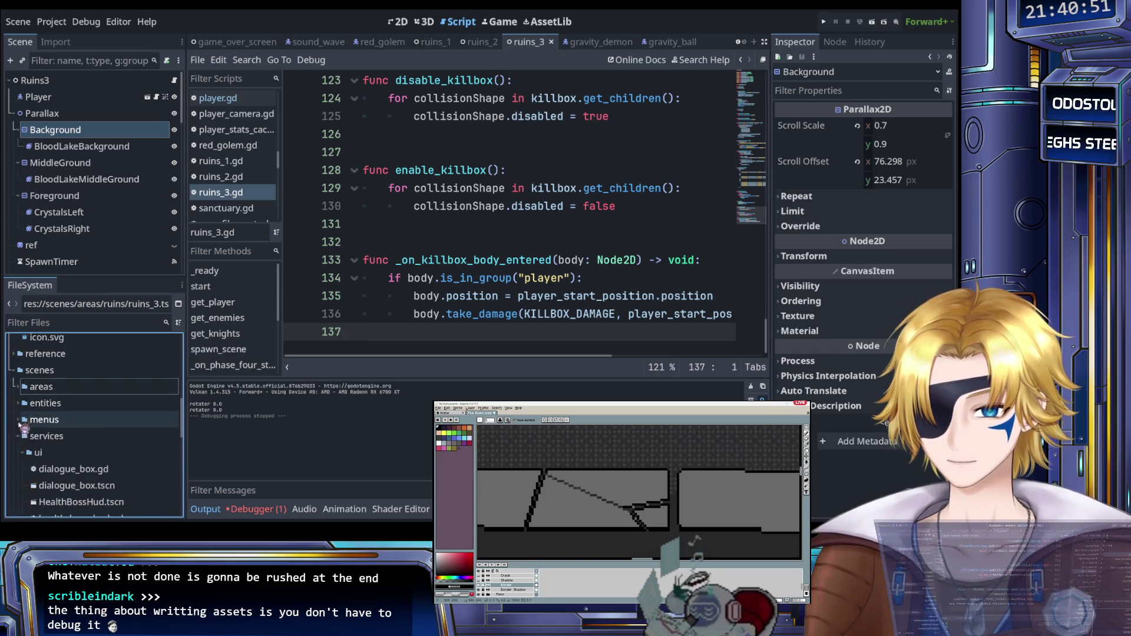
left_click(20, 436)
Step: Collapse the scenes and assets folders and select the res:// project root
scroll(70, 416, "down", 2)
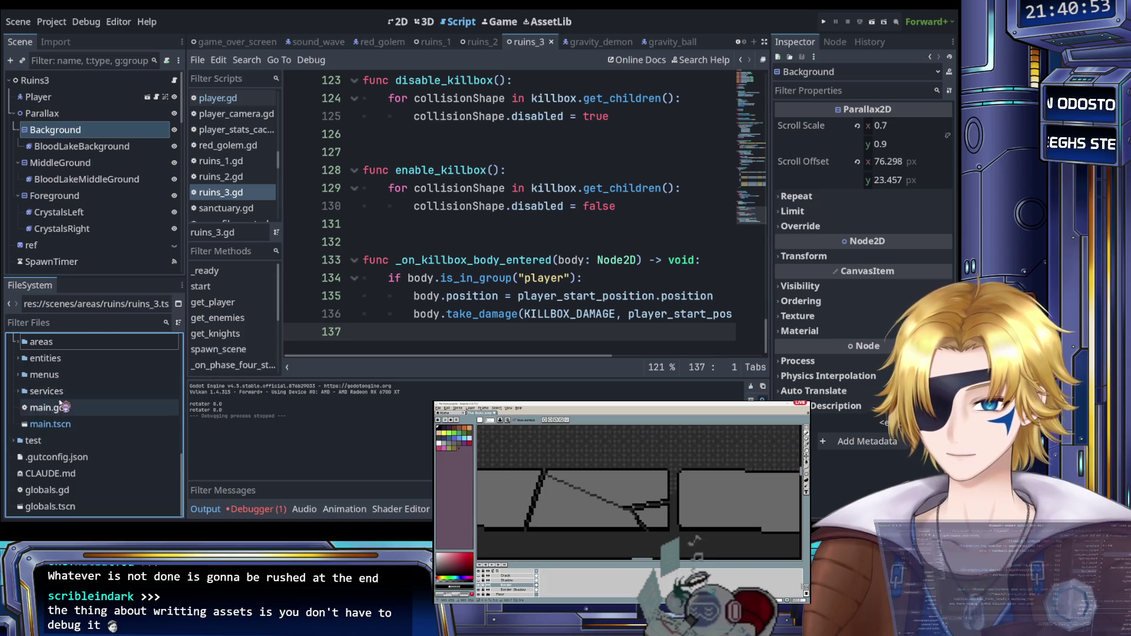
scroll(66, 409, "up", 2)
left_click(52, 376)
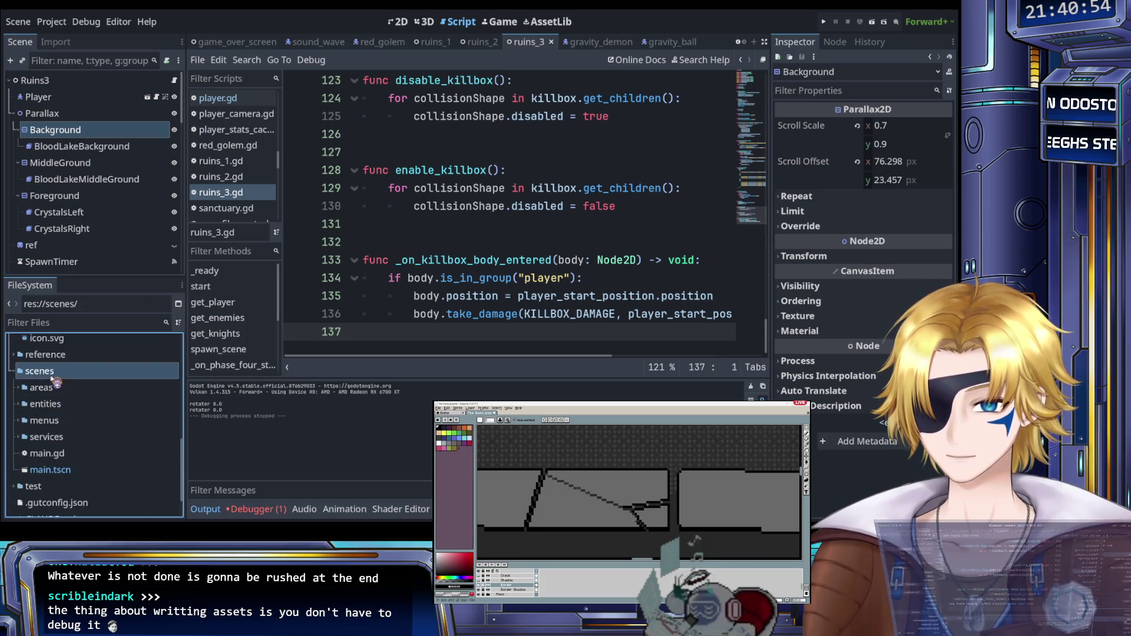
left_click(18, 373)
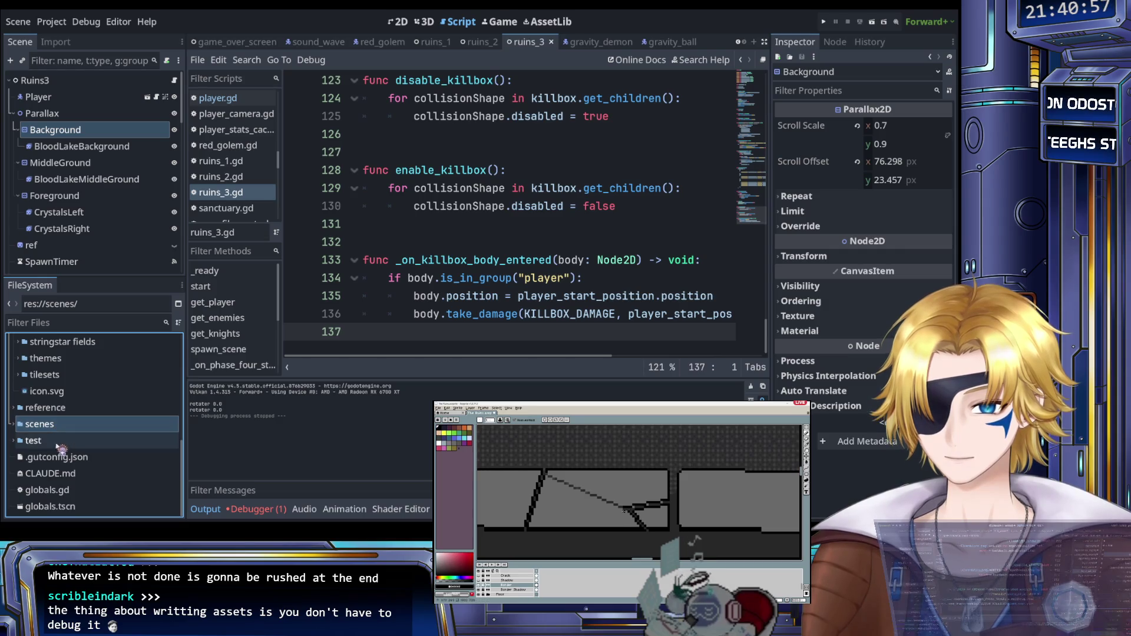
scroll(74, 460, "up", 8)
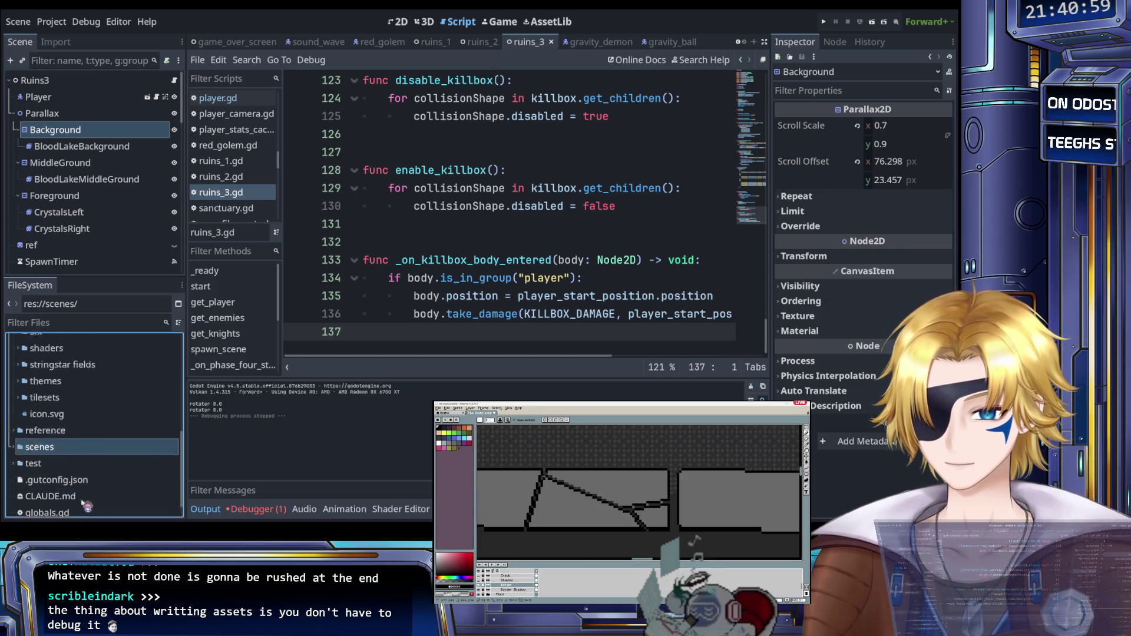
left_click(59, 395)
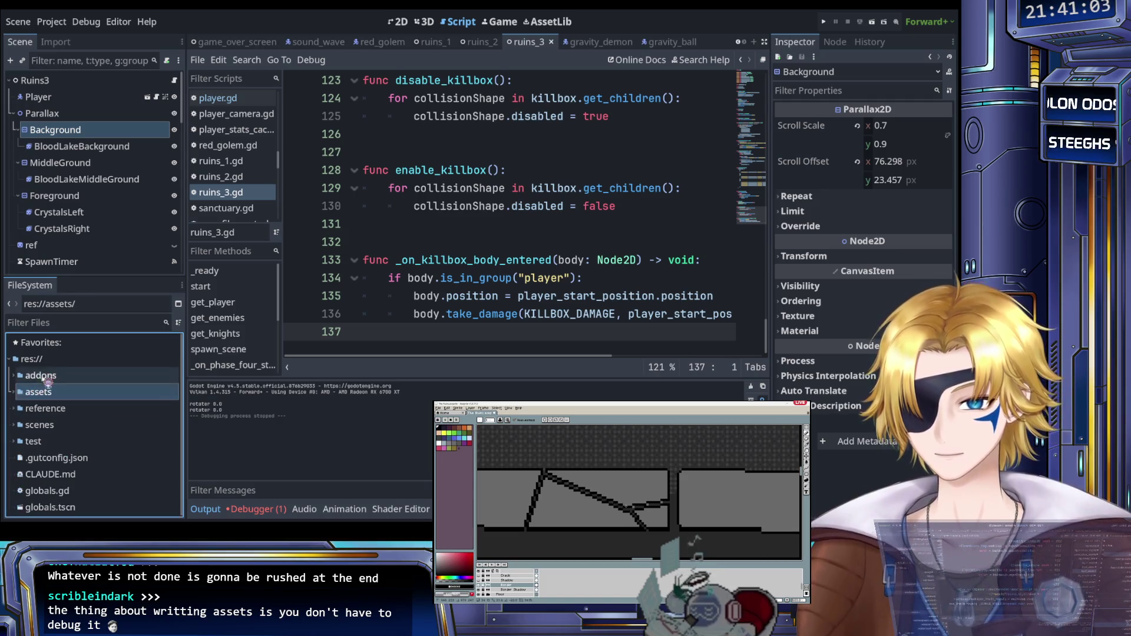
left_click(13, 391)
left_click(51, 361)
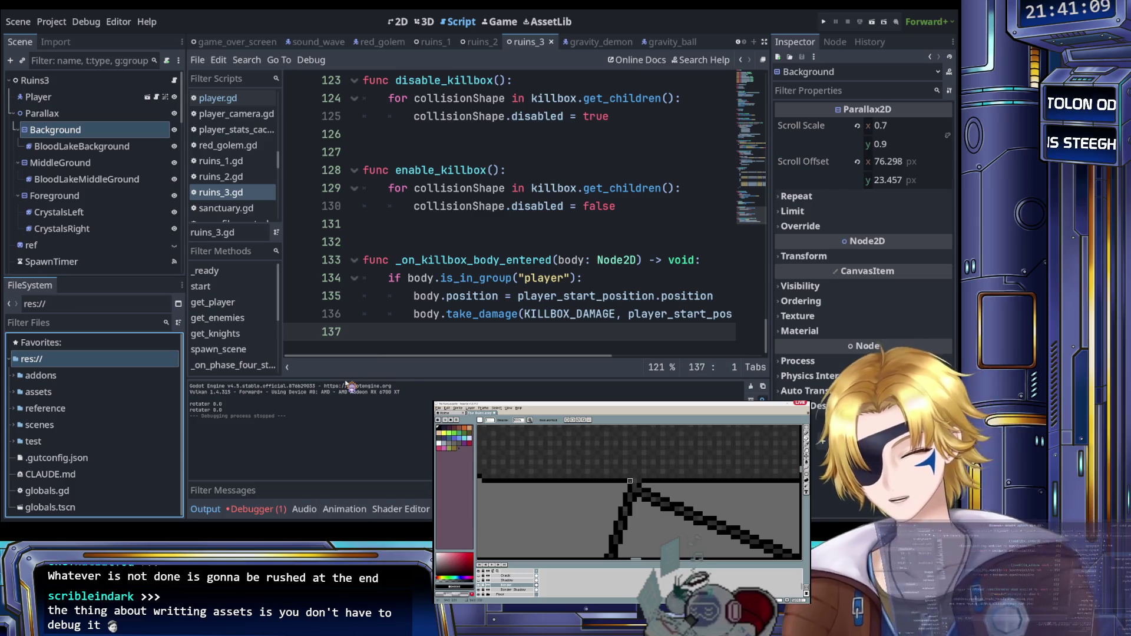
key("Down")
key("Down")
key("Down")
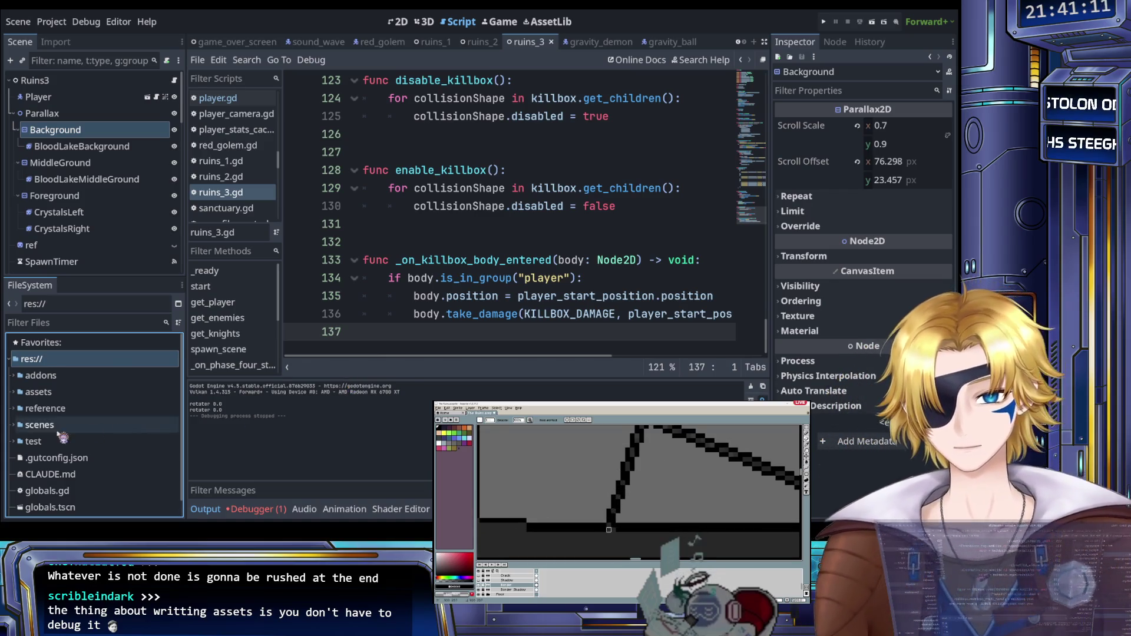
Step: Open scratch.txt and list the levels forest 1–3, castle 1–3 and ruins 1–3
key("Return")
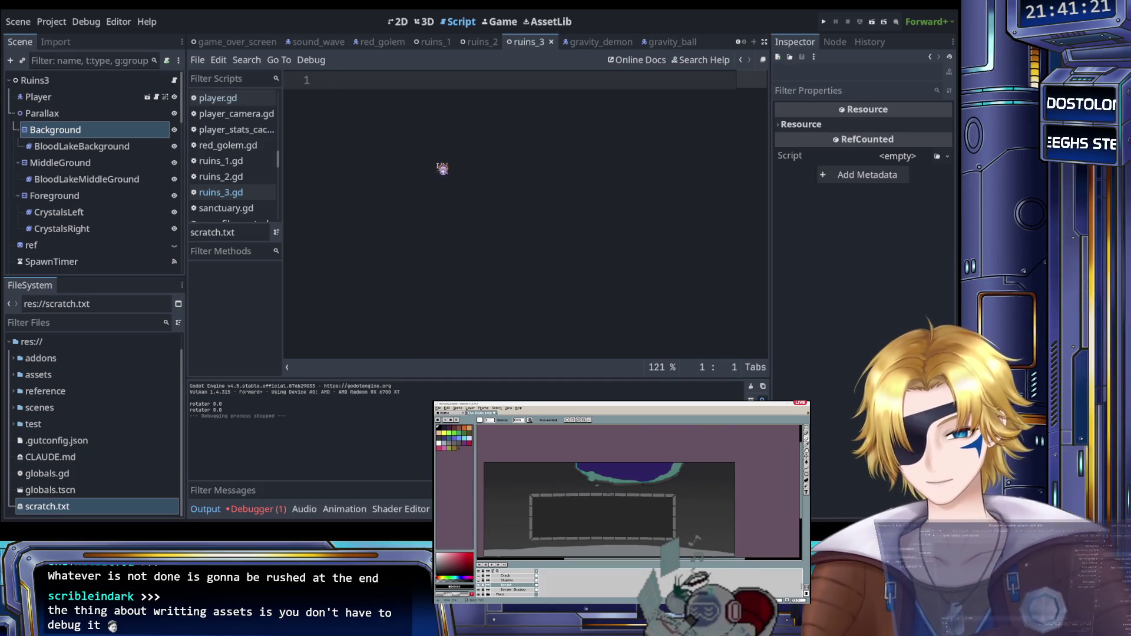
type("f")
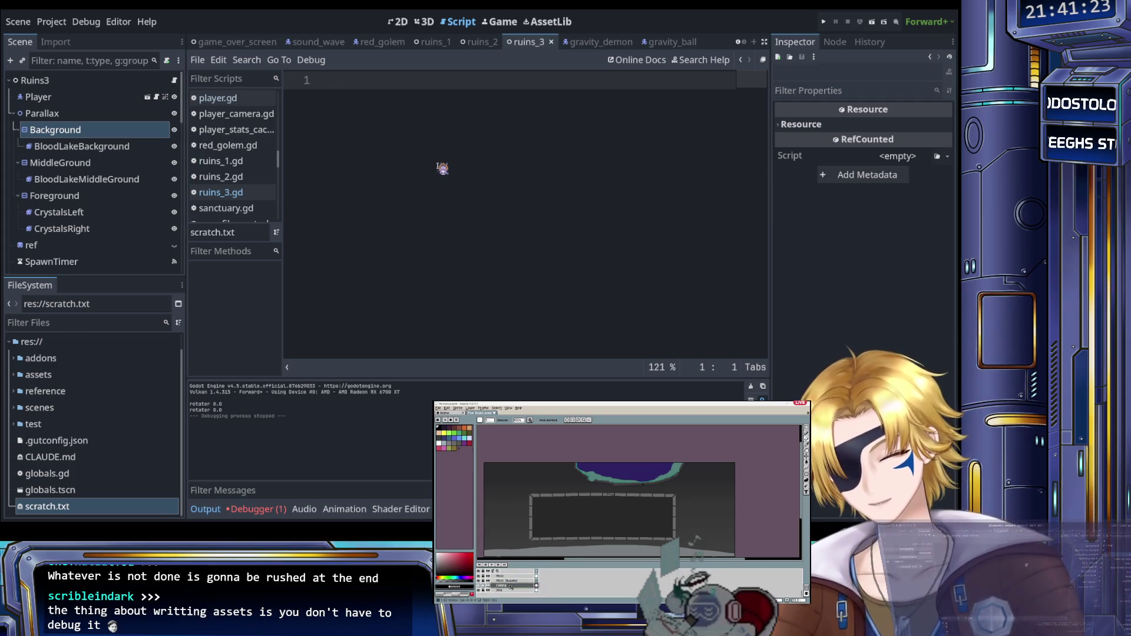
type("orest 1")
key("Return")
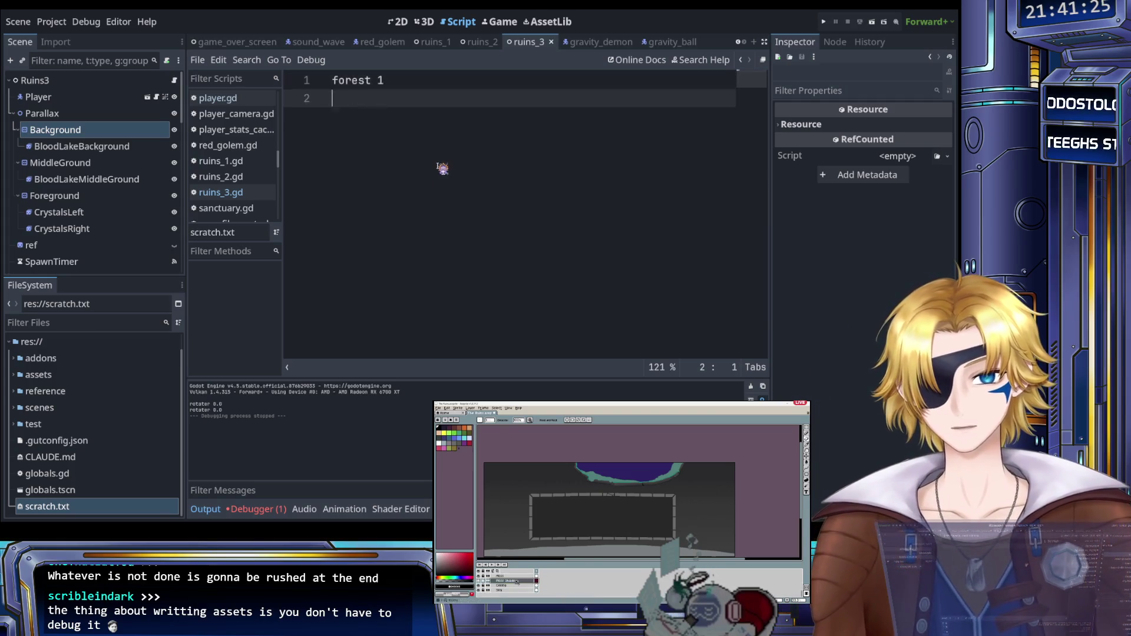
type("forest 2")
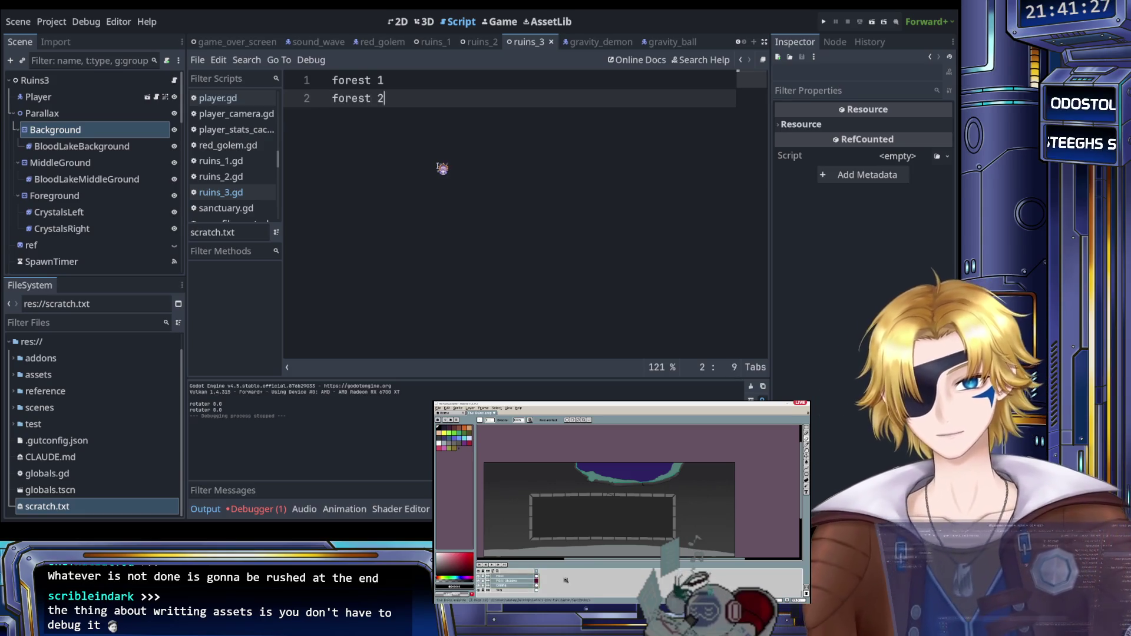
key("Return")
key("Return")
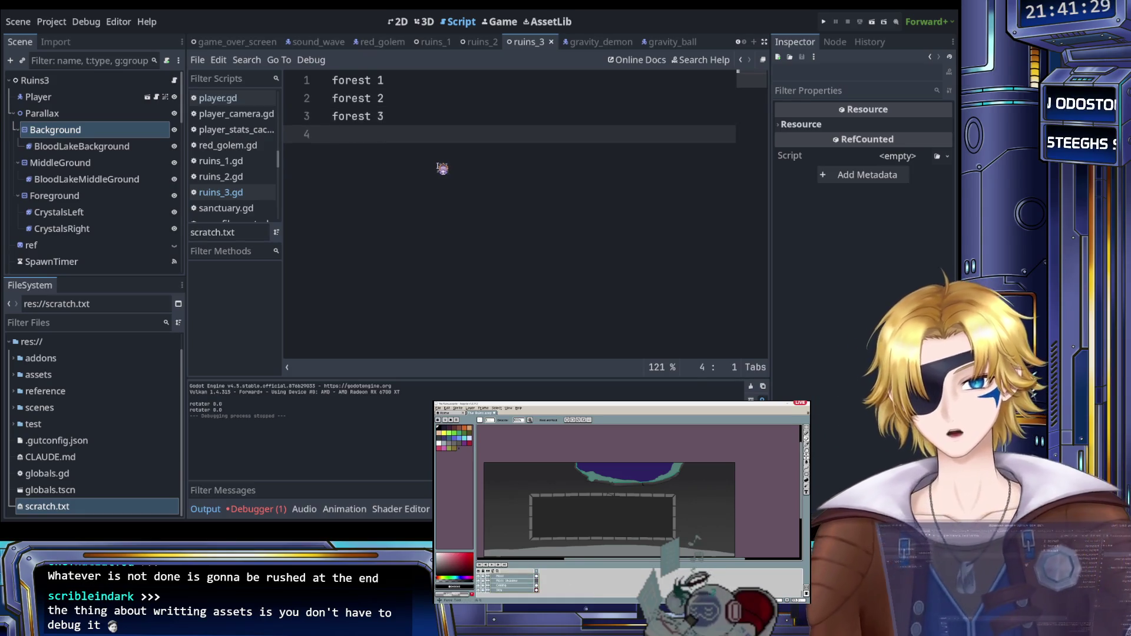
type("castle 1")
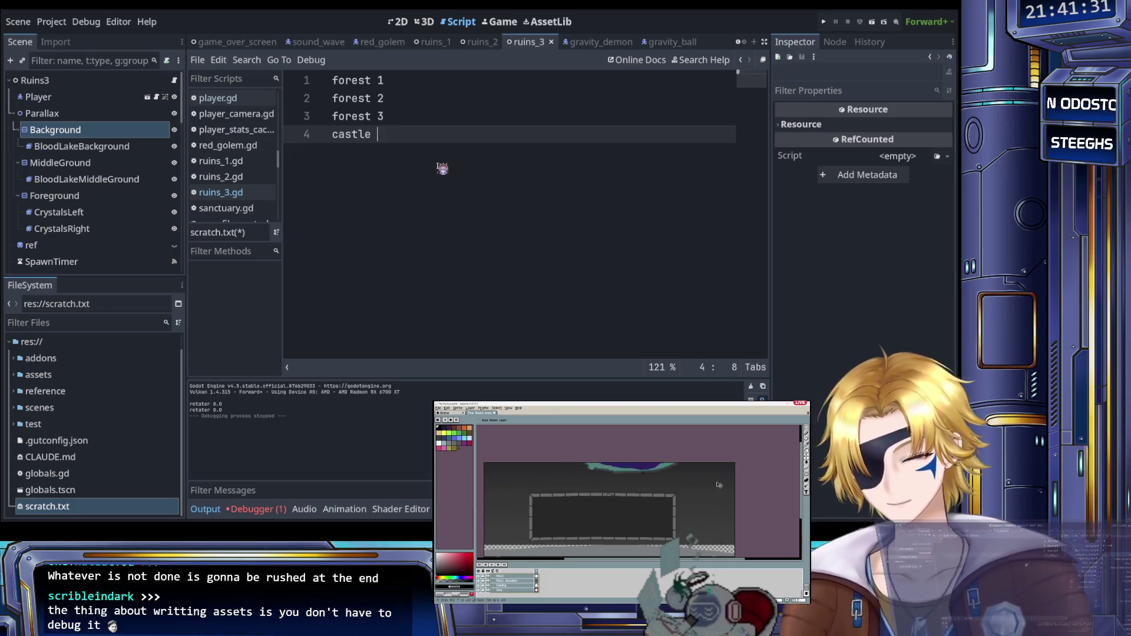
key("Return")
type("castle 2")
key("Return")
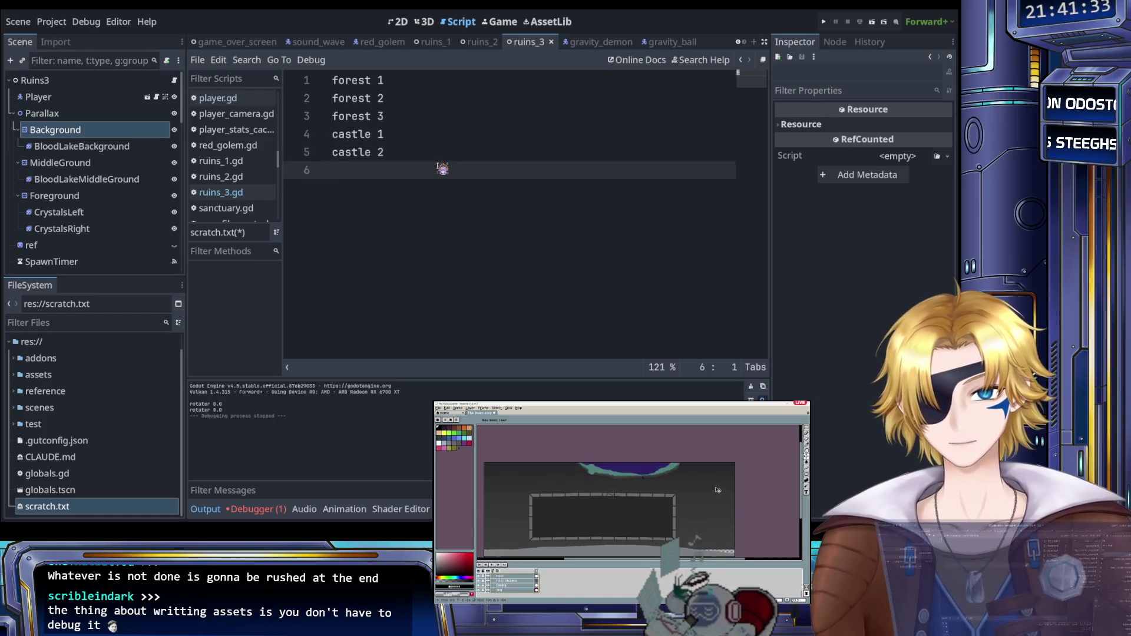
type("castle 3")
key("Return")
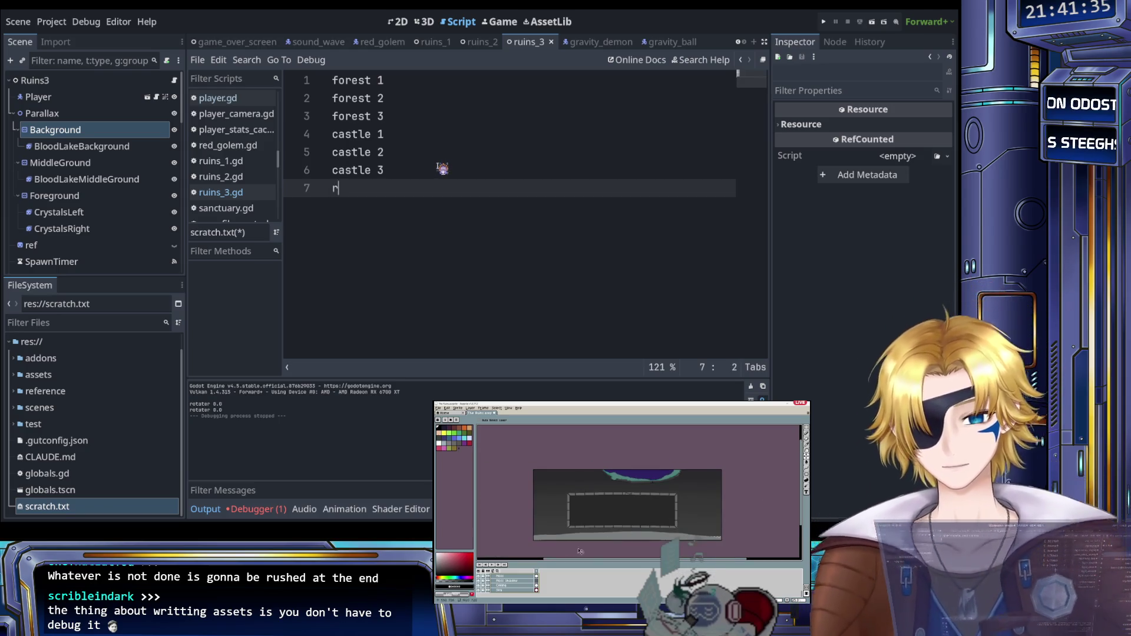
type("uins 1")
key("Return")
type("ruins 2")
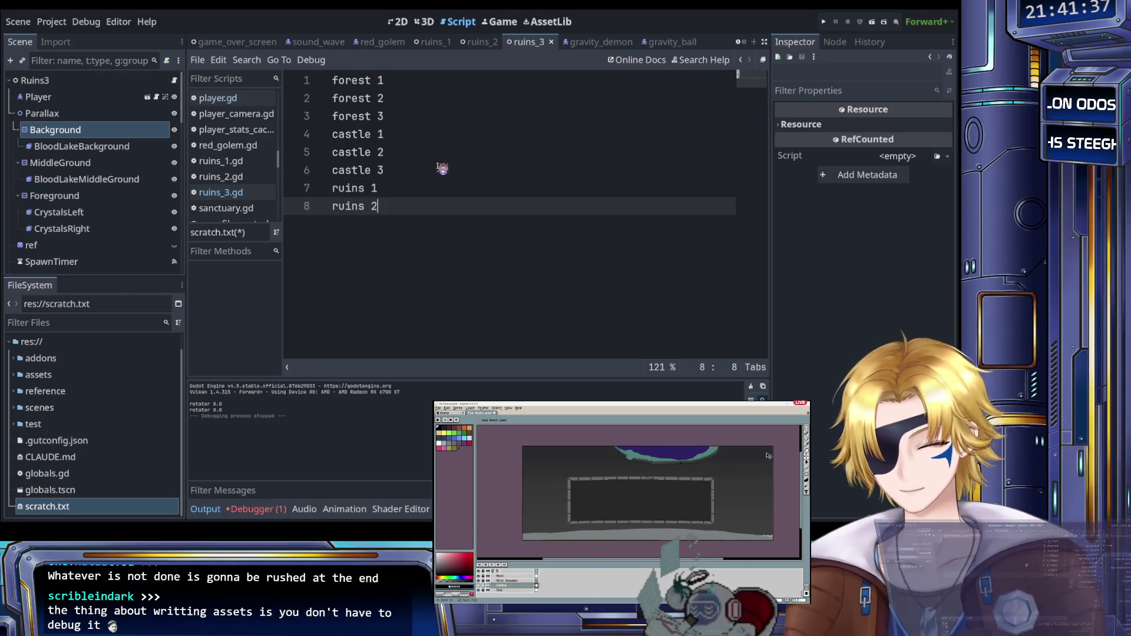
key("Return")
type("ruins 3")
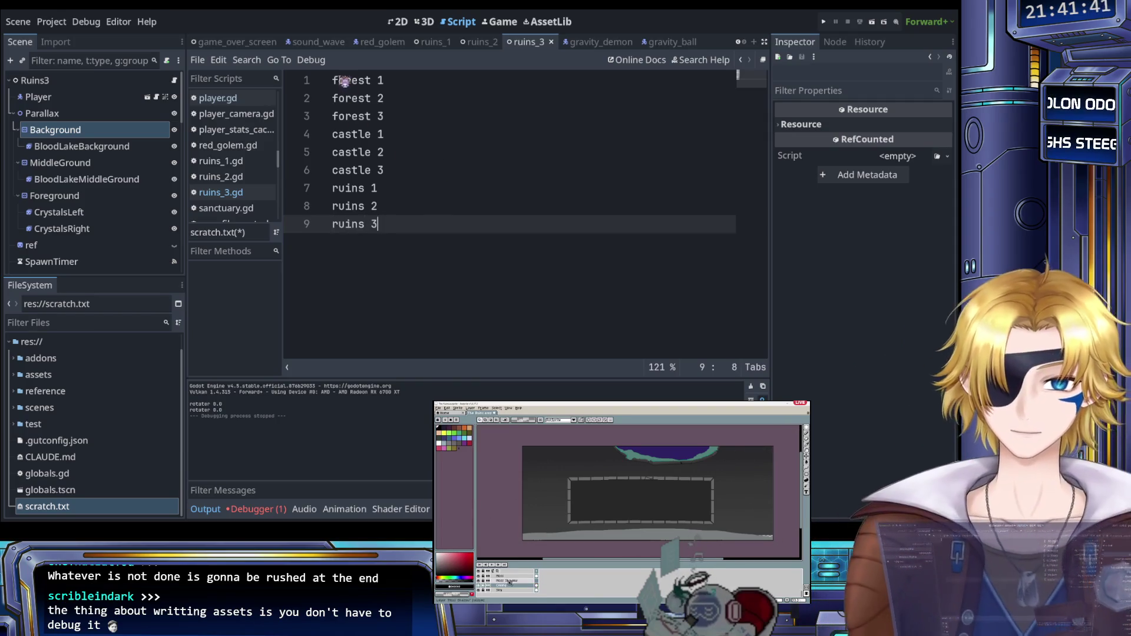
Step: Add a 'start' line above forest 1 and an 'end' line after ruins 3
left_click(336, 81)
key("ctrl+shift+Return")
type("start")
left_click(406, 248)
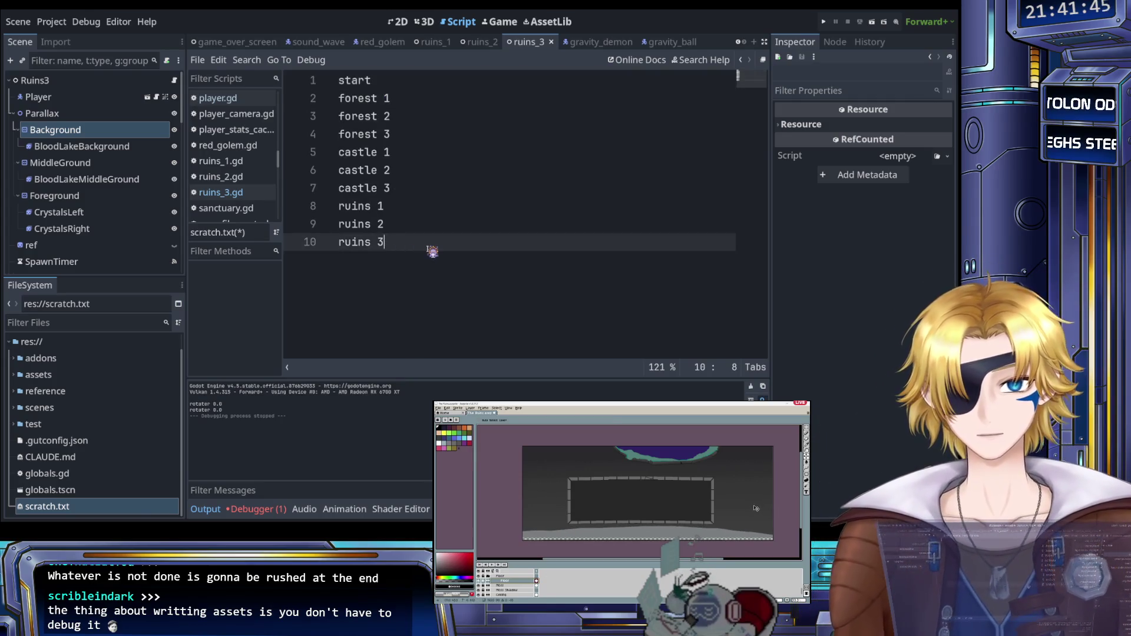
key("Return")
type("end")
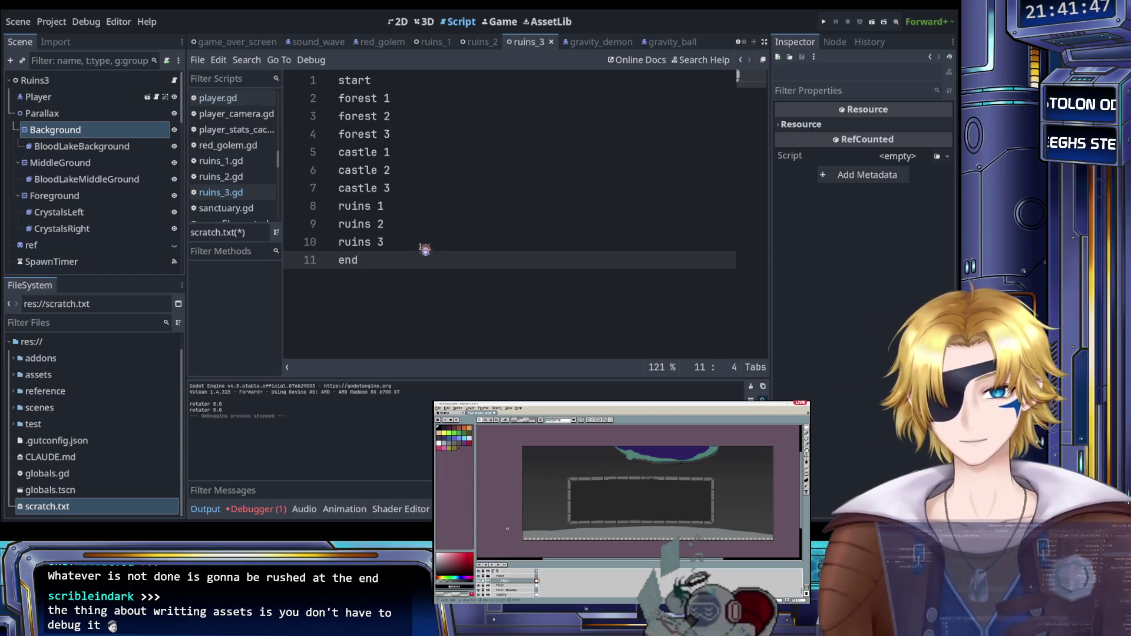
left_click(424, 247)
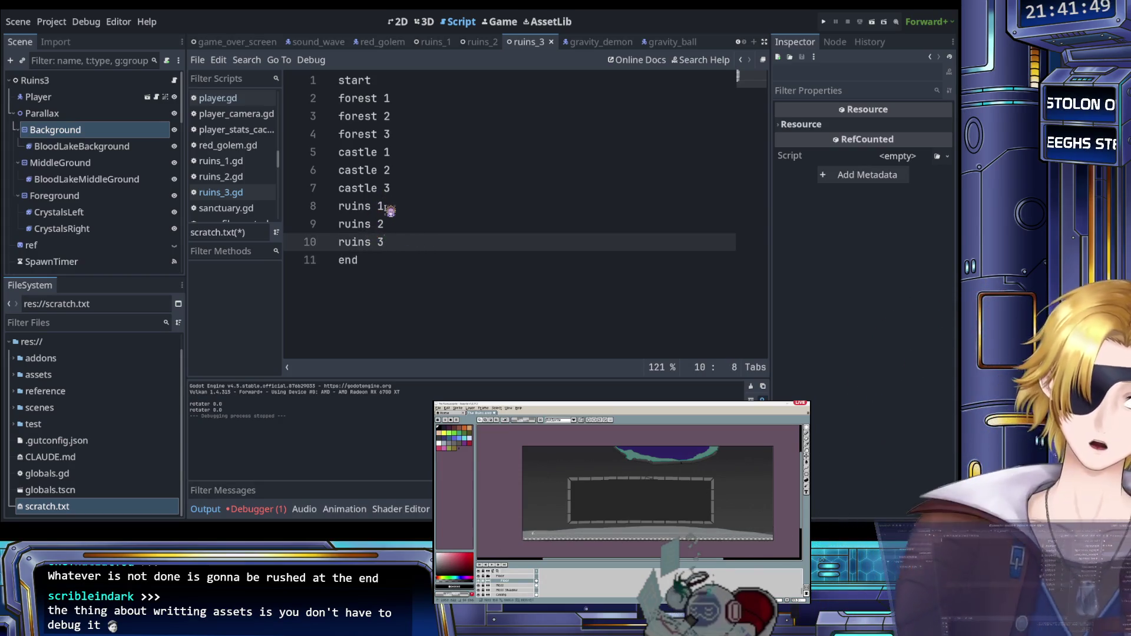
mouse_move(383, 264)
left_mouse_down()
mouse_move(342, 203)
mouse_move(324, 90)
left_mouse_up()
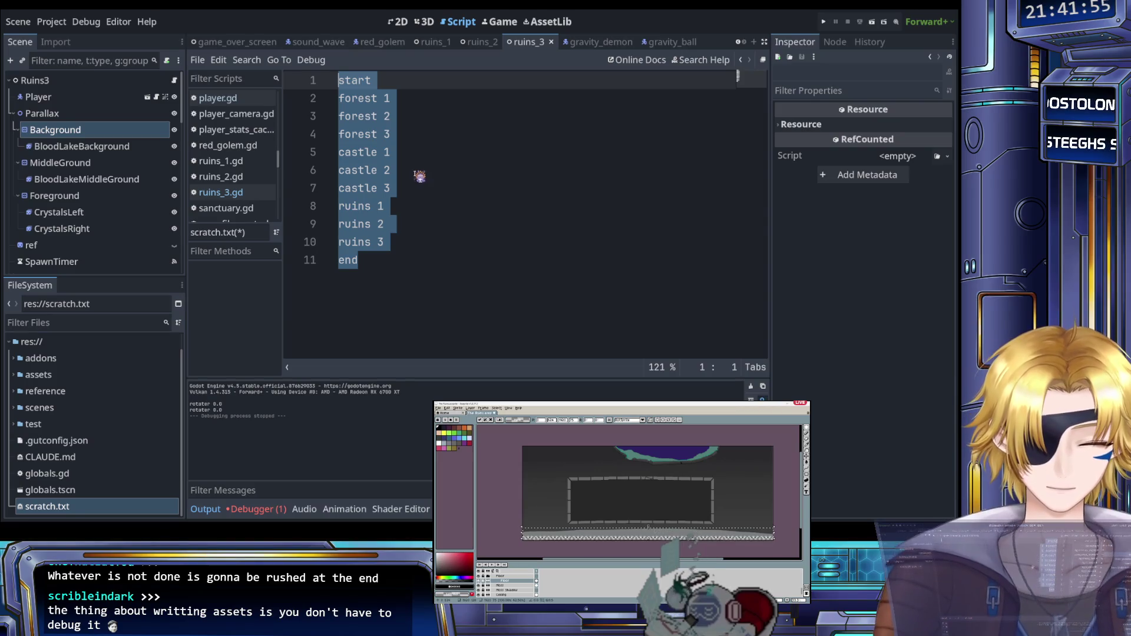
left_click(452, 172)
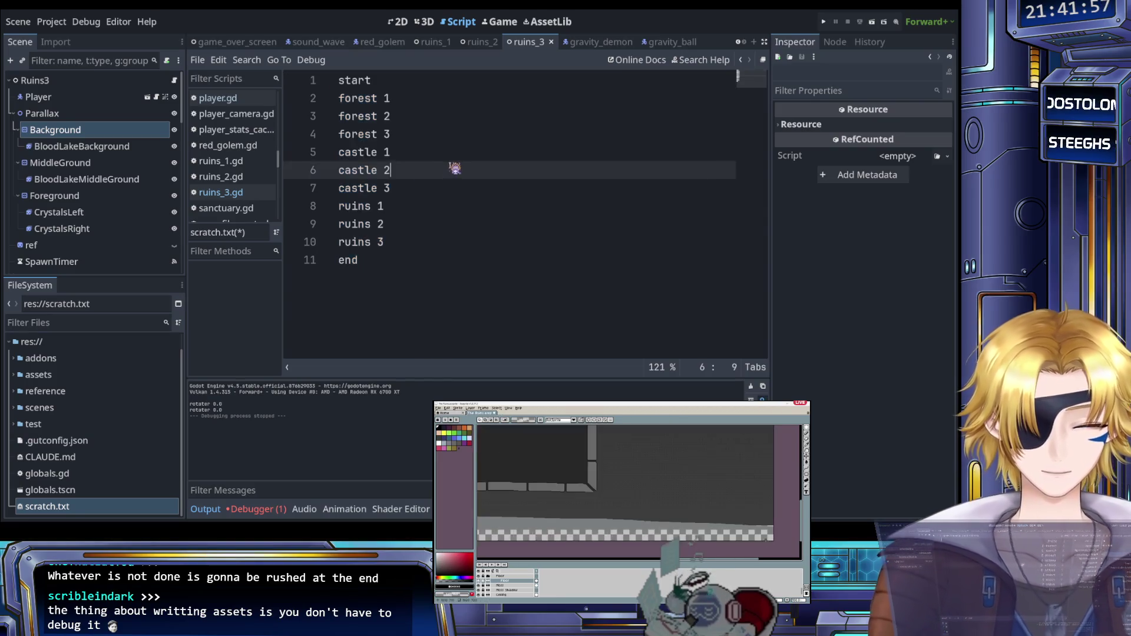
key("Up")
key("Up")
key("Up")
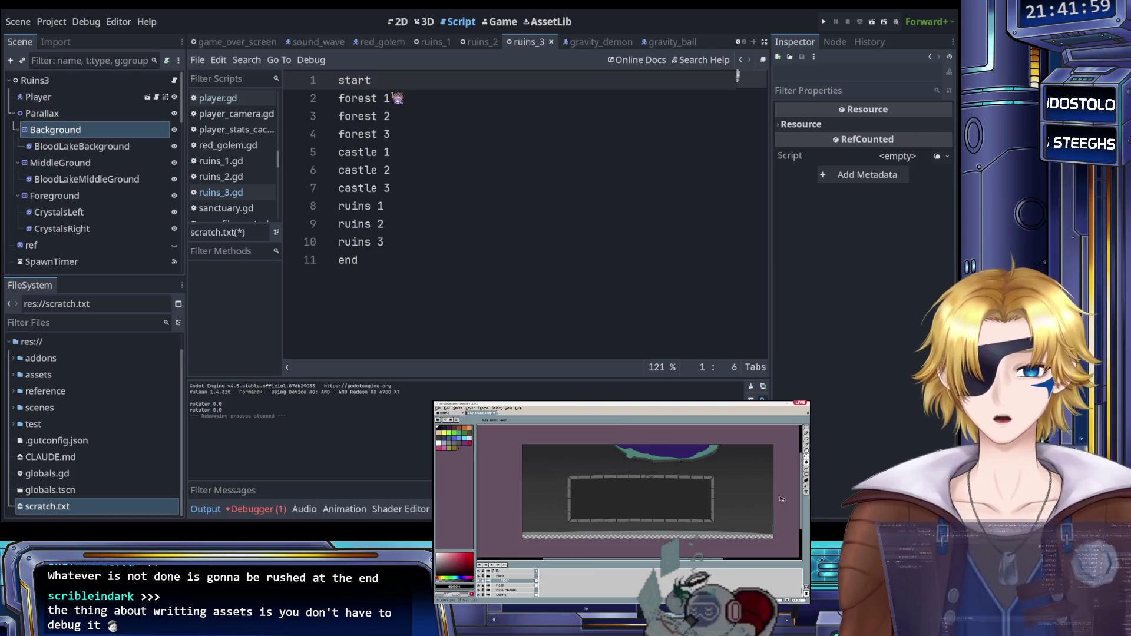
left_click_drag(395, 88, 309, 85)
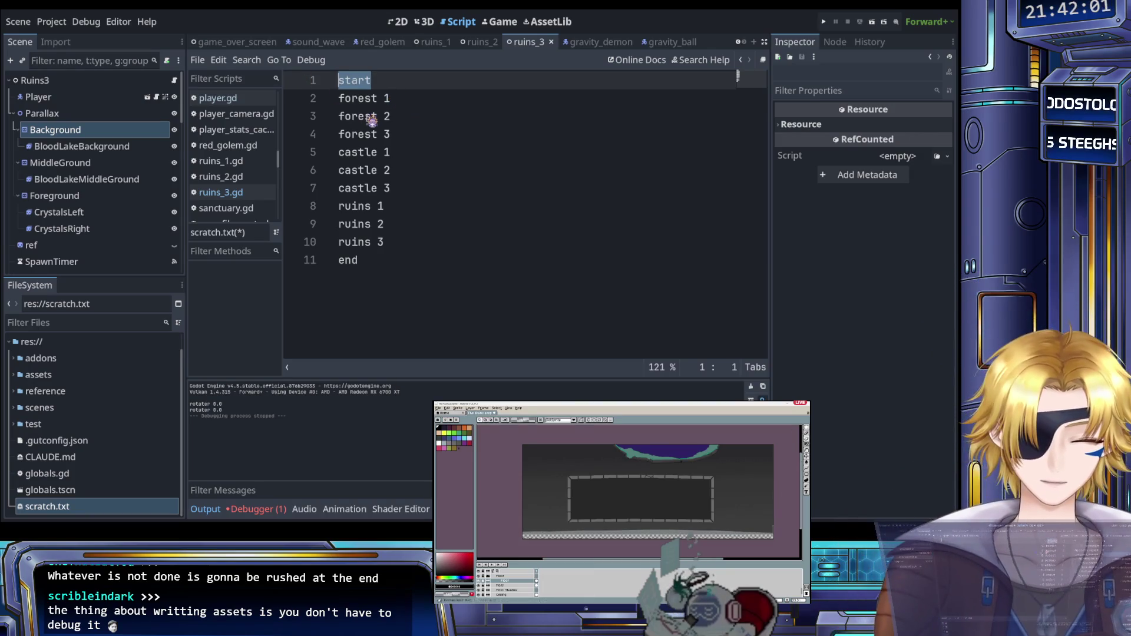
left_click(411, 102)
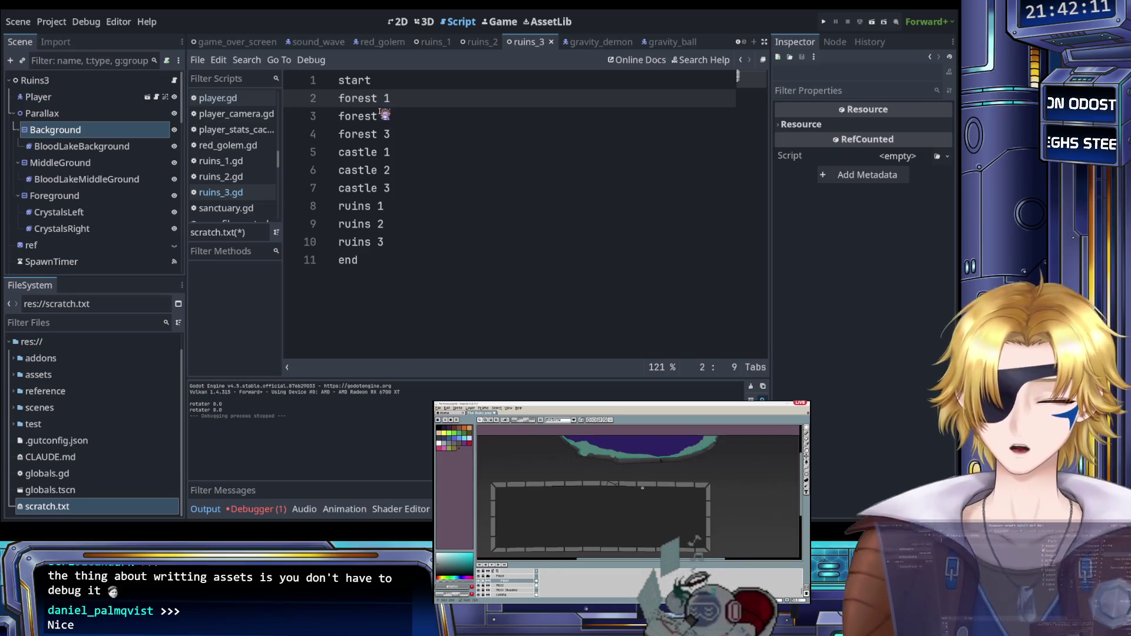
mouse_move(340, 99)
left_mouse_down()
mouse_move(346, 156)
mouse_move(448, 265)
left_mouse_up()
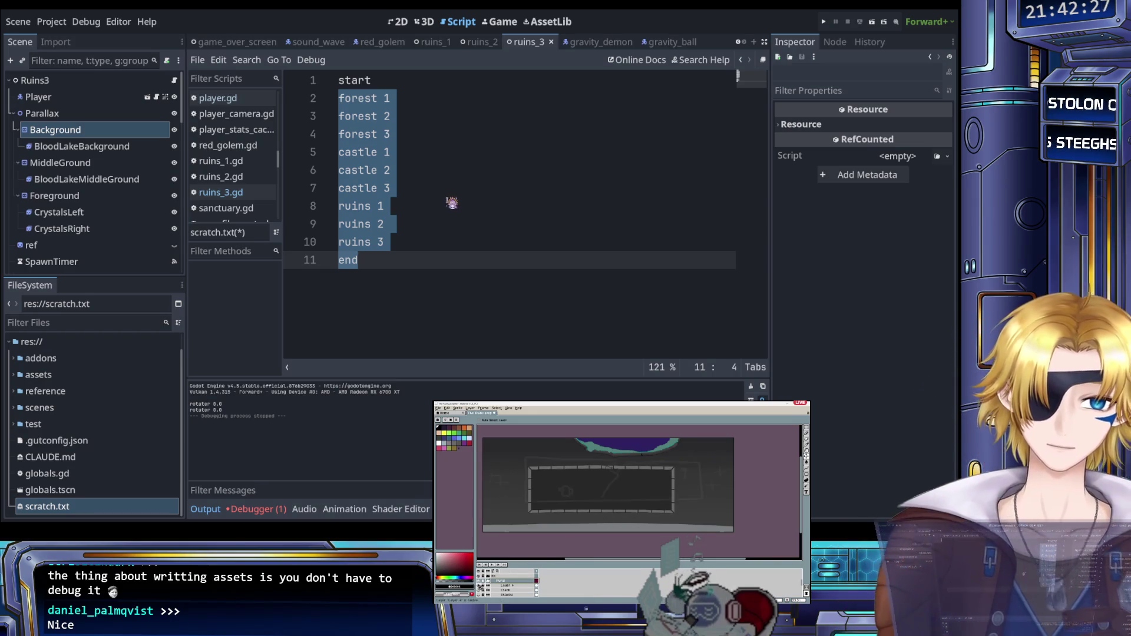
left_click(407, 99)
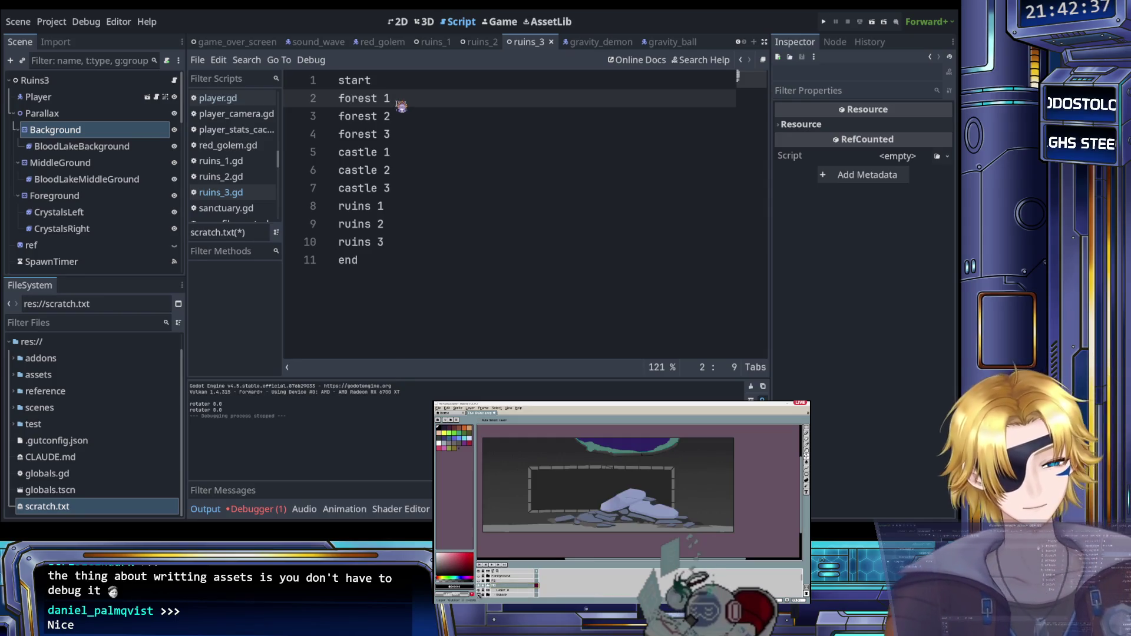
left_click(406, 83)
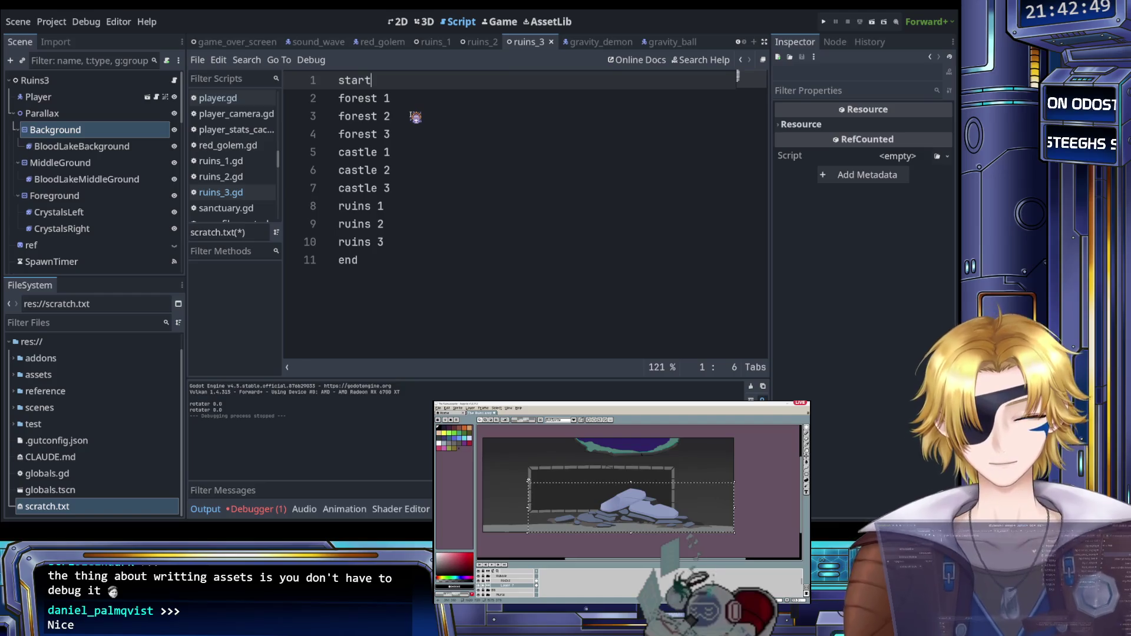
Step: Add blank lines below start and type 'lennix,mogus, lila, ina' on line 3
key("Return")
key("Return")
key("Return")
key("Up")
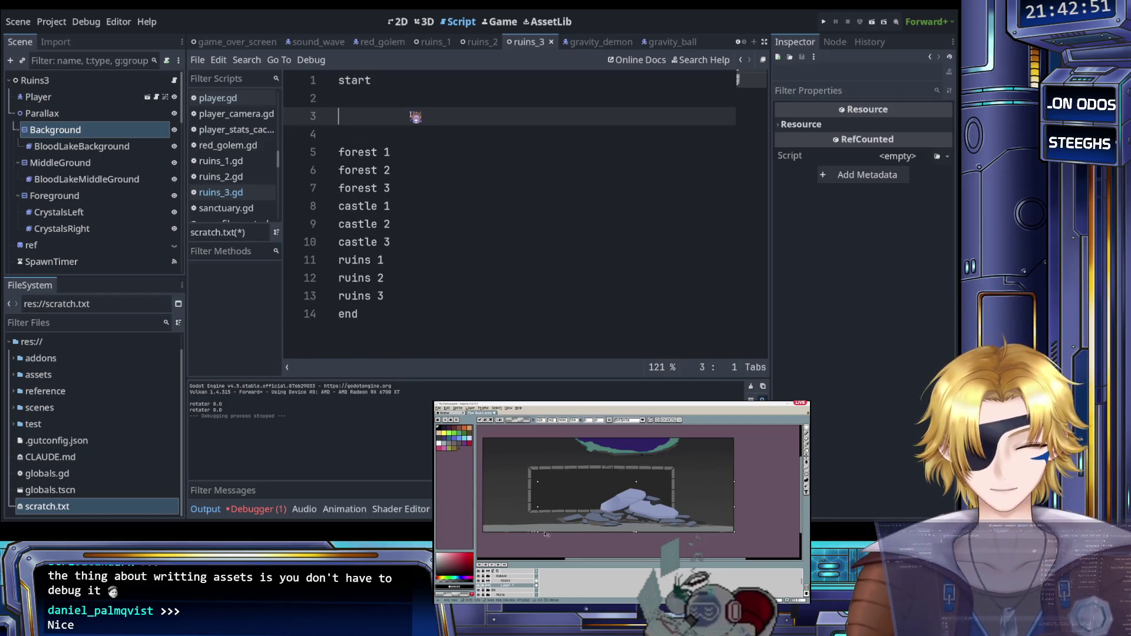
type("lennix,")
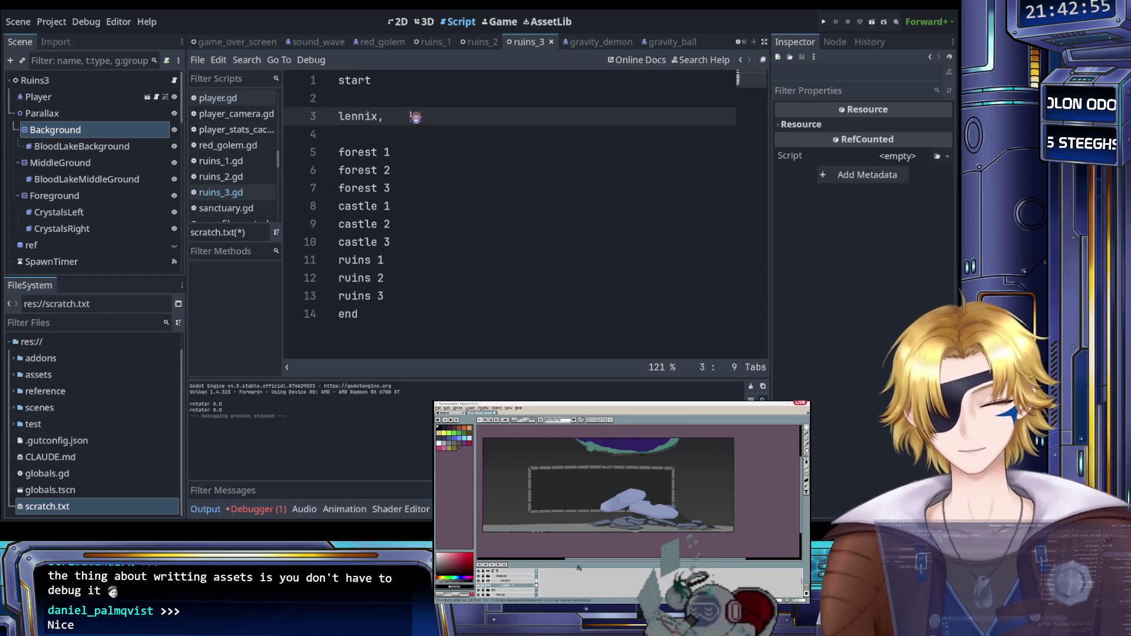
type("mogus, lila, ")
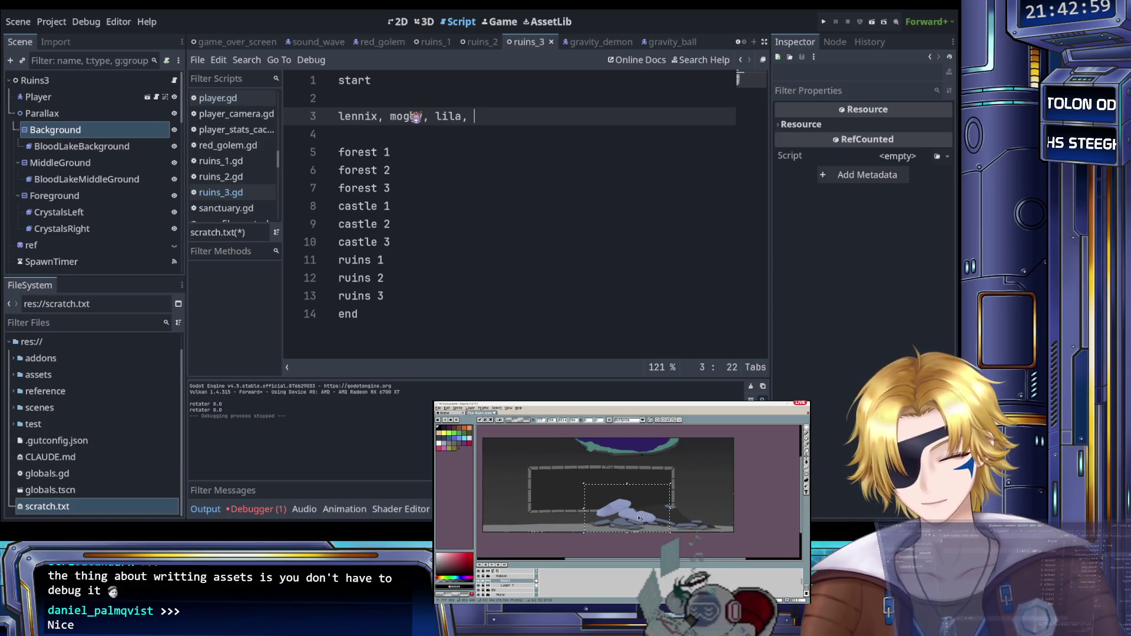
type("ina")
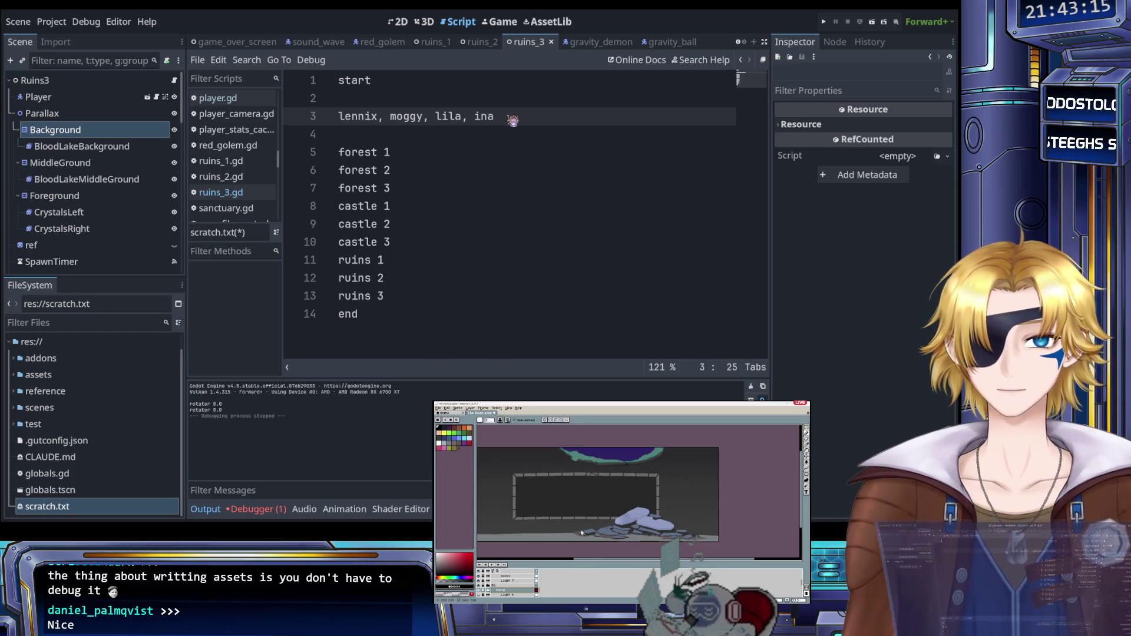
Step: Select the names line and delete it
left_click_drag(510, 118, 338, 118)
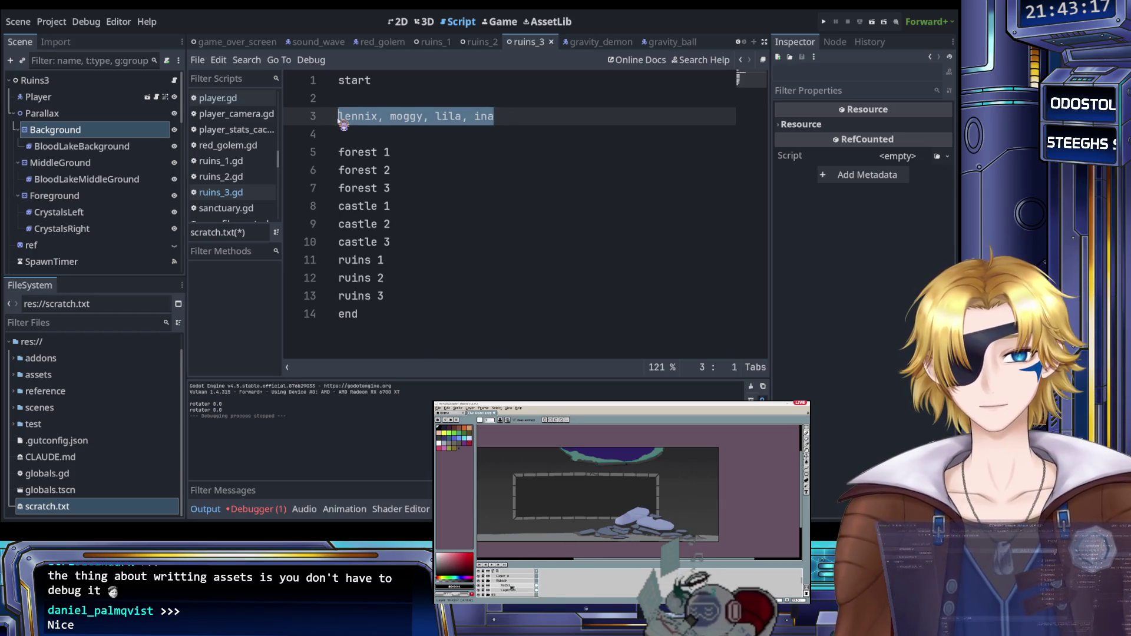
left_click(356, 117)
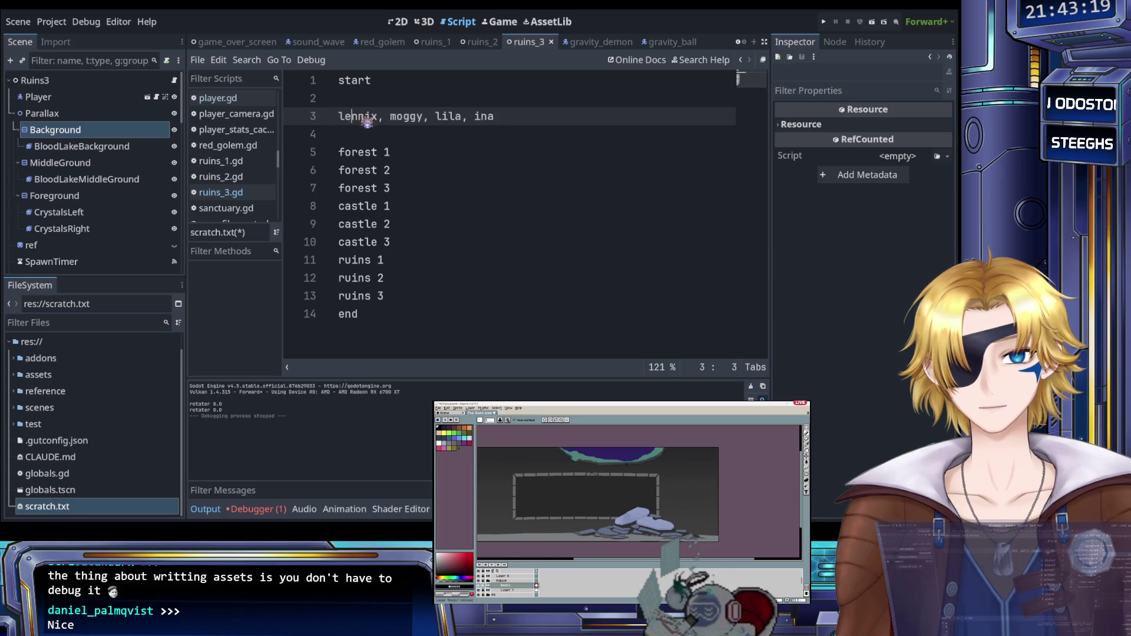
left_click_drag(513, 116, 339, 117)
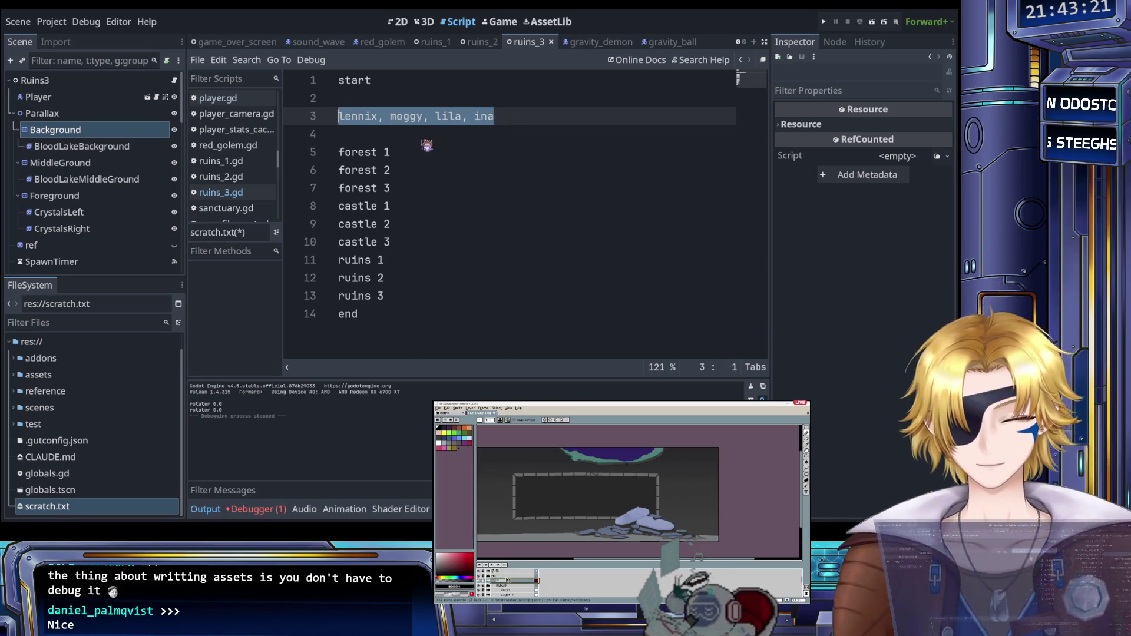
key("BackSpace")
Step: Add 'upcoming: slimes!' before forest 1 and 'upcoming: slimes and bats!' before forest 2
type("()")
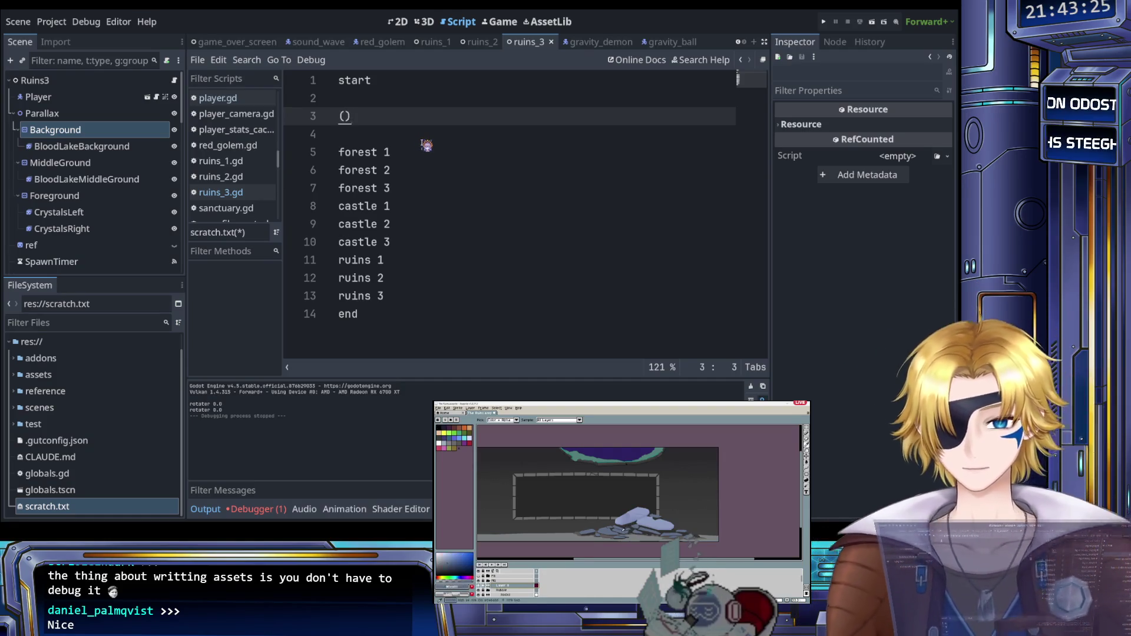
type("upcomni")
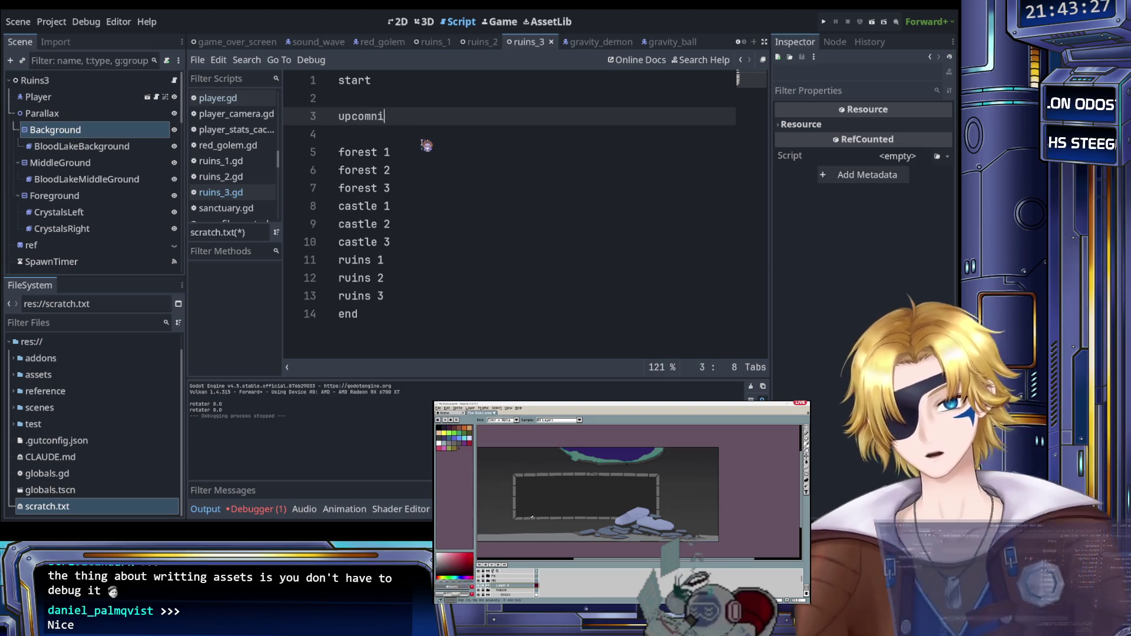
type("ing: slimes!")
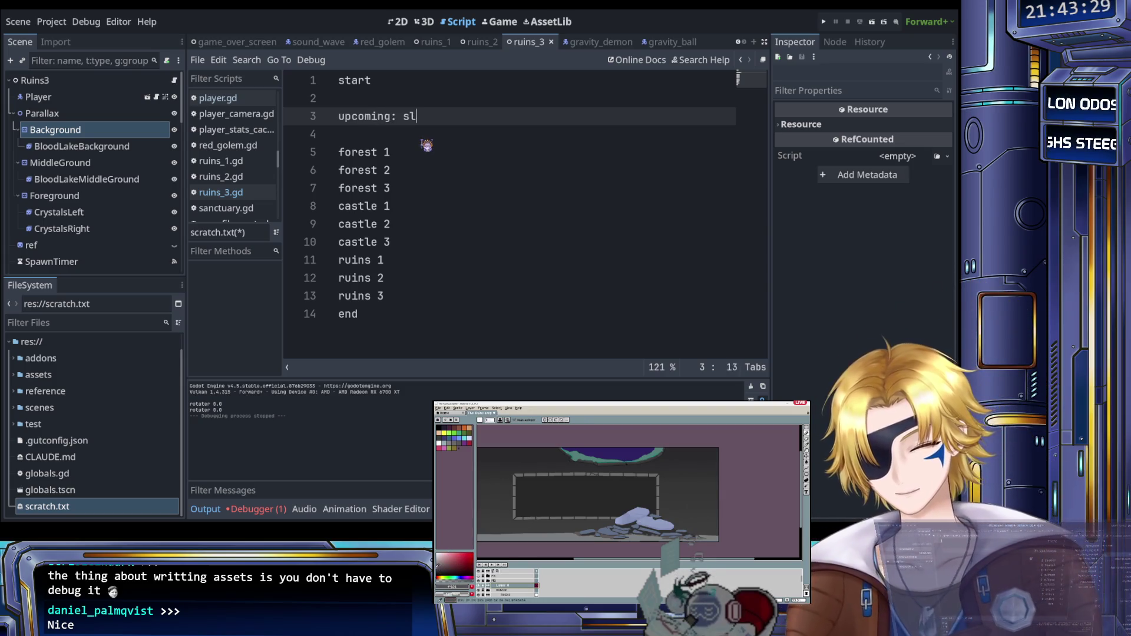
key("Down")
key("Down")
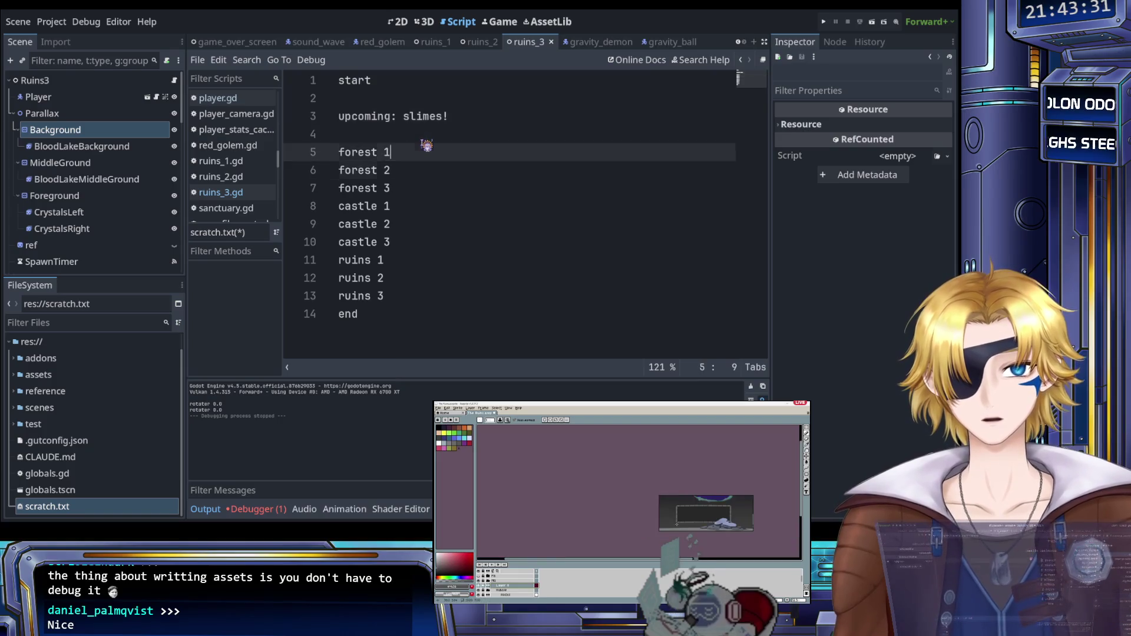
key("Return")
key("Return")
key("Up")
key("Return")
type("oming")
key("BackSpace")
key("BackSpace")
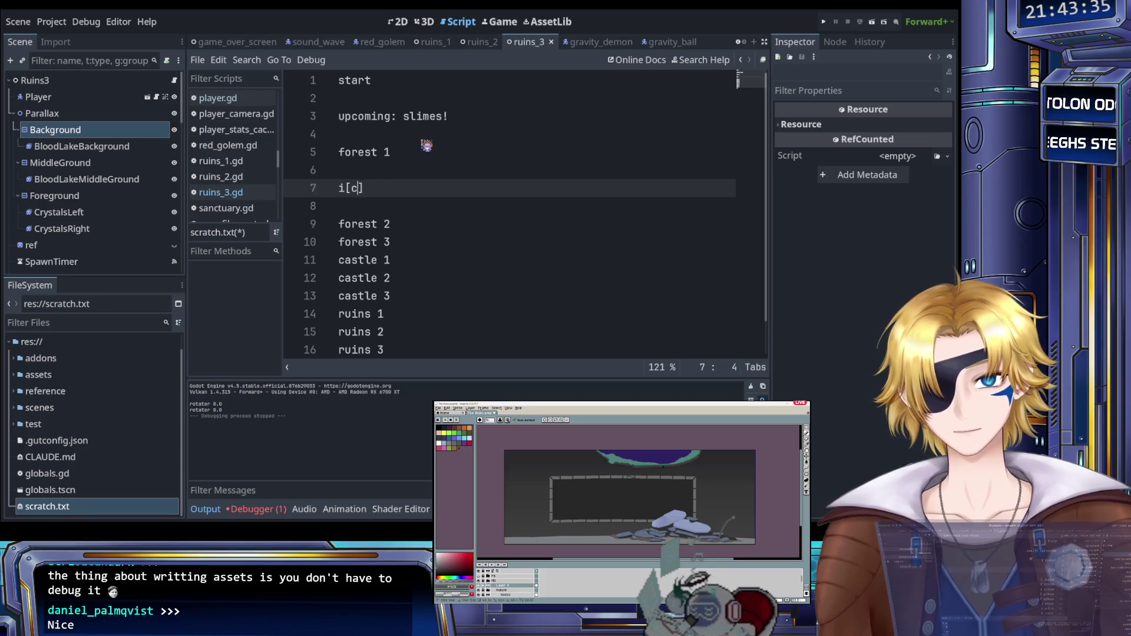
type("min")
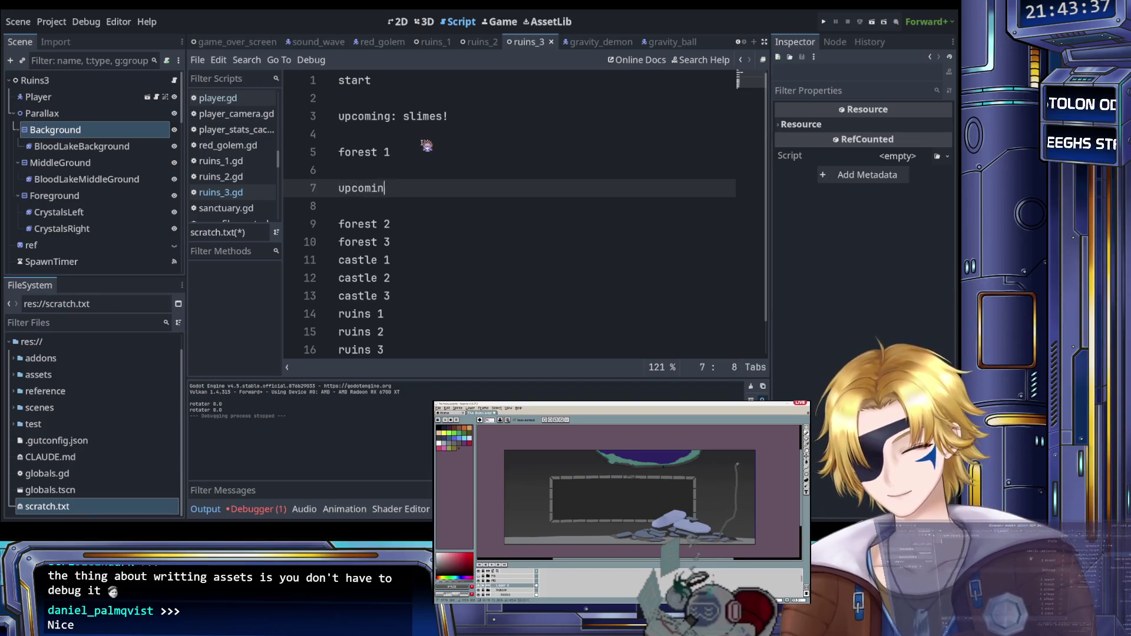
type("g: slime")
key("BackSpace")
key("BackSpace")
type("mes and bats!")
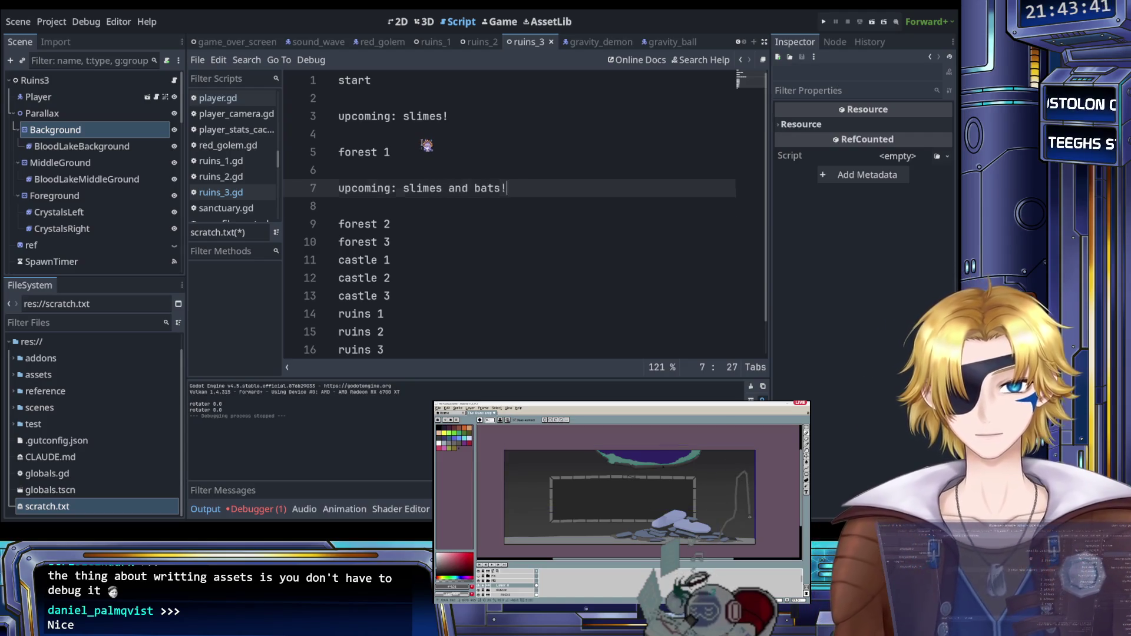
Step: Add an 'upcoming: boss!' note after forest 2, before forest 3
key("Down")
key("Down")
key("Return")
key("Return")
key("Return")
key("Up")
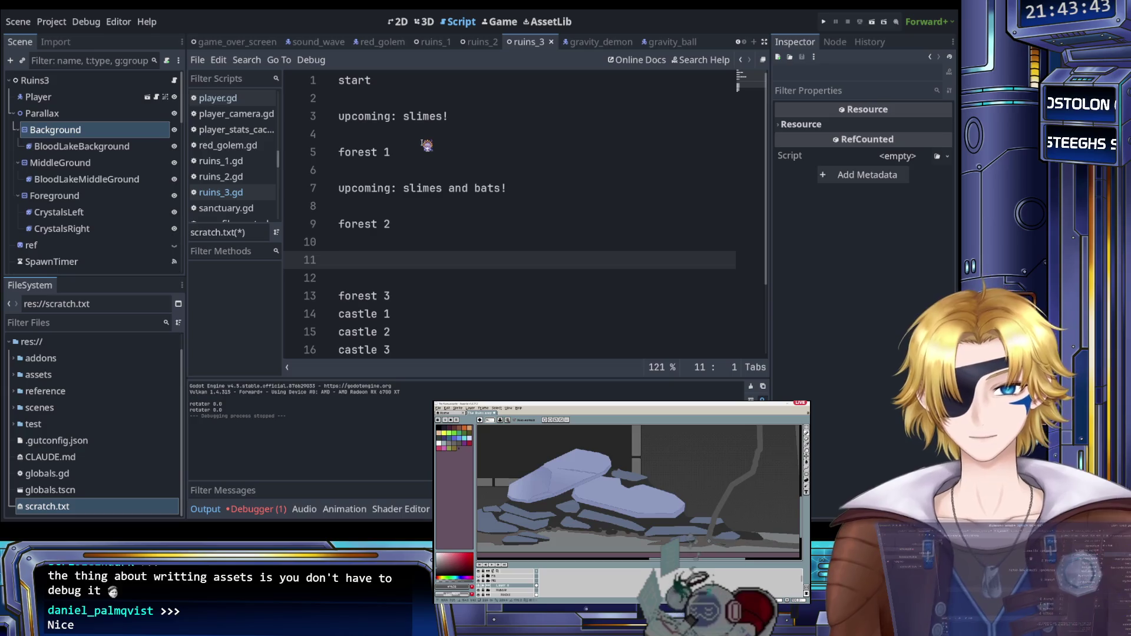
type("upcoming")
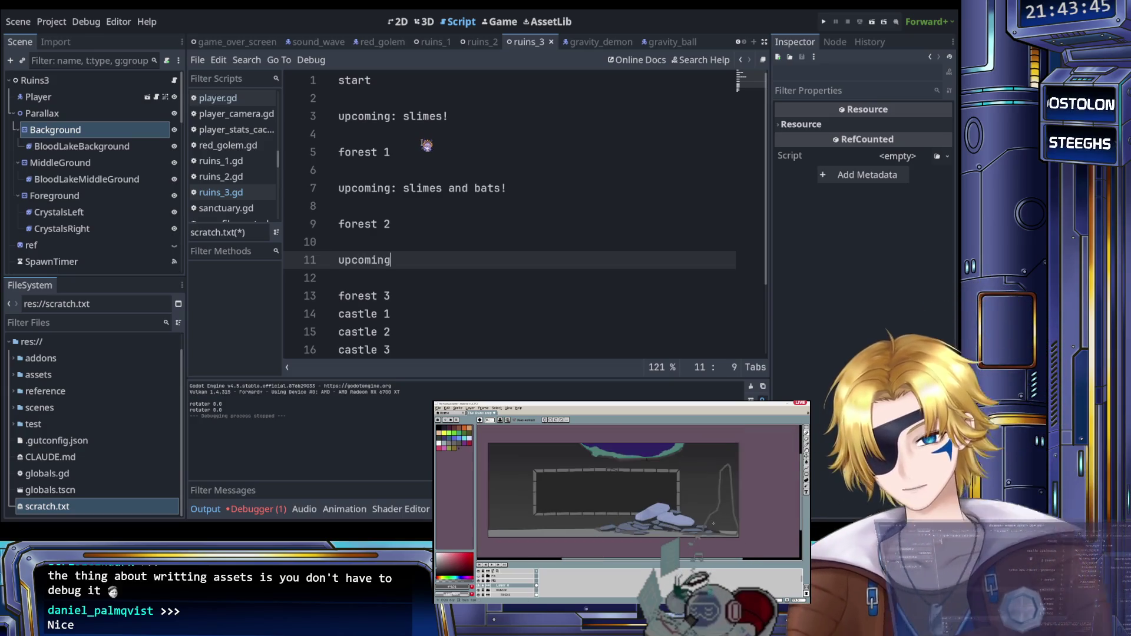
type(": boss!")
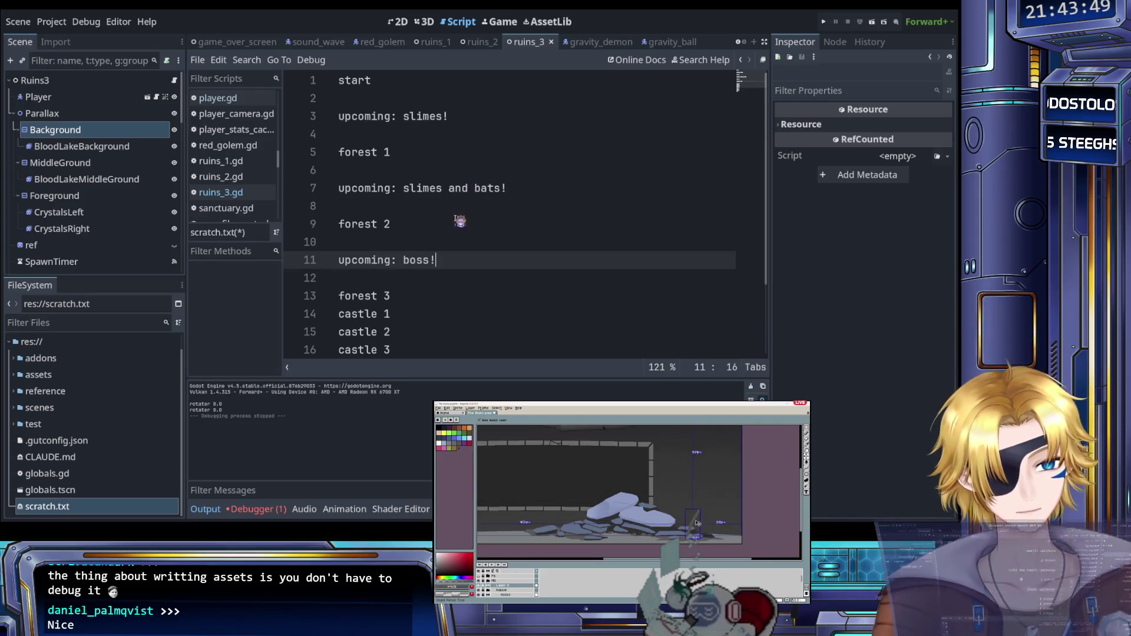
scroll(460, 221, "down", 1)
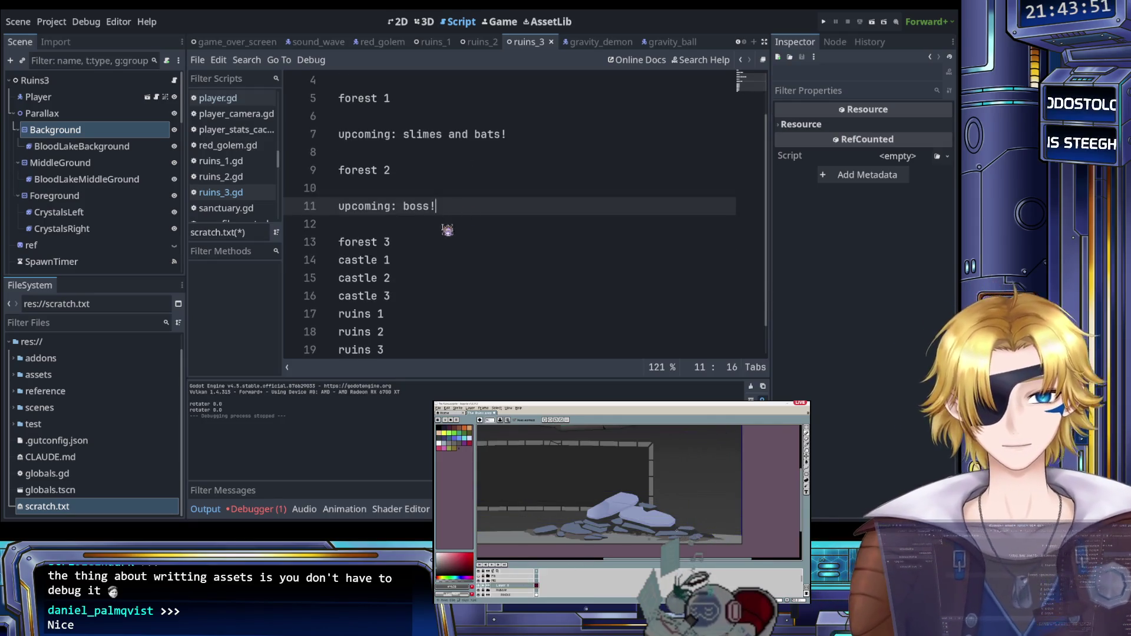
scroll(462, 250, "up", 1)
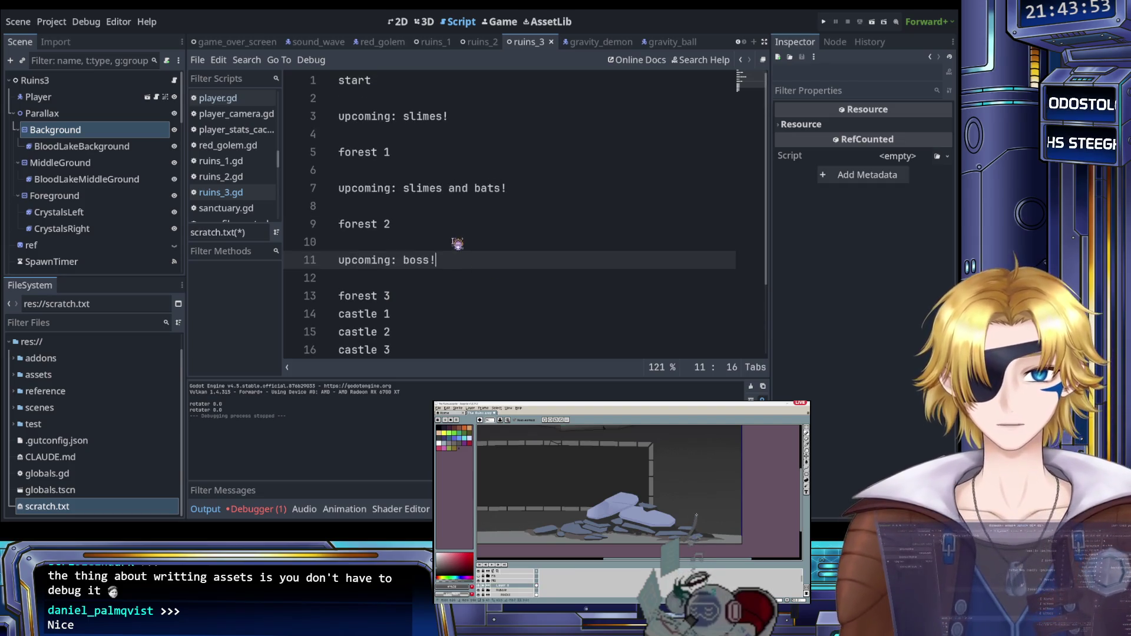
left_click(385, 102)
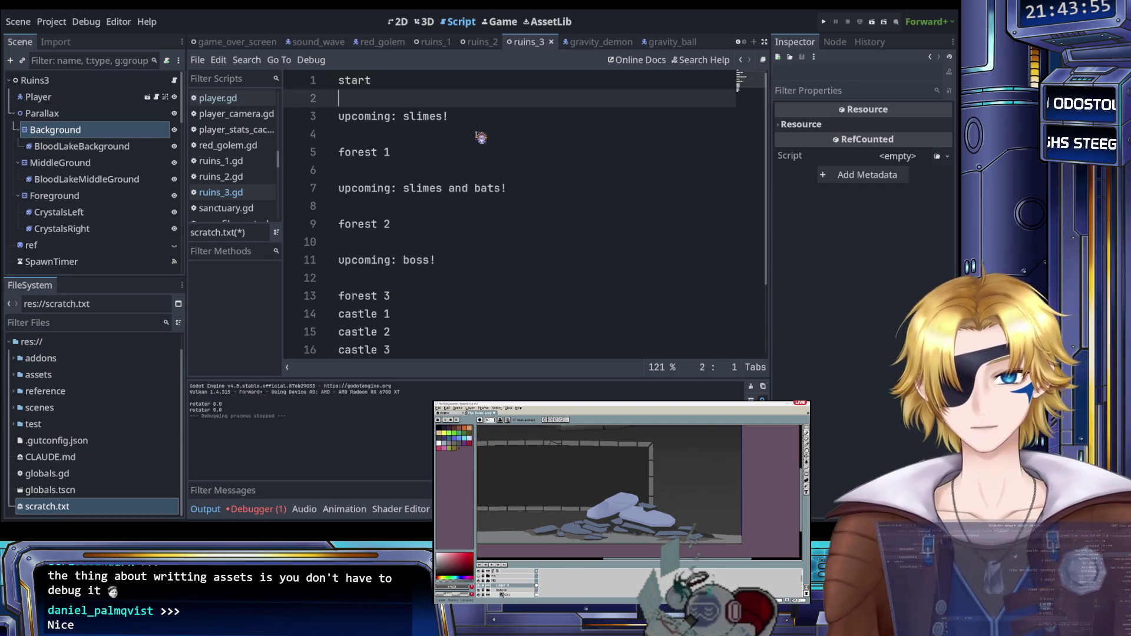
Step: Add a 'greetings and introductions' heading after start with a '-> each npc explaining' sub-line
key("Return")
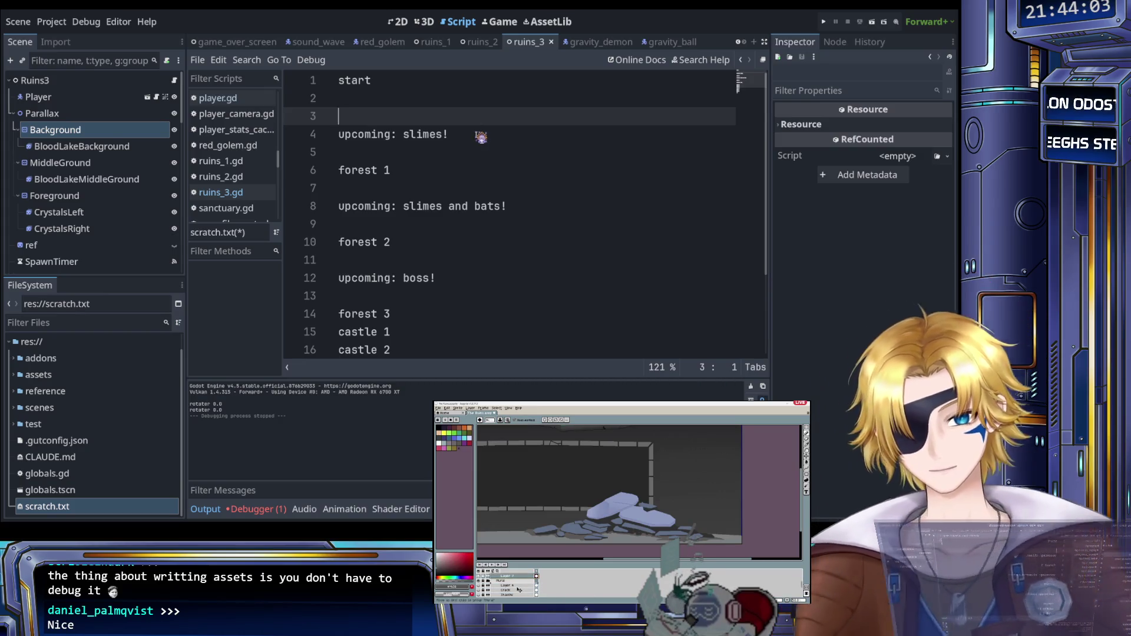
type("greet")
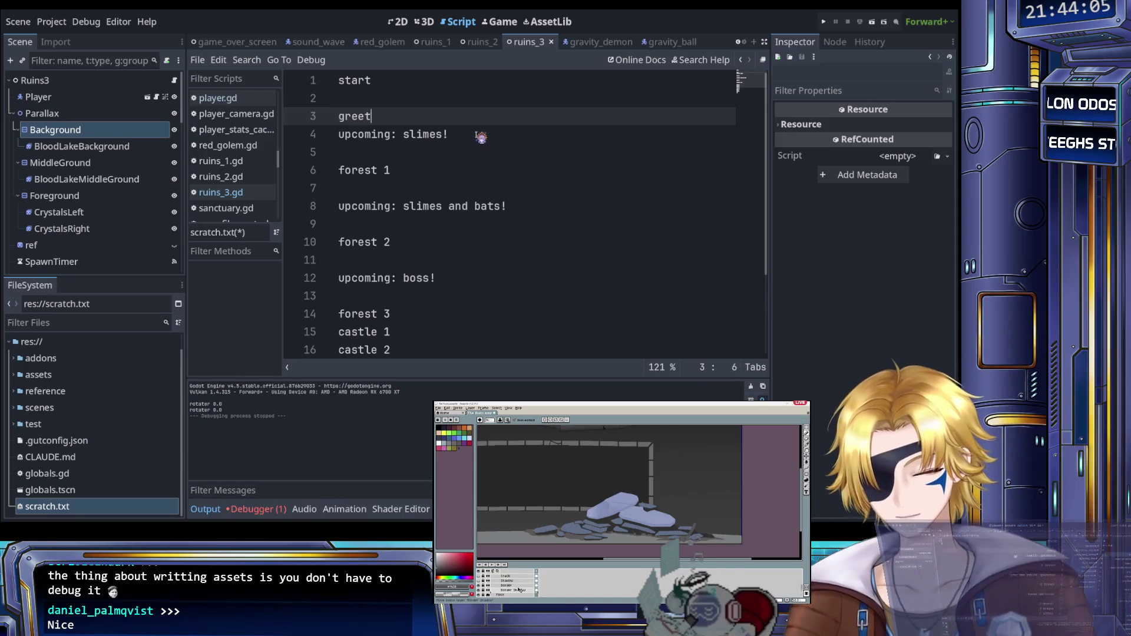
type("ings and introdu")
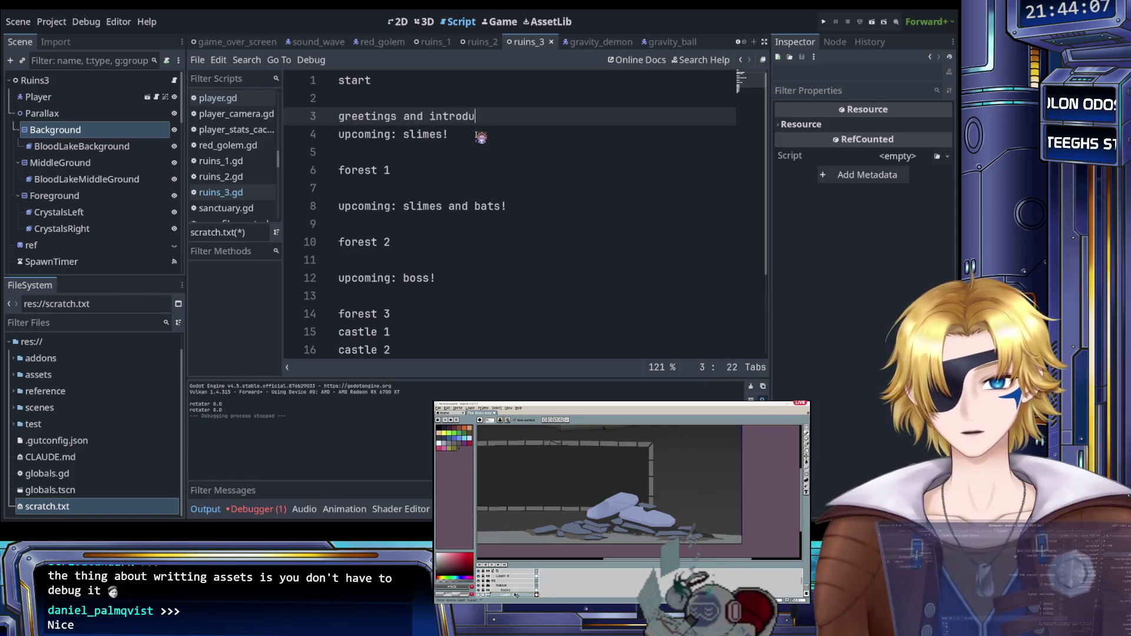
type("ctions")
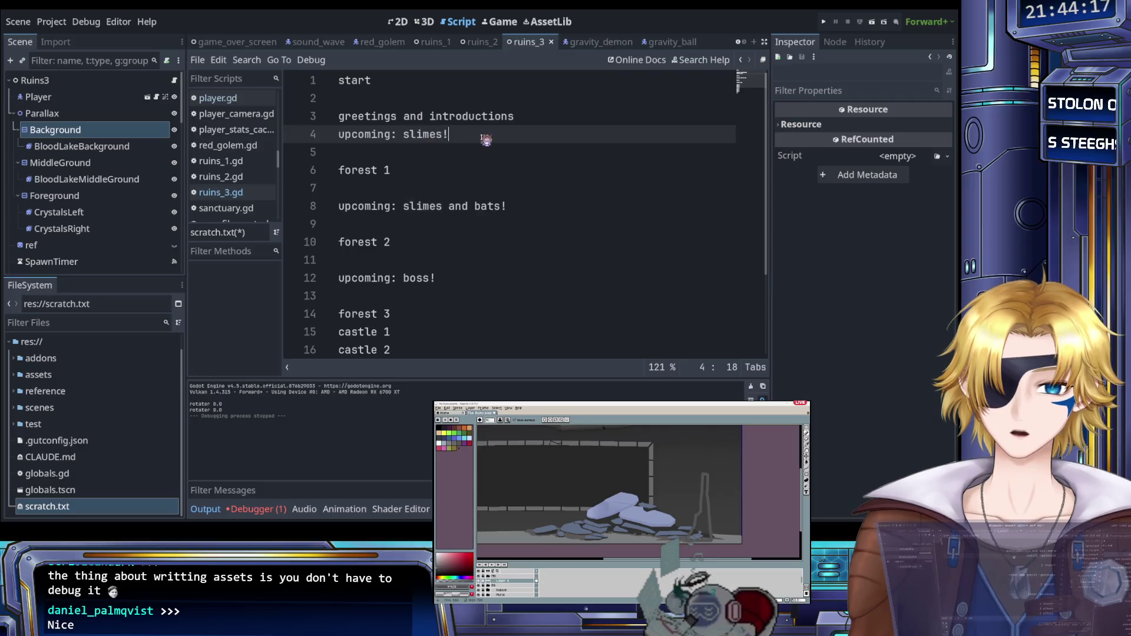
key("Return")
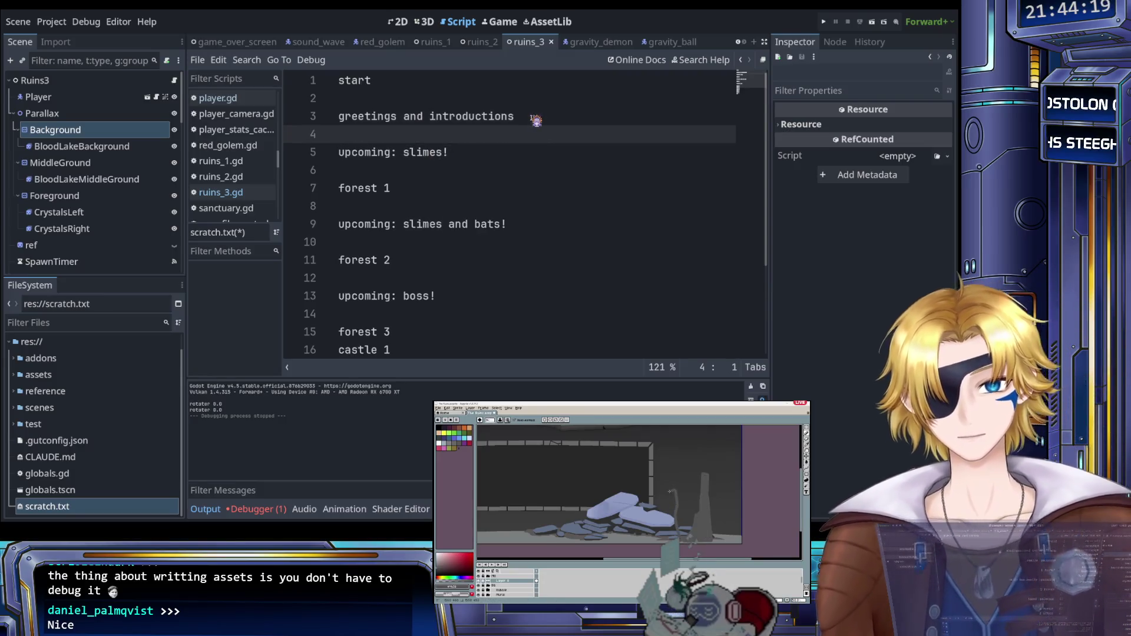
type("-> ")
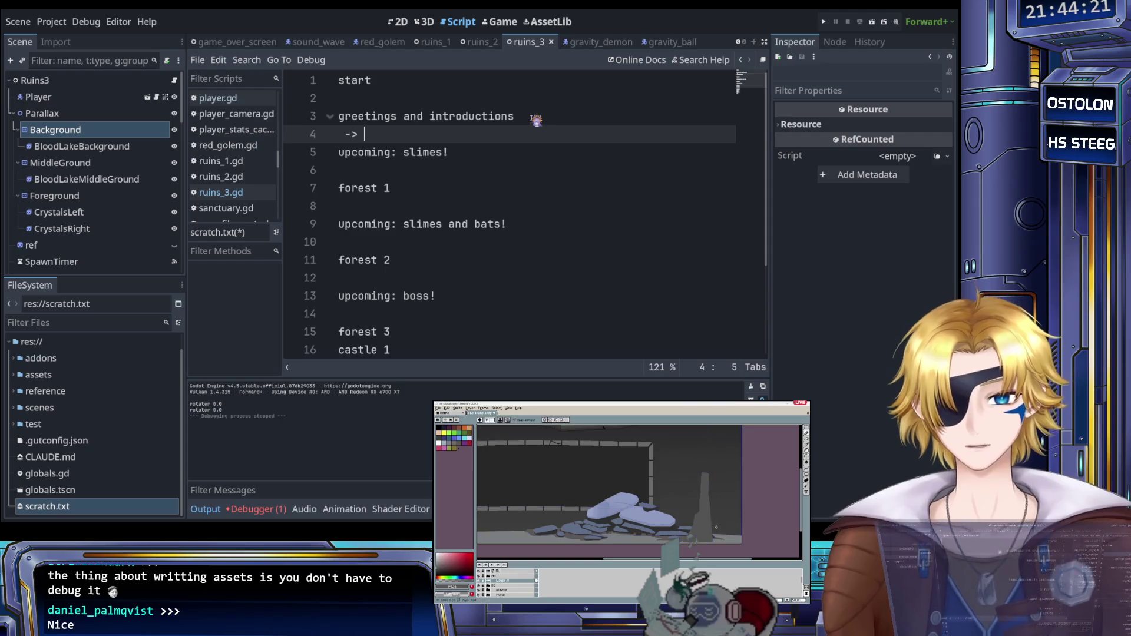
type("explainibng")
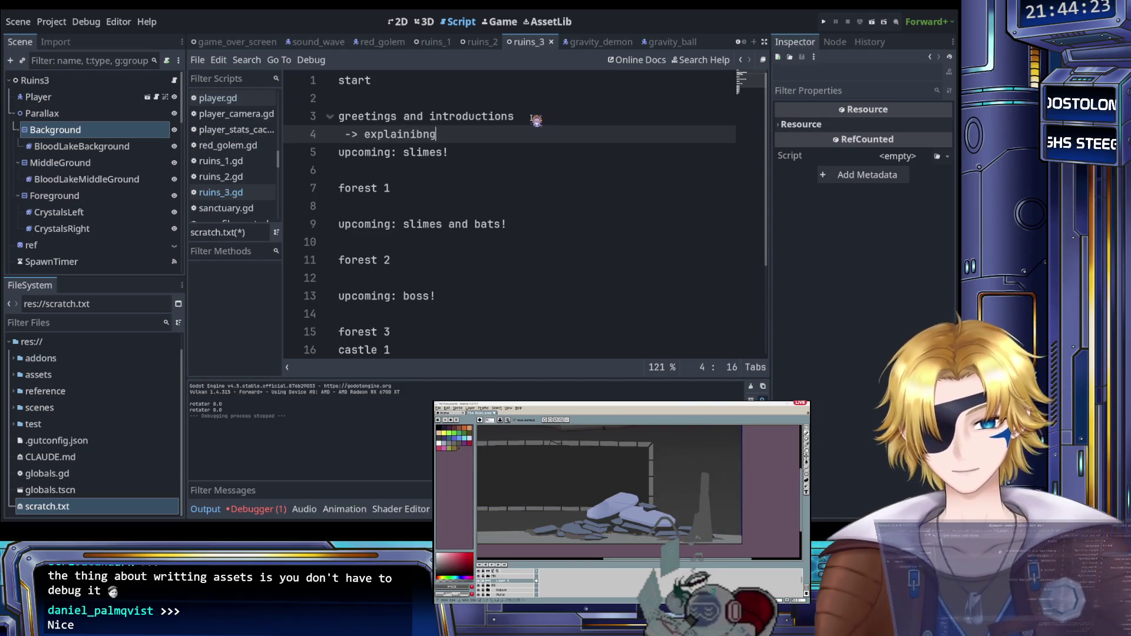
key("ctrl+Left")
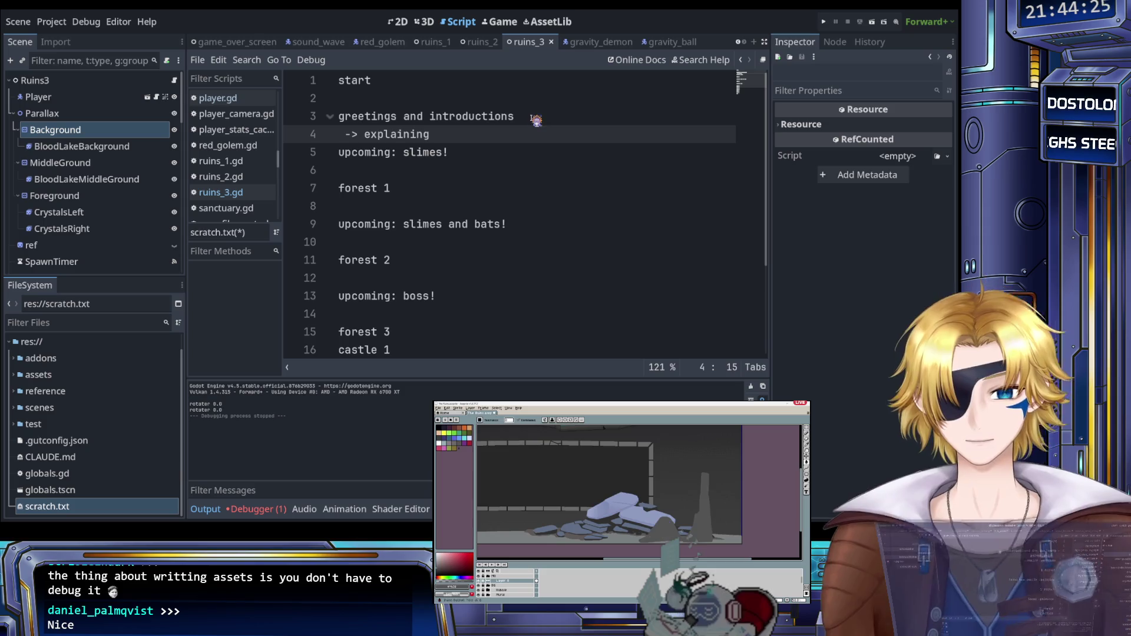
type("each n")
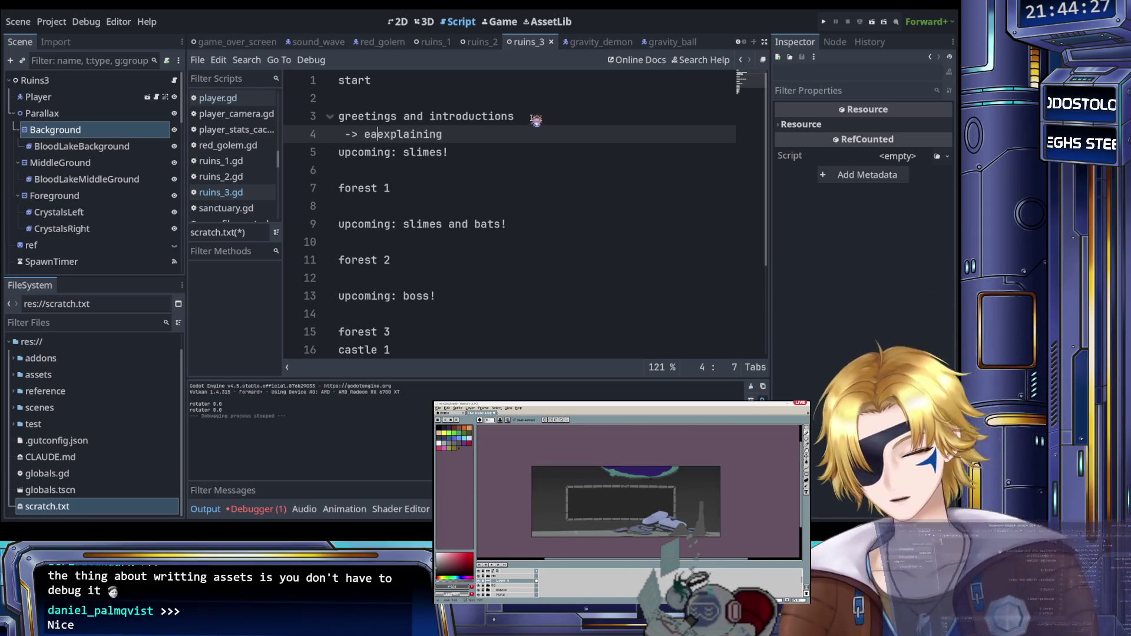
type("pc")
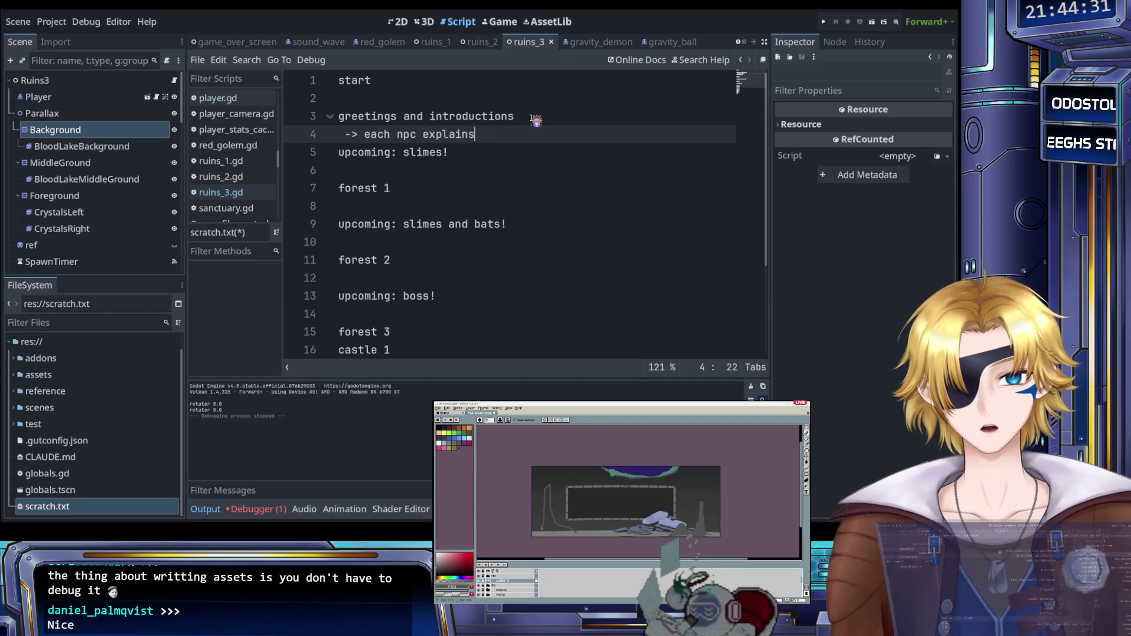
type("what they do")
Step: Add a '-> and who they' sub-line, fix its arrow spacing, and open blank lines below
key("ctrl+shift+Return")
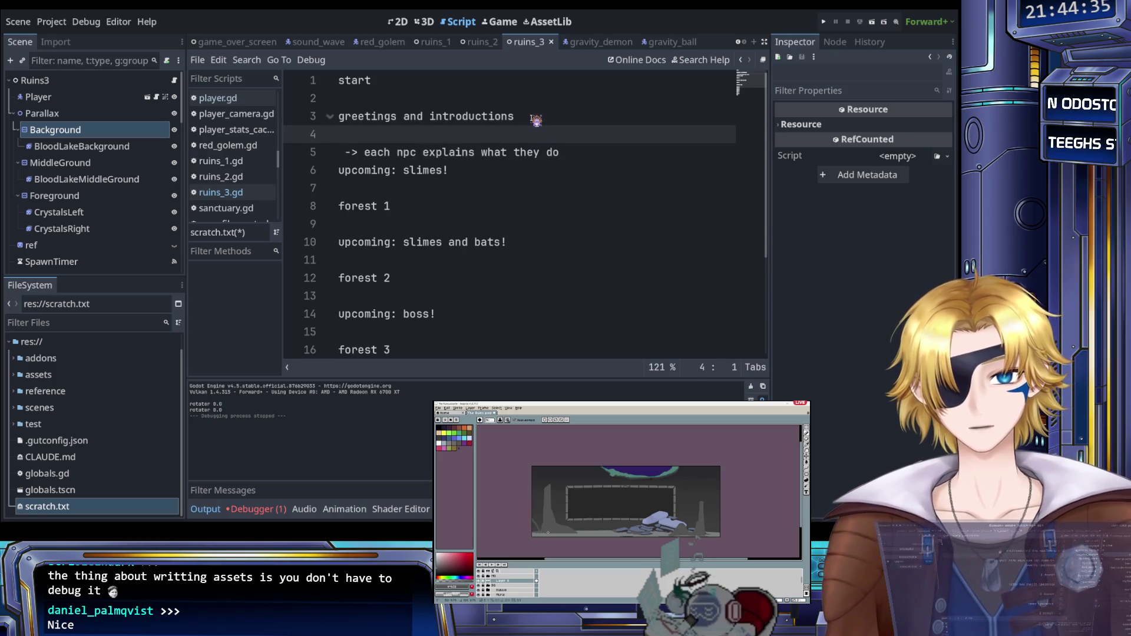
key("alt+Down")
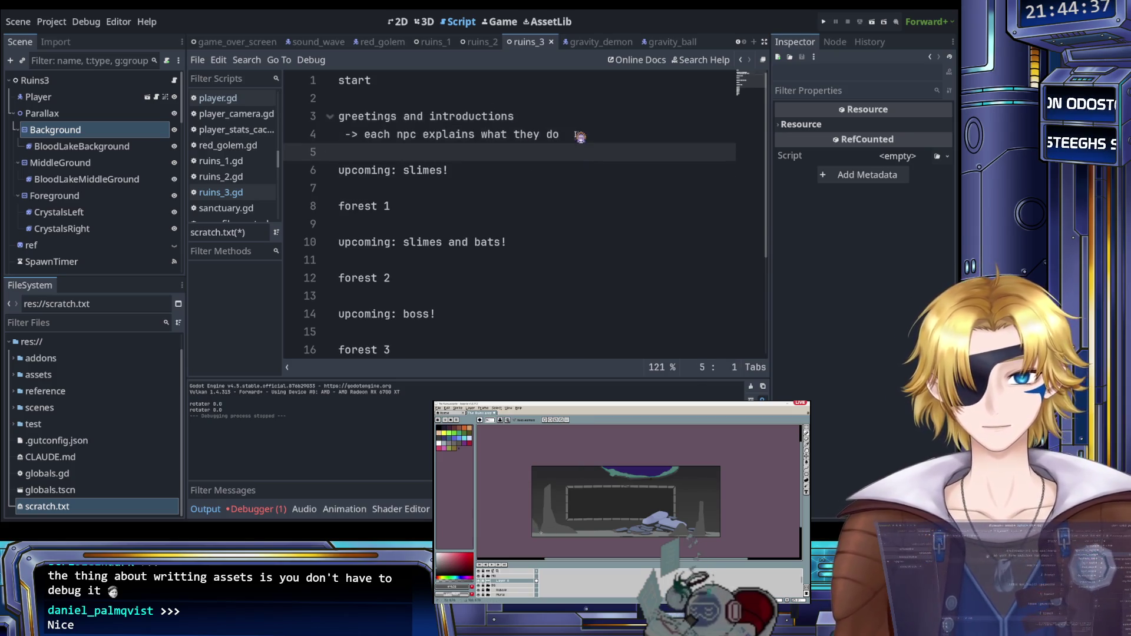
type("- > and who they are")
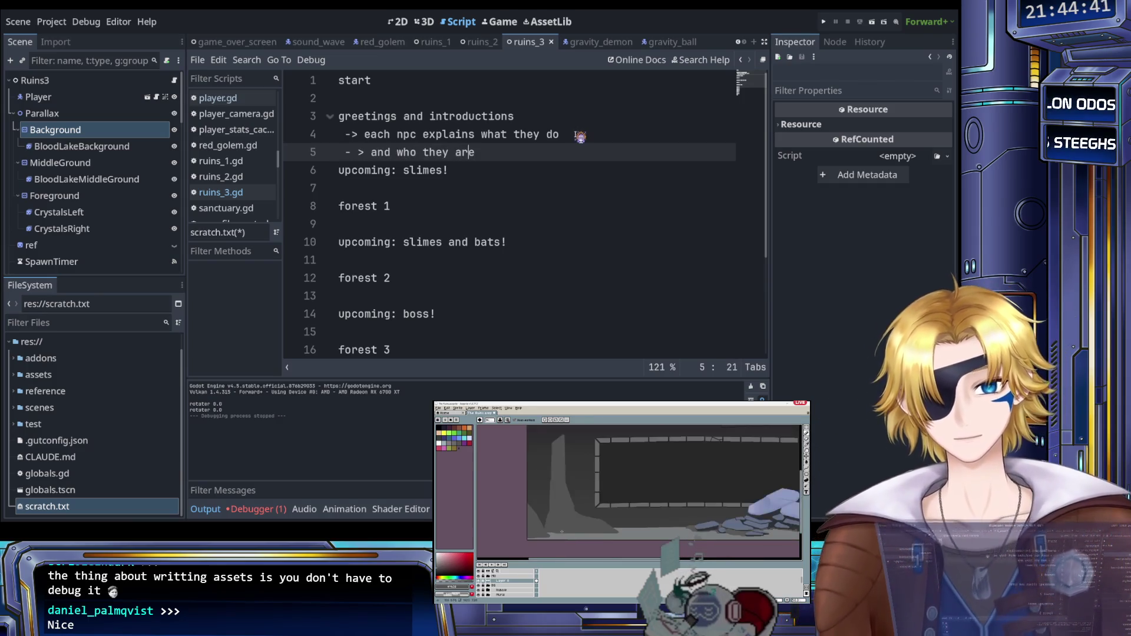
left_click(380, 152)
key("Delete")
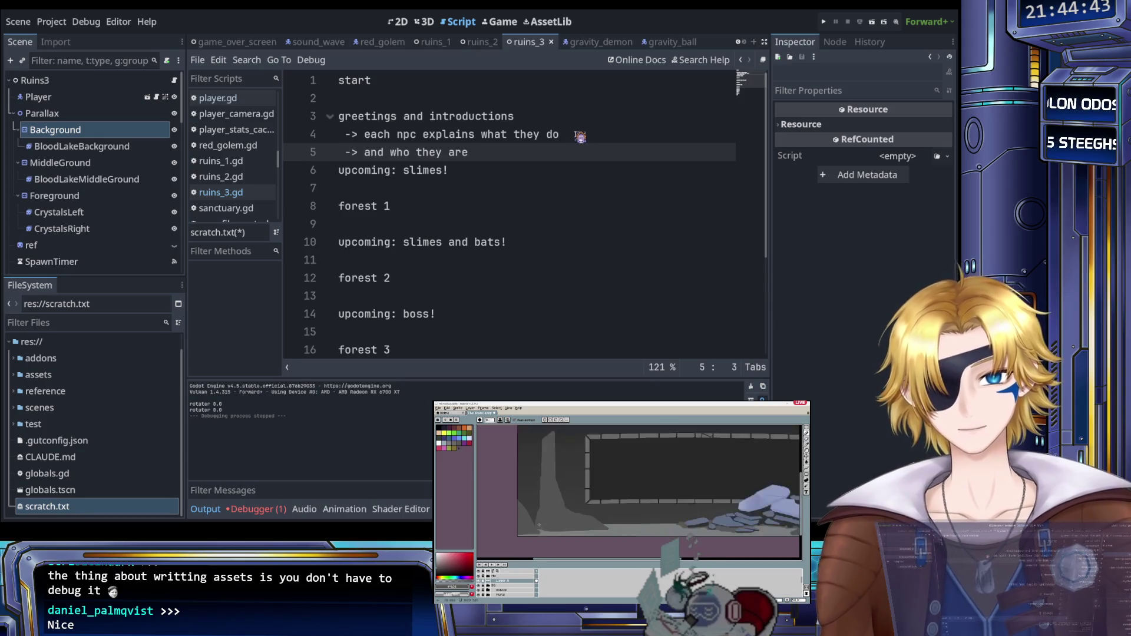
left_click(518, 153)
key("Return")
key("Down")
key("Up")
key("Return")
key("Return")
key("Up")
Step: Write 'SPECIAL for Lila: explains mission' on line 7 of the outline, with Lila capitalized
type("SPECIAL for ")
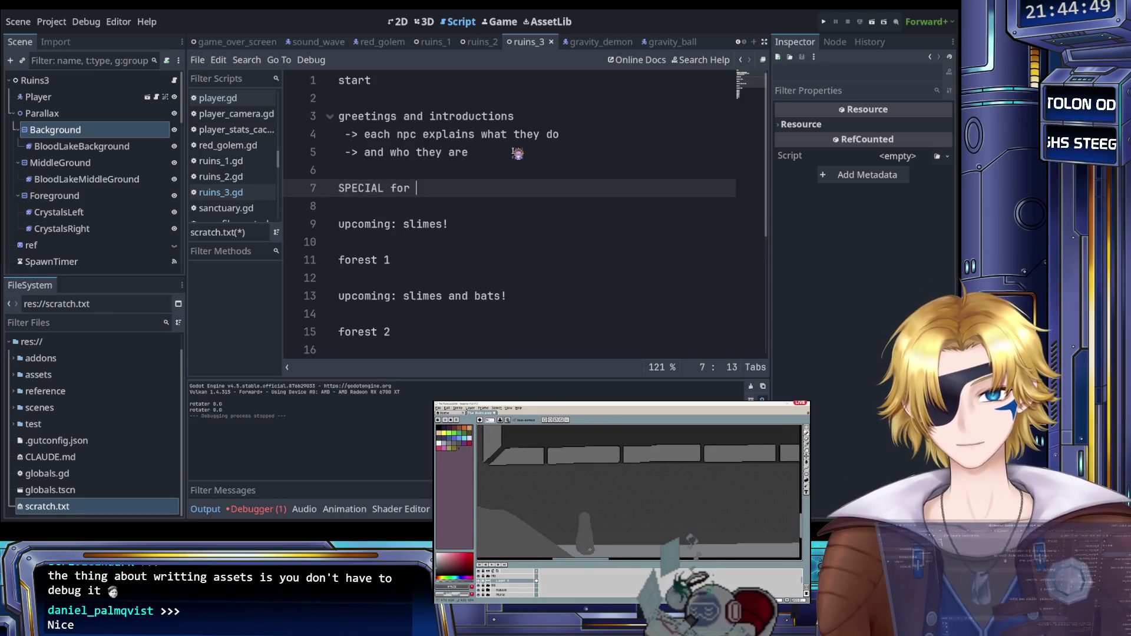
type("lila:")
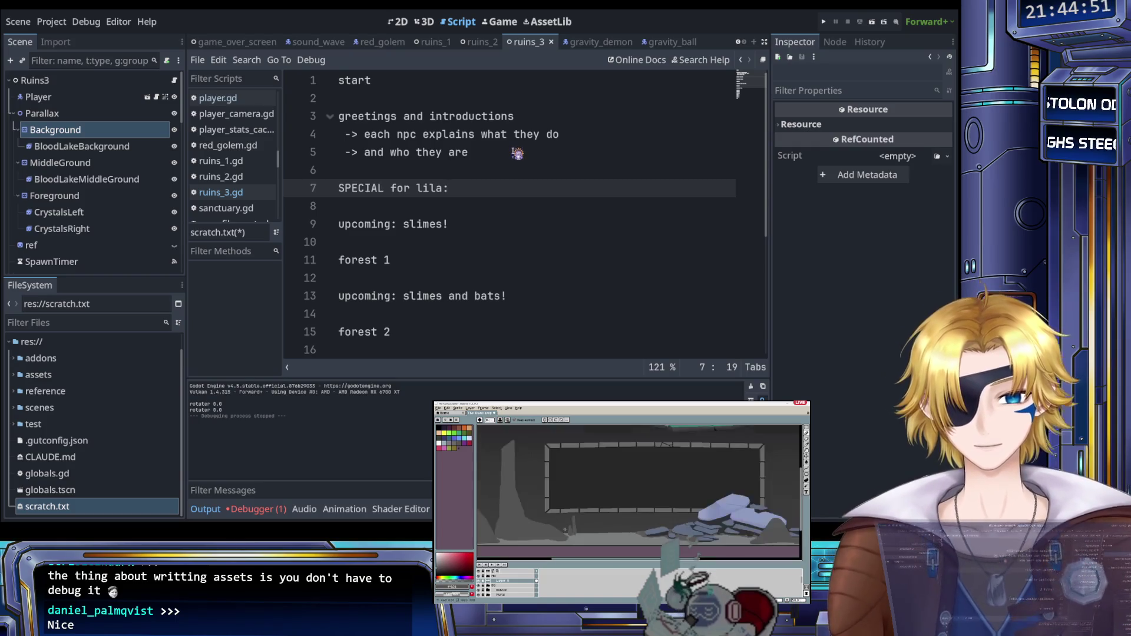
key("Left")
key("Left")
key("Left")
key("BackSpace")
type("L")
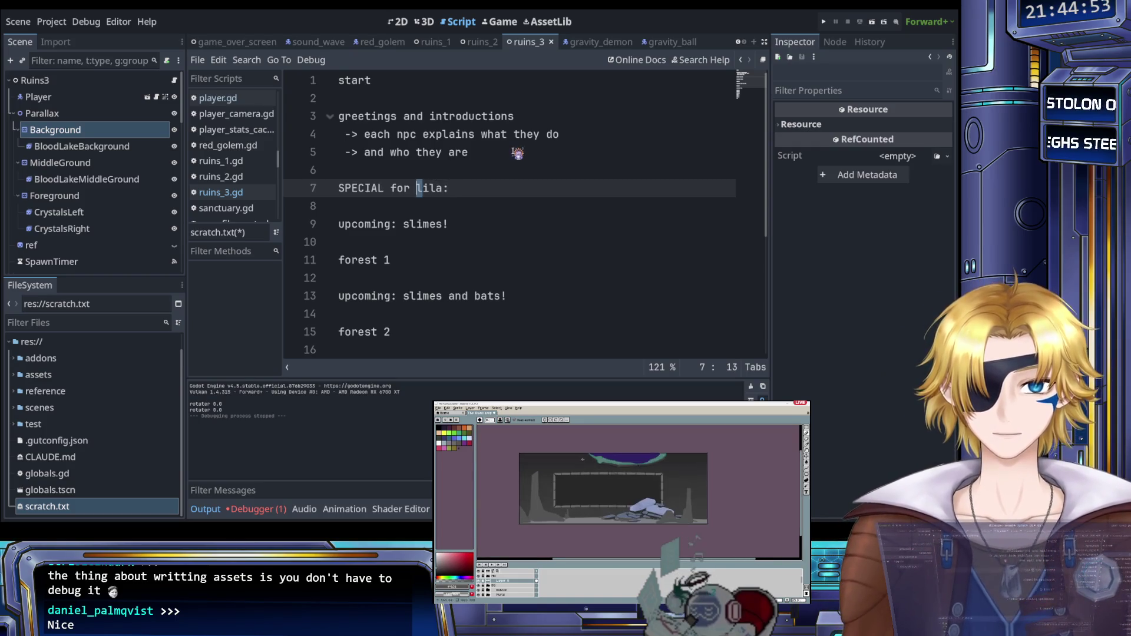
key("Right")
key("Right")
key("Right")
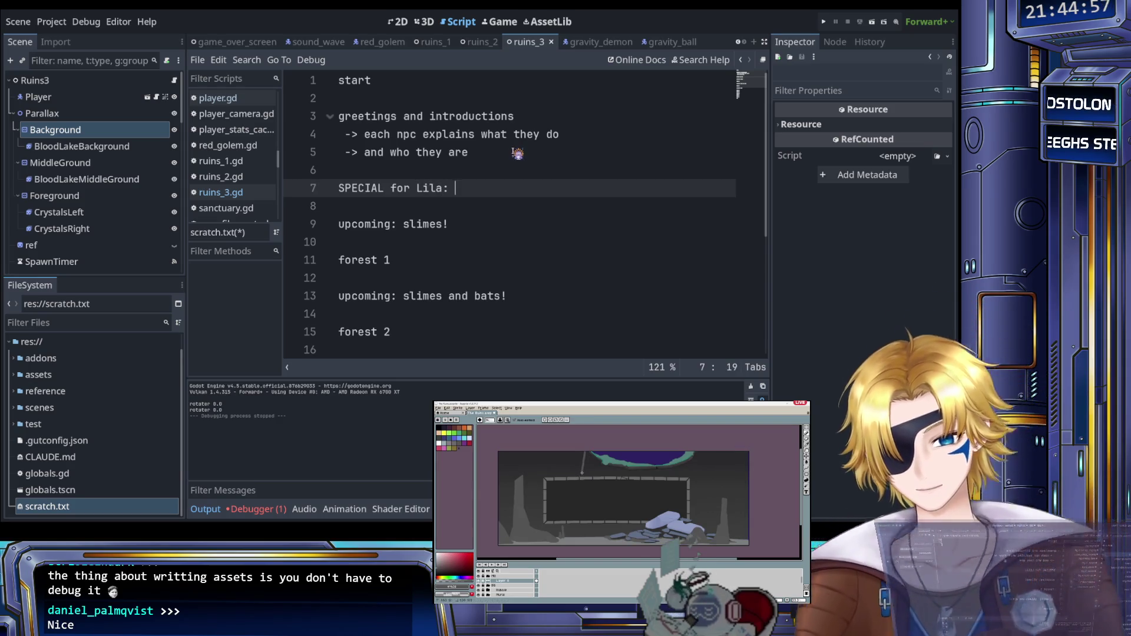
type("explains mission")
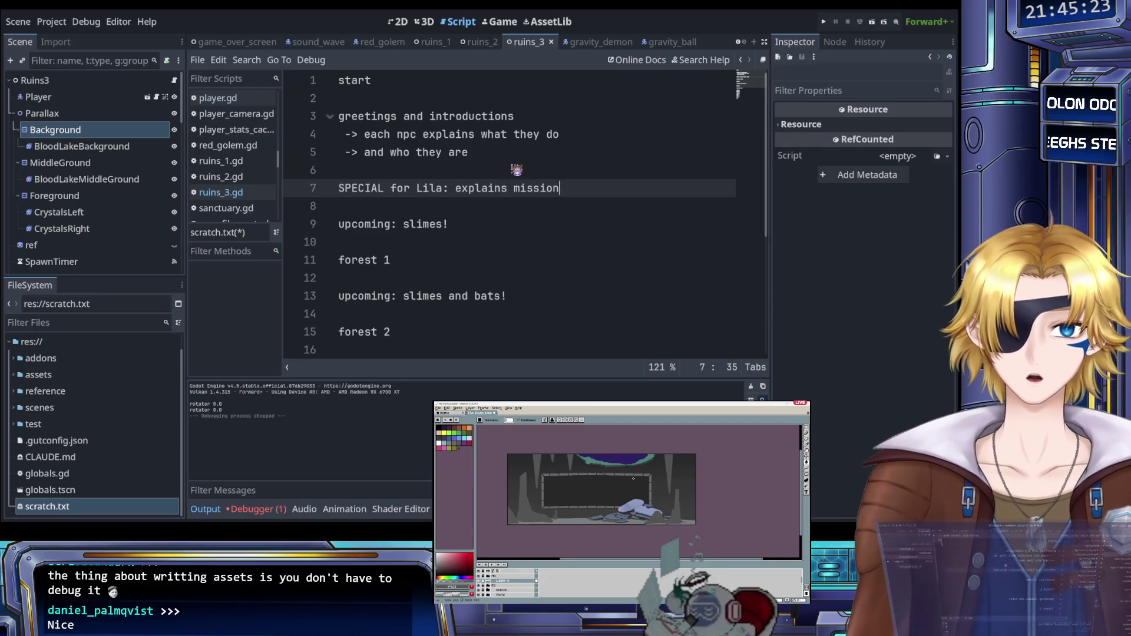
left_click(483, 228)
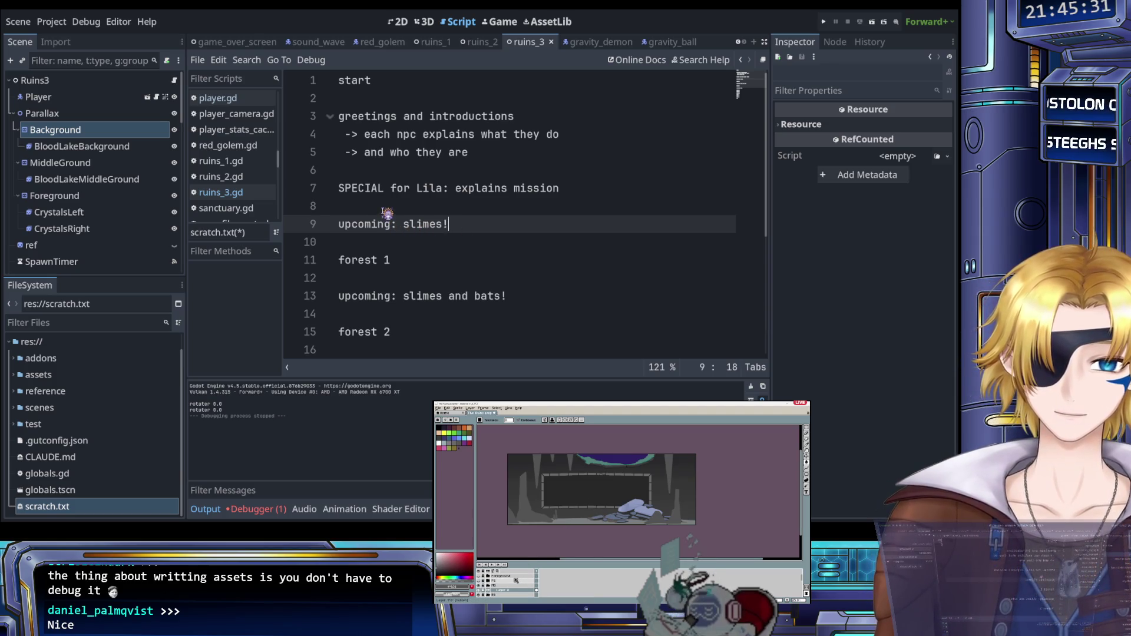
Step: Insert blank lines after the 'upcoming: slimes and bats!' line, before forest 2
scroll(394, 227, "down", 2)
scroll(419, 183, "up", 1)
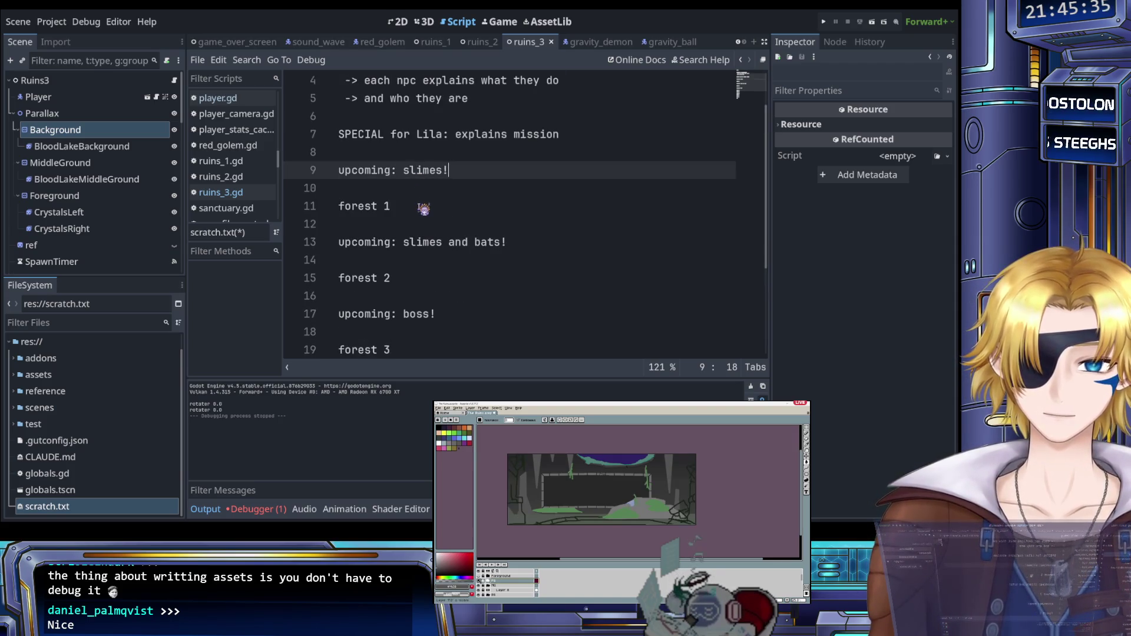
scroll(426, 210, "up", 1)
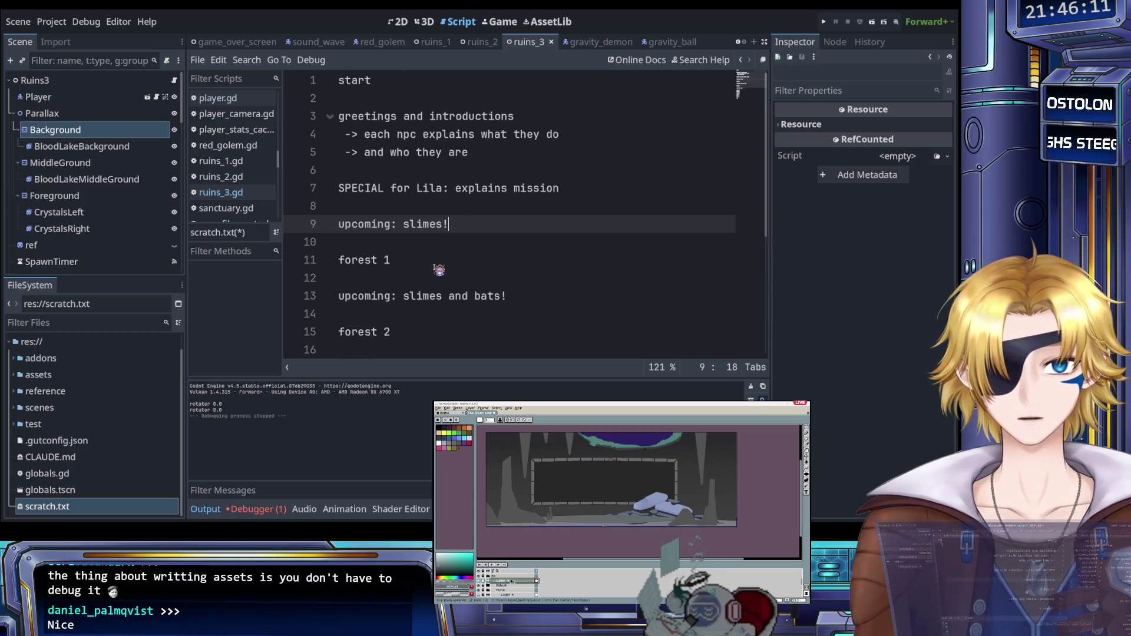
scroll(439, 270, "down", 1)
scroll(439, 270, "down", 1)
scroll(437, 245, "up", 1)
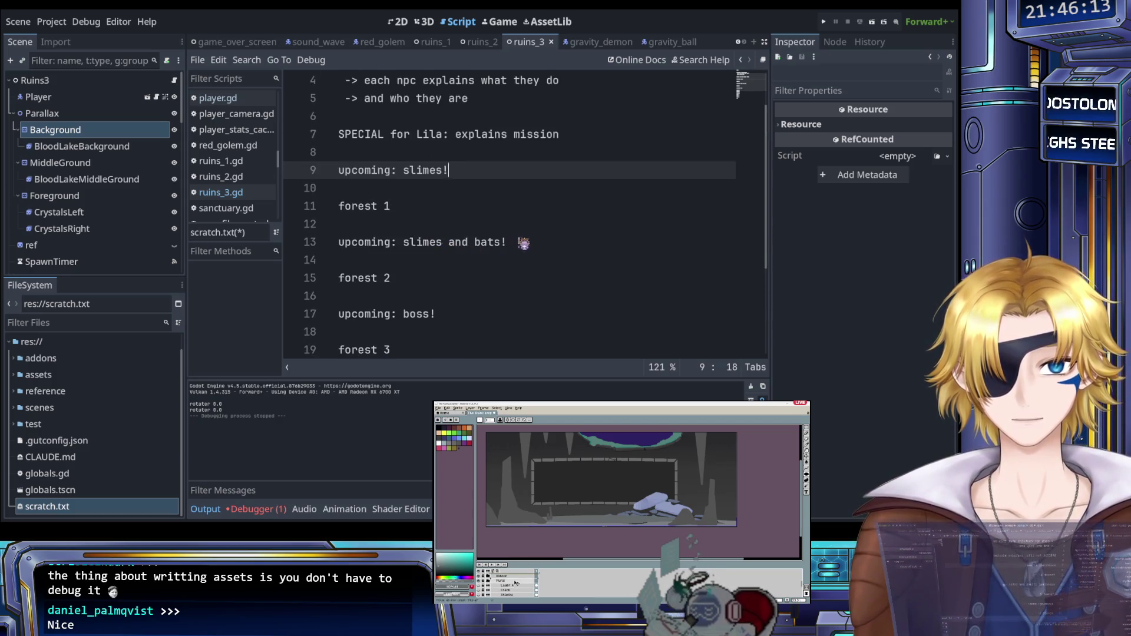
left_click(542, 246)
key("Return")
key("Return")
key("Return")
key("Up")
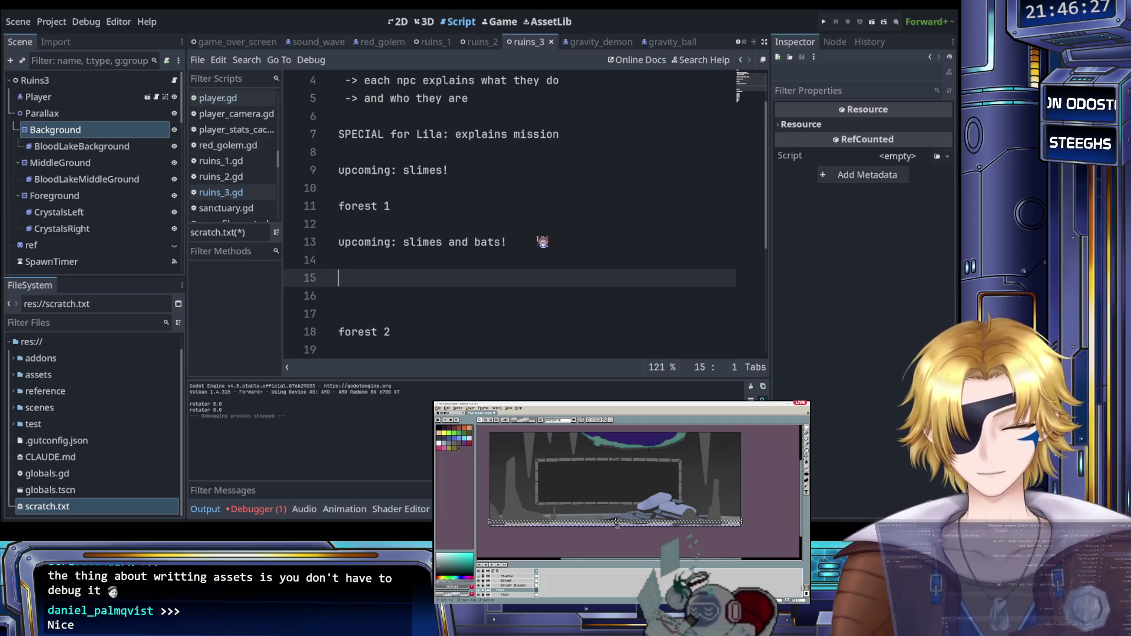
Step: Select the checkered strip on the canvas and scroll back up the view
scroll(616, 527, "up", 1)
scroll(615, 530, "up", 1)
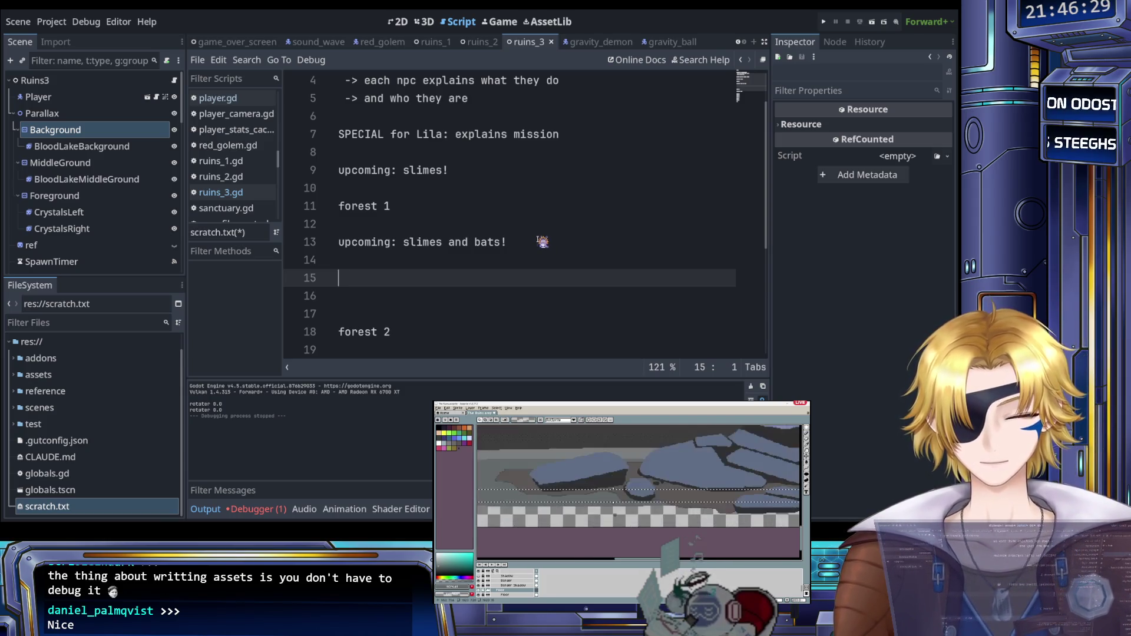
scroll(619, 534, "down", 2)
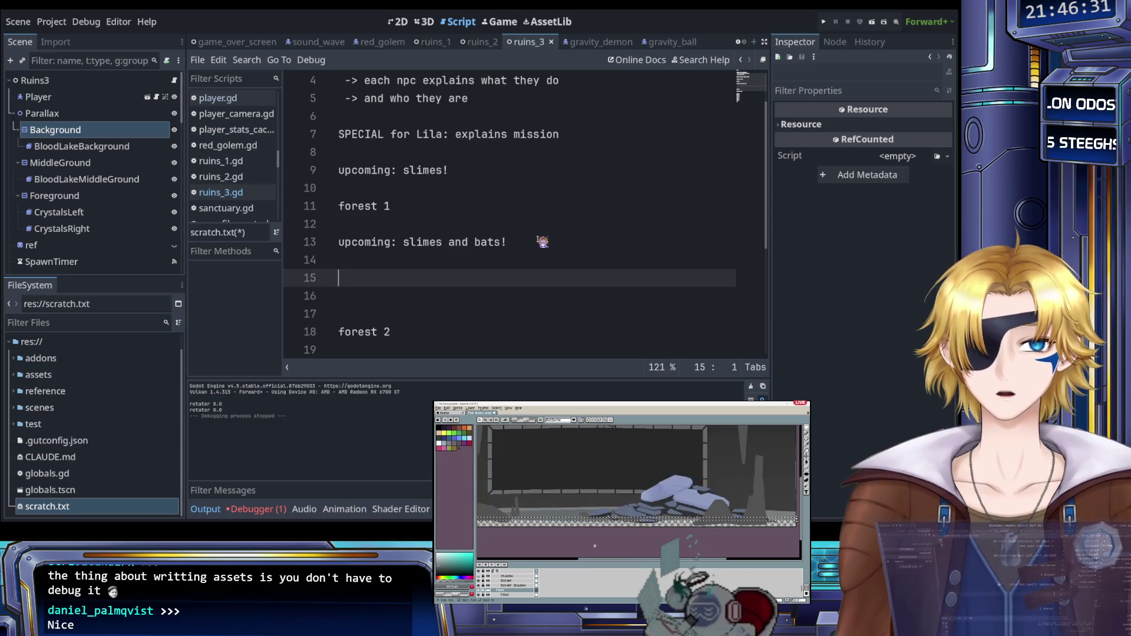
left_click(606, 522)
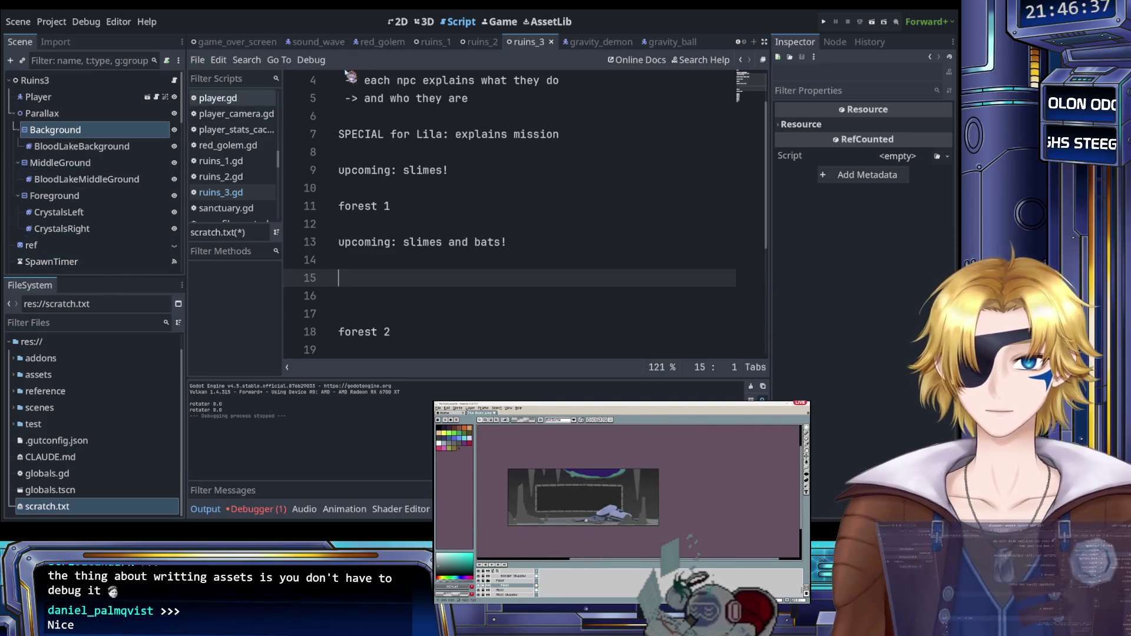
scroll(224, 165, "up", 3)
scroll(226, 166, "up", 2)
scroll(252, 184, "up", 5)
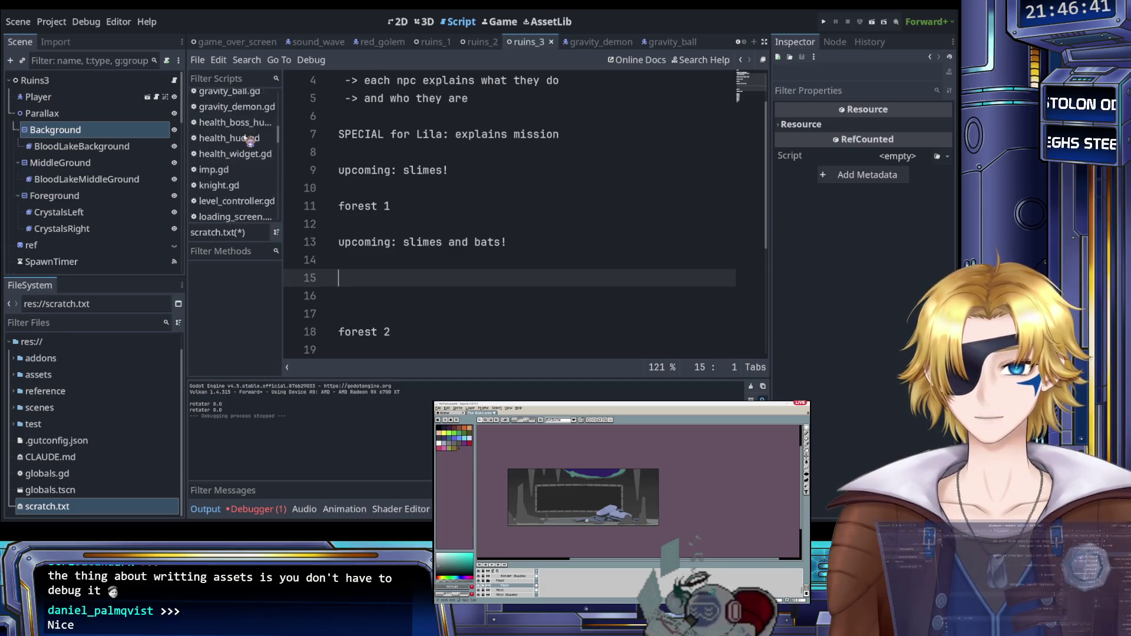
Step: Check dialogue_box.gd in the script editor, then return to the scratch.txt notes
scroll(249, 142, "up", 6)
scroll(250, 142, "up", 2)
left_click(246, 161)
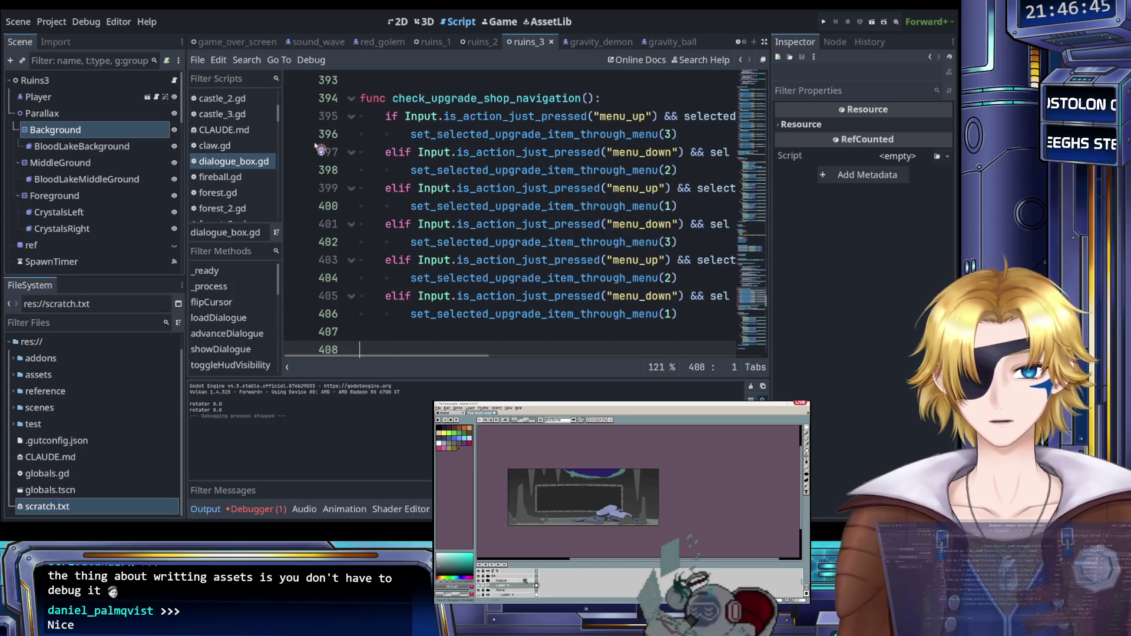
scroll(250, 153, "up", 8)
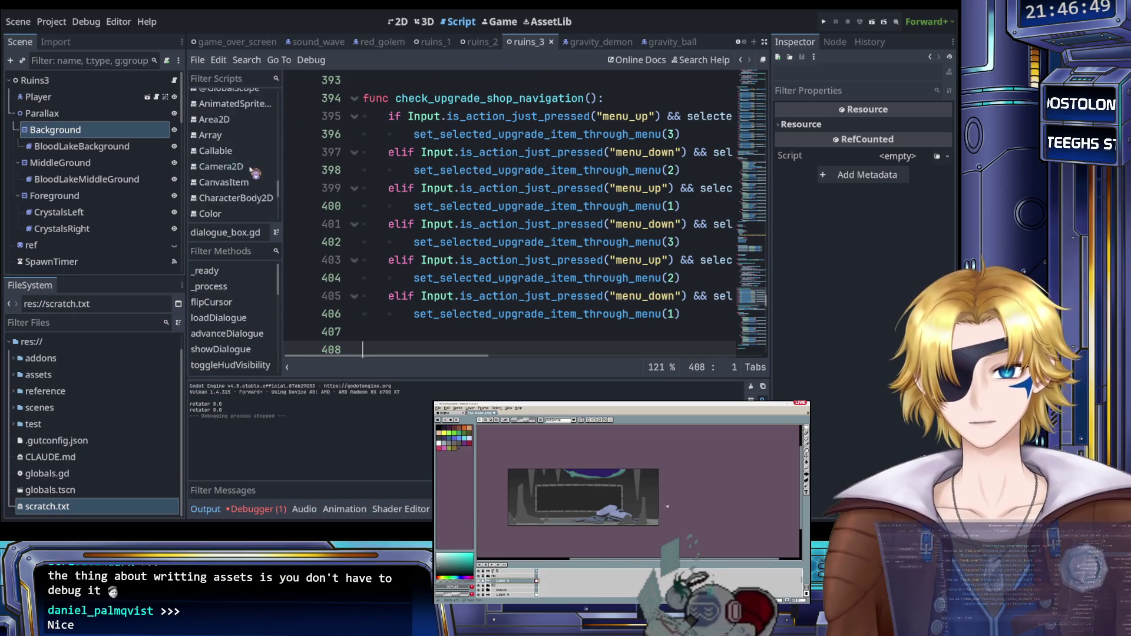
scroll(255, 173, "down", 15)
left_click(248, 177)
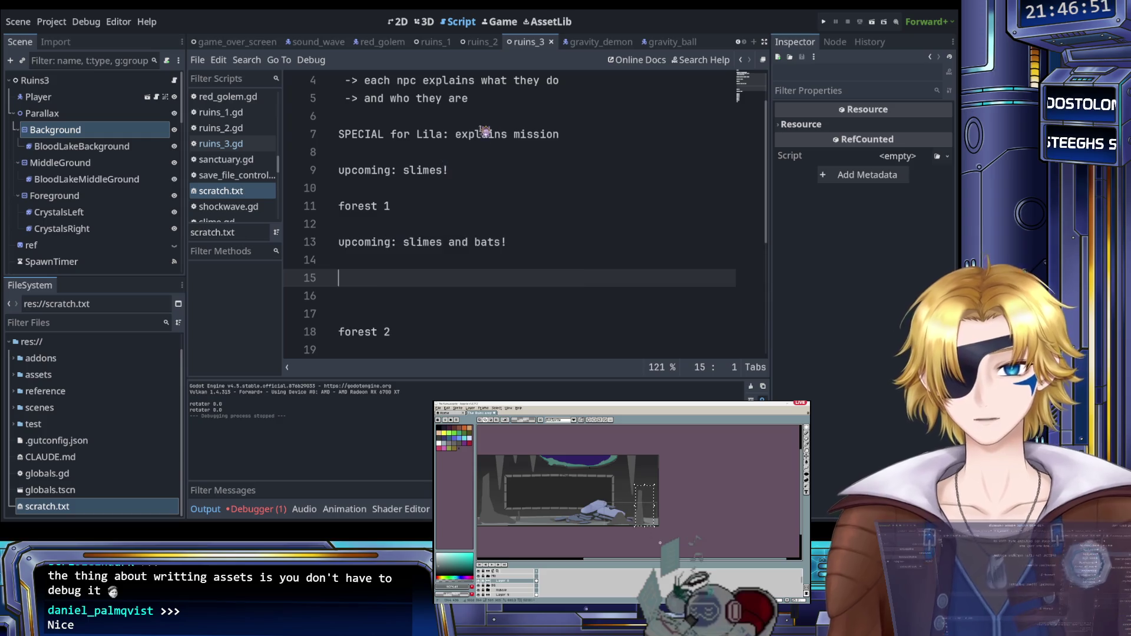
scroll(566, 42, "down", 8)
scroll(551, 43, "down", 6)
scroll(544, 42, "down", 8)
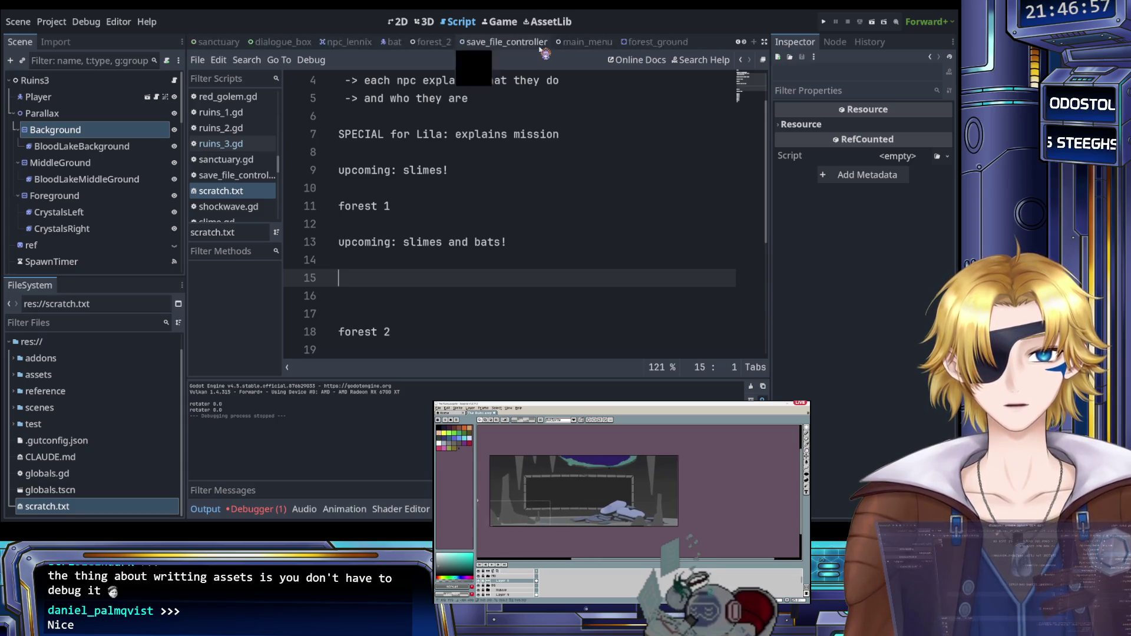
scroll(541, 49, "down", 8)
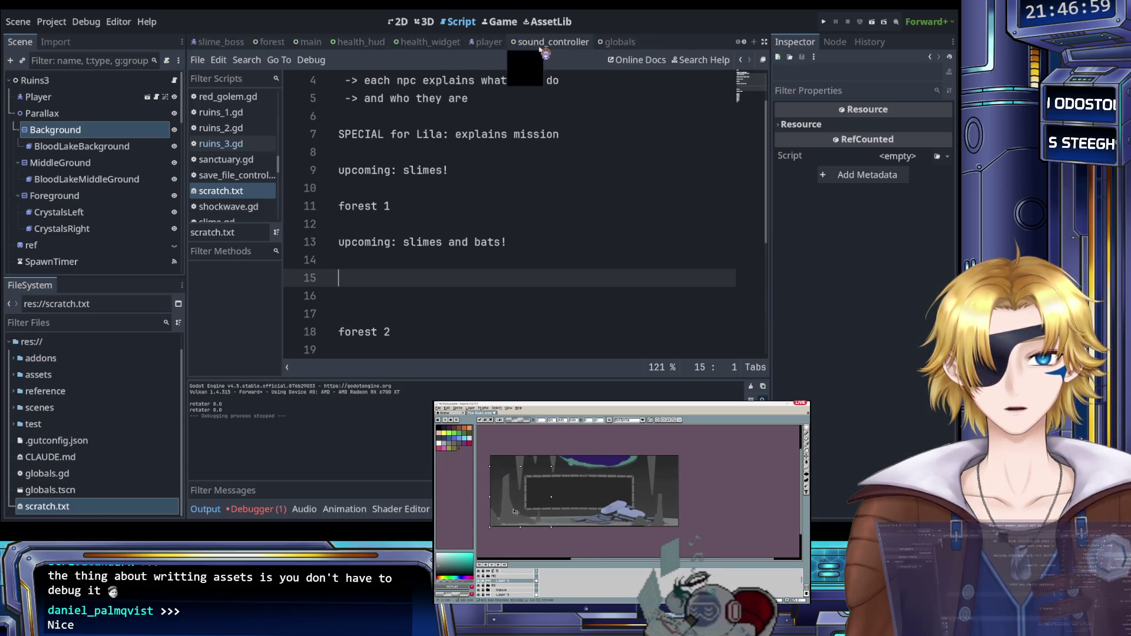
Step: Filter the FileSystem by 'dia' and view the ShortcutDialog scene in 2D
left_click(56, 325)
type("di")
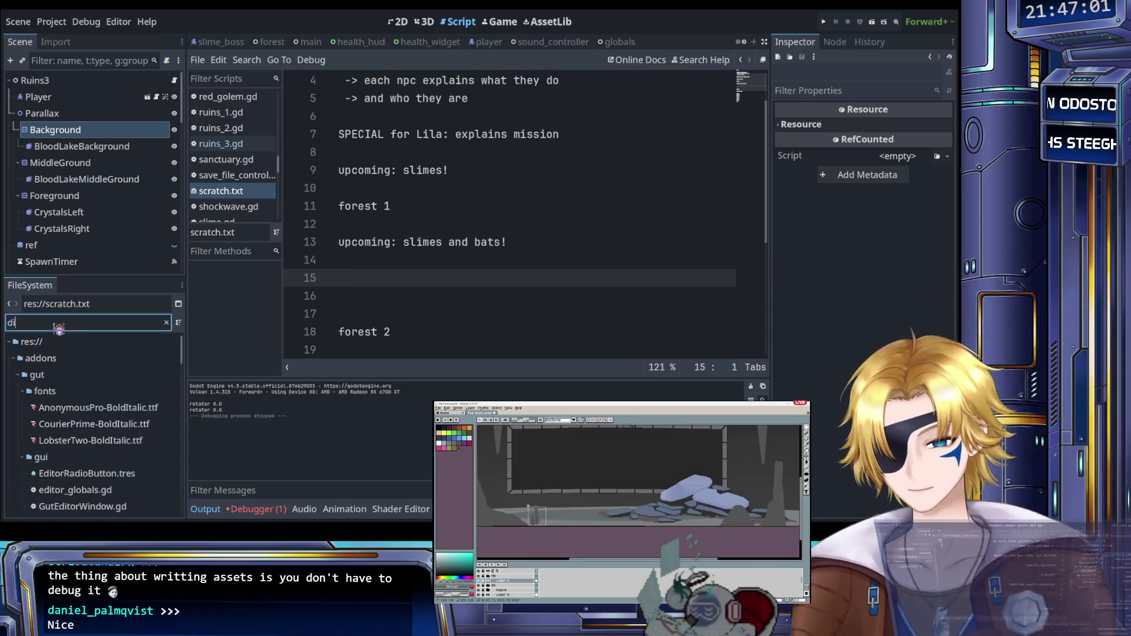
type("a")
double_click(88, 424)
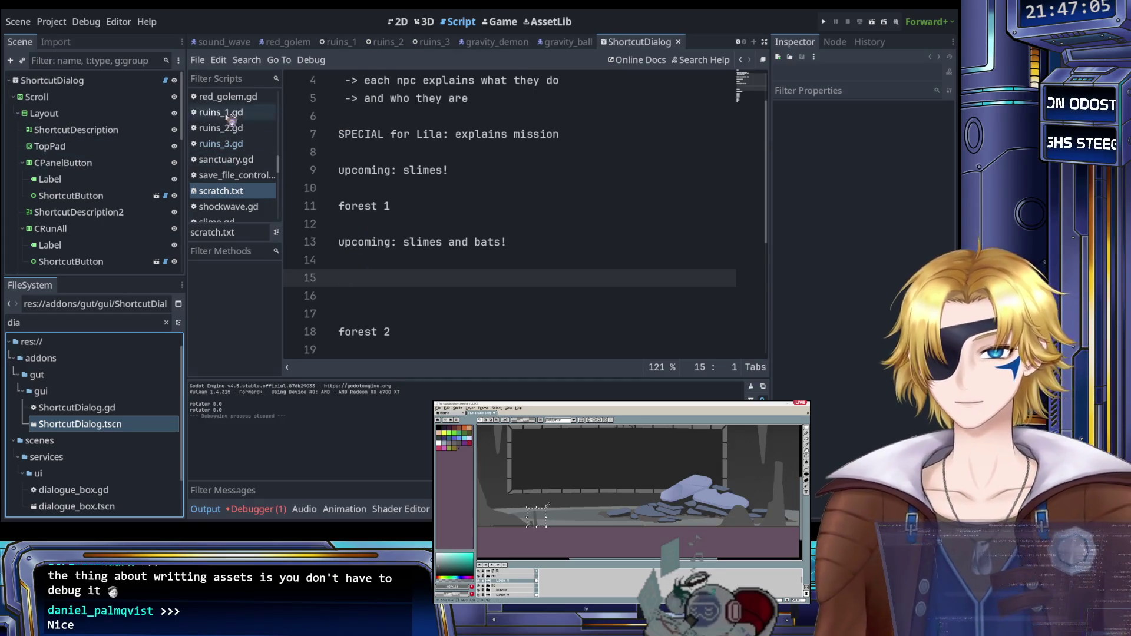
left_click(398, 22)
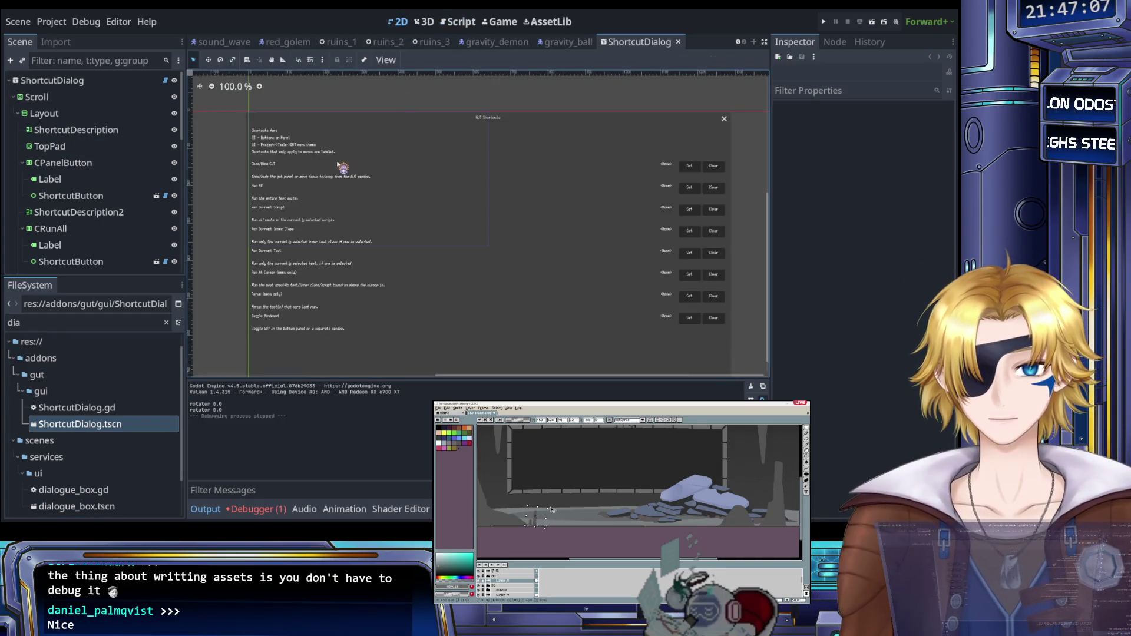
scroll(325, 161, "up", 3)
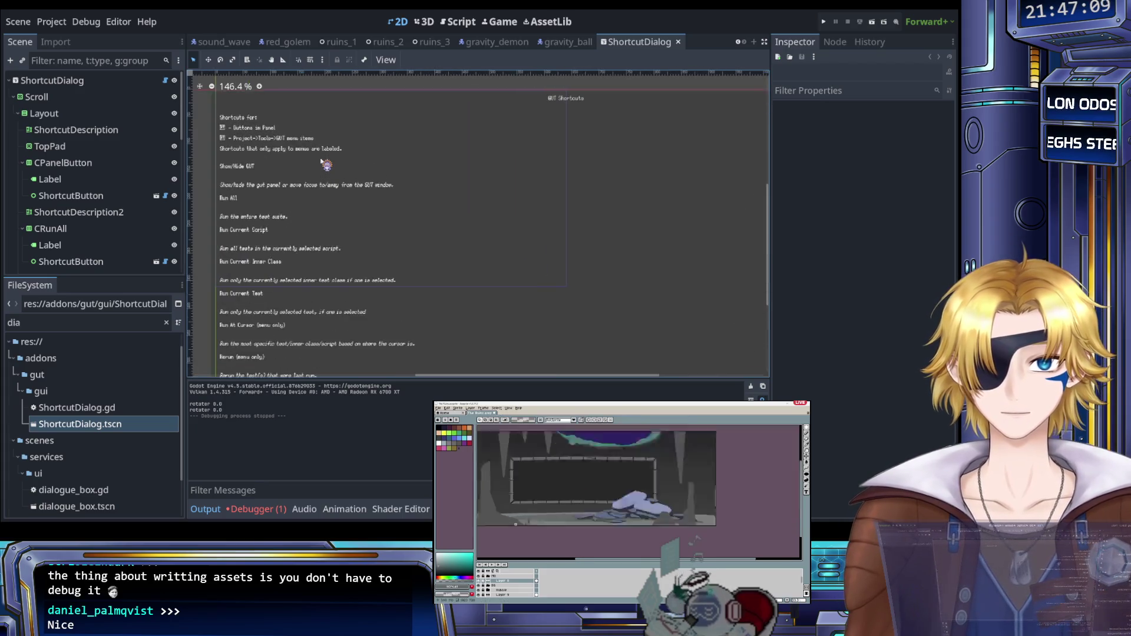
scroll(325, 165, "down", 1)
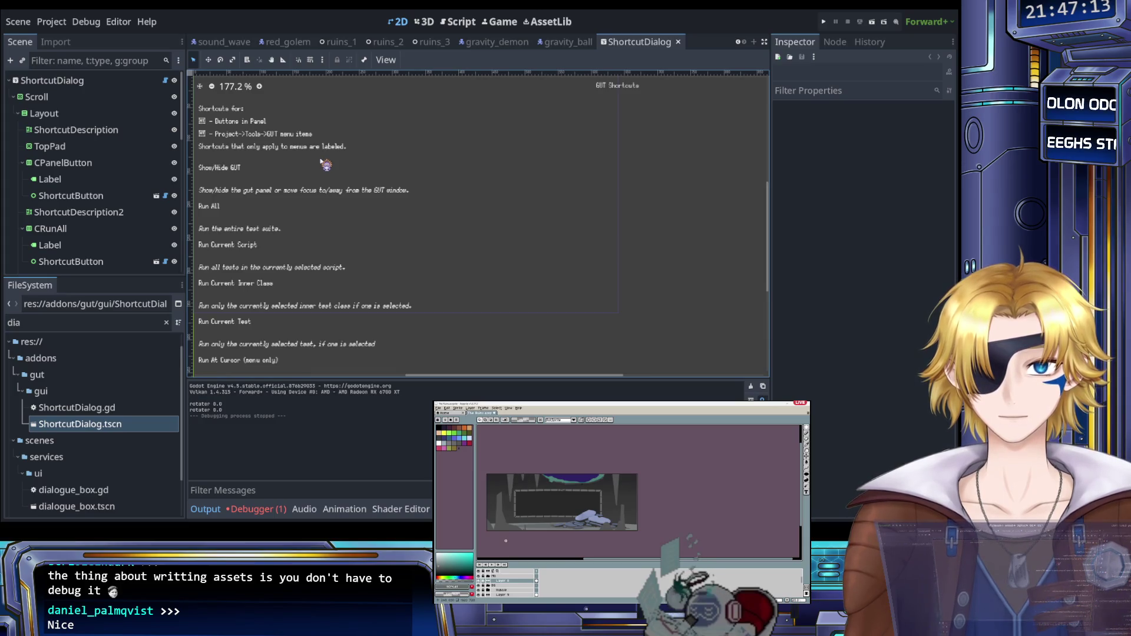
scroll(326, 165, "down", 4)
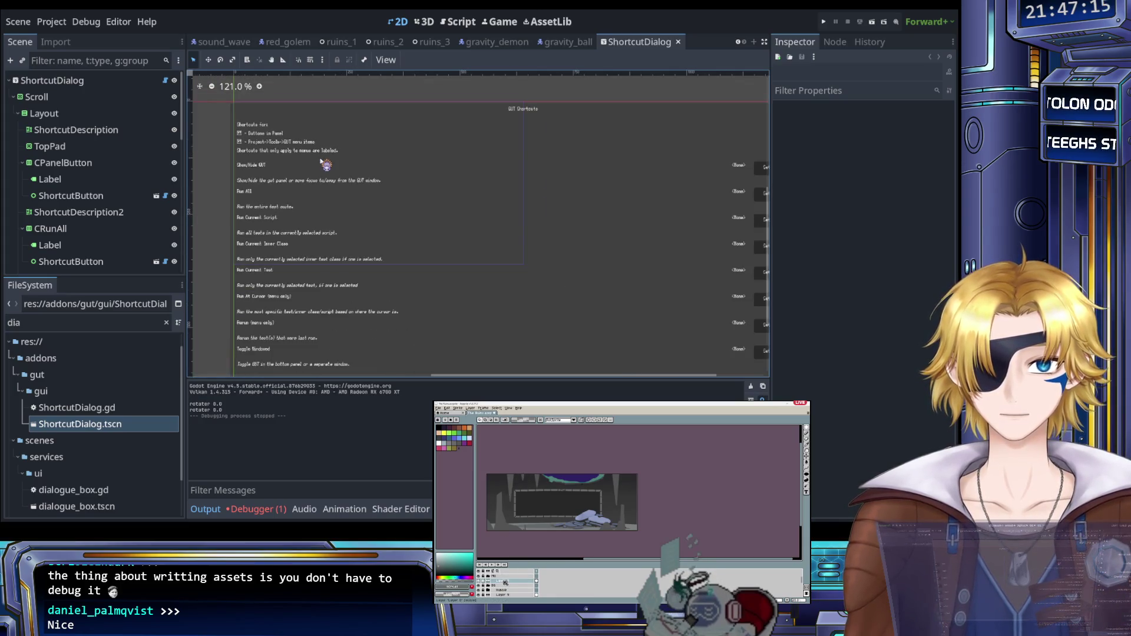
scroll(326, 165, "up", 3)
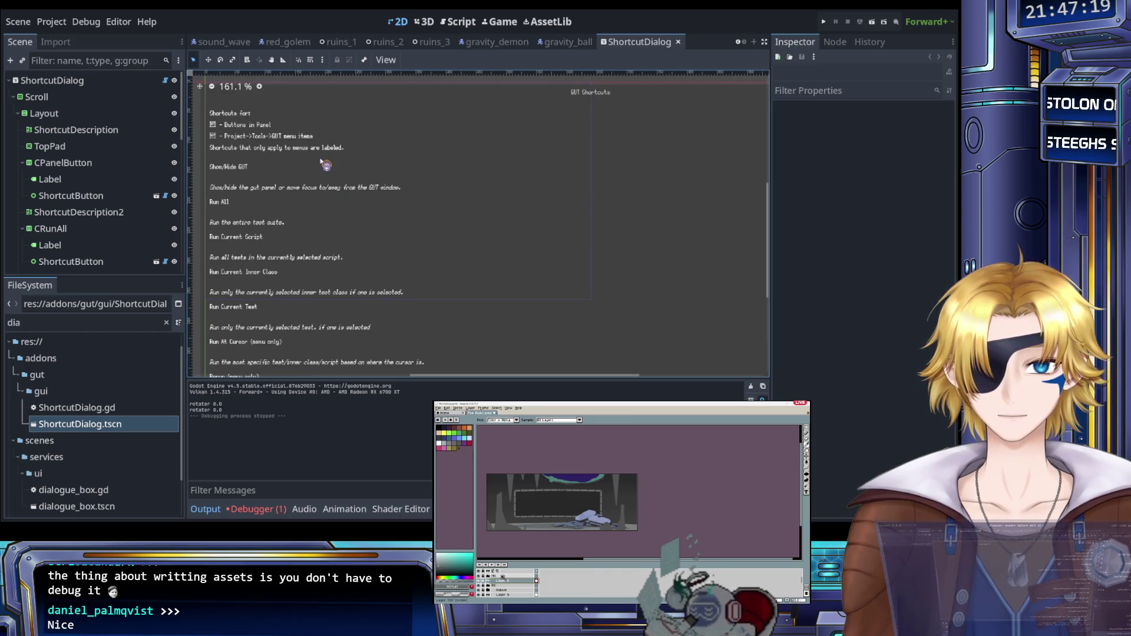
scroll(454, 147, "down", 15)
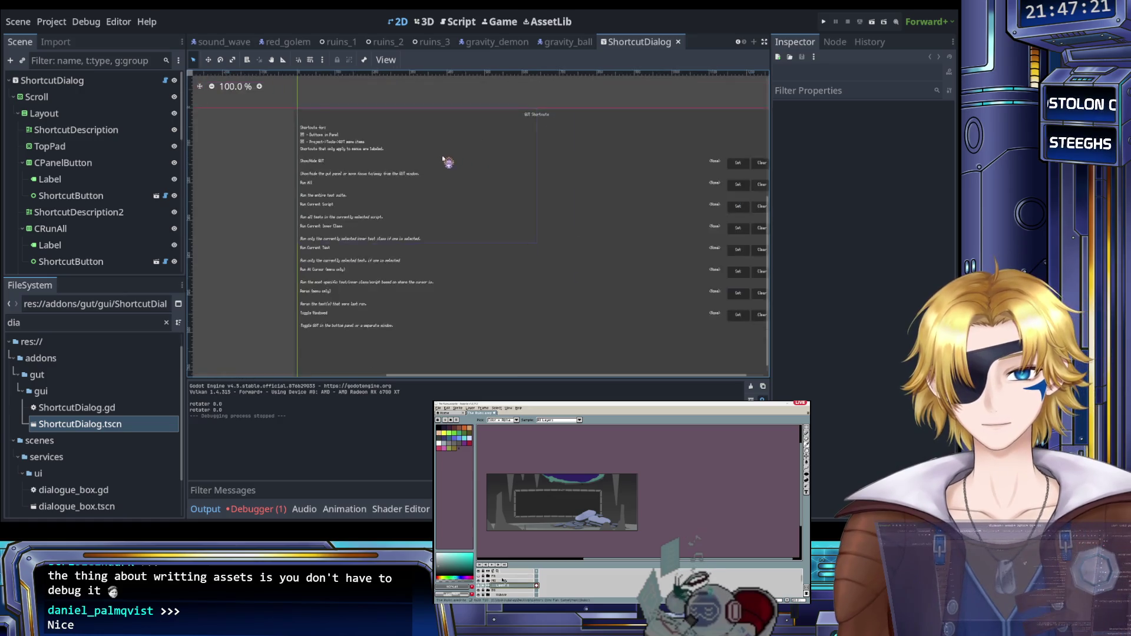
scroll(442, 221, "up", 5)
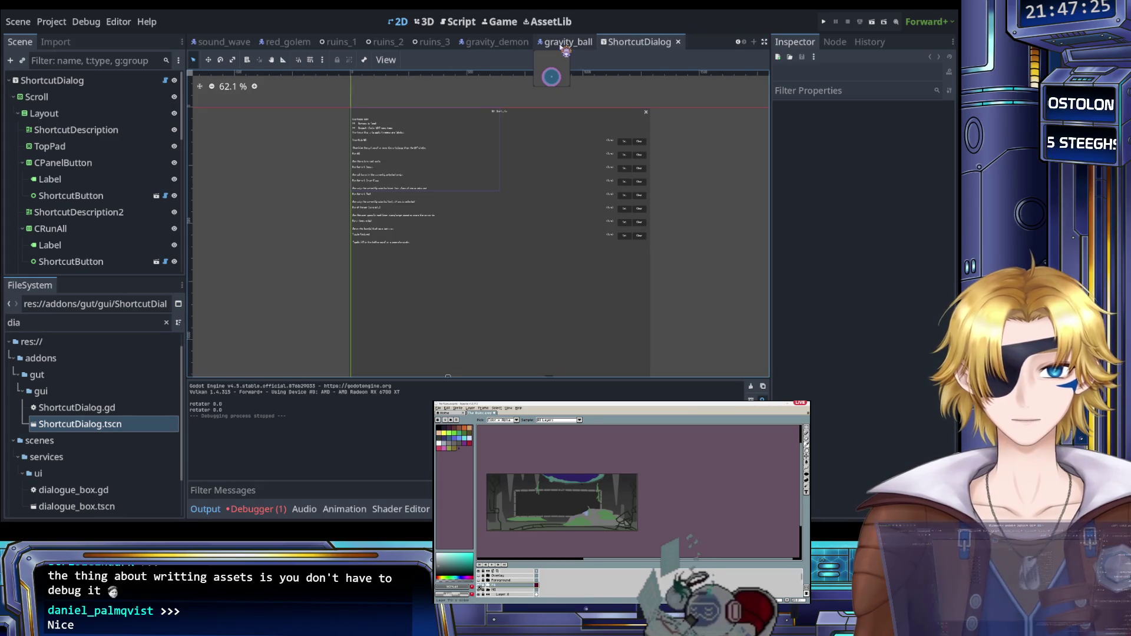
Step: Close the ShortcutDialog scene and collapse the gut and addons folders
left_click(678, 43)
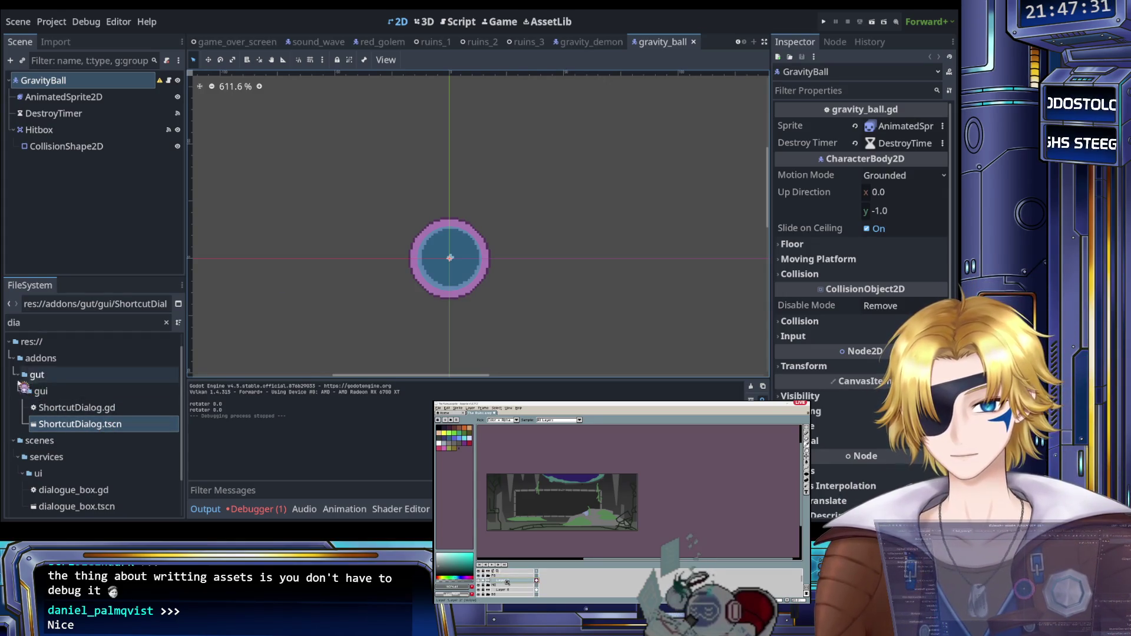
left_click(18, 374)
left_click(14, 359)
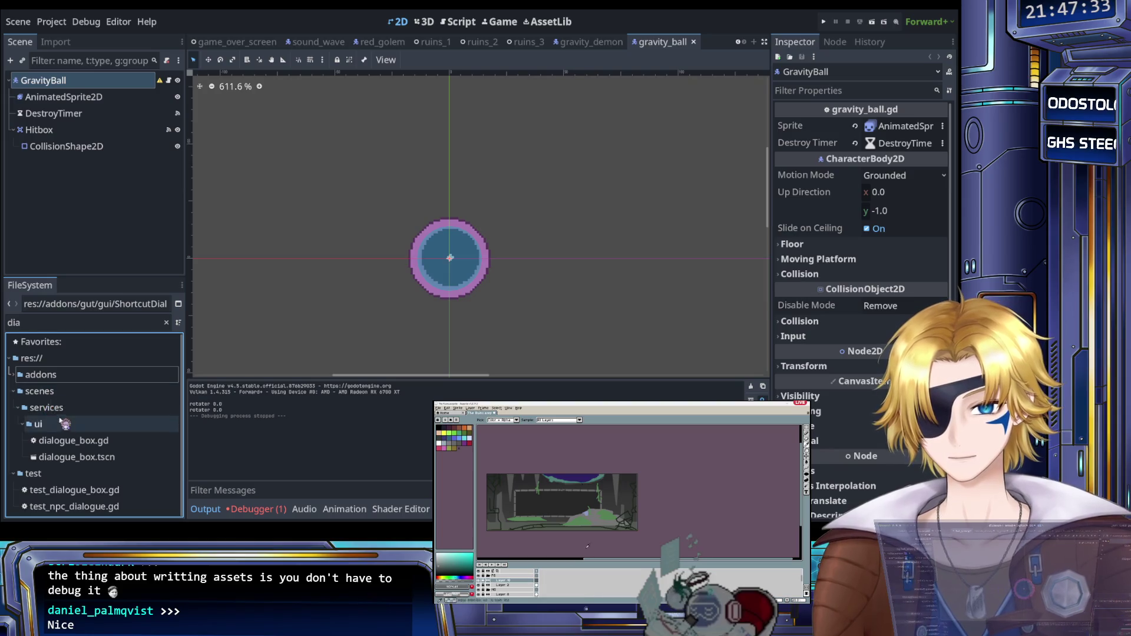
Step: Open dialogue_box.tscn to show its Player and NPC panels and shop item list
double_click(88, 462)
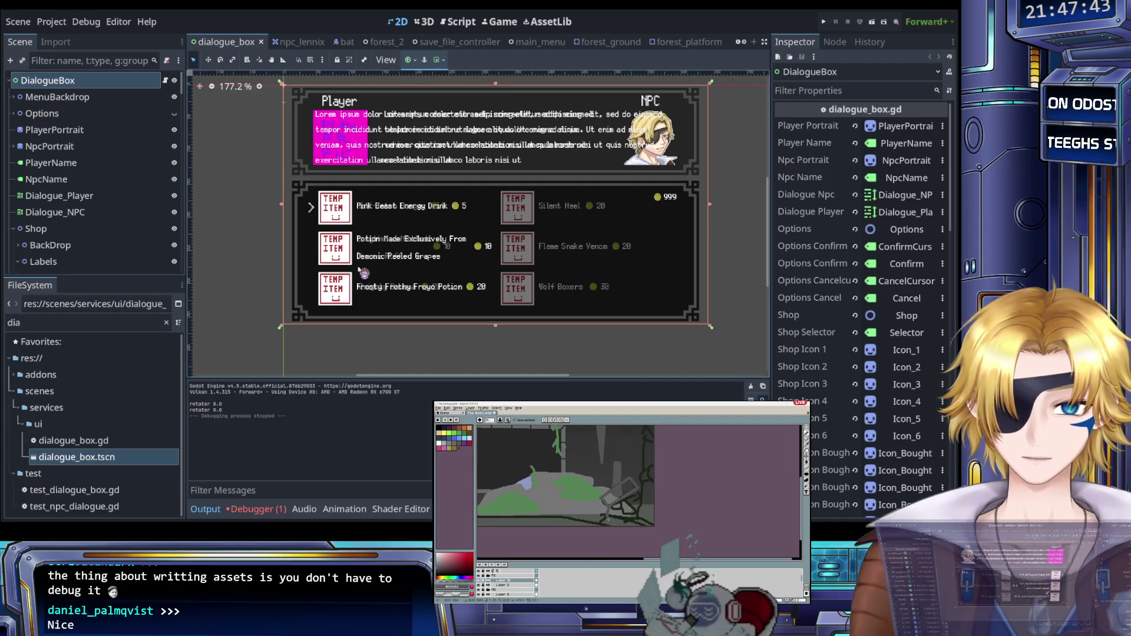
scroll(369, 261, "up", 2)
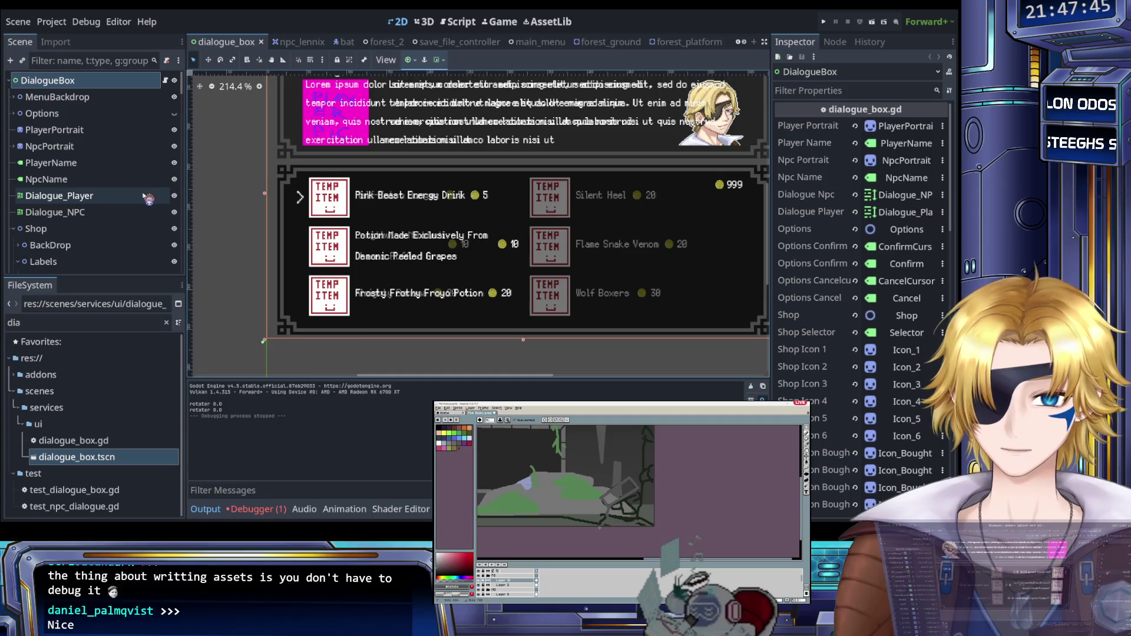
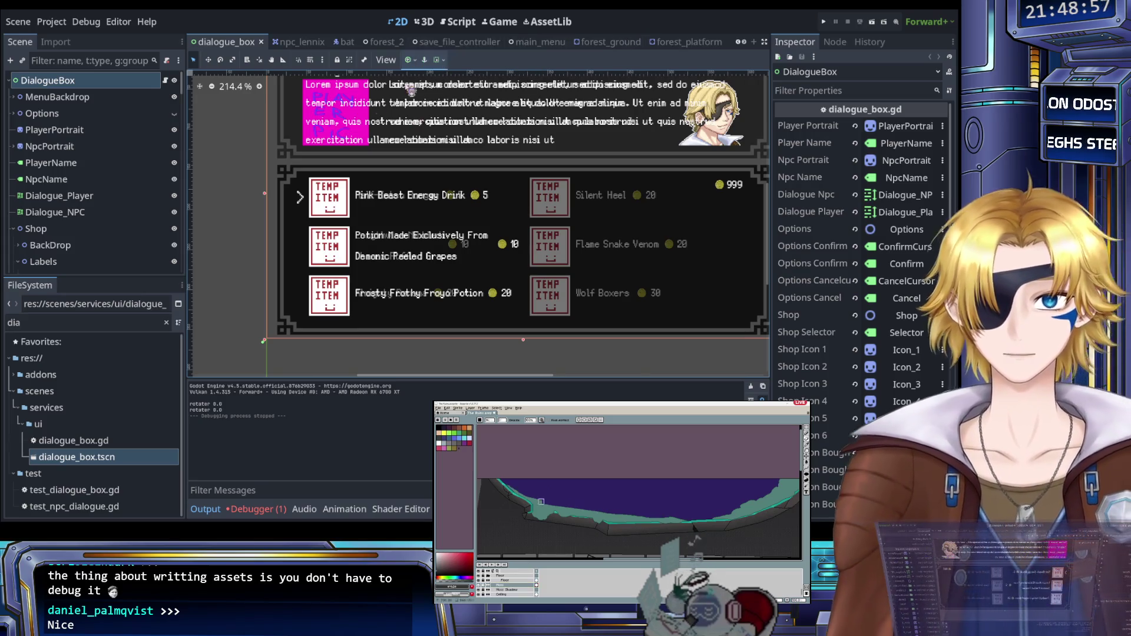
Step: Filter the FileSystem for 'scra' and open scratch.txt in the script editor
double_click(21, 321)
type("sc")
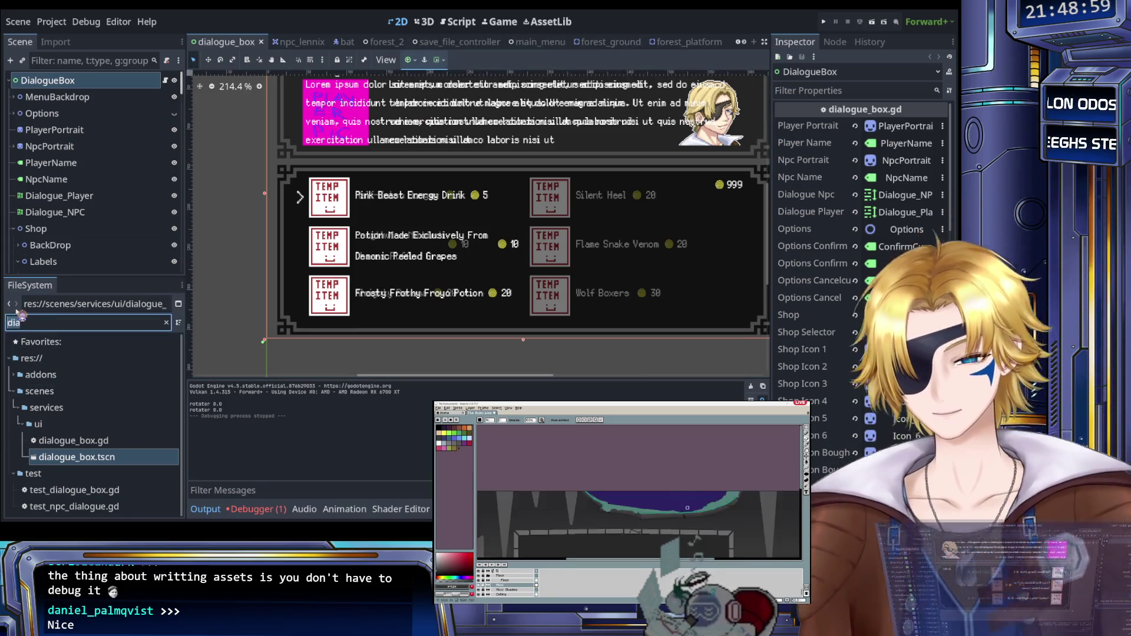
type("ra")
left_click(66, 426)
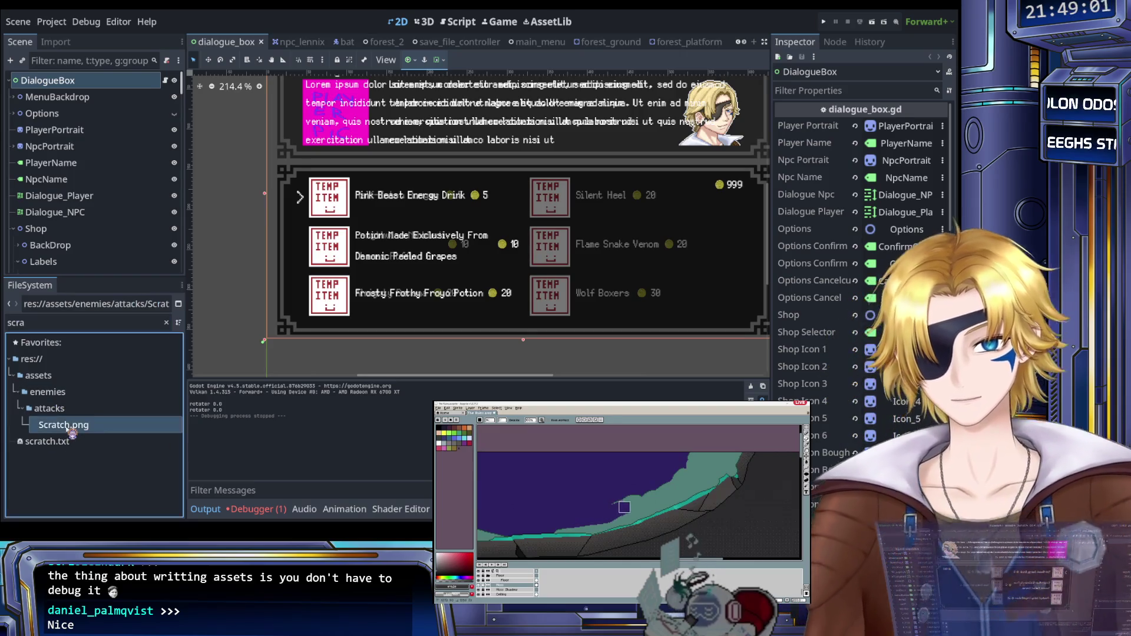
mouse_move(66, 425)
left_mouse_down()
mouse_move(236, 177)
mouse_move(227, 41)
mouse_move(240, 46)
left_mouse_up()
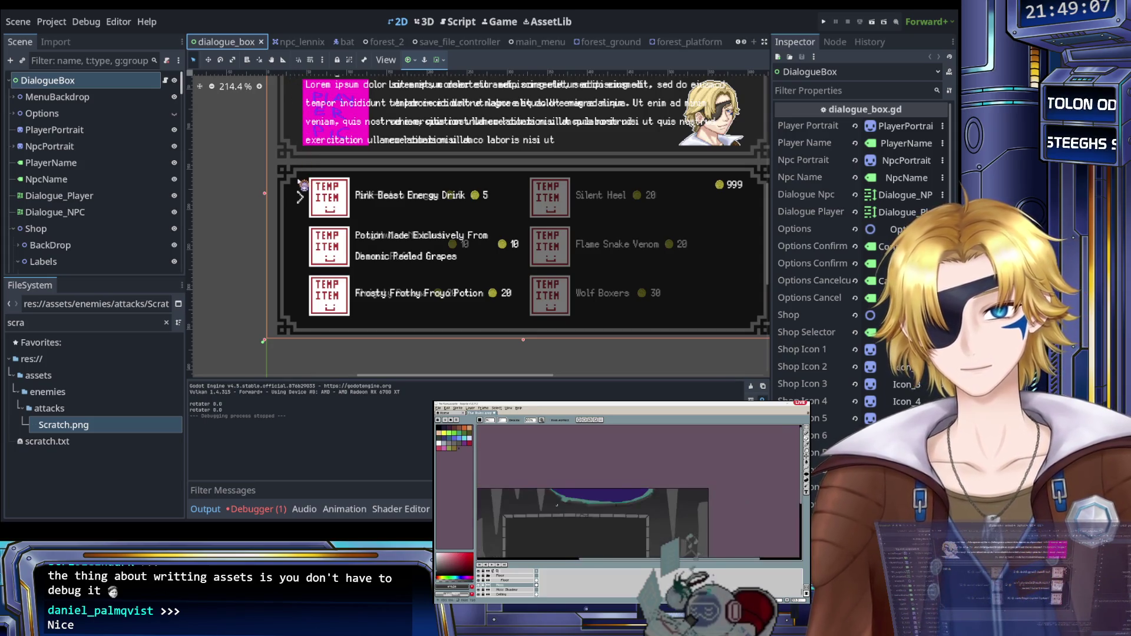
left_click(78, 429)
double_click(83, 433)
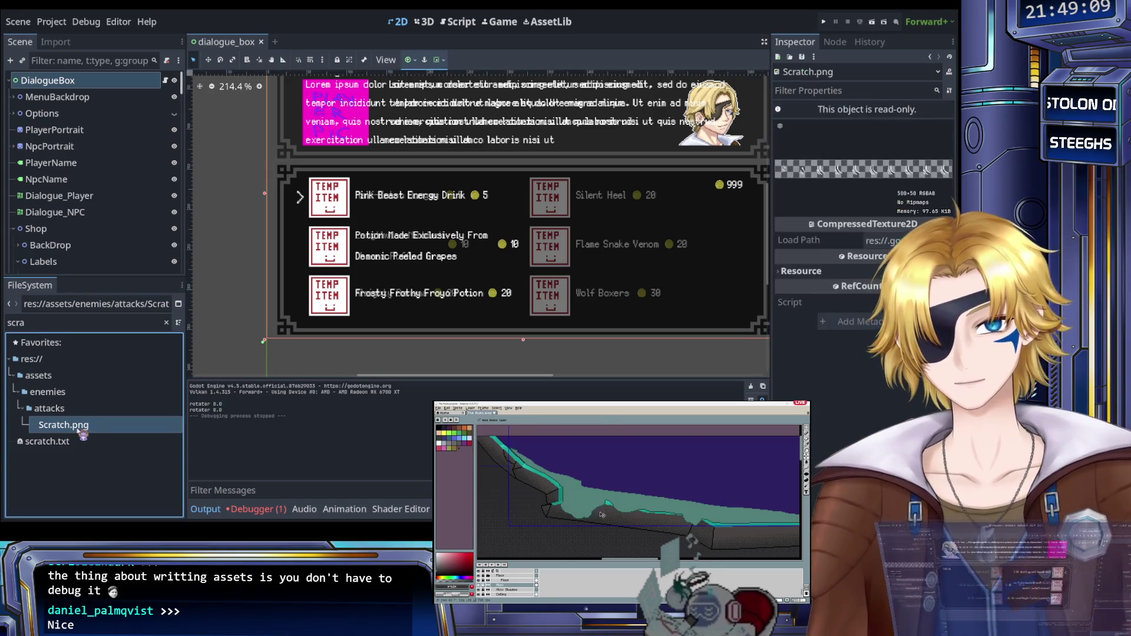
double_click(89, 442)
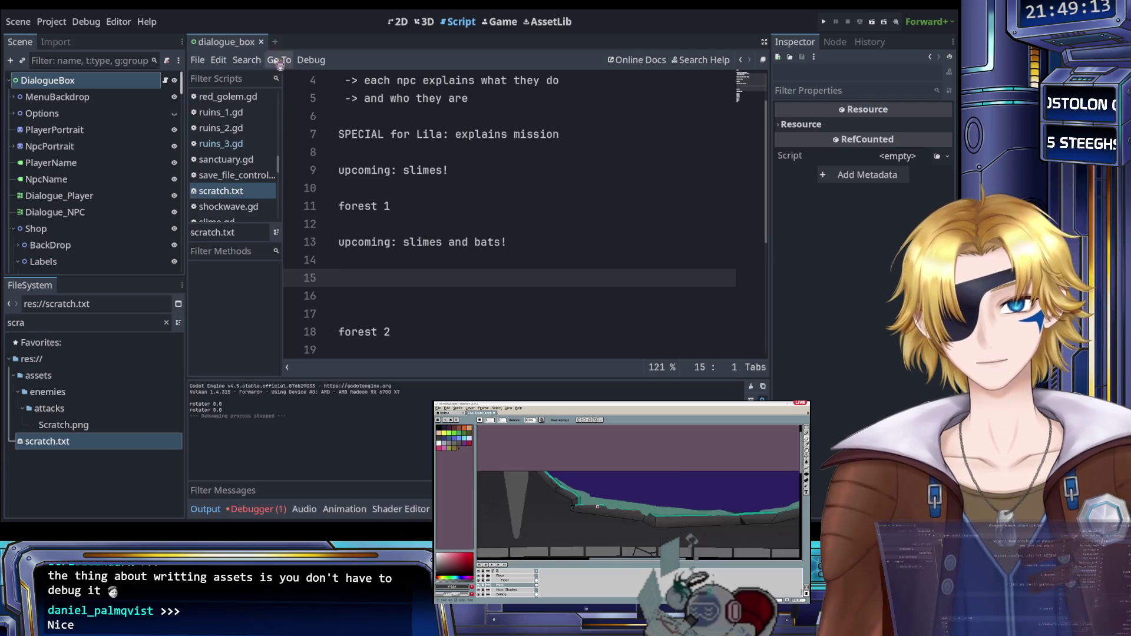
left_click(363, 116)
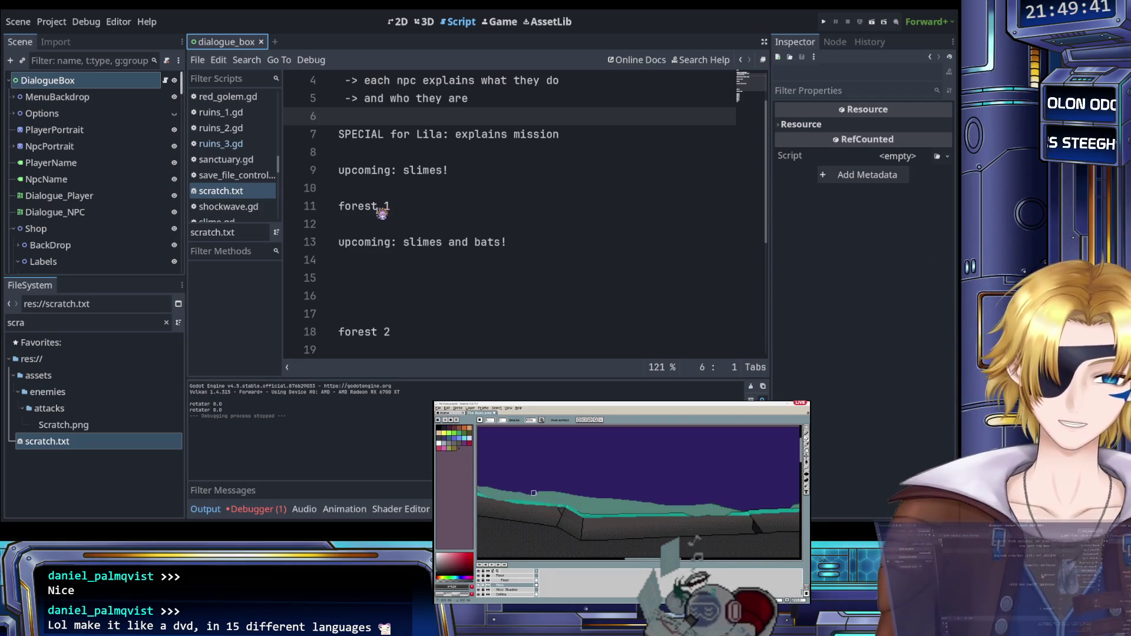
Step: Insert blank lines after the 'upcoming: boss!' note on line 20 of scratch.txt
left_click(392, 228)
scroll(394, 233, "up", 1)
scroll(394, 232, "down", 2)
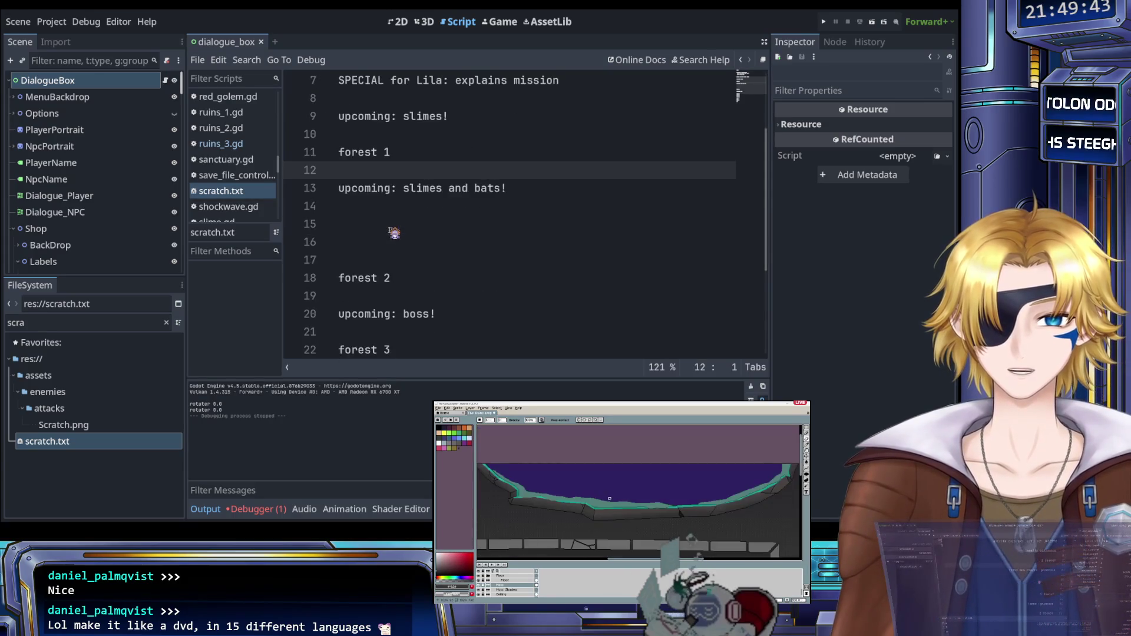
left_click(394, 230)
scroll(389, 228, "down", 3)
scroll(389, 228, "up", 1)
left_click(390, 192)
left_click(457, 223)
key("Return")
key("Return")
left_click(458, 223)
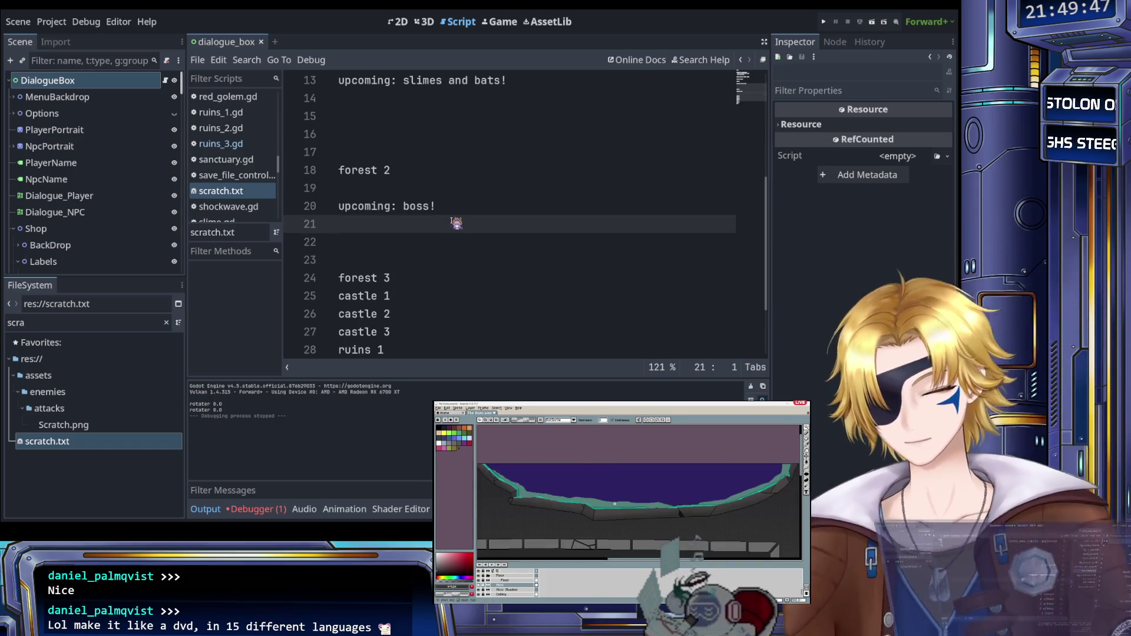
Step: On line 21, write 'have moggy mention that her potion is really nice and that more is on the way'
type("have and")
key("BackSpace")
key("BackSpace")
key("BackSpace")
type("m")
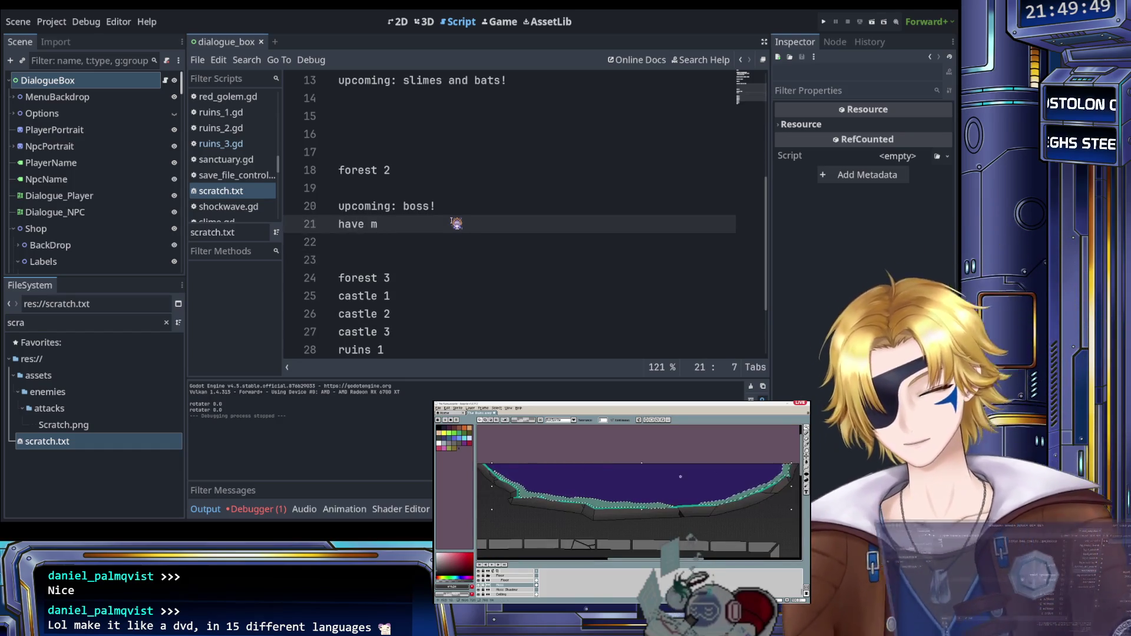
type("oggy mention ")
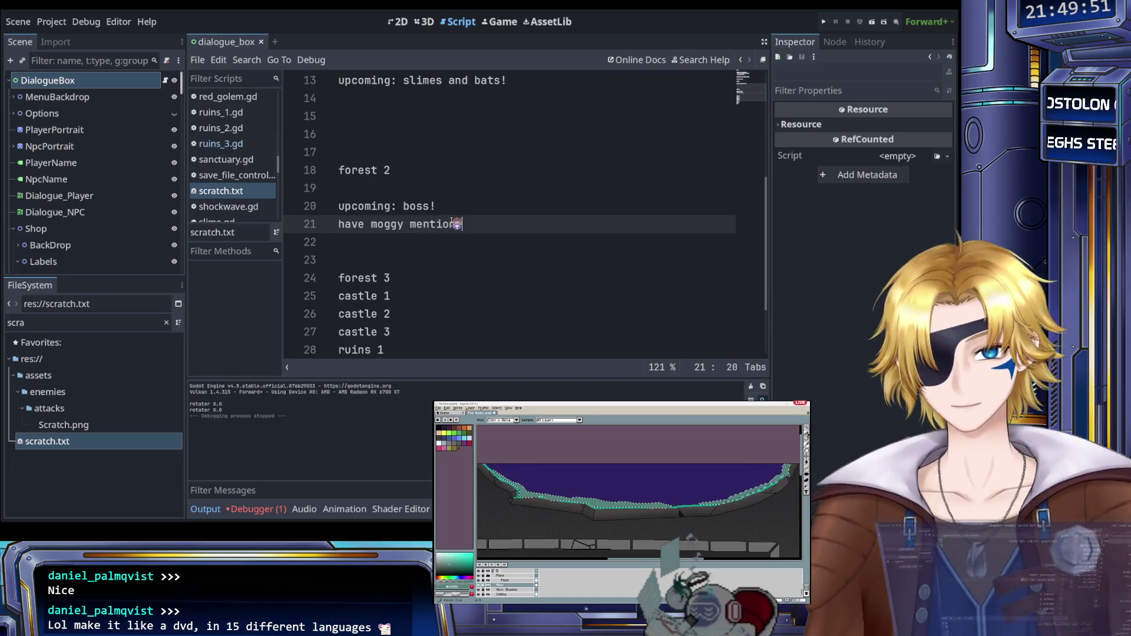
type("that her potion ")
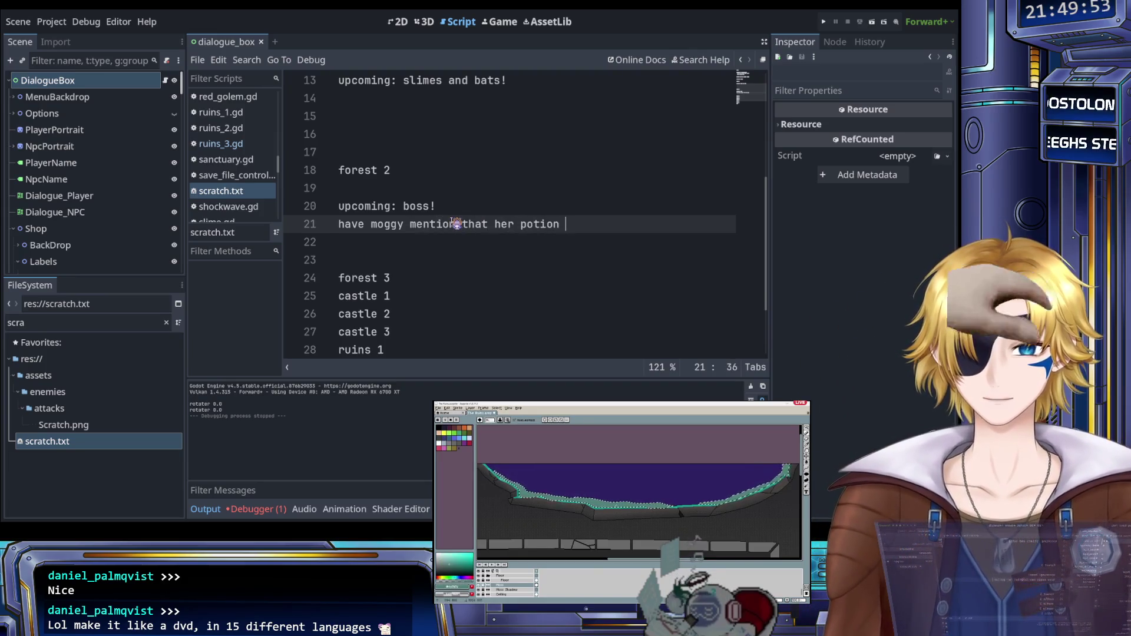
type("is really nice")
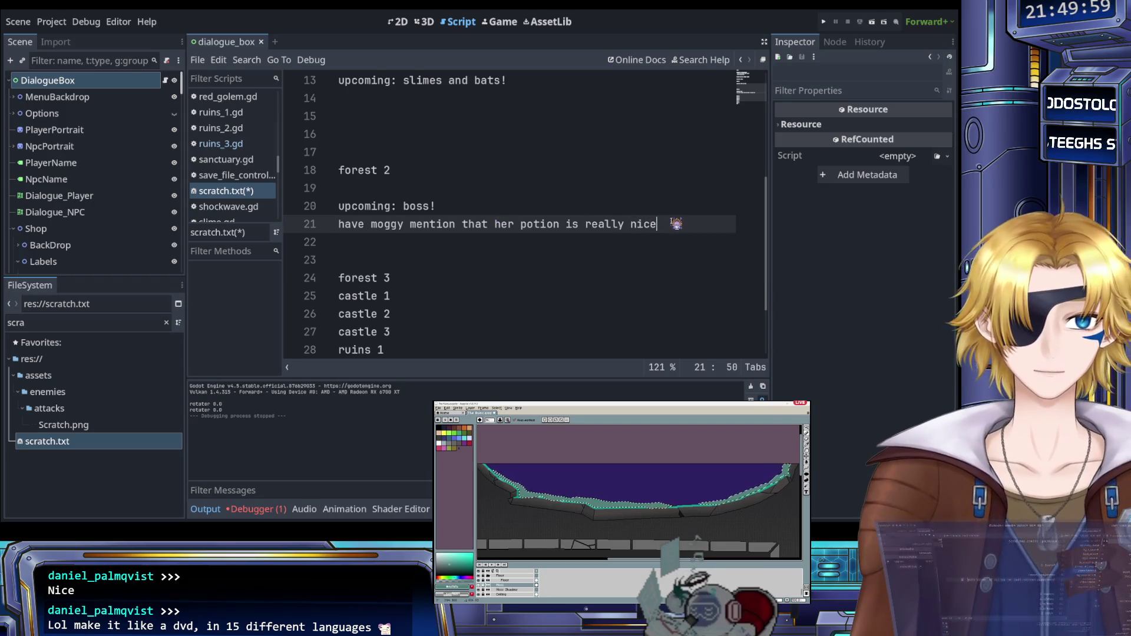
type("and t")
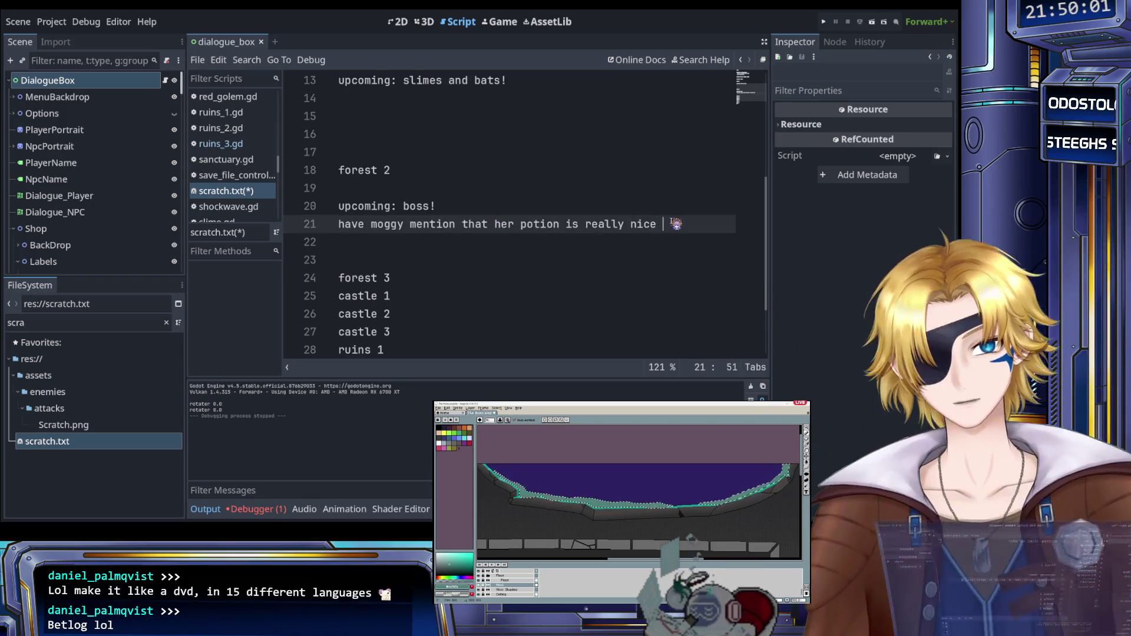
type("aht m")
key("BackSpace")
key("BackSpace")
key("BackSpace")
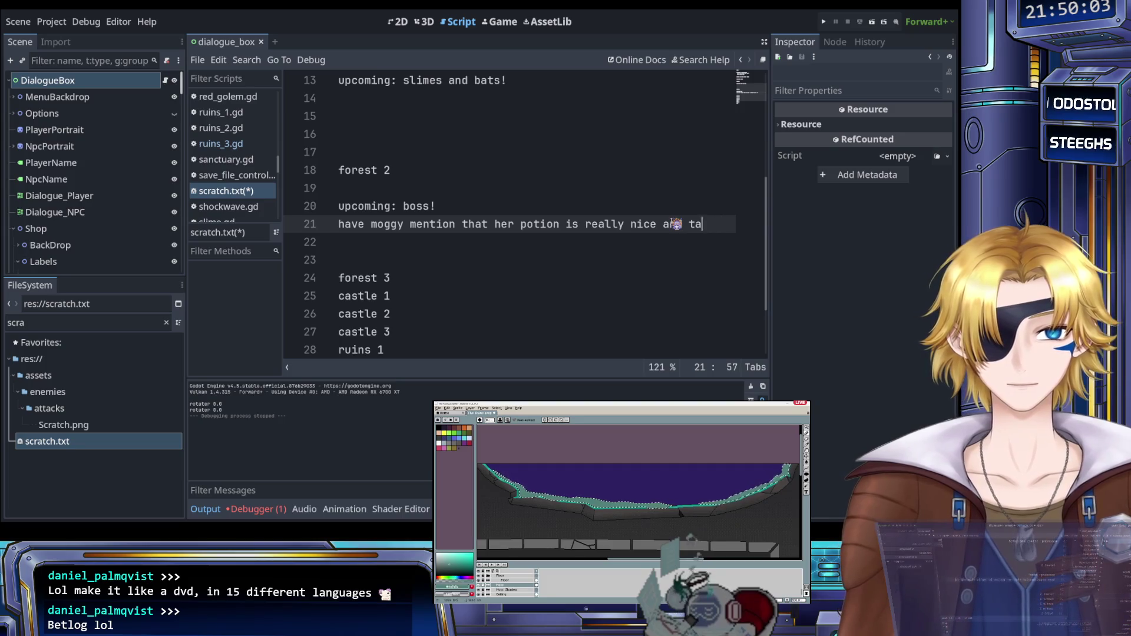
type("hat more is on the way")
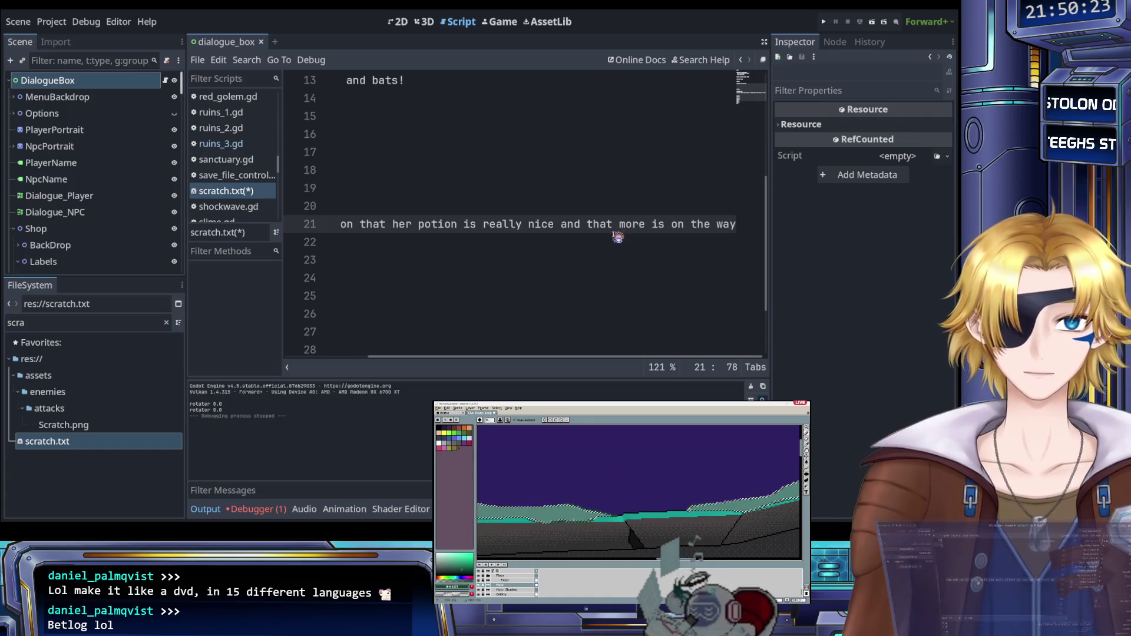
scroll(609, 244, "left", 3)
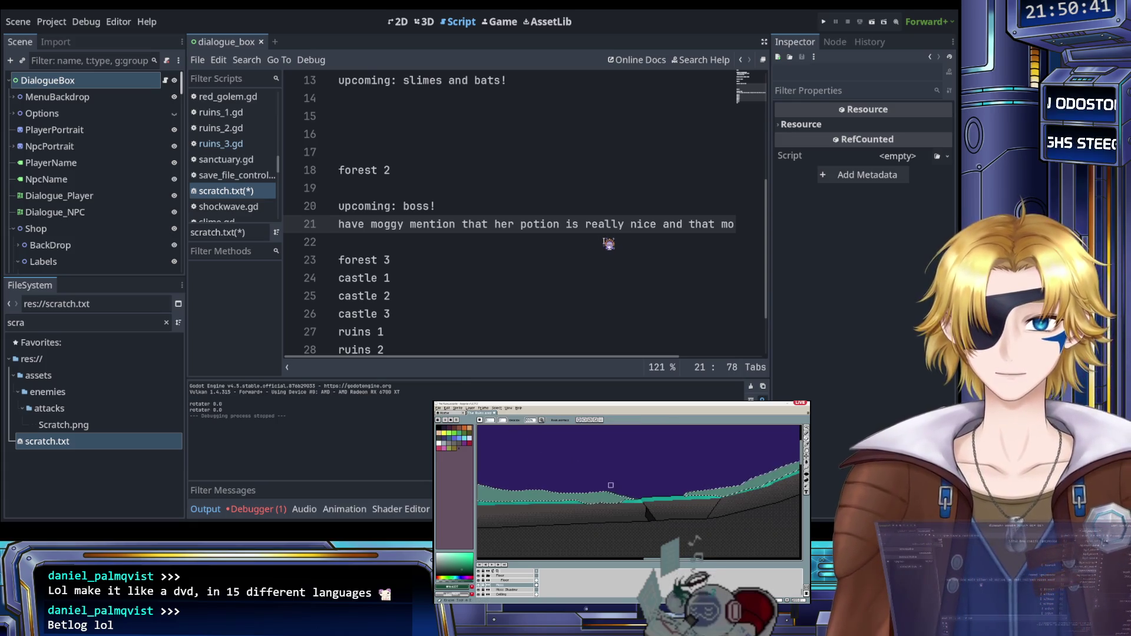
Step: Save scratch.txt with Ctrl+S and scroll back to the top of the file
key("ctrl+s")
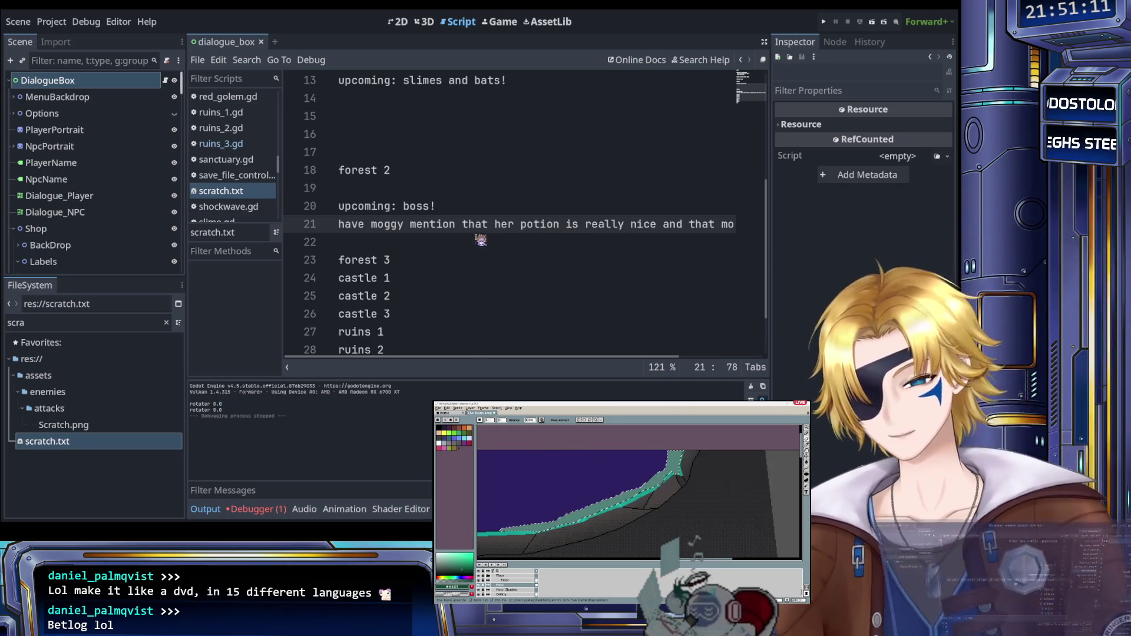
scroll(481, 240, "up", 4)
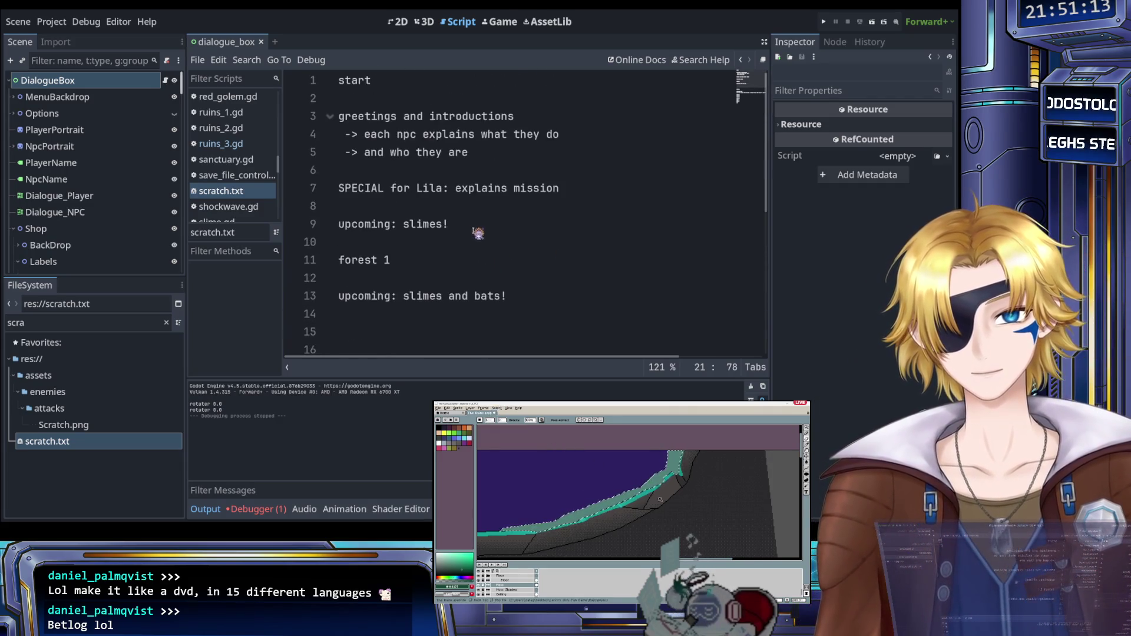
Step: Prefix the start, forest 1, forest 2, forest 3 and castle 1 lines with '#' headings
left_click(343, 82)
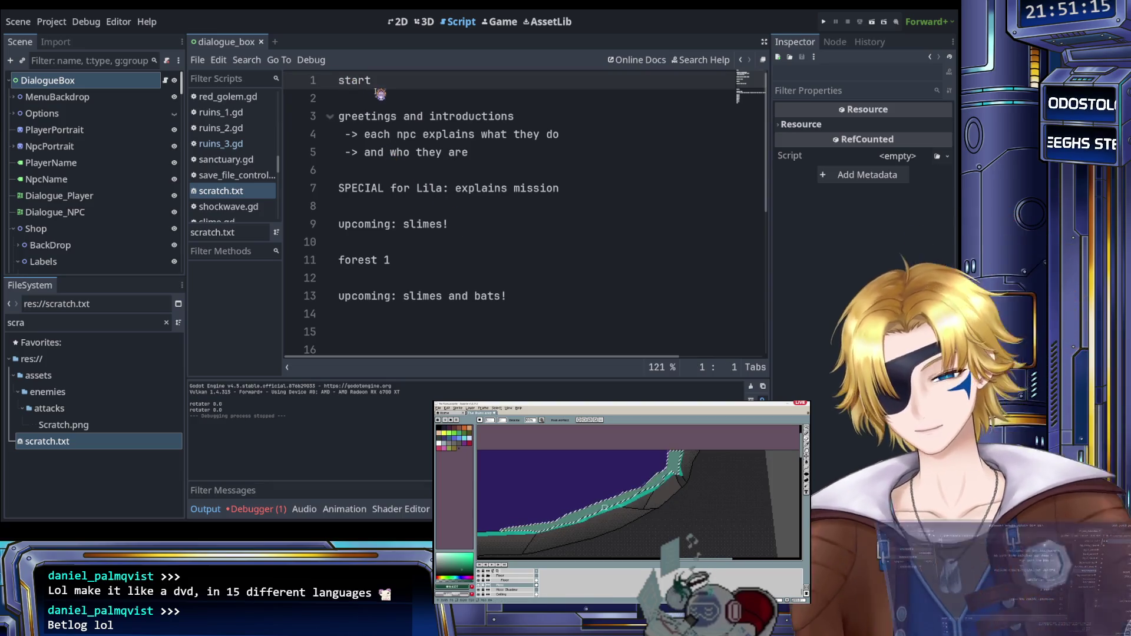
type("#")
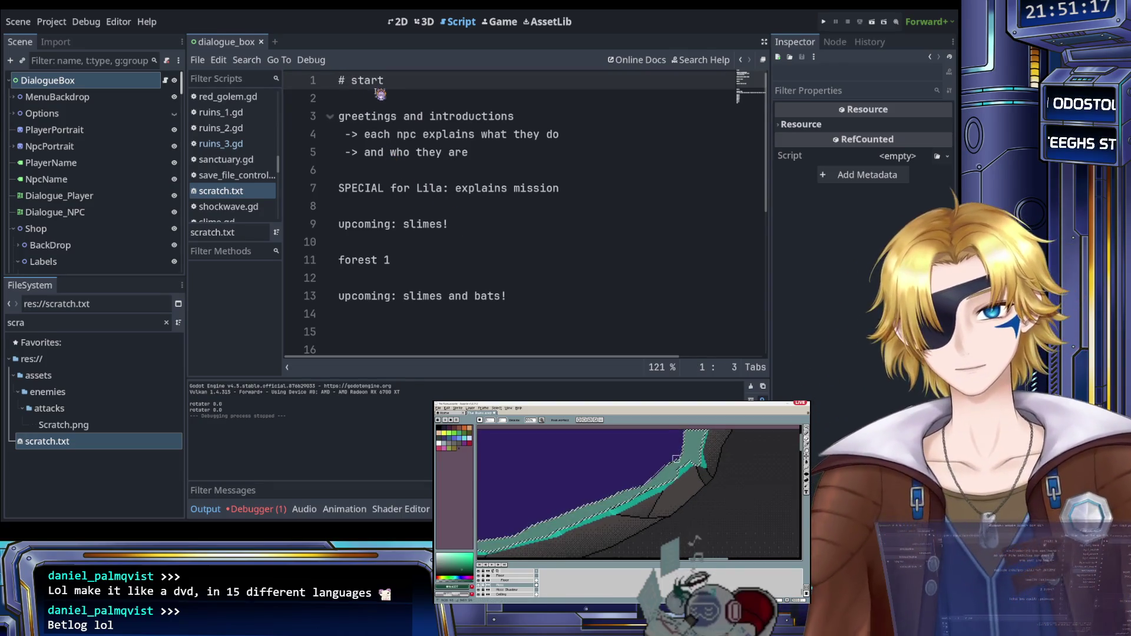
left_click(343, 260)
type("#")
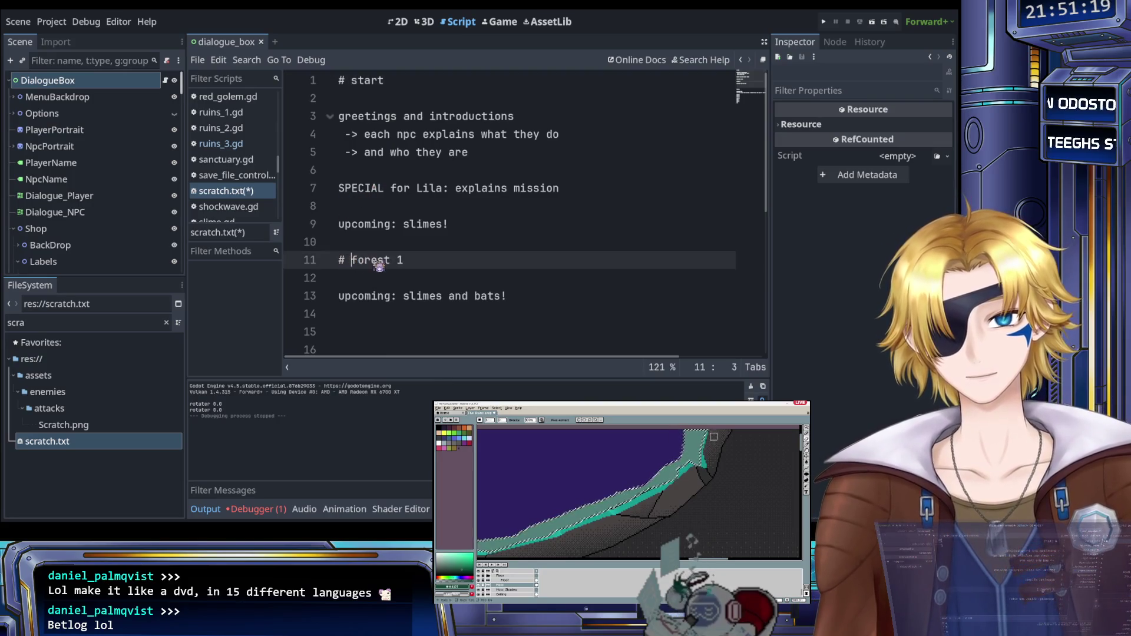
scroll(379, 265, "down", 5)
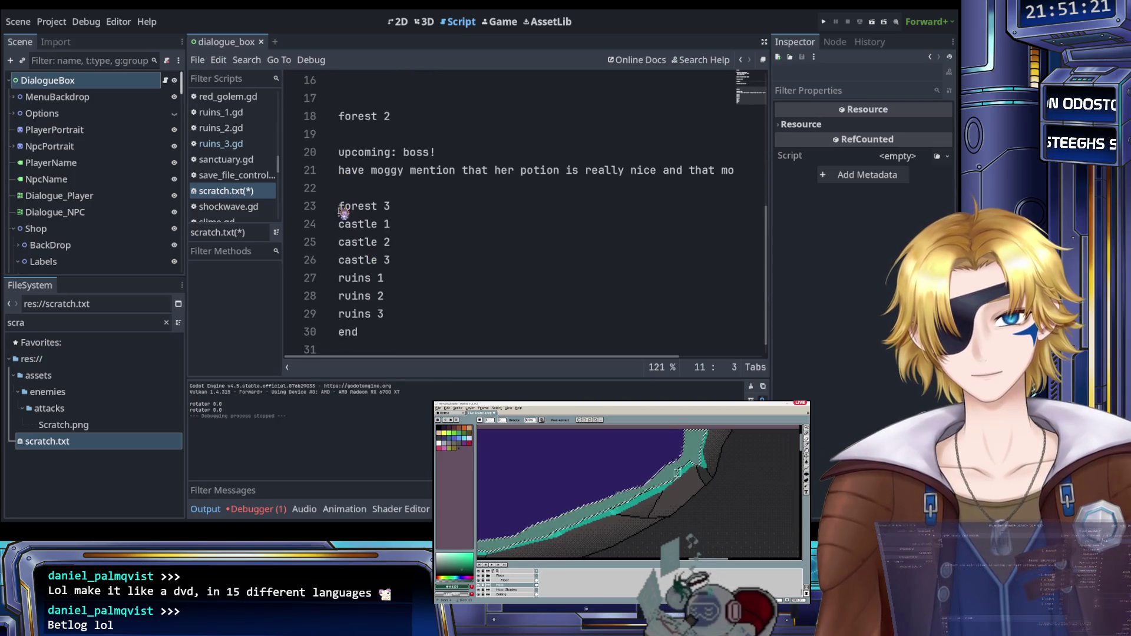
left_click(340, 117)
type("#")
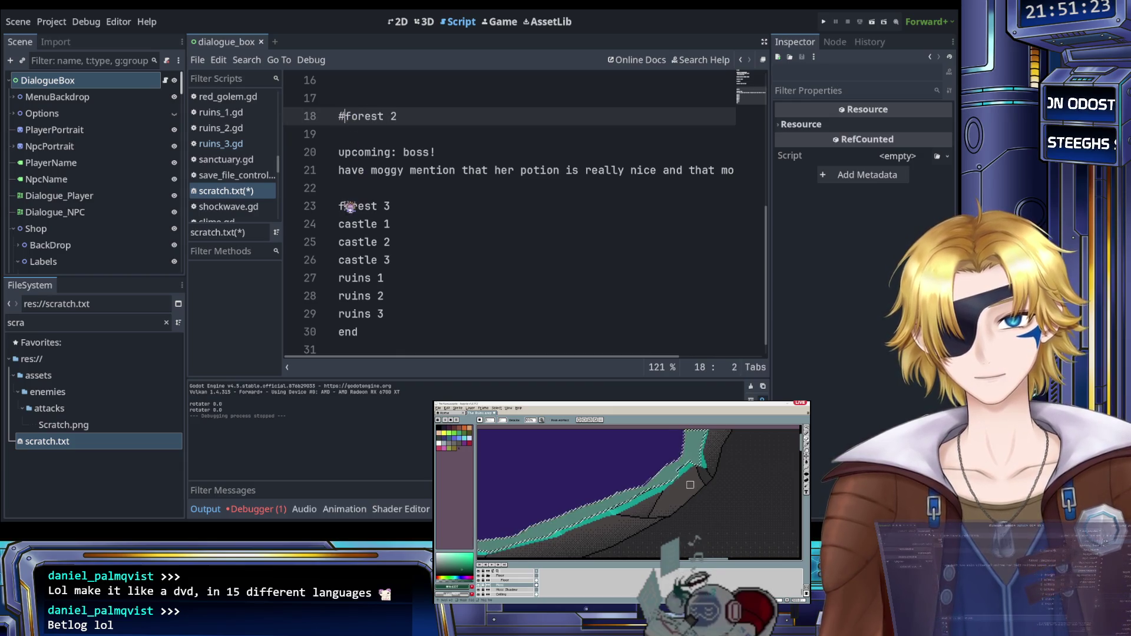
left_click(340, 206)
type("#")
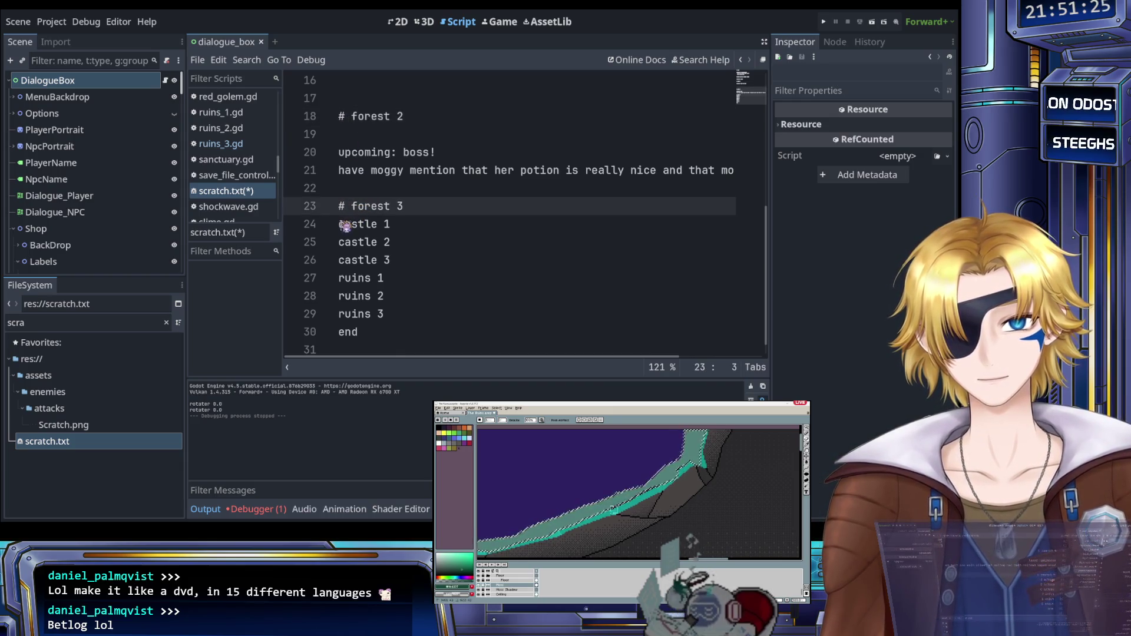
left_click(340, 224)
type("#")
Step: Add '#' to the remaining castle, ruins and end lines using multiple carets, then save
left_click_drag(340, 224, 340, 242)
key("shift+alt+Down")
key("shift+alt+Down")
key("shift+alt+Down")
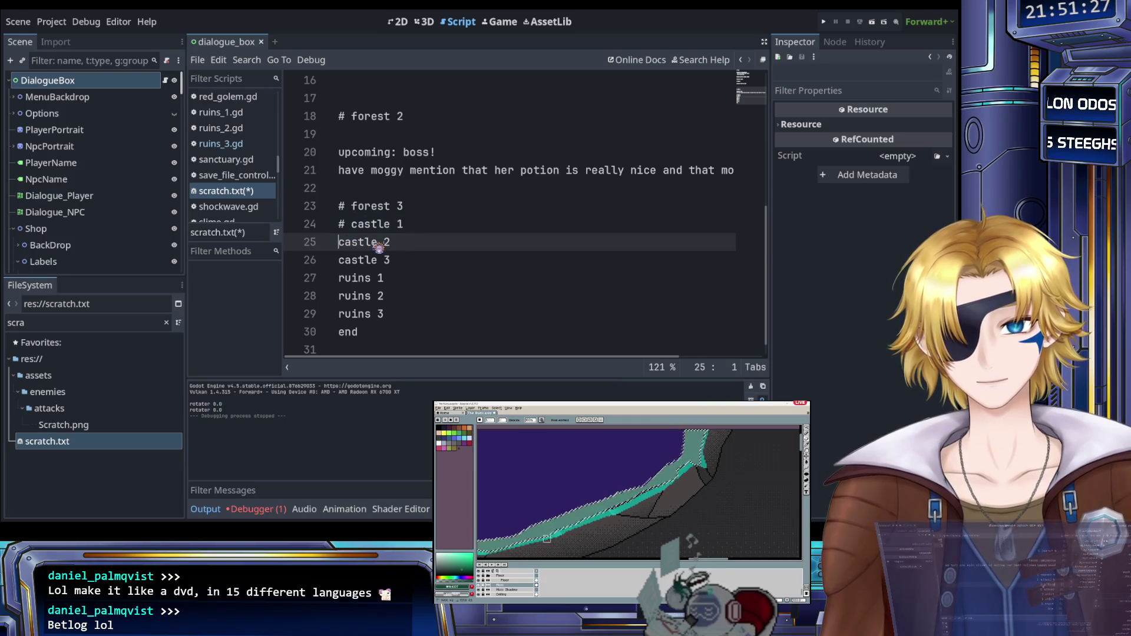
type("#")
key("Escape")
left_click(413, 229)
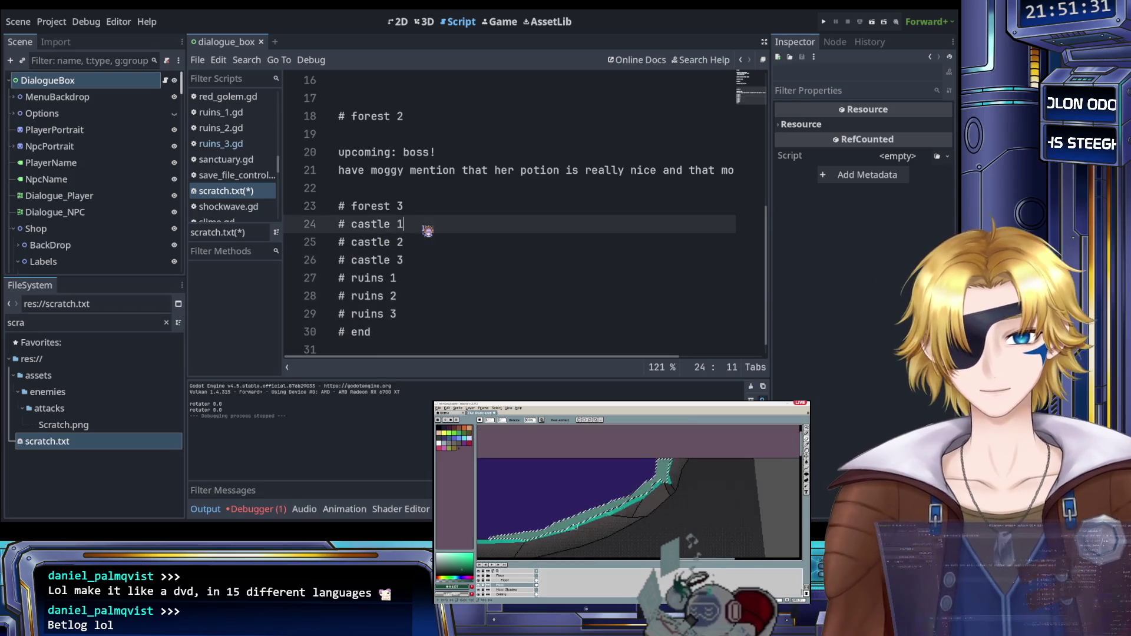
key("ctrl+s")
Step: Open blank lines beneath the '# forest 3' heading
scroll(433, 209, "up", 1)
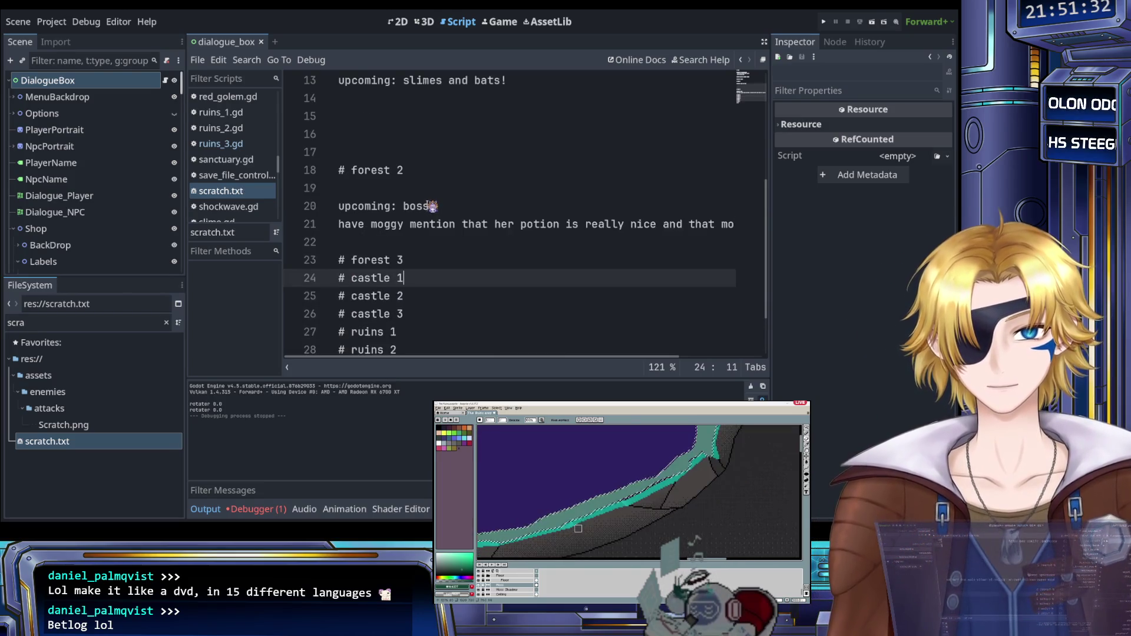
left_click(434, 257)
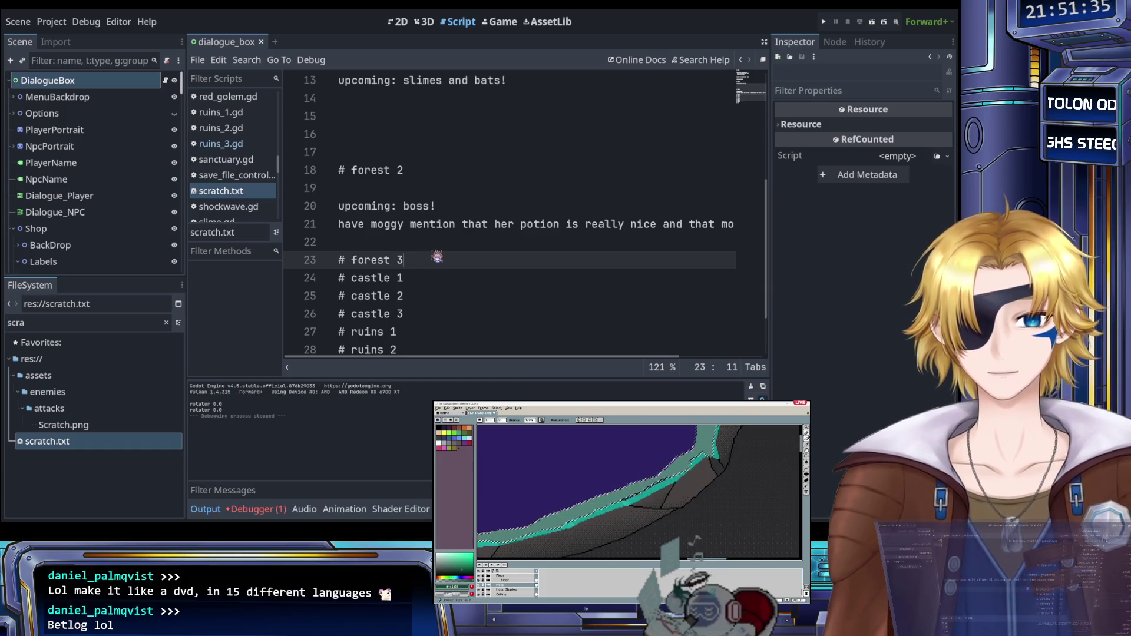
key("Return")
key("Return")
key("Return")
key("Up")
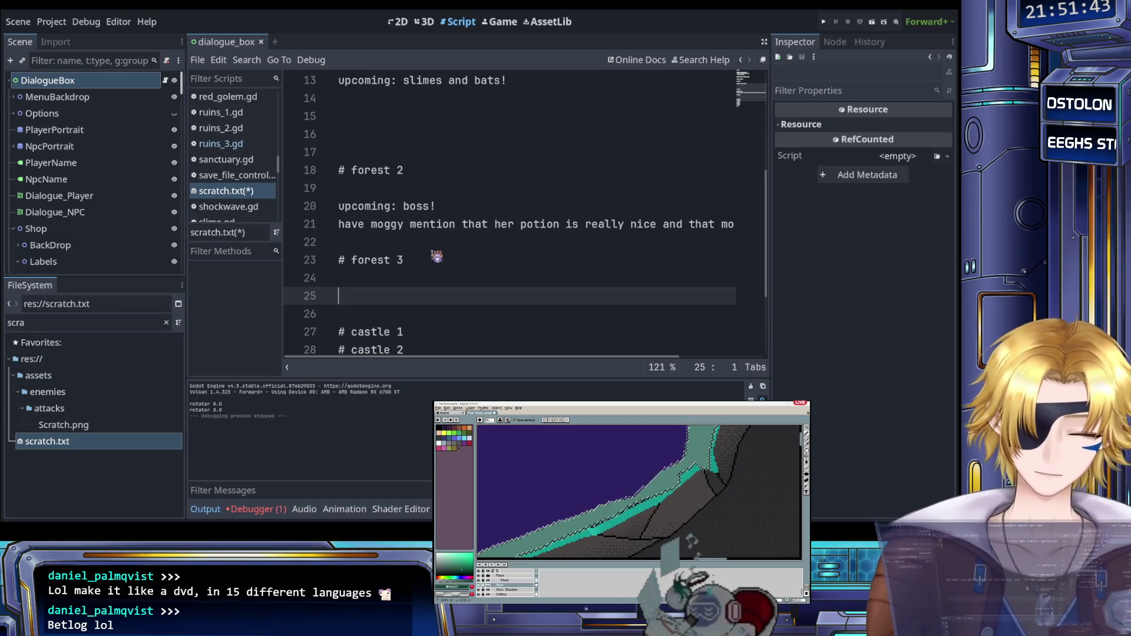
Step: Write 'lennix mentions the dash upgrade' and 'moggy mentions the good stuff came in' under # forest 3
type("le")
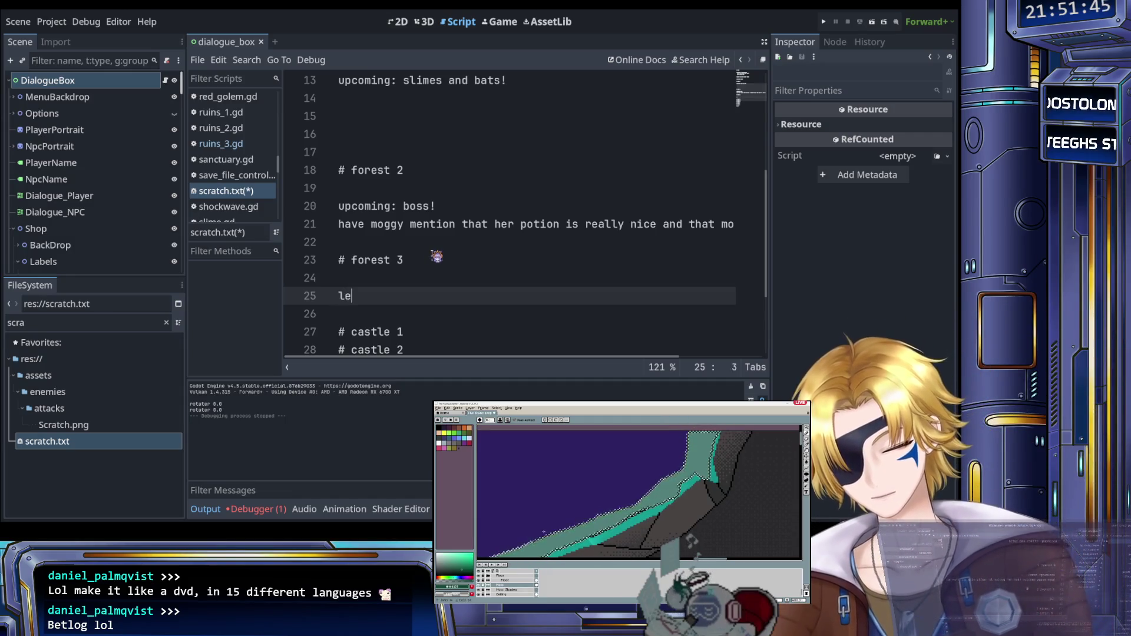
type("nnix mentions")
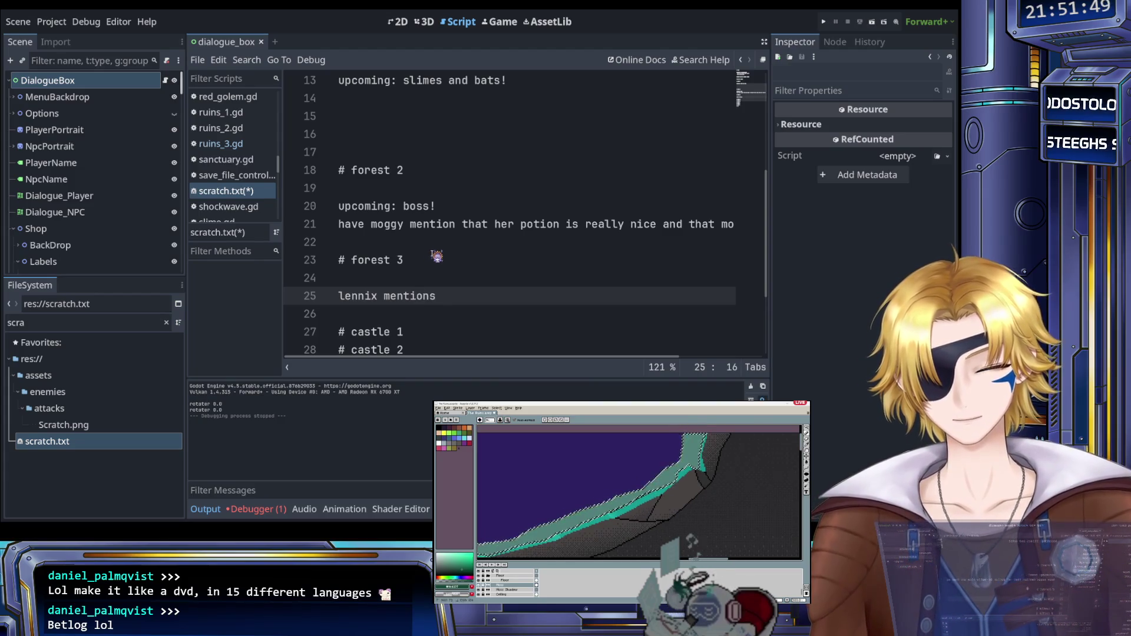
type(" the dash")
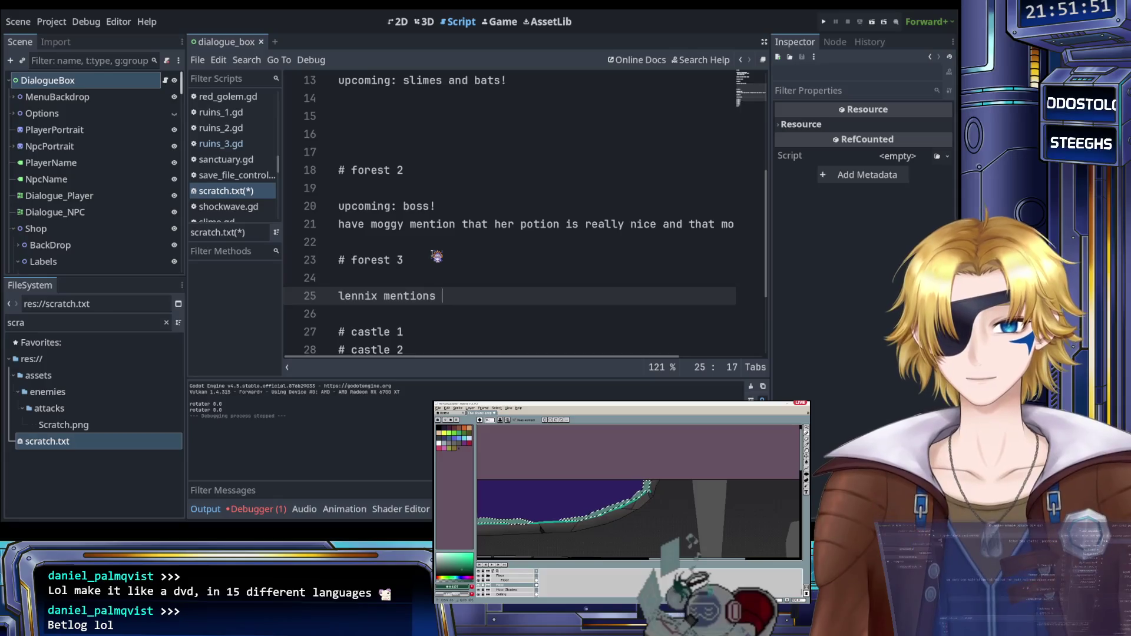
type(" upgrade")
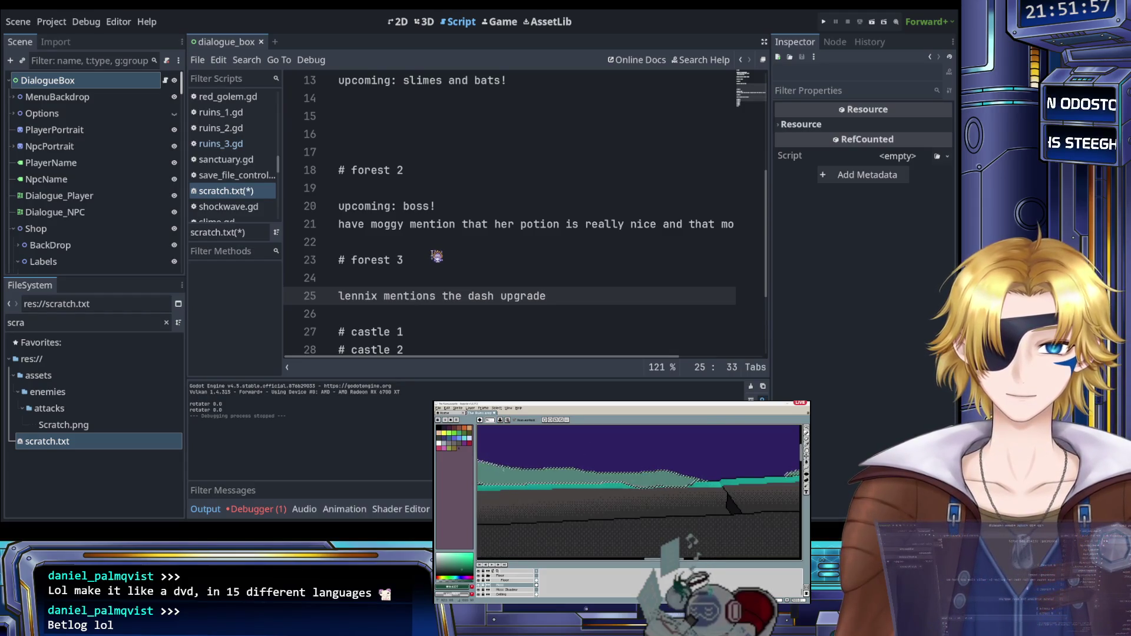
scroll(436, 256, "up", 2)
scroll(437, 256, "down", 3)
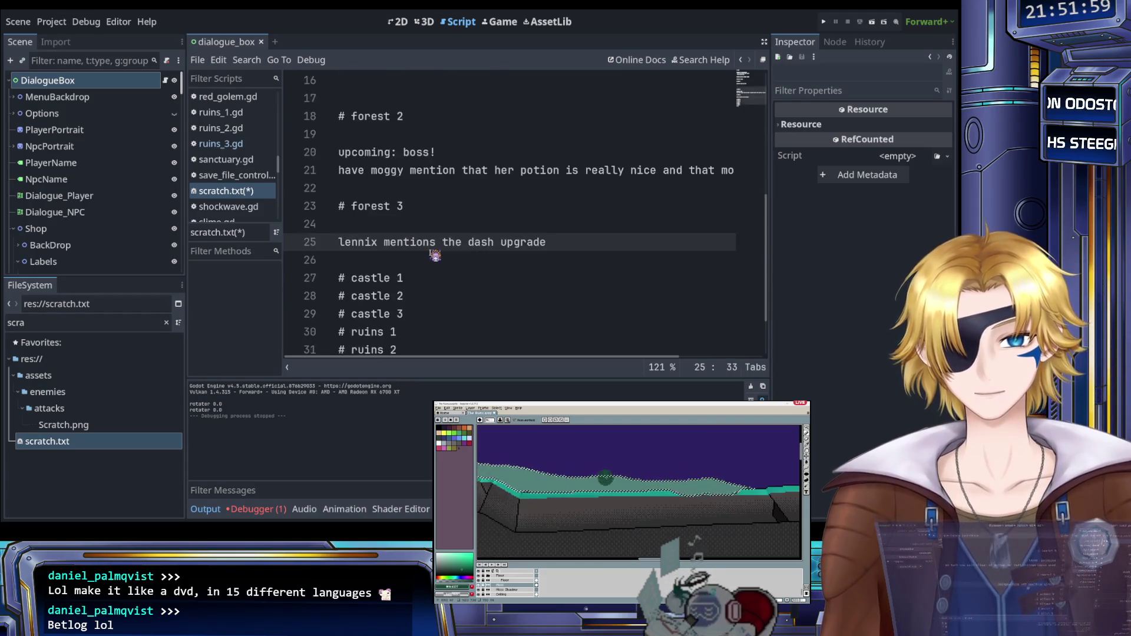
key("Return")
type("moggy")
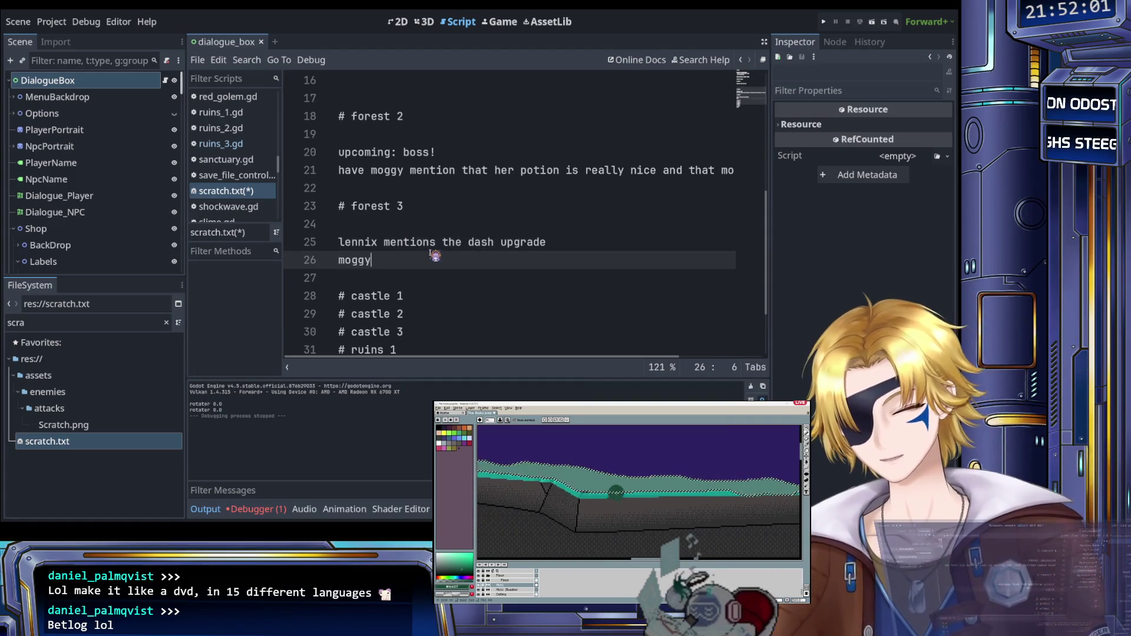
type(" mentions the")
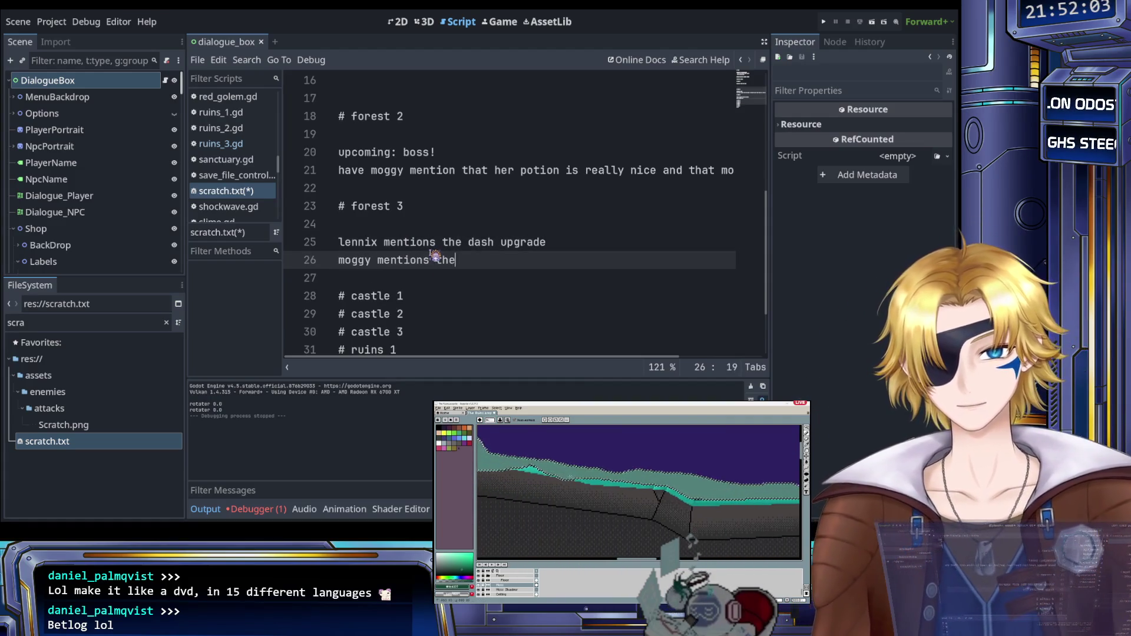
type(" good stuff came in")
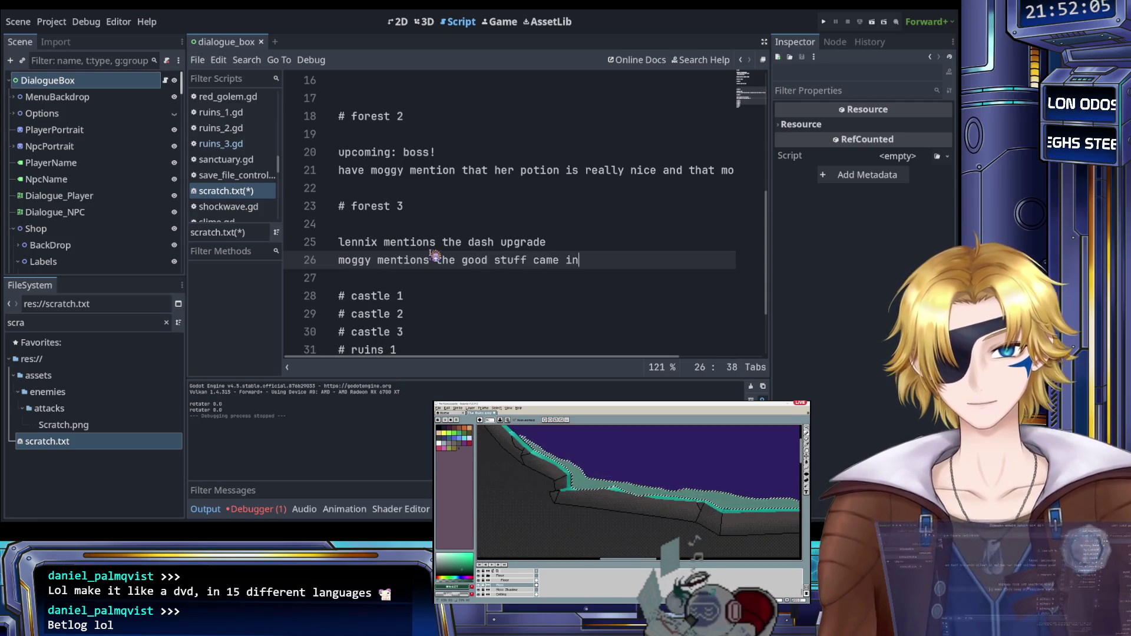
key("Return")
key("Return")
key("BackSpace")
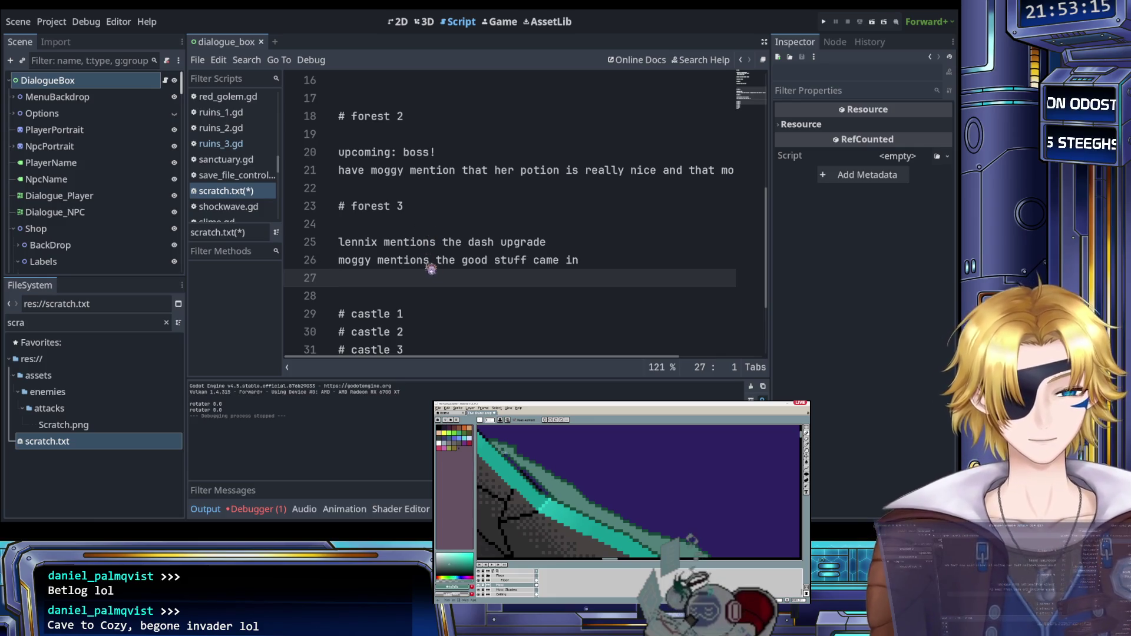
scroll(466, 230, "up", 5)
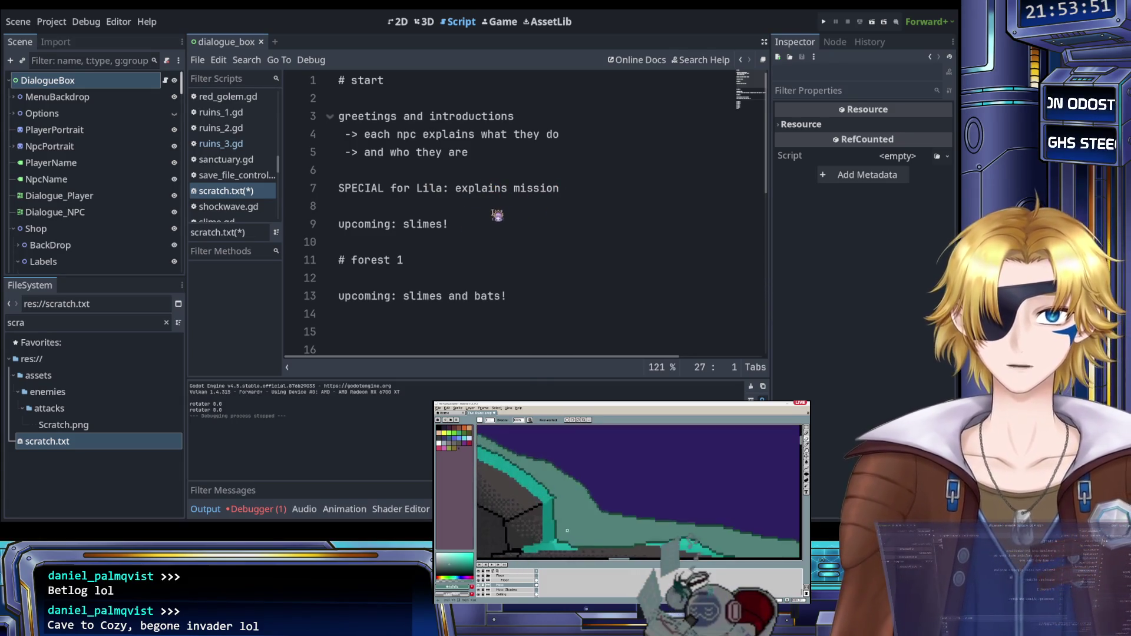
Step: Add an indented sub-point '-> bear was kidnapped by the blood knights' under the Lila mission line
left_click(572, 195)
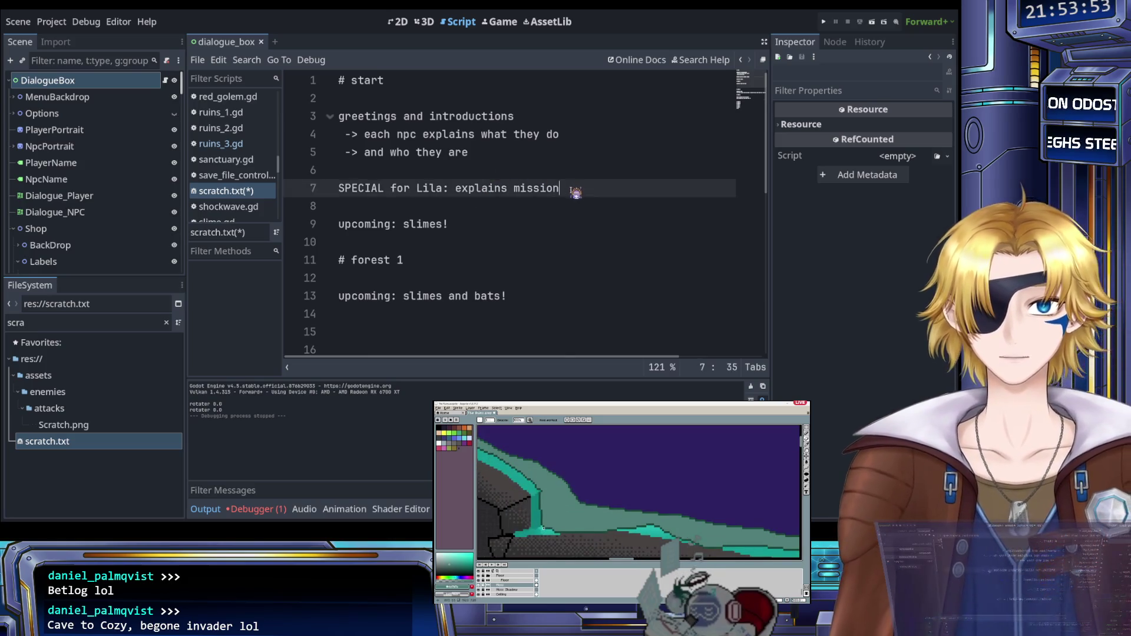
key("Return")
key("Tab")
type("-")
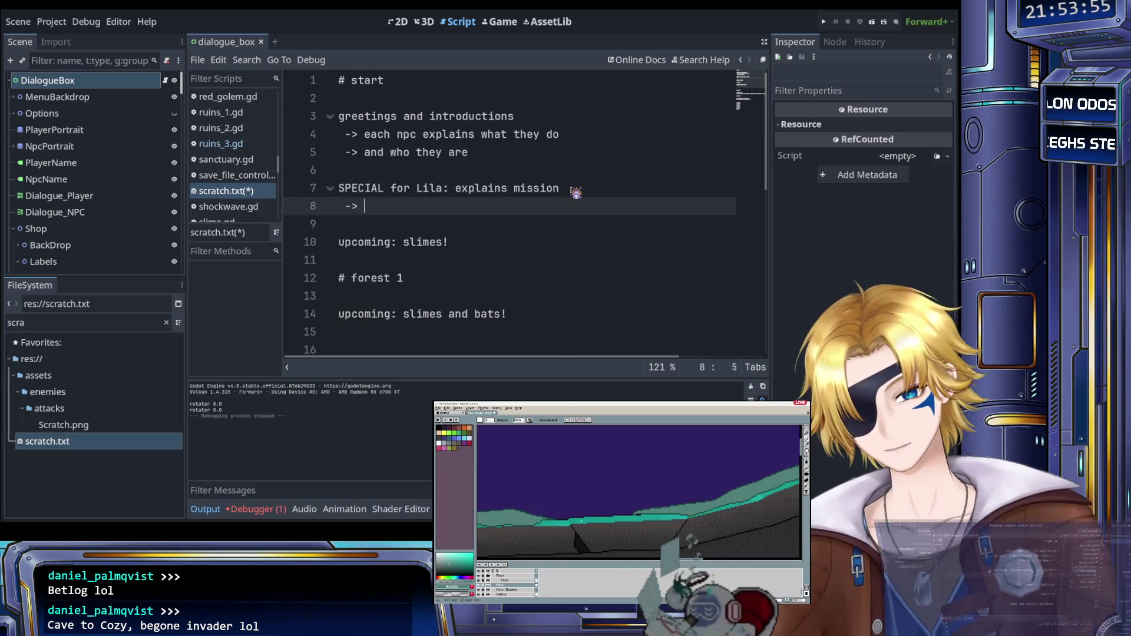
type("> bear was kidnapped by the ")
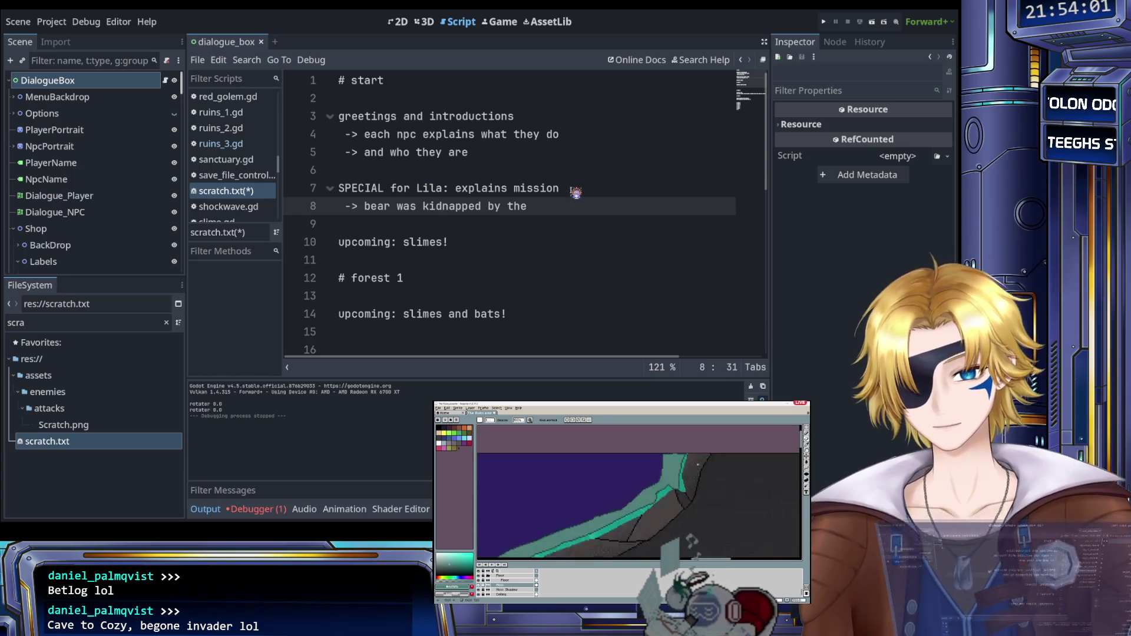
type("blood knights")
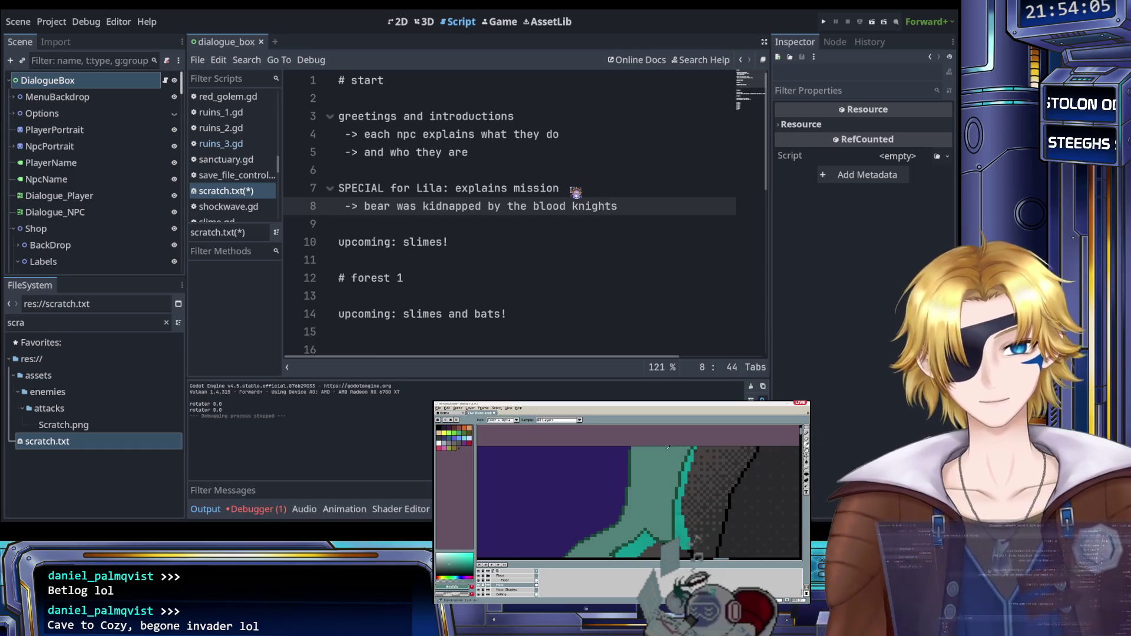
Step: Add '-> grandpa slime is sapping the forests energy and blocking the way' with no trailing blank line
key("Return")
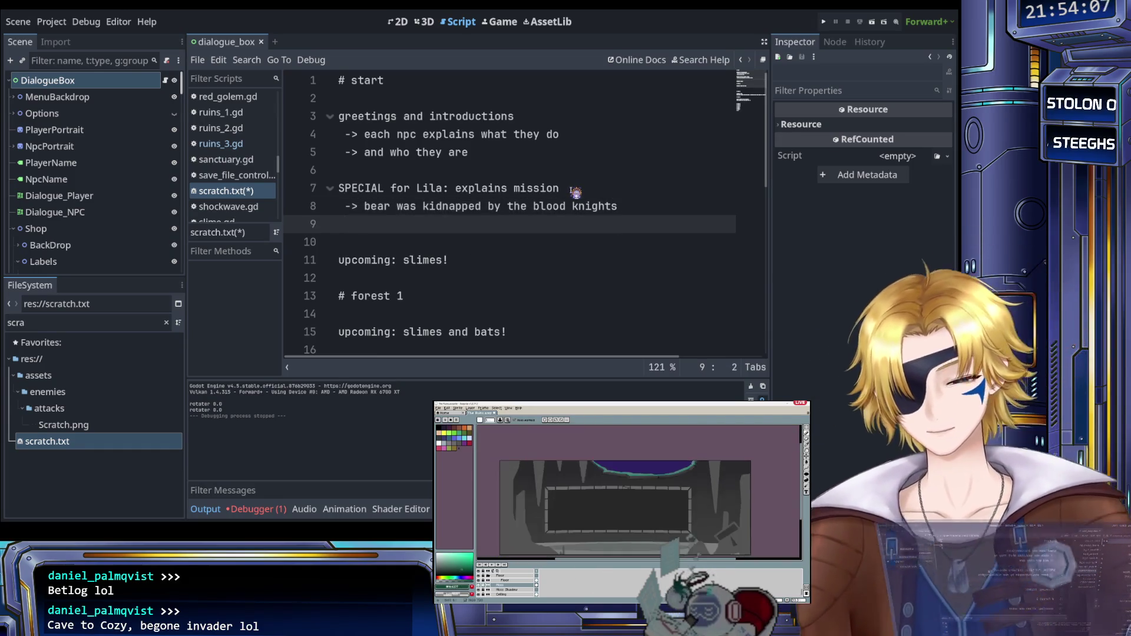
type("-> ")
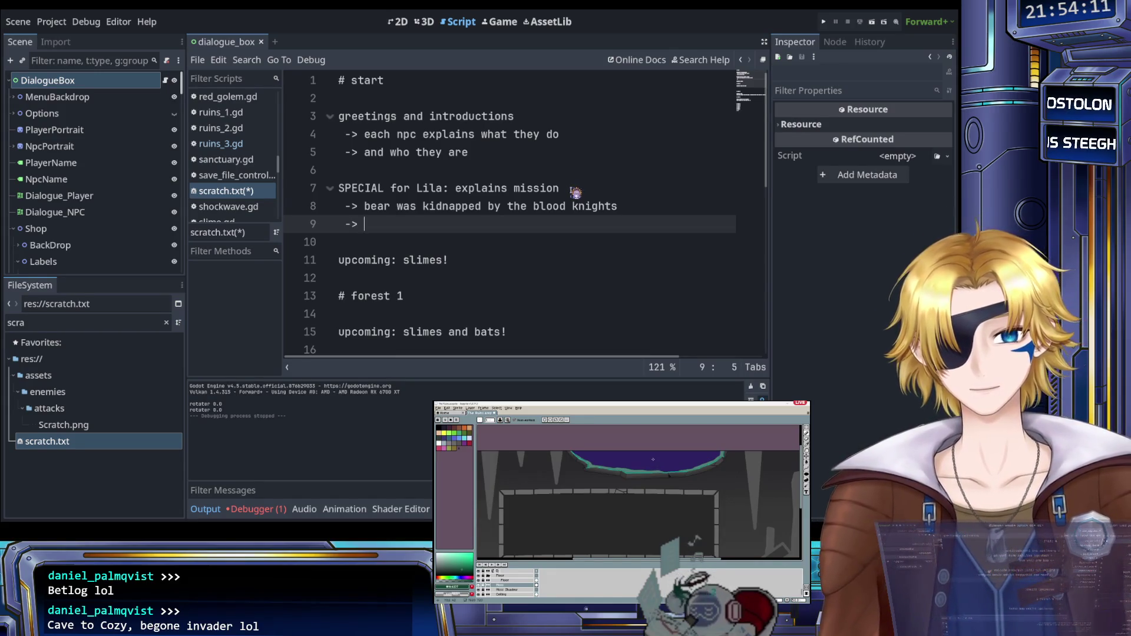
type("gra")
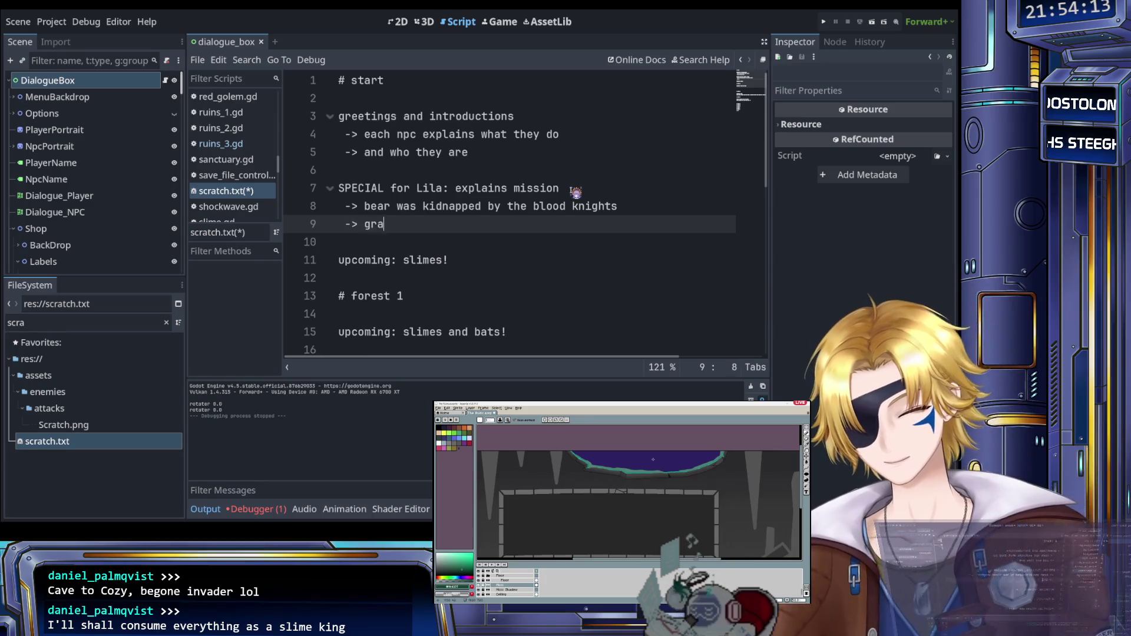
type("ndpa slime")
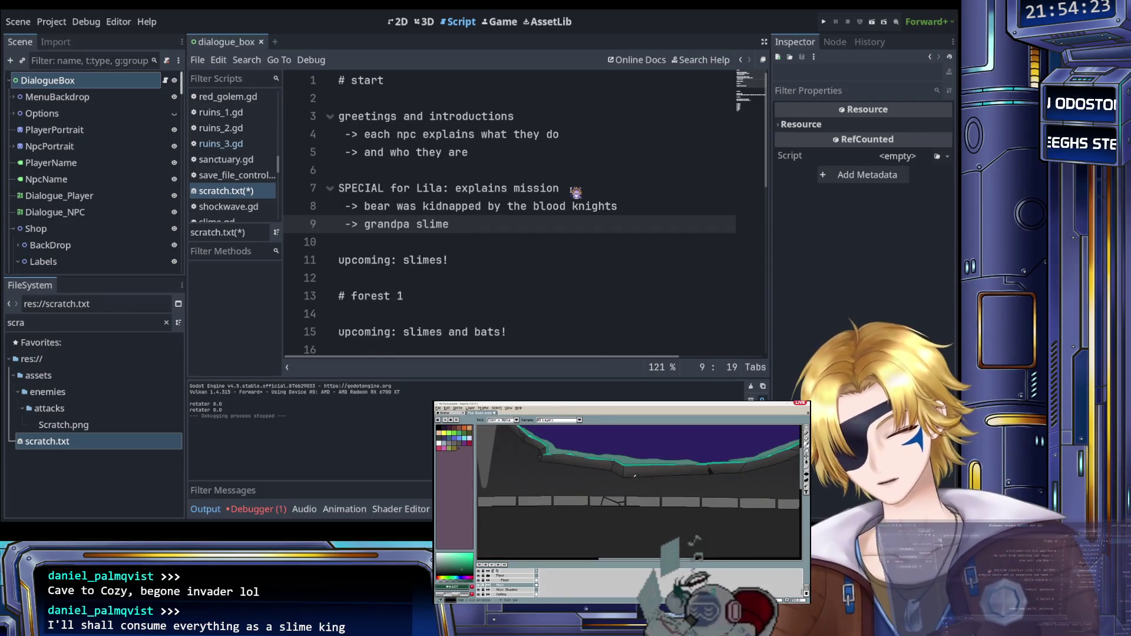
type("is sapping the forests ener")
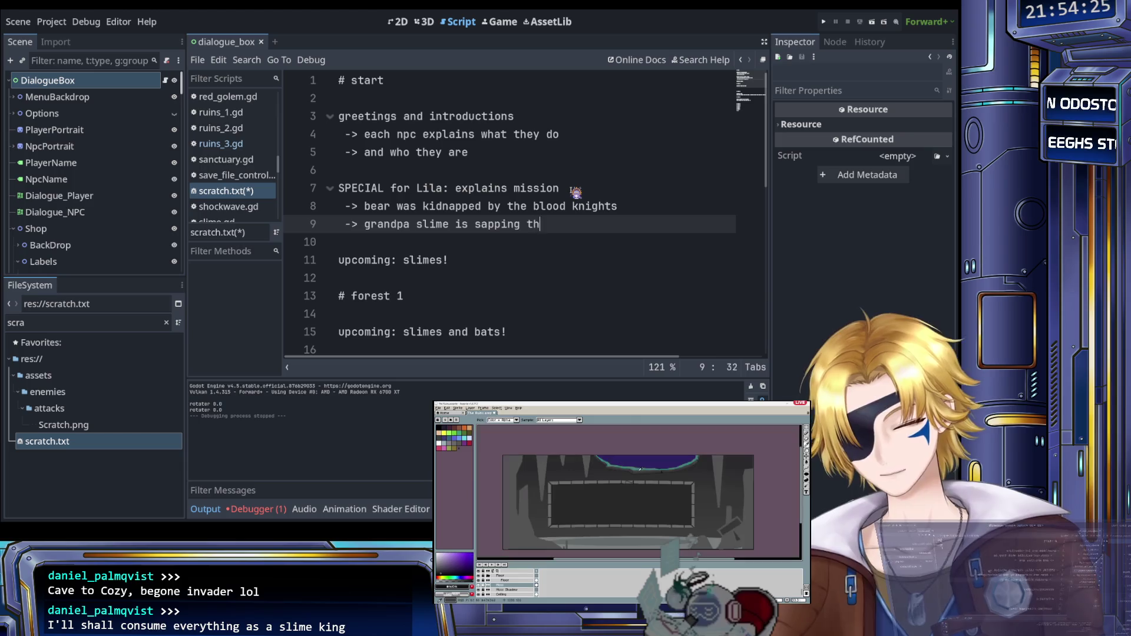
type("gy ")
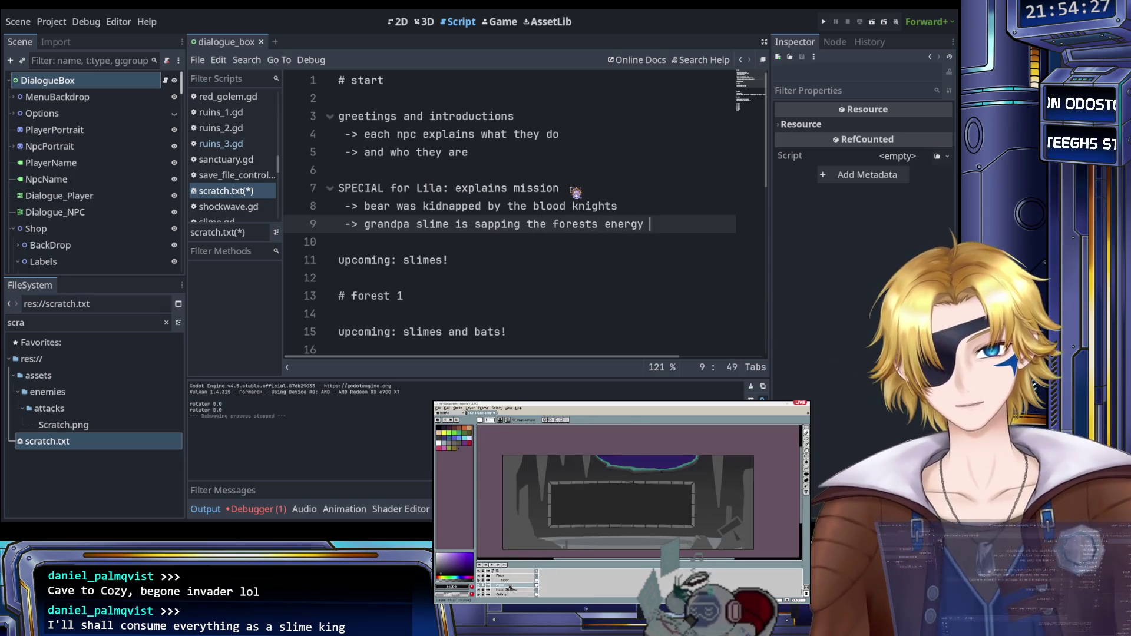
type("and blocking the end")
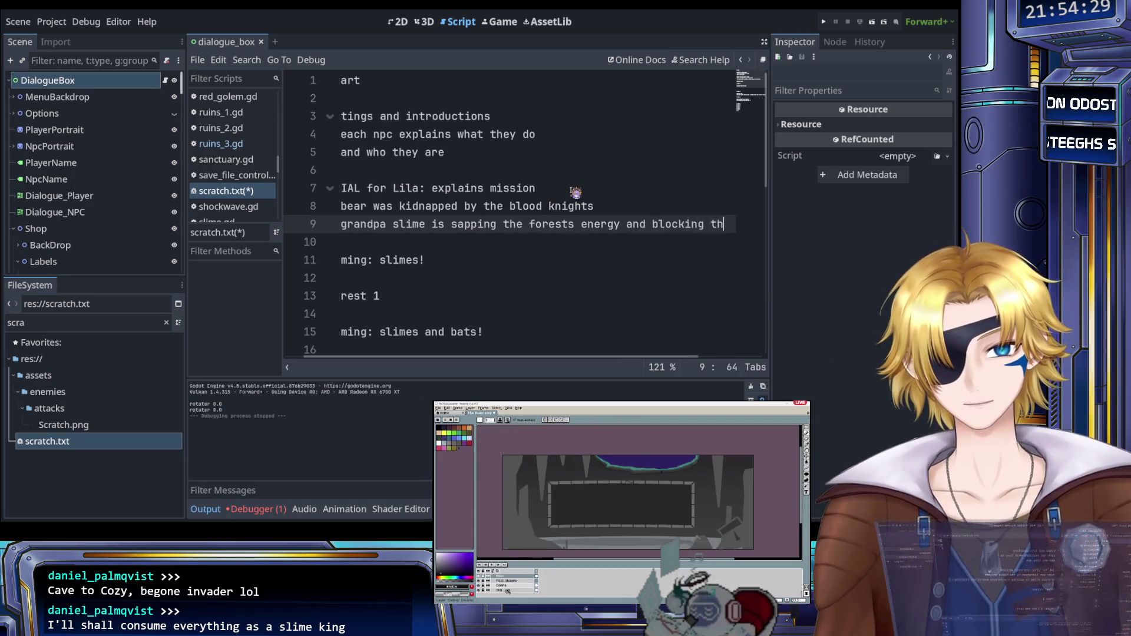
key("Return")
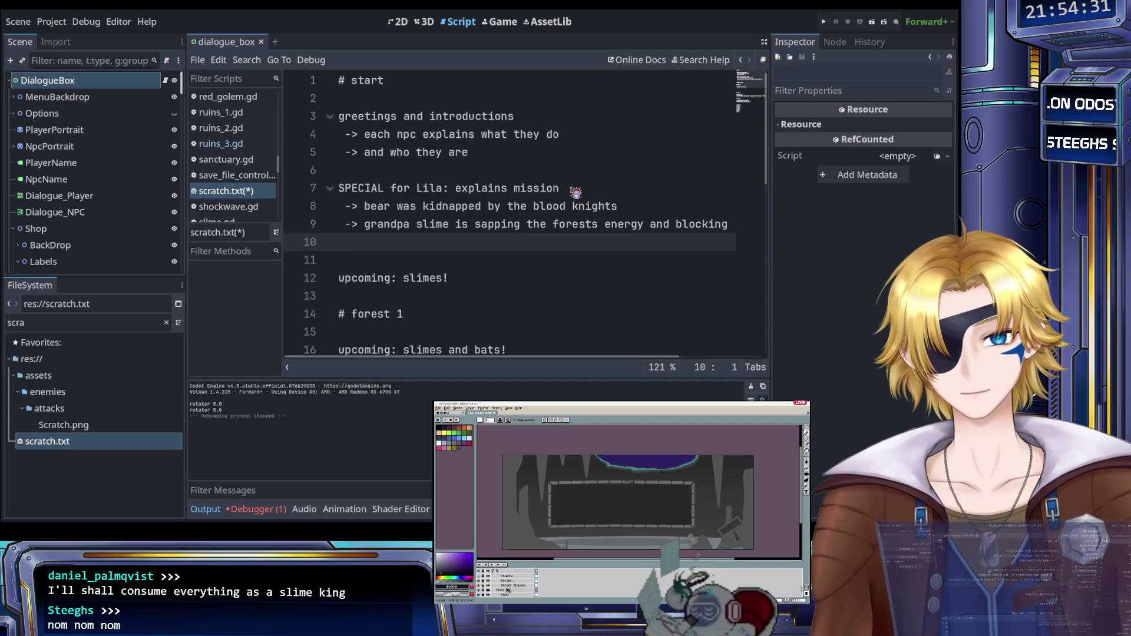
key("BackSpace")
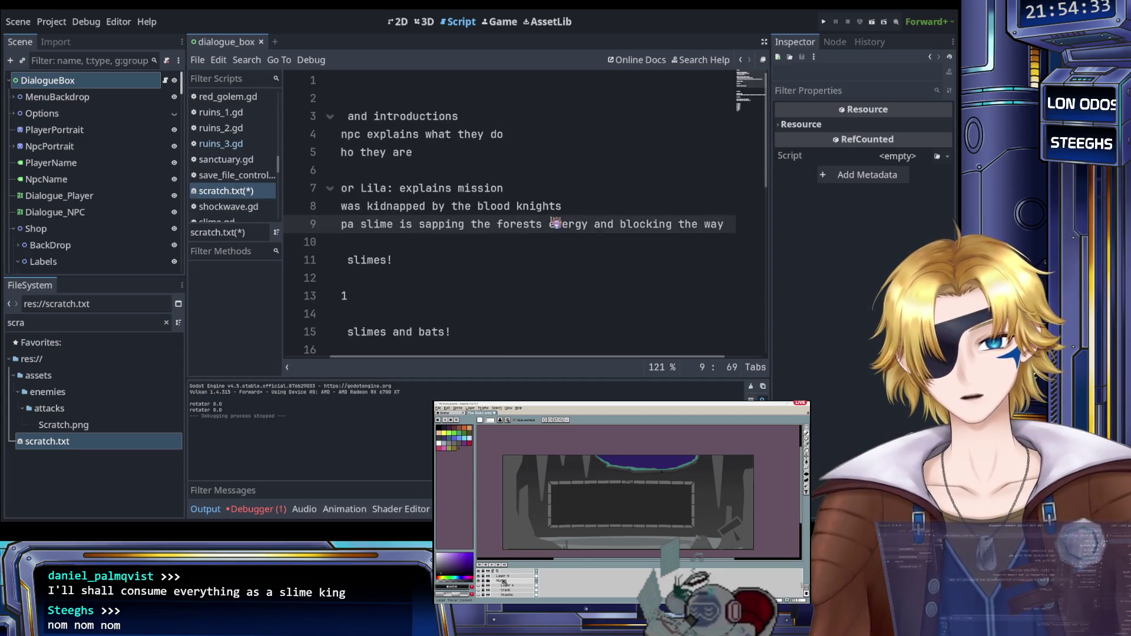
scroll(551, 224, "left", 2)
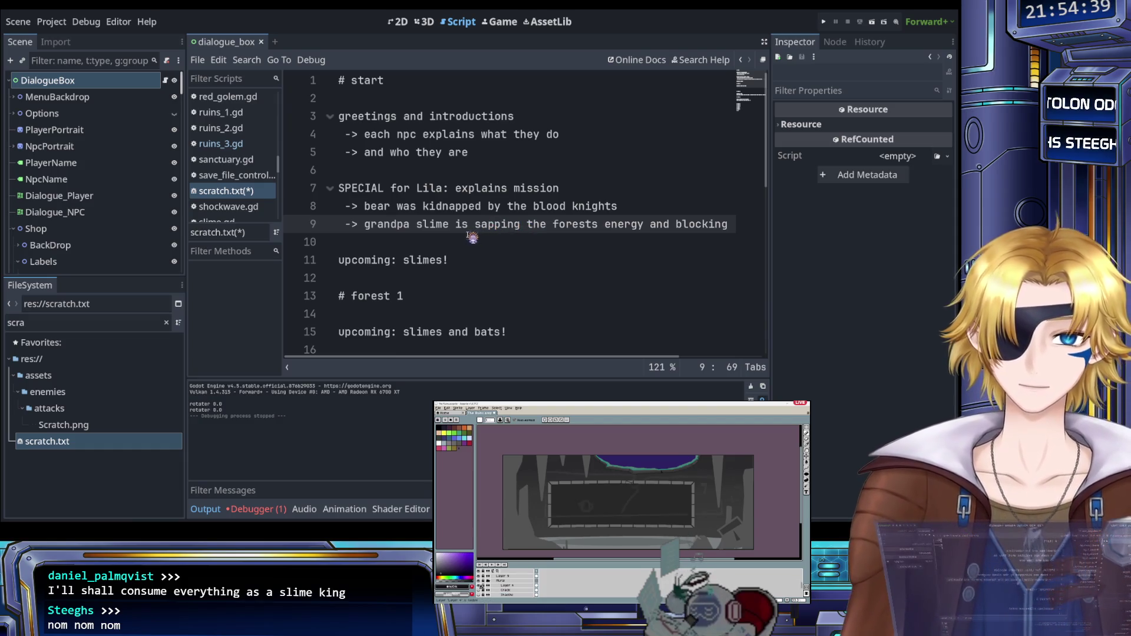
scroll(472, 238, "down", 1)
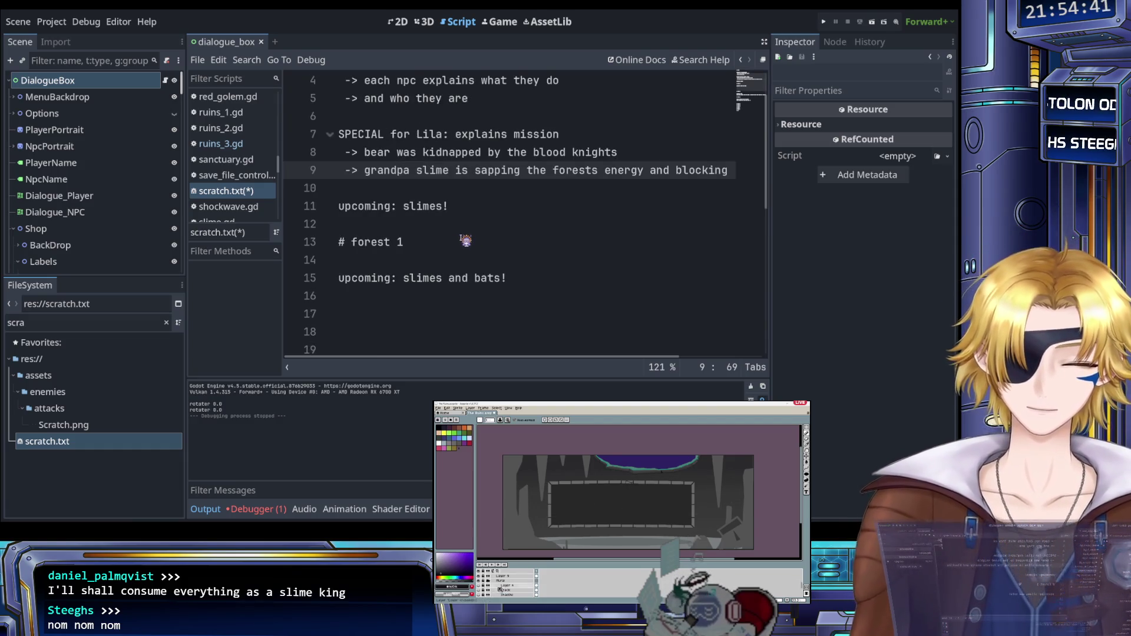
scroll(465, 240, "down", 2)
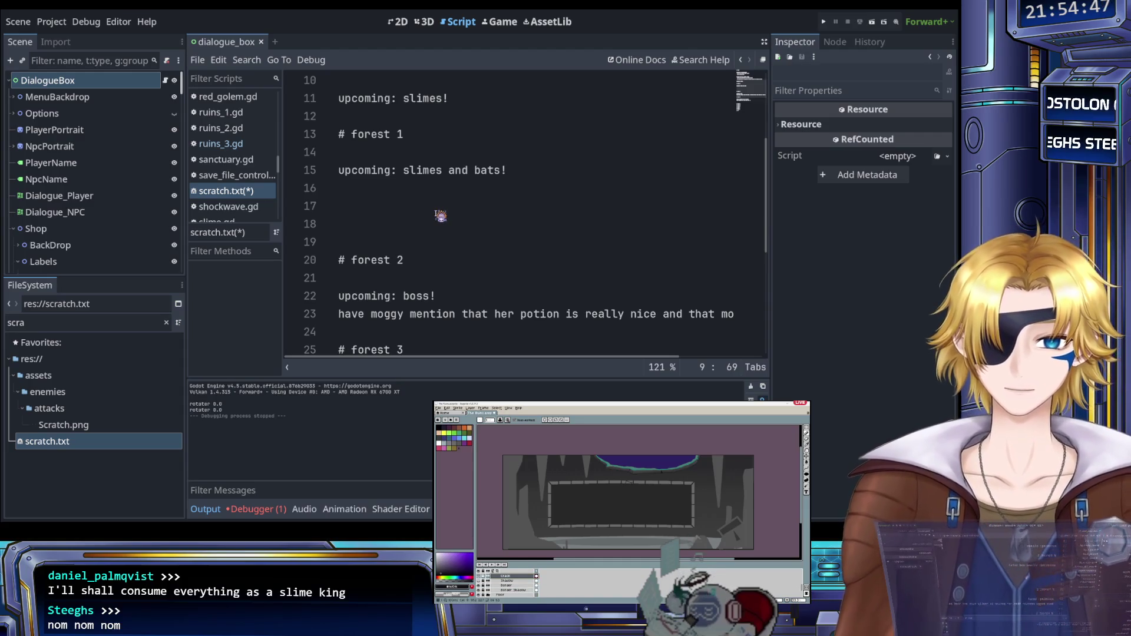
scroll(441, 216, "up", 2)
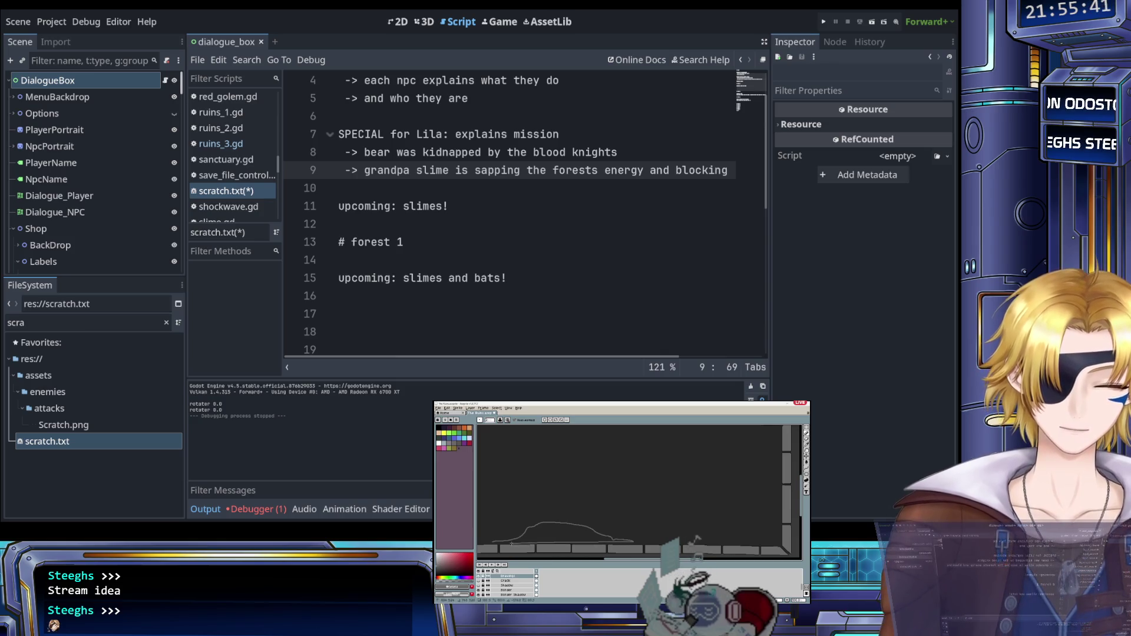
Step: Zoom the canvas and extend the hill outline further right along the platform
scroll(575, 543, "down", 2)
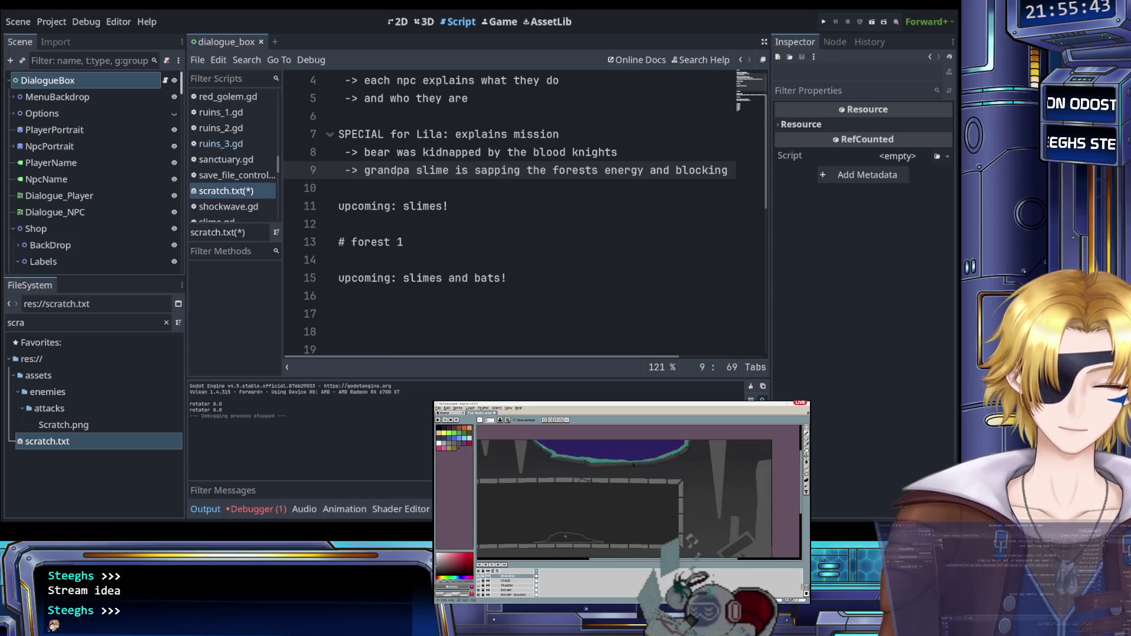
scroll(563, 537, "down", 1)
scroll(564, 531, "up", 5)
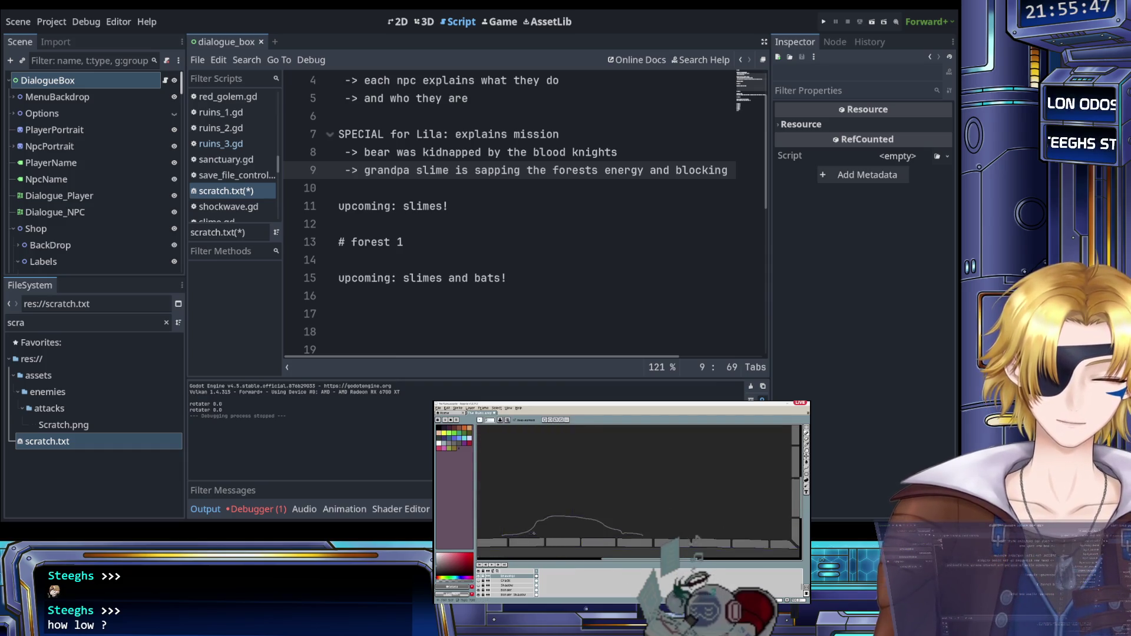
scroll(510, 536, "up", 2)
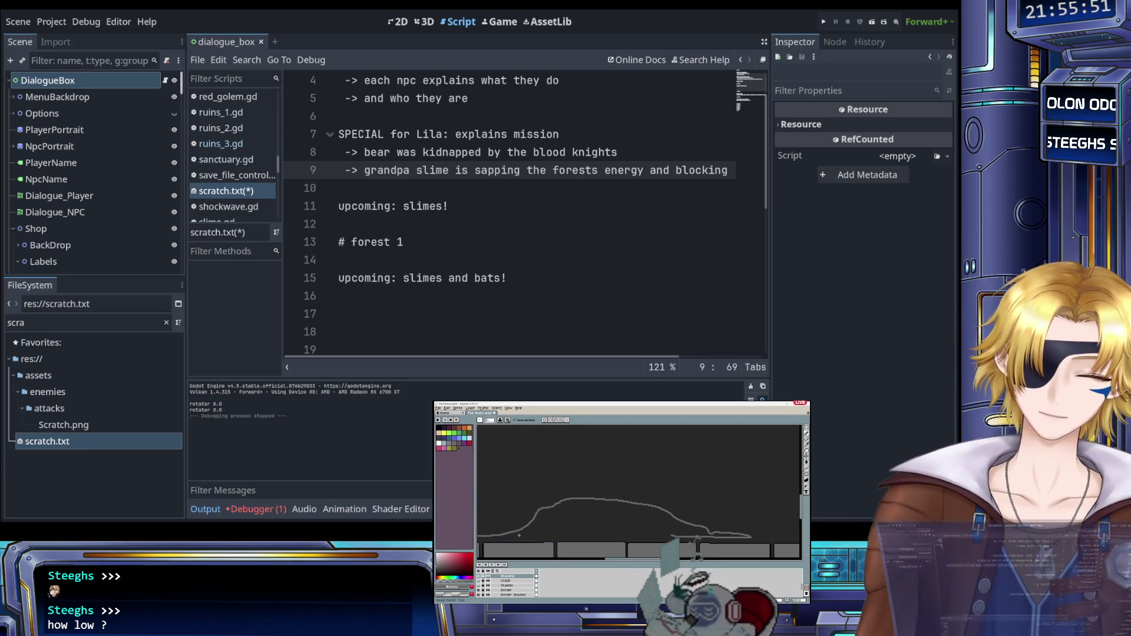
scroll(516, 537, "down", 2)
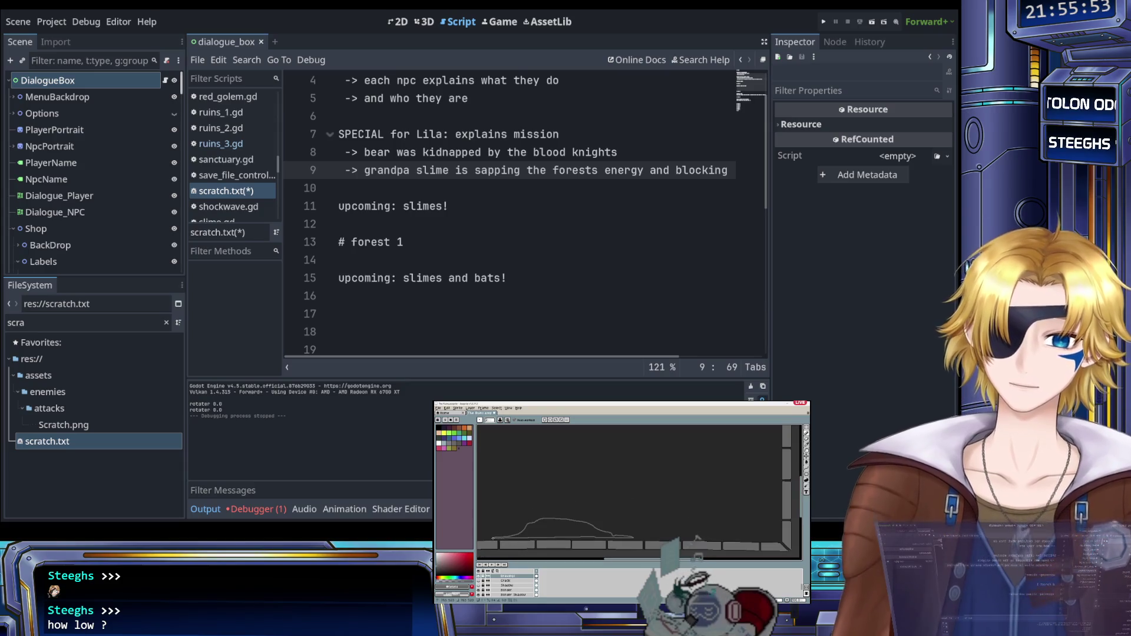
scroll(553, 520, "up", 2)
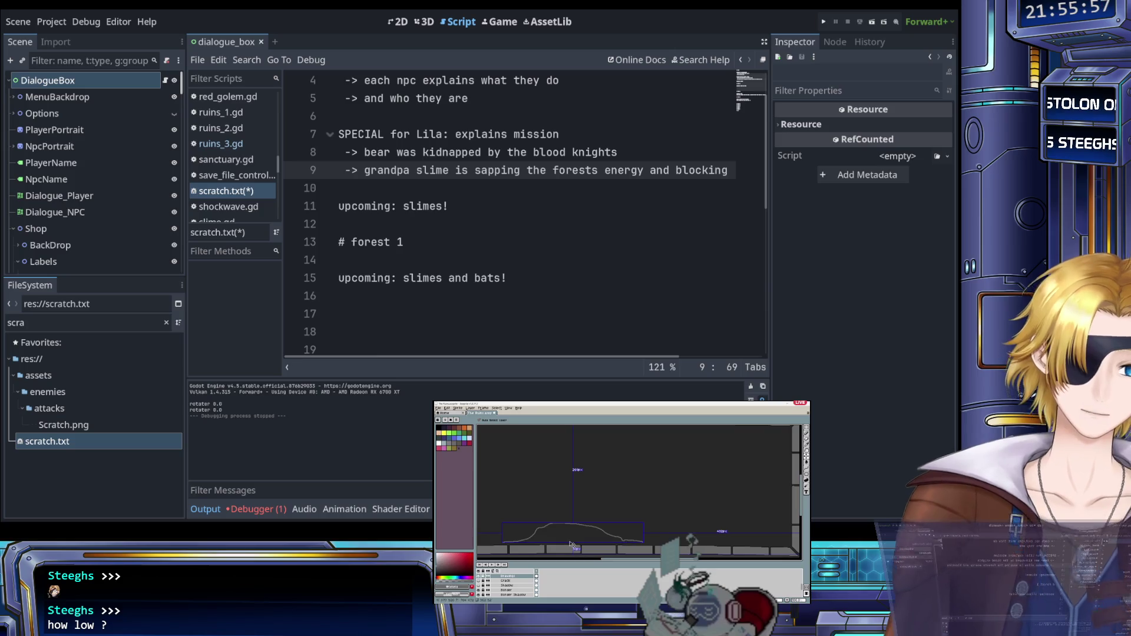
scroll(550, 542, "up", 2)
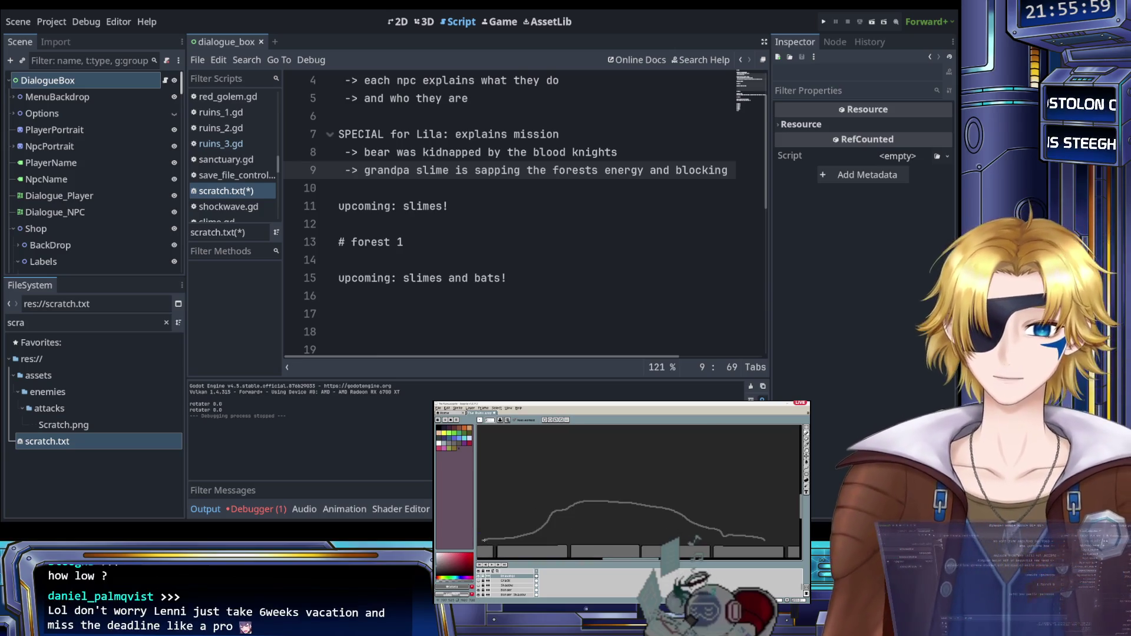
left_click_drag(529, 540, 703, 539)
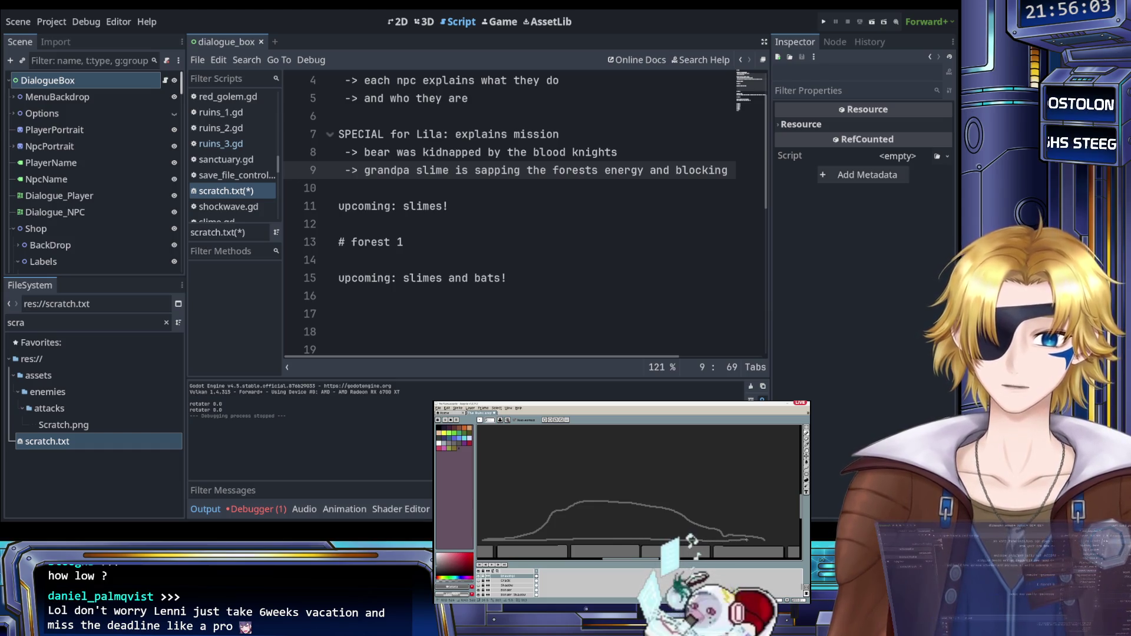
Step: Marquee-select the area around the slime
scroll(674, 529, "down", 3)
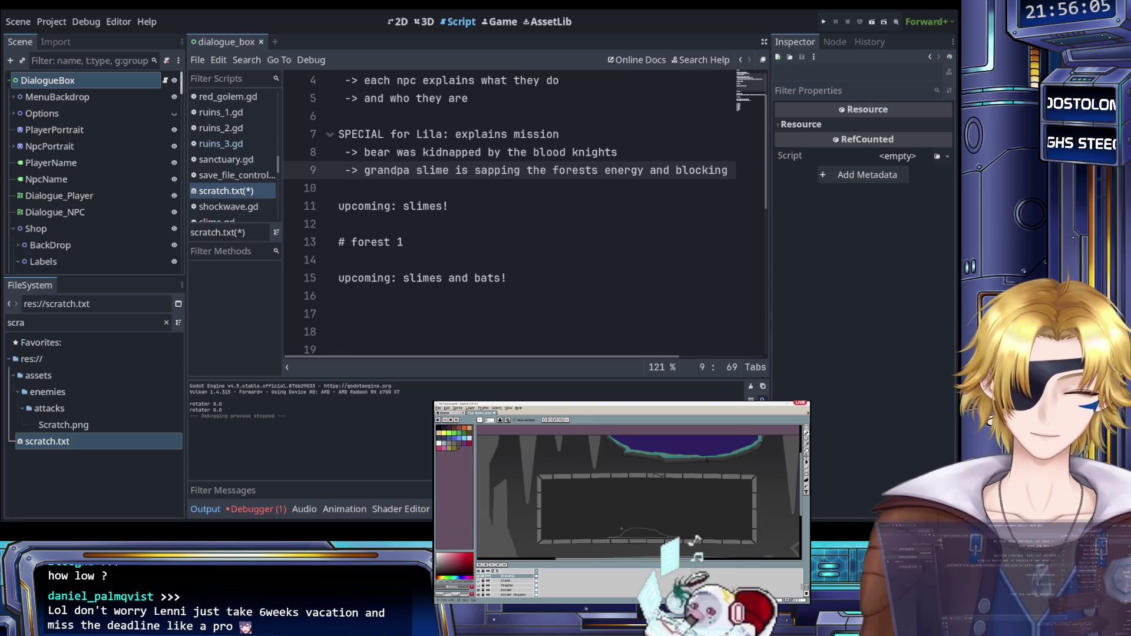
scroll(675, 528, "up", 1)
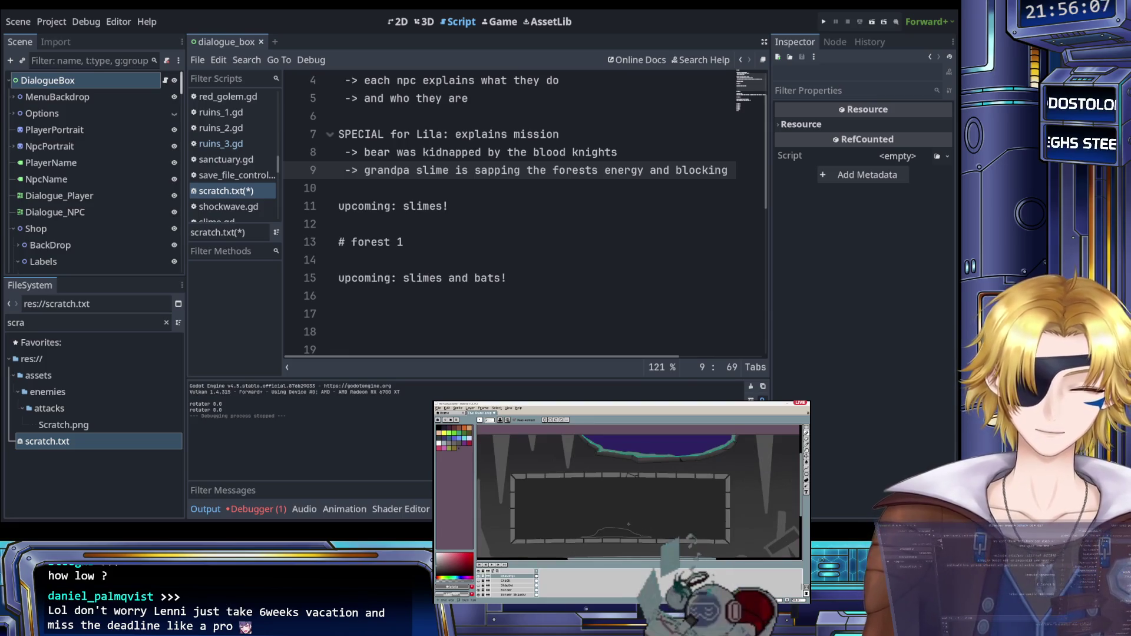
scroll(615, 522, "down", 1)
scroll(712, 505, "up", 1)
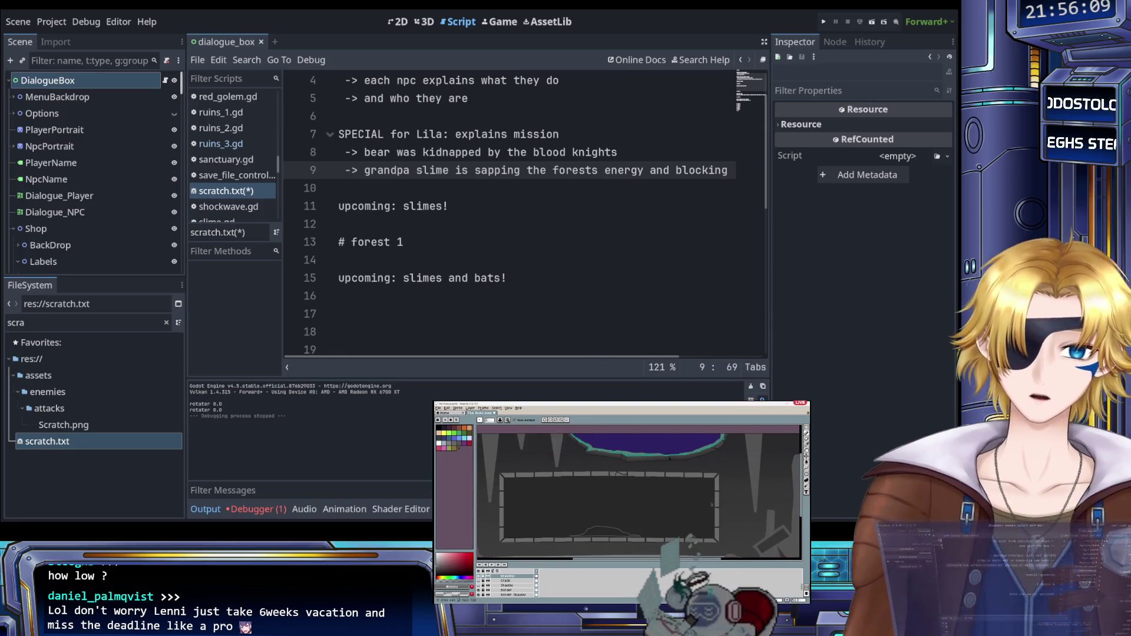
scroll(578, 508, "down", 1)
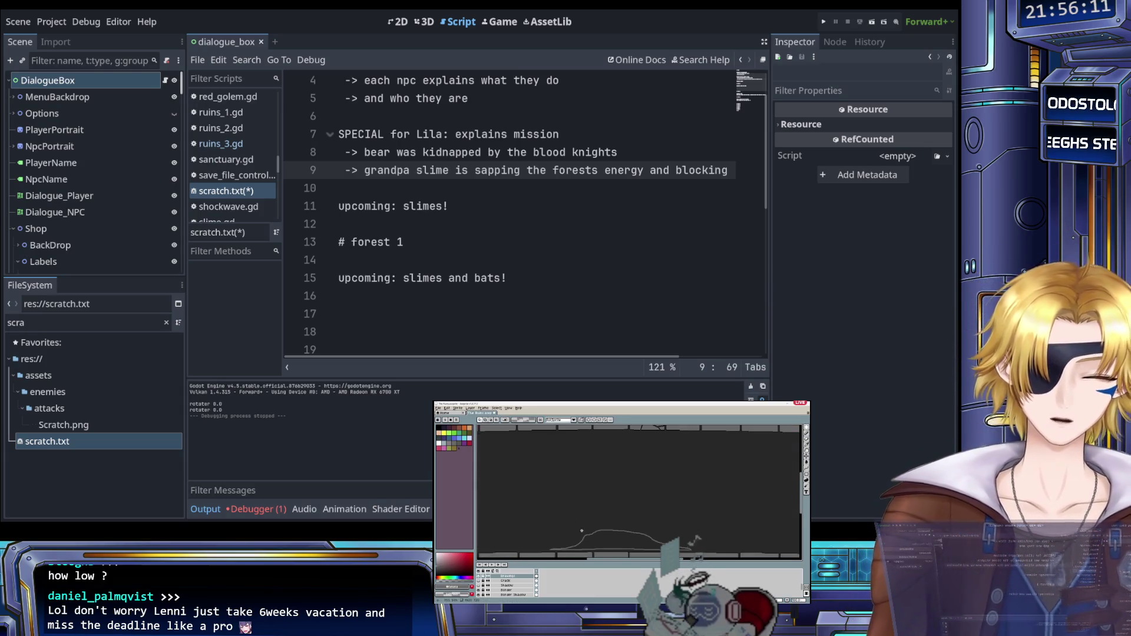
scroll(578, 508, "up", 1)
scroll(578, 508, "up", 1)
mouse_move(490, 496)
left_mouse_down()
mouse_move(574, 530)
mouse_move(780, 543)
left_mouse_up()
scroll(551, 534, "down", 1)
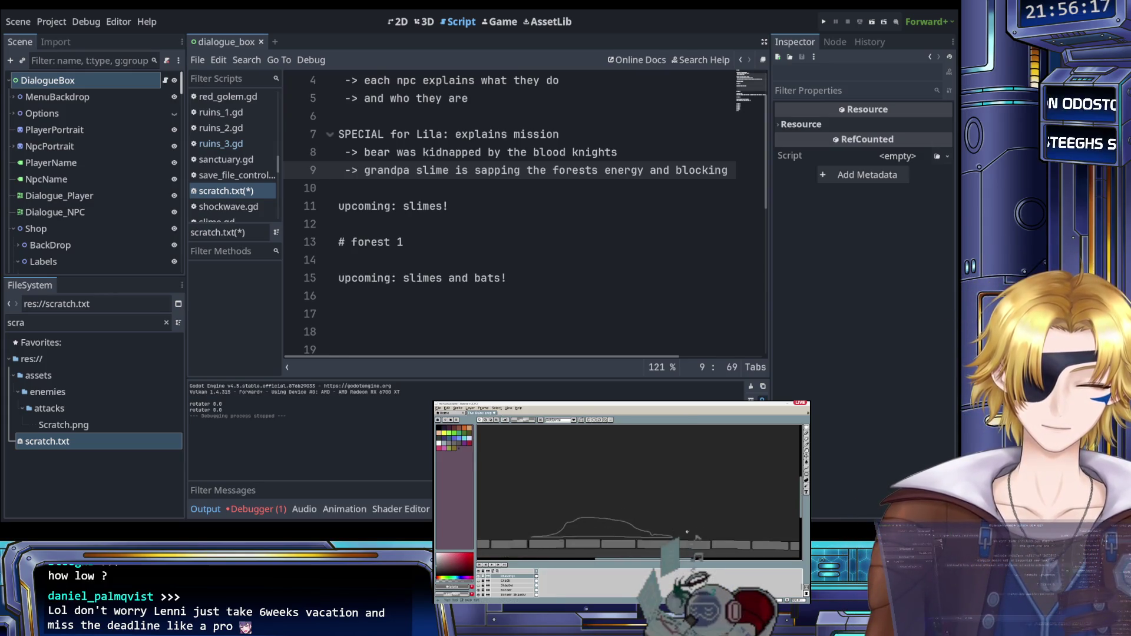
scroll(596, 533, "down", 3)
scroll(592, 534, "up", 1)
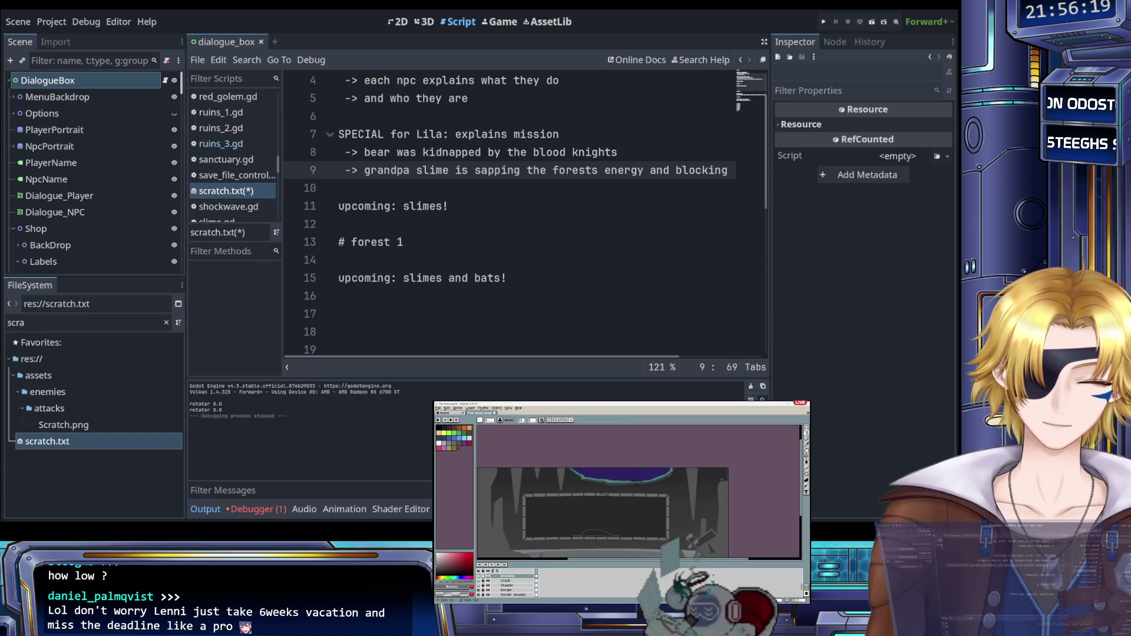
scroll(587, 526, "up", 2)
scroll(587, 526, "up", 3)
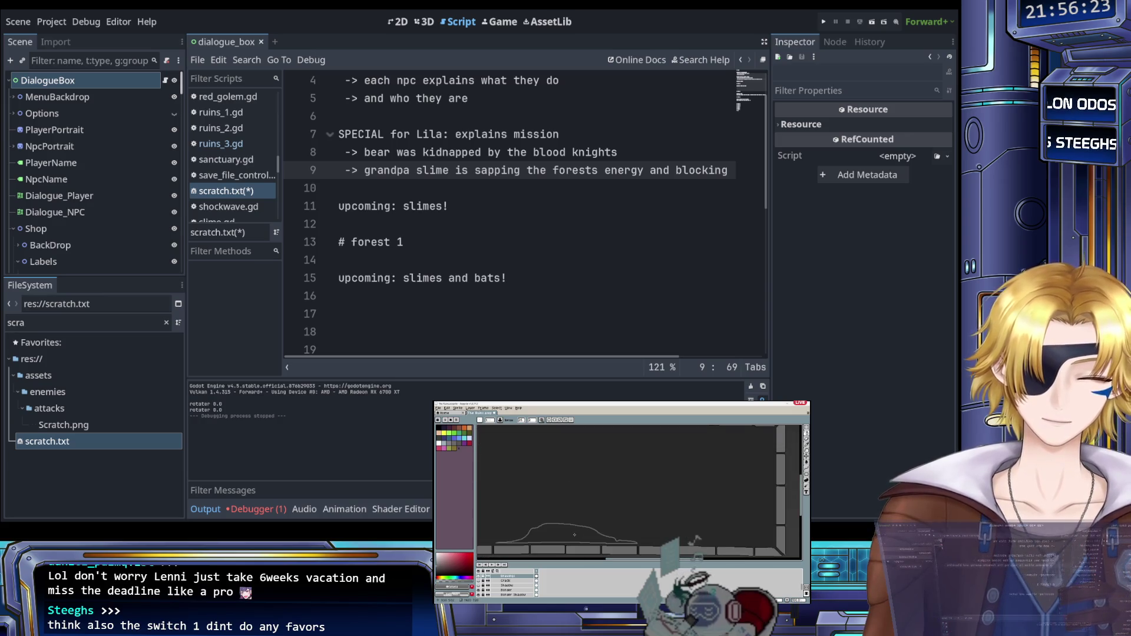
scroll(585, 536, "down", 1)
scroll(572, 525, "up", 1)
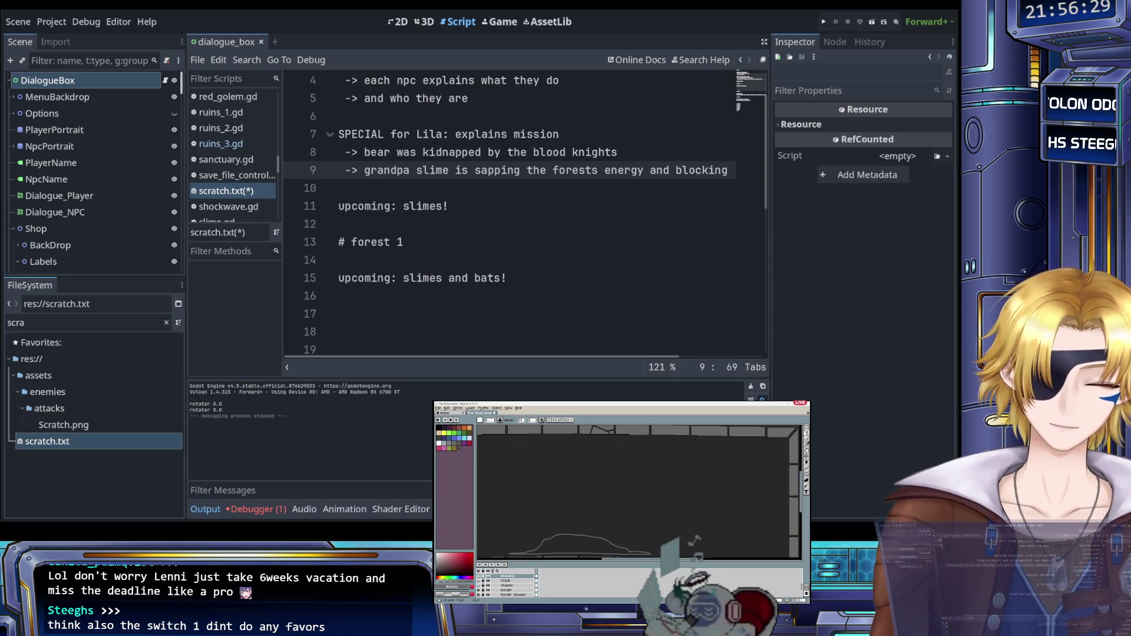
Step: Return to the freehand pencil, then paste the copied fragment into the open space and commit it
left_click(807, 444)
left_click(806, 469)
left_click(807, 475)
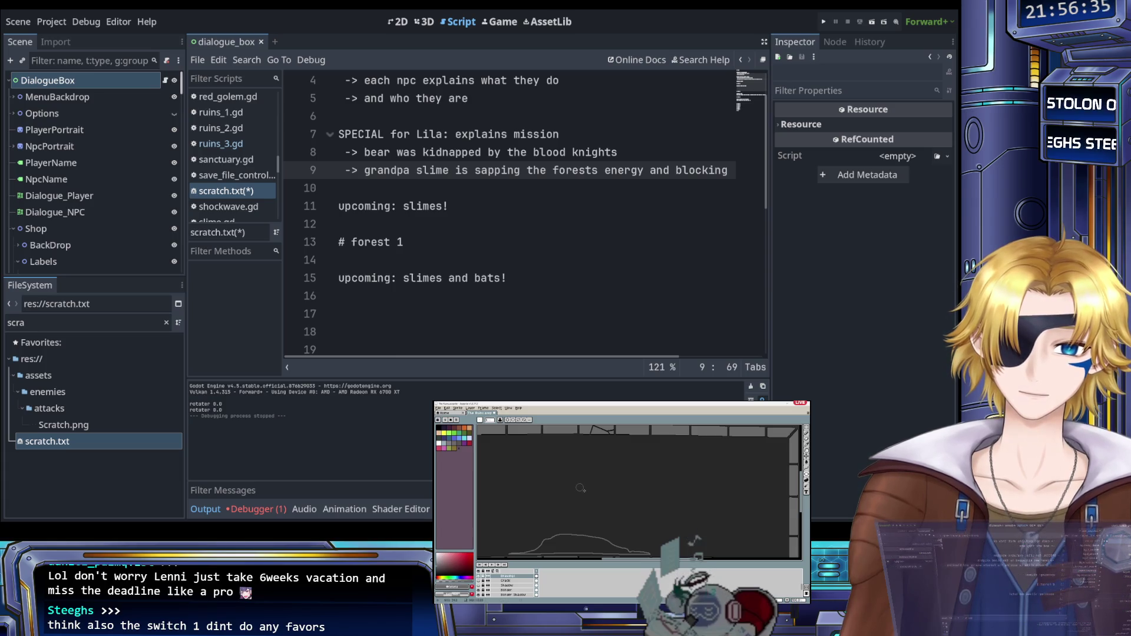
scroll(582, 486, "up", 2)
key("b")
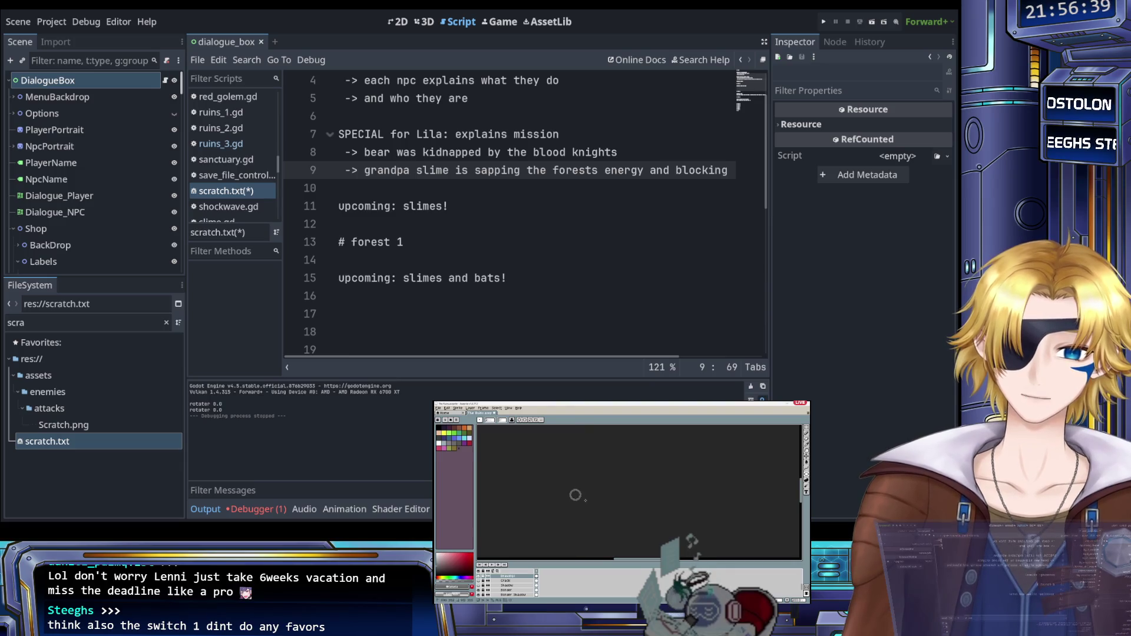
scroll(579, 492, "down", 3)
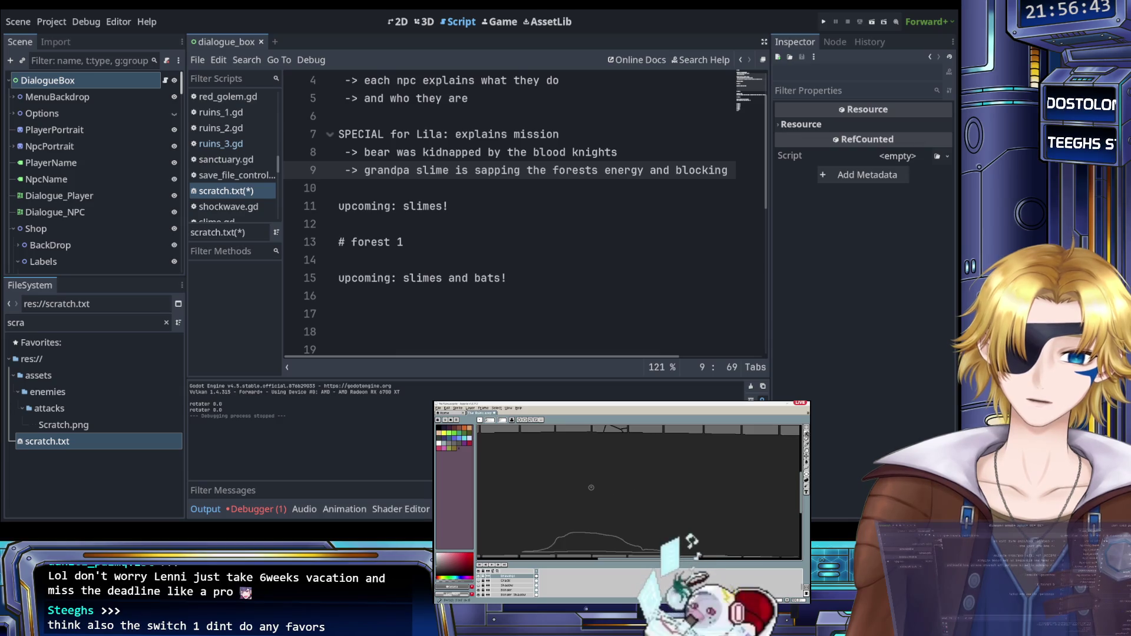
key("ctrl+v")
key("Return")
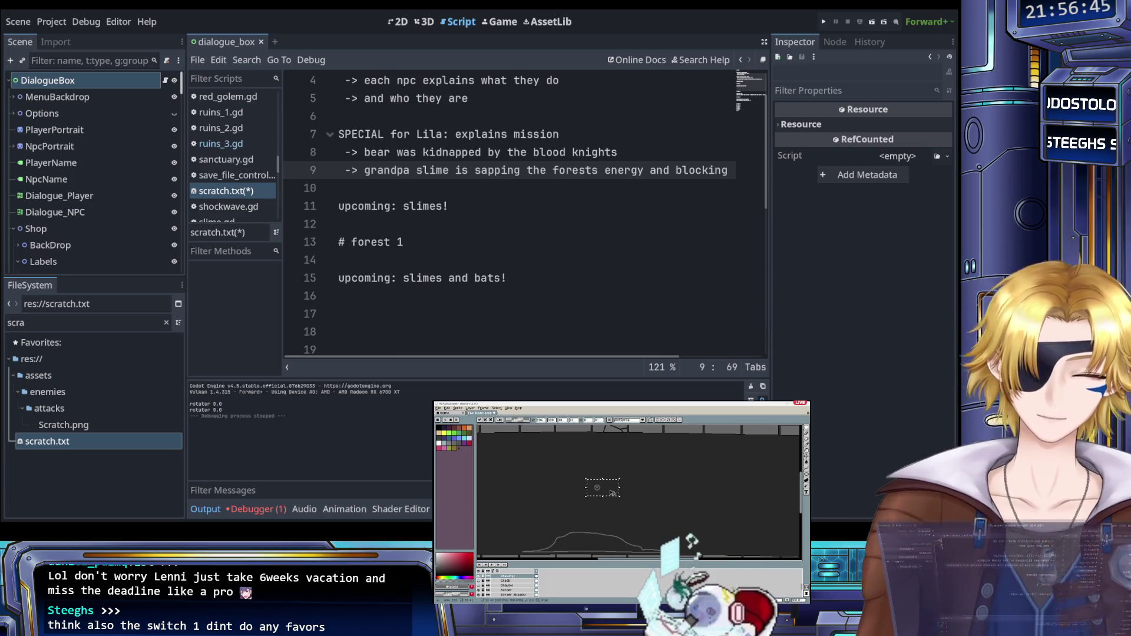